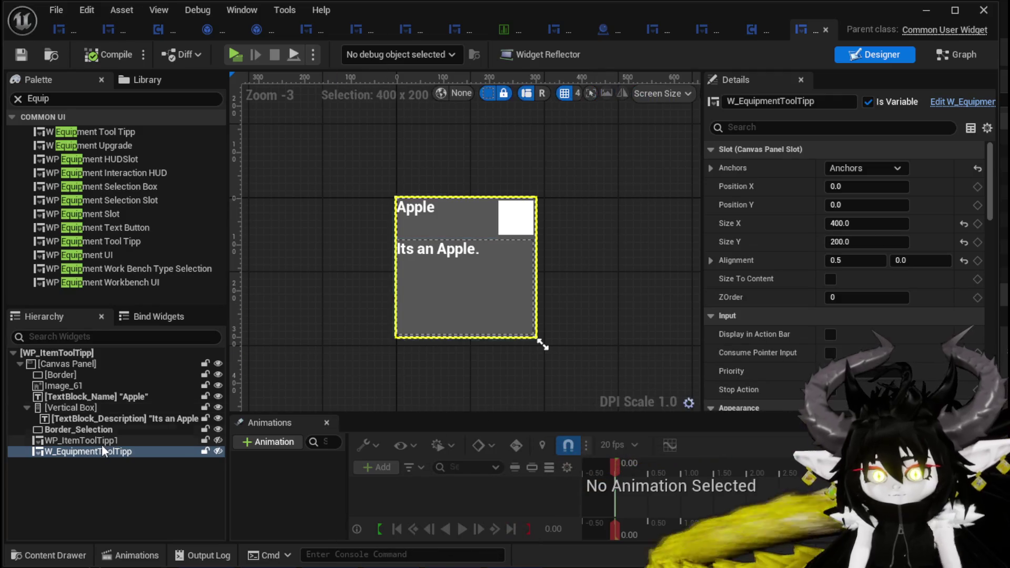
Add a WP_ItemToolTipp1 getter and a Set Data call on it in the SetData graph.
{"action": "left_click", "coordinate": [70, 441]}
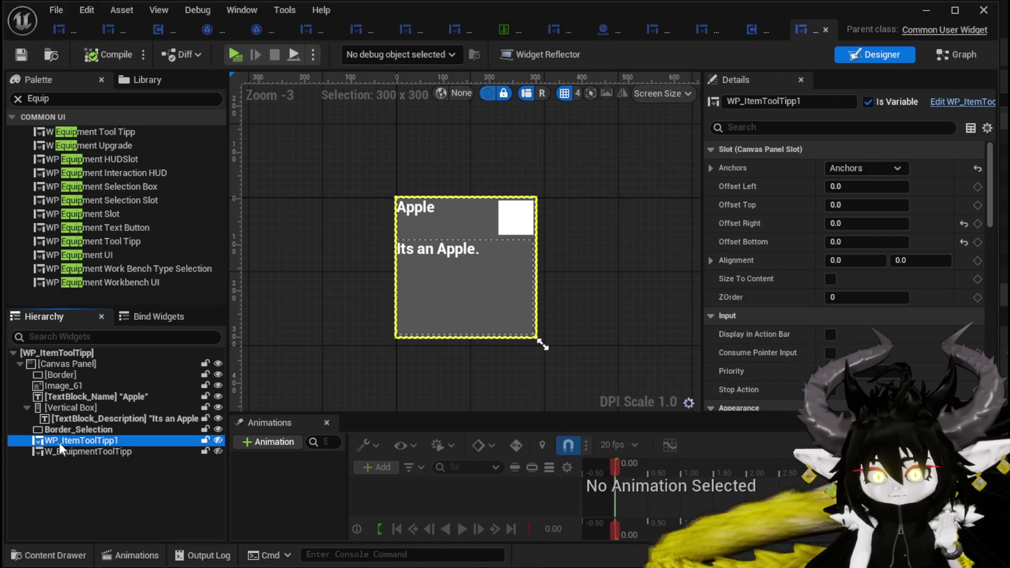
{"action": "left_click", "coordinate": [900, 93]}
{"action": "left_click", "coordinate": [956, 54]}
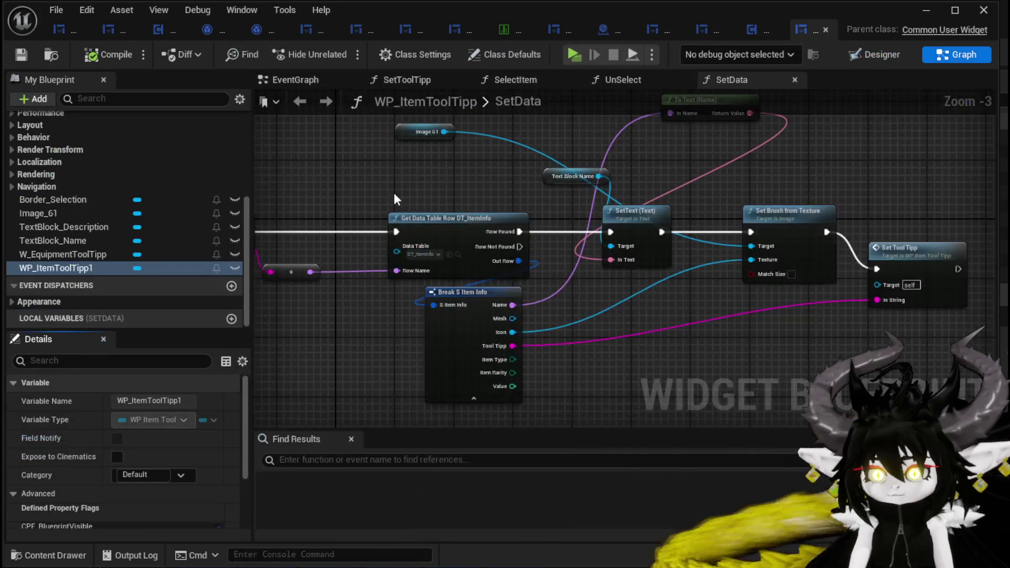
{"action": "mouse_move", "coordinate": [84, 268]}
{"action": "left_mouse_down"}
{"action": "mouse_move", "coordinate": [363, 131]}
{"action": "mouse_move", "coordinate": [334, 150]}
{"action": "mouse_move", "coordinate": [358, 160]}
{"action": "mouse_move", "coordinate": [343, 170]}
{"action": "mouse_move", "coordinate": [424, 189]}
{"action": "left_mouse_up"}
{"action": "left_click", "coordinate": [390, 179]}
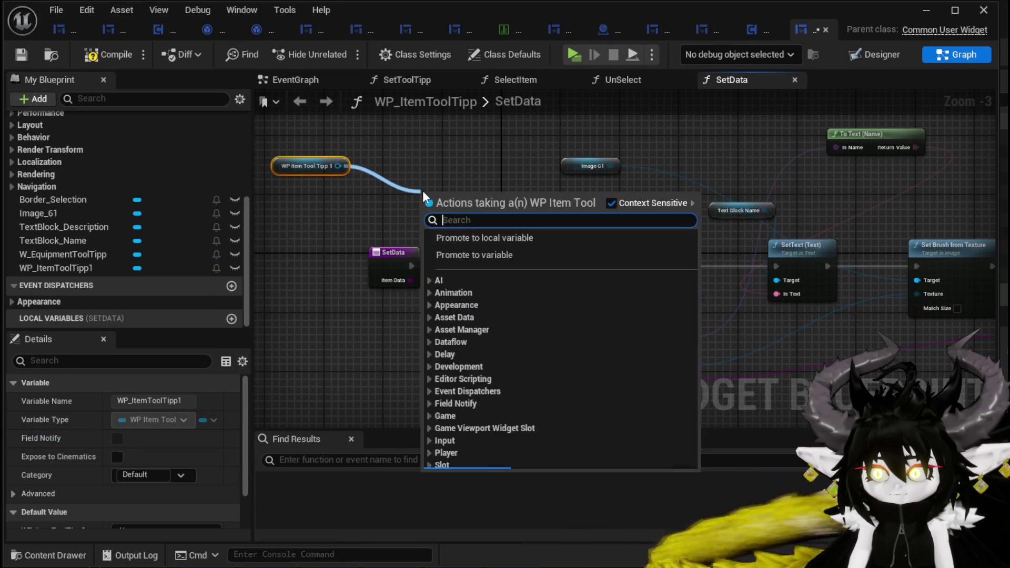
{"action": "type", "text": "Set Data"}
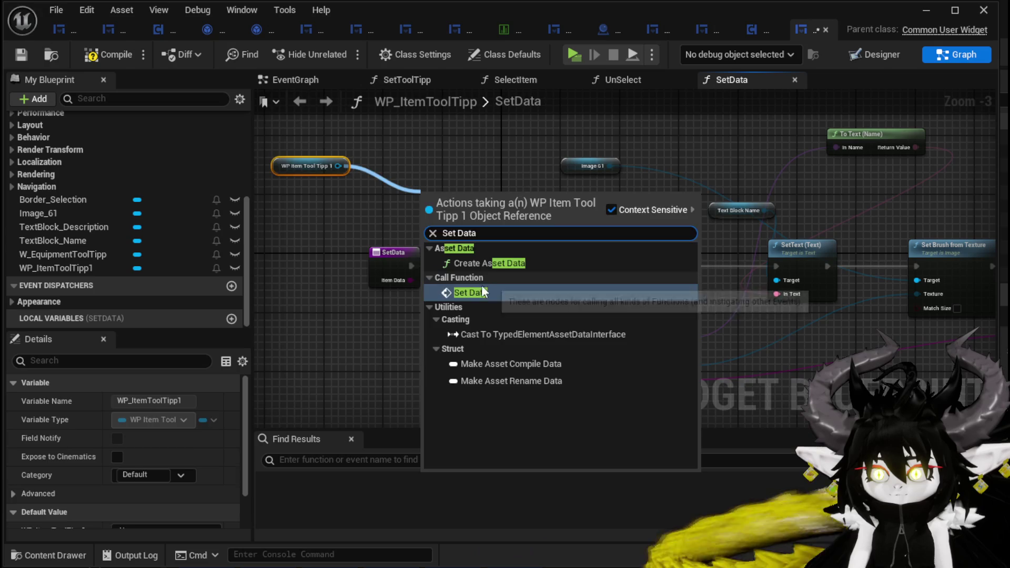
{"action": "left_click", "coordinate": [470, 291]}
Run Set Data after the SetData entry, feed it Item Data, and compile.
{"action": "left_click_drag", "start_coordinate": [473, 226], "coordinate": [484, 195]}
{"action": "left_click_drag", "start_coordinate": [410, 267], "coordinate": [442, 185]}
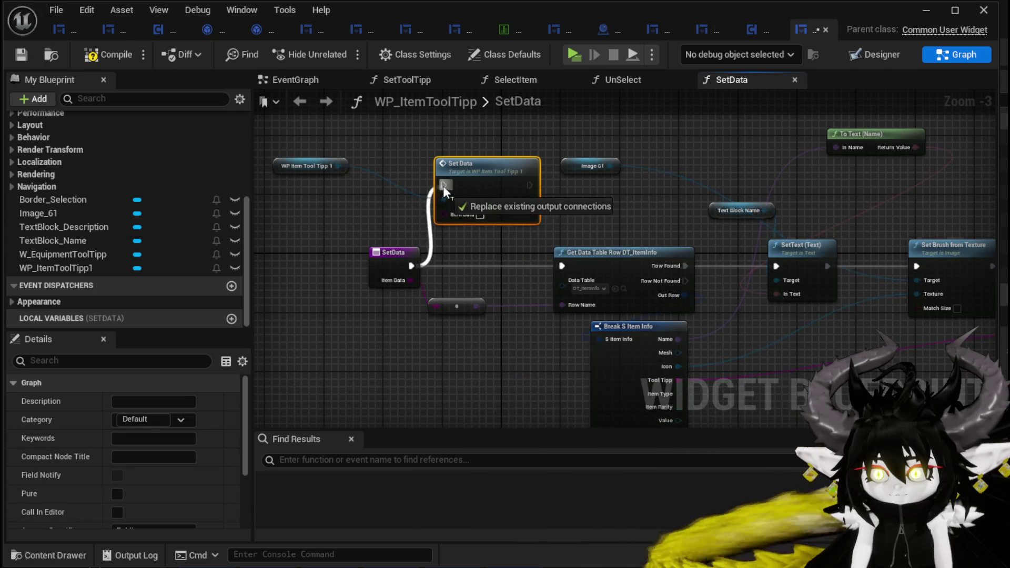
{"action": "mouse_move", "coordinate": [476, 238]}
{"action": "left_mouse_down"}
{"action": "mouse_move", "coordinate": [361, 245]}
{"action": "mouse_move", "coordinate": [537, 205]}
{"action": "left_mouse_up"}
{"action": "left_click_drag", "start_coordinate": [536, 156], "coordinate": [531, 223]}
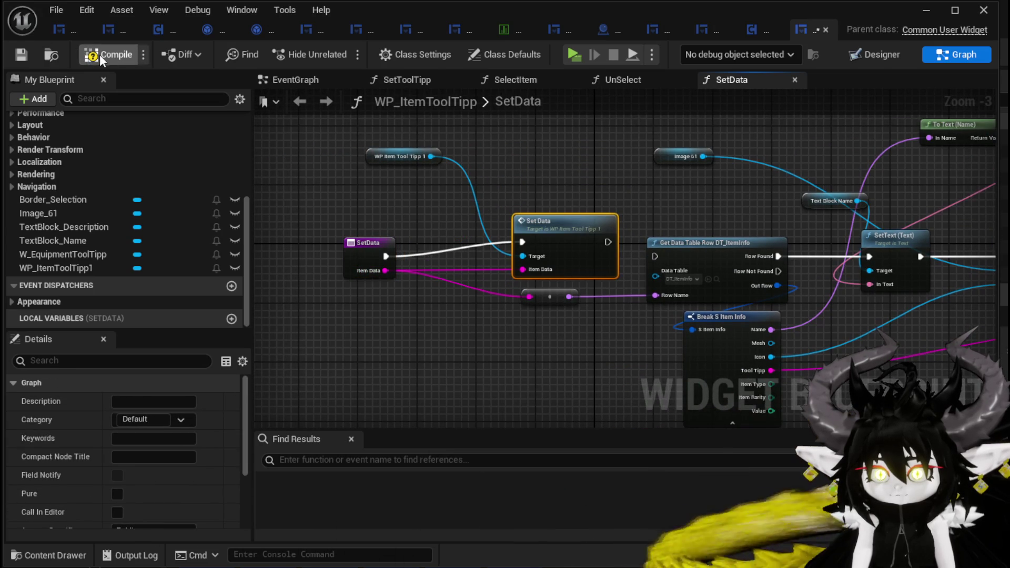
{"action": "left_click", "coordinate": [15, 56]}
{"action": "scroll", "coordinate": [132, 147], "scroll_direction": "up", "scroll_amount": 5}
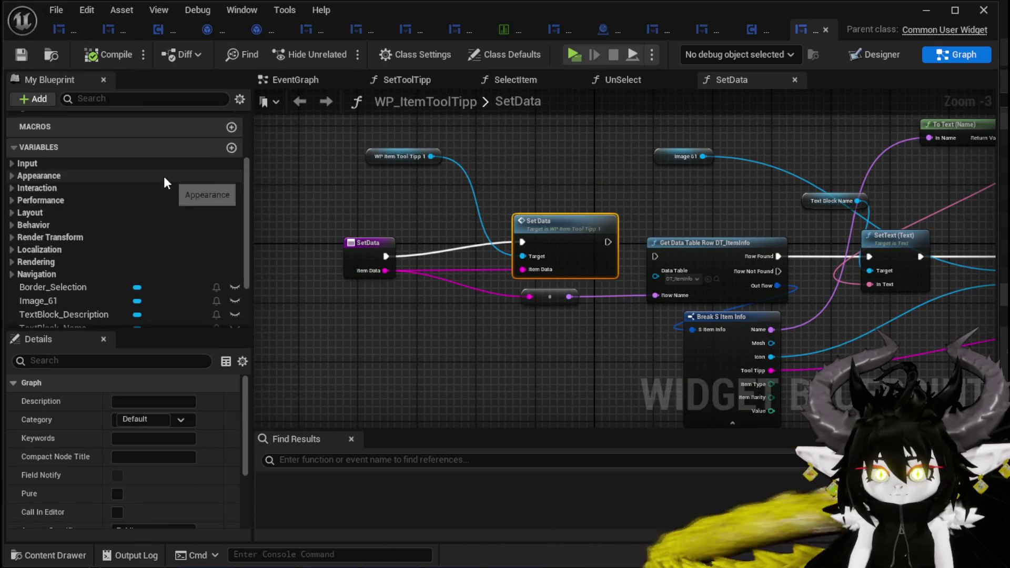
{"action": "scroll", "coordinate": [163, 175], "scroll_direction": "up", "scroll_amount": 2}
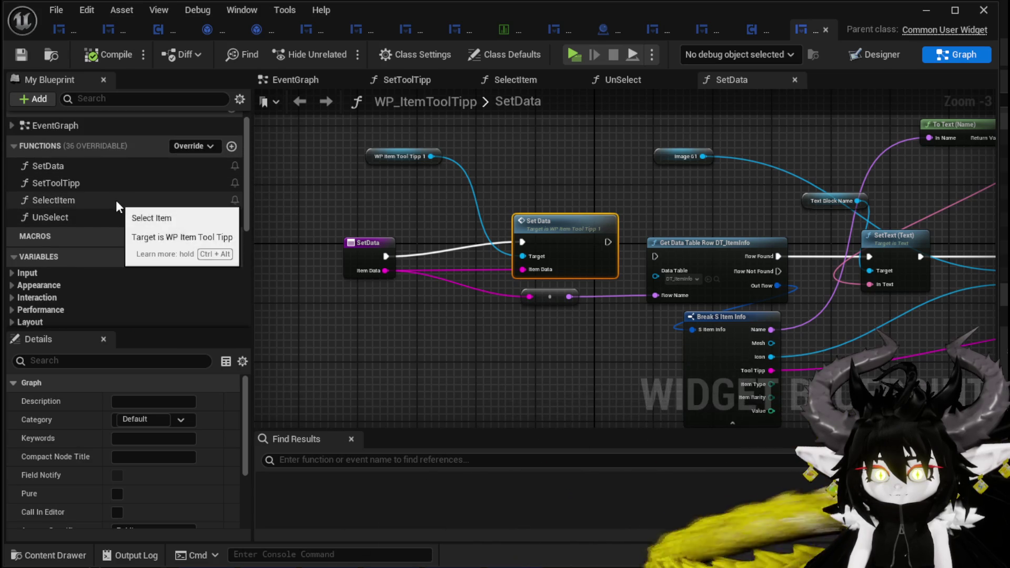
In the SelectItem graph, add a Select Item call on a WP_ItemToolTipp1 getter.
{"action": "double_click", "coordinate": [116, 200]}
{"action": "left_click_drag", "start_coordinate": [416, 206], "coordinate": [524, 181]}
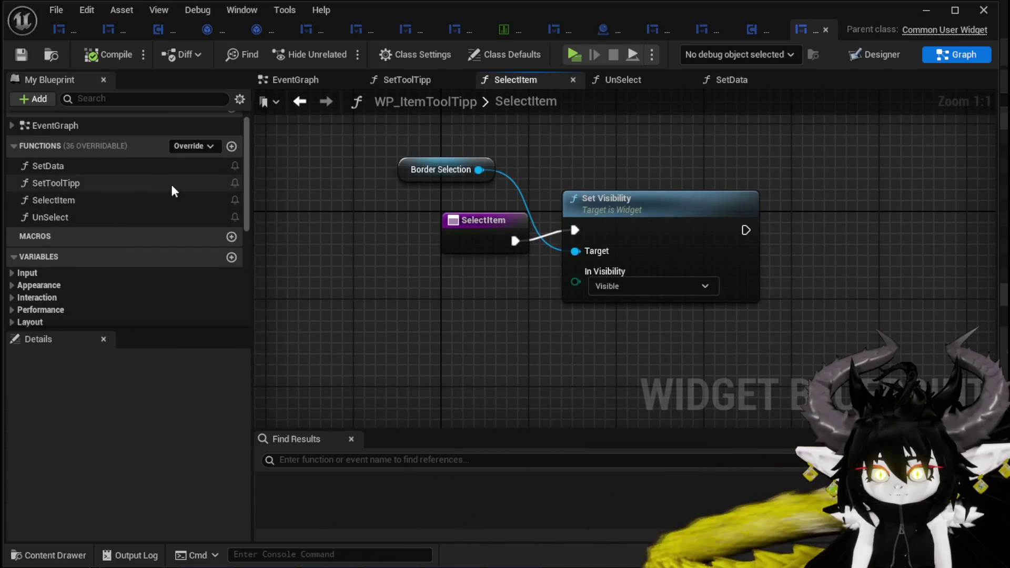
{"action": "scroll", "coordinate": [121, 190], "scroll_direction": "down", "scroll_amount": 5}
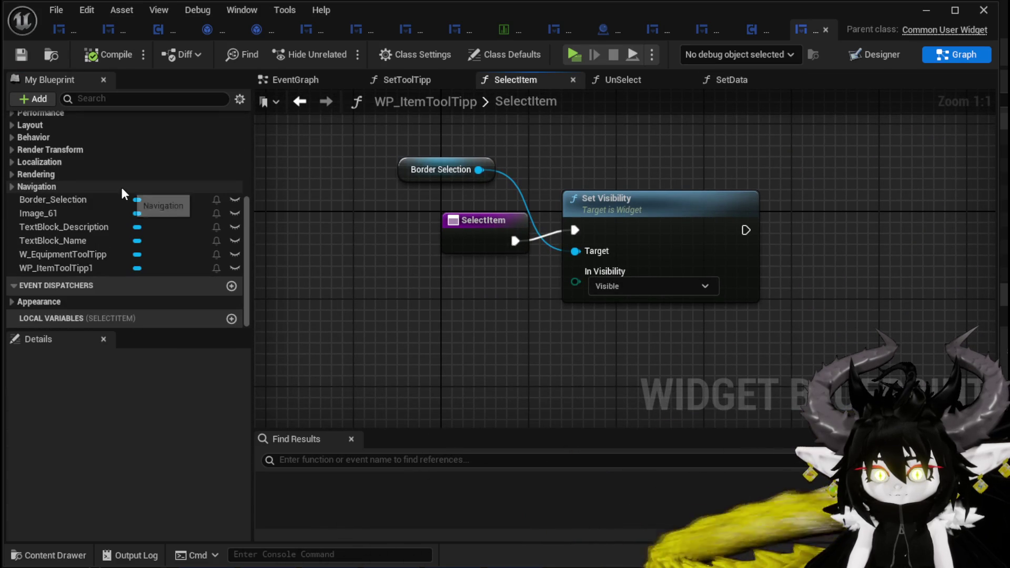
{"action": "mouse_move", "coordinate": [68, 267]}
{"action": "left_mouse_down"}
{"action": "mouse_move", "coordinate": [466, 128]}
{"action": "mouse_move", "coordinate": [457, 132]}
{"action": "left_mouse_up"}
{"action": "left_click", "coordinate": [473, 140]}
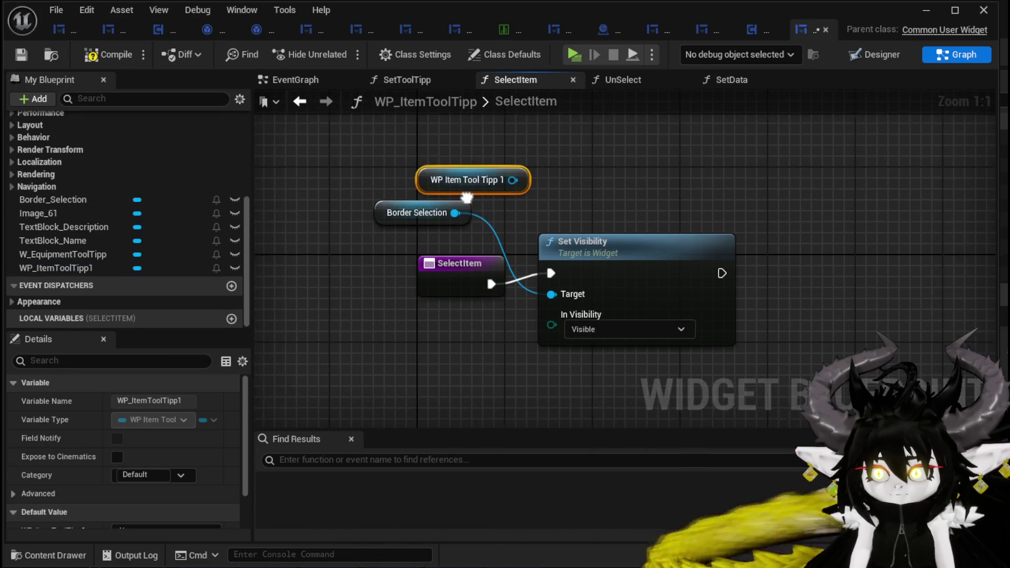
{"action": "left_click_drag", "start_coordinate": [492, 223], "coordinate": [617, 195]}
{"action": "type", "text": "Set"}
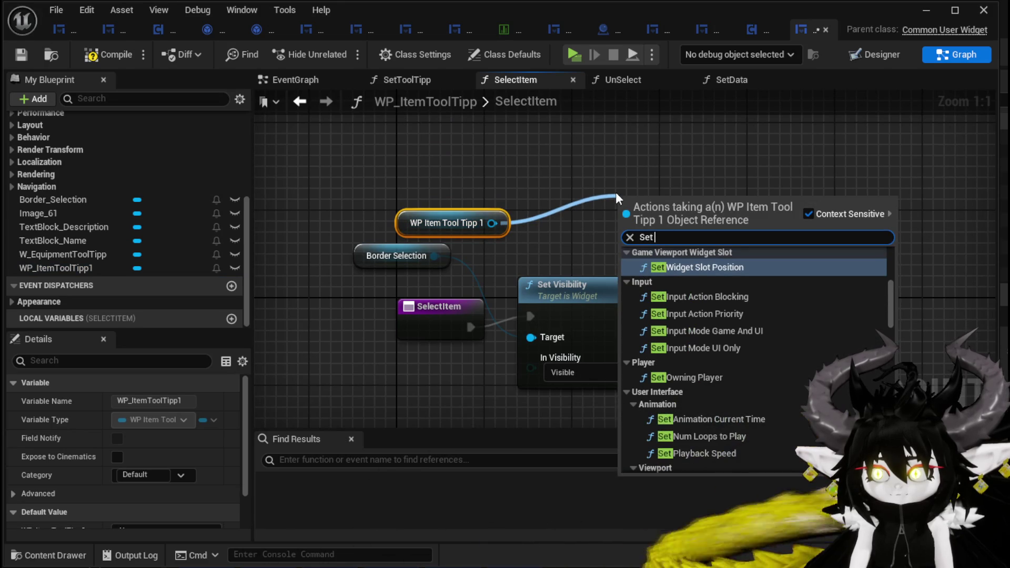
{"action": "key", "text": "BackSpace"}
{"action": "type", "text": "lec"}
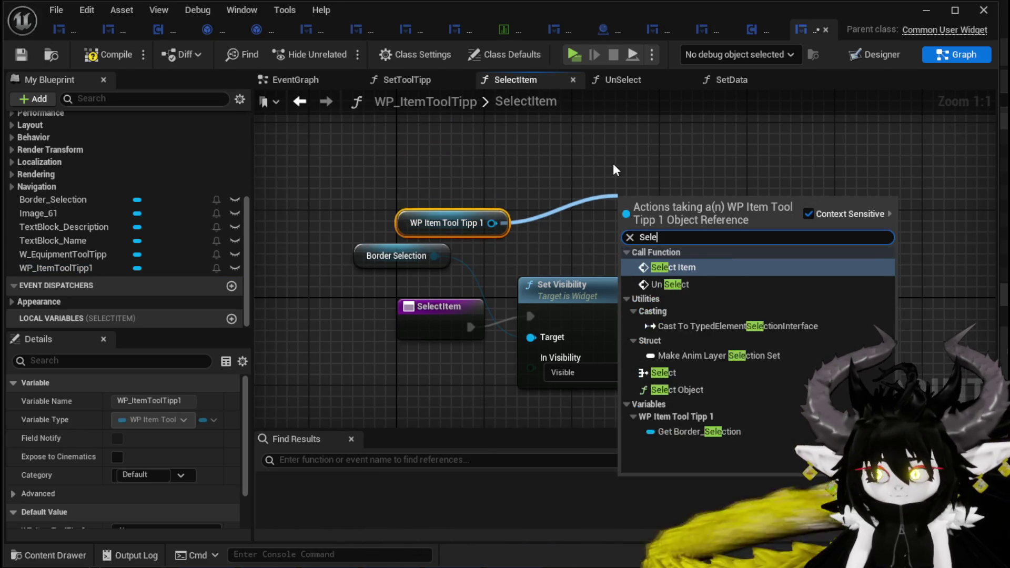
{"action": "left_click", "coordinate": [683, 266]}
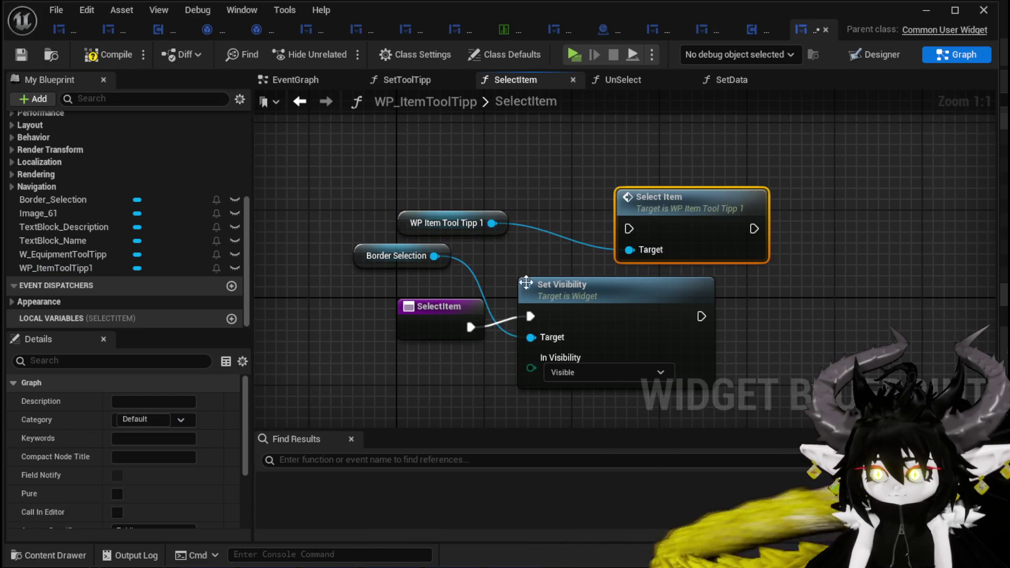
Run Select Item right after the SelectItem entry and compile.
{"action": "mouse_move", "coordinate": [468, 331]}
{"action": "left_mouse_down"}
{"action": "mouse_move", "coordinate": [609, 226]}
{"action": "mouse_move", "coordinate": [629, 229]}
{"action": "left_mouse_up"}
{"action": "left_click_drag", "start_coordinate": [695, 207], "coordinate": [630, 196]}
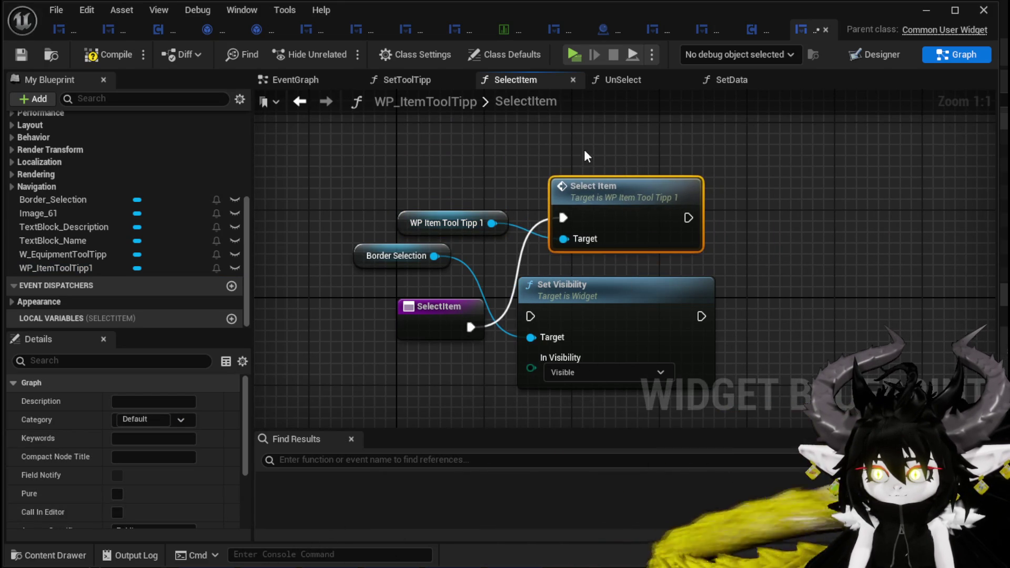
{"action": "left_click", "coordinate": [108, 55]}
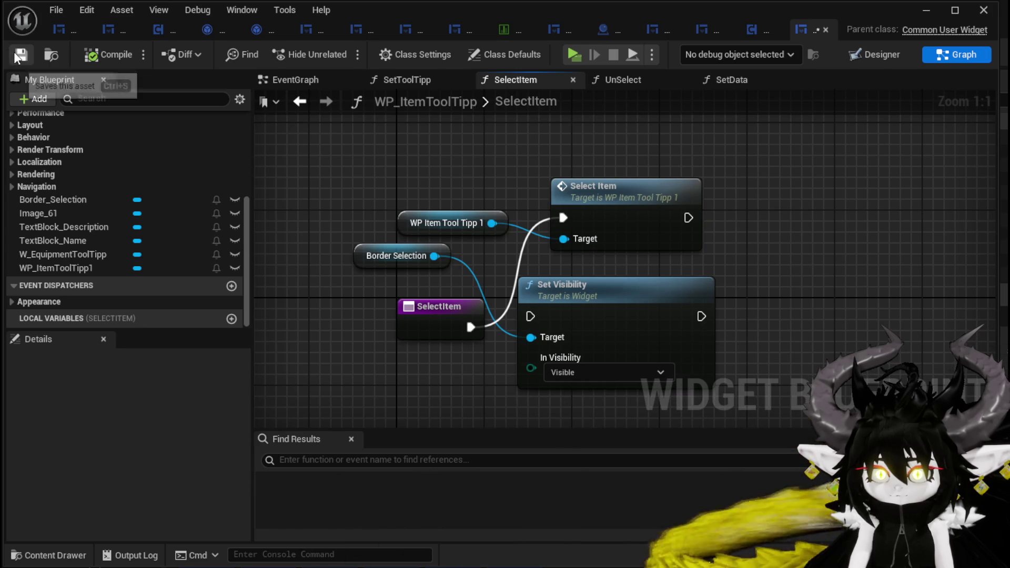
{"action": "scroll", "coordinate": [179, 237], "scroll_direction": "up", "scroll_amount": 5}
In UnSelect, call Un Select on WP_ItemToolTipp1 right after the function entry.
{"action": "double_click", "coordinate": [87, 216]}
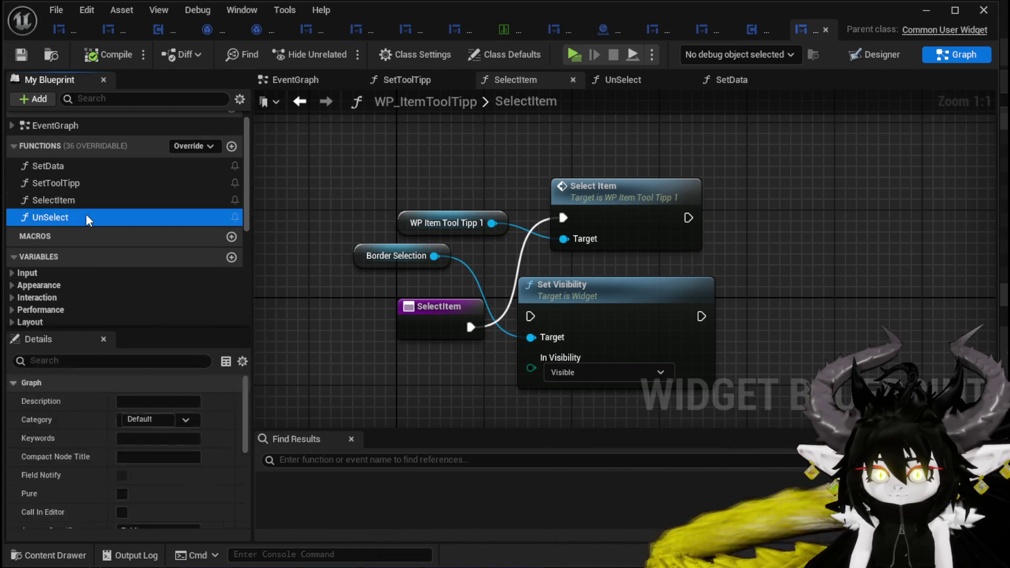
{"action": "left_click_drag", "start_coordinate": [583, 208], "coordinate": [478, 279]}
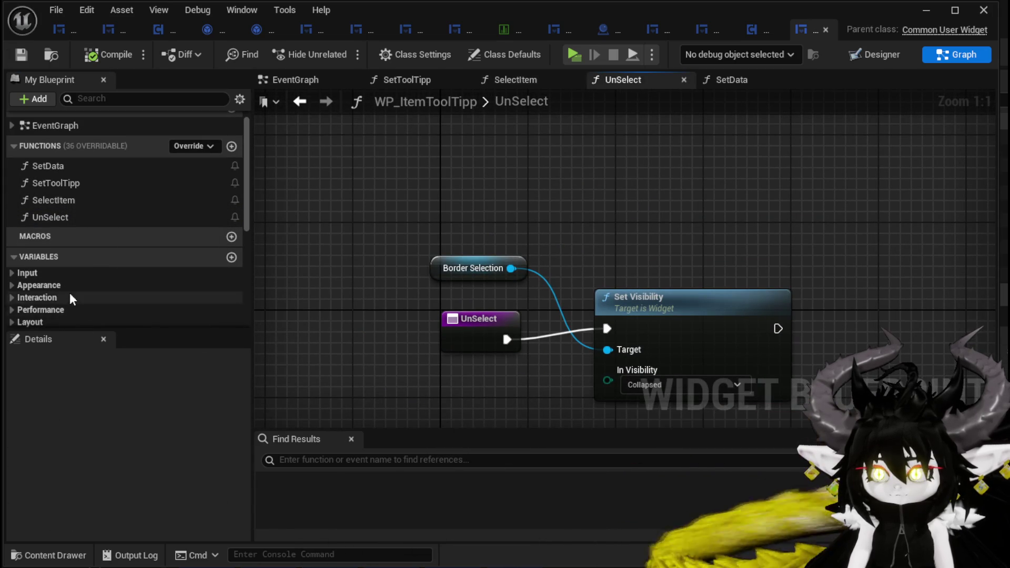
{"action": "scroll", "coordinate": [97, 282], "scroll_direction": "down", "scroll_amount": 3}
{"action": "scroll", "coordinate": [97, 282], "scroll_direction": "down", "scroll_amount": 3}
{"action": "left_click_drag", "start_coordinate": [105, 268], "coordinate": [371, 188]}
{"action": "left_click", "coordinate": [411, 220]}
{"action": "left_click_drag", "start_coordinate": [459, 191], "coordinate": [577, 192]}
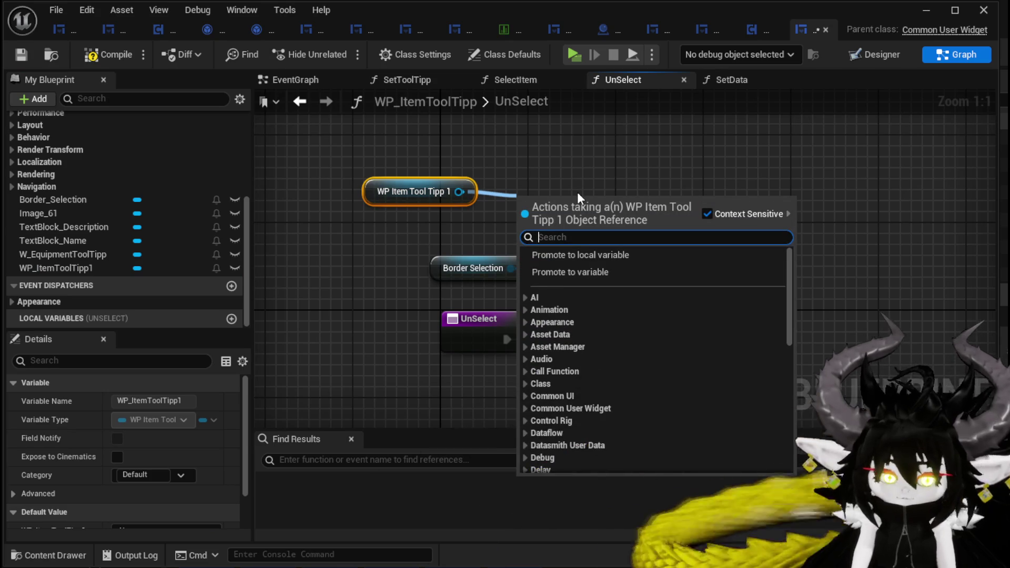
{"action": "type", "text": "Unsele"}
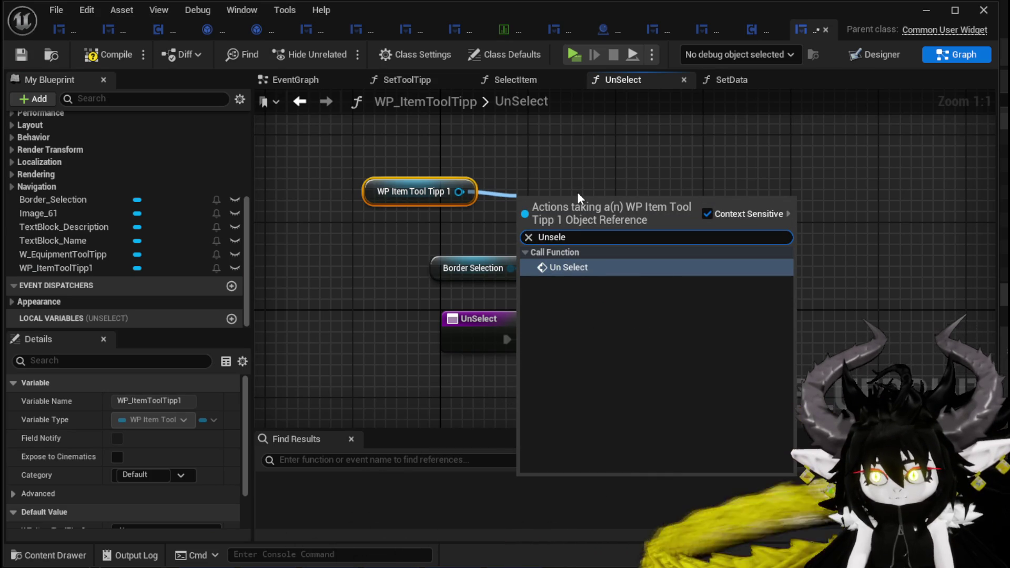
{"action": "left_click", "coordinate": [568, 268]}
{"action": "mouse_move", "coordinate": [506, 339]}
{"action": "left_mouse_down"}
{"action": "mouse_move", "coordinate": [518, 332]}
{"action": "mouse_move", "coordinate": [520, 229]}
{"action": "left_mouse_up"}
{"action": "left_click_drag", "start_coordinate": [547, 199], "coordinate": [590, 177]}
{"action": "scroll", "coordinate": [132, 213], "scroll_direction": "up", "scroll_amount": 8}
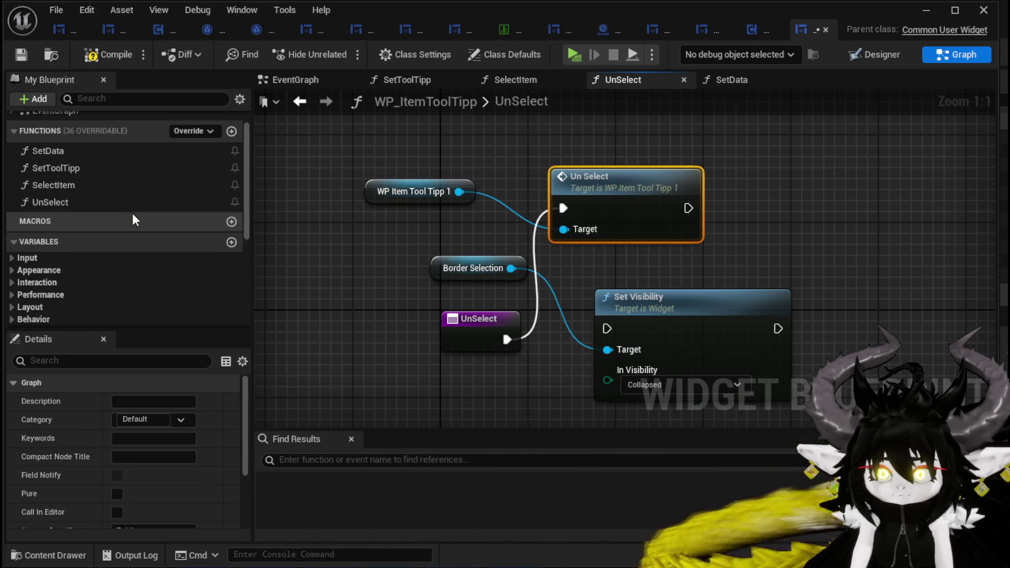
{"action": "double_click", "coordinate": [90, 196]}
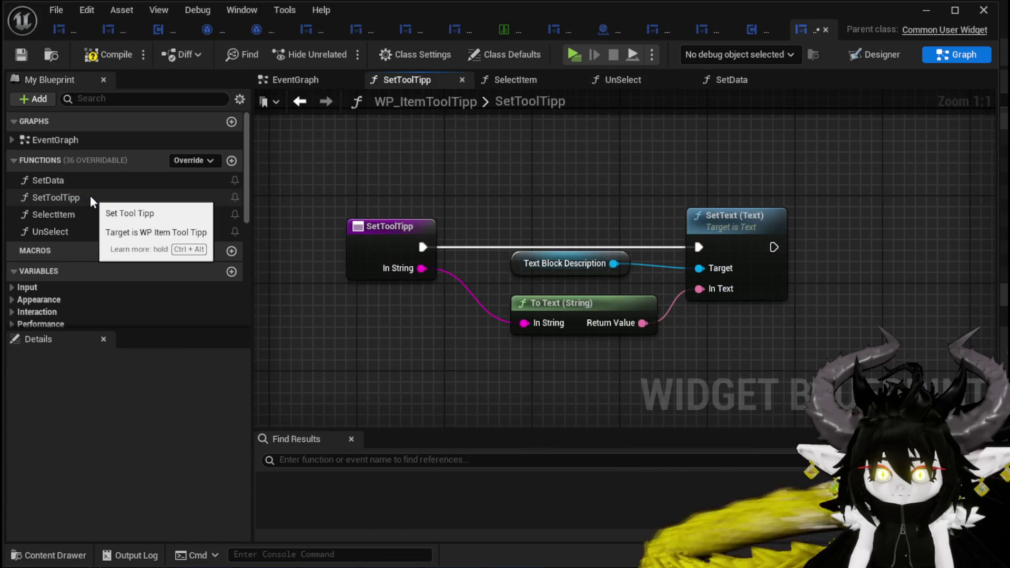
Make SetToolTipp call Set Tool Tipp on WP_ItemToolTipp1 with In String, then compile and save.
{"action": "scroll", "coordinate": [134, 294], "scroll_direction": "down", "scroll_amount": 5}
{"action": "left_click_drag", "start_coordinate": [98, 304], "coordinate": [361, 153]}
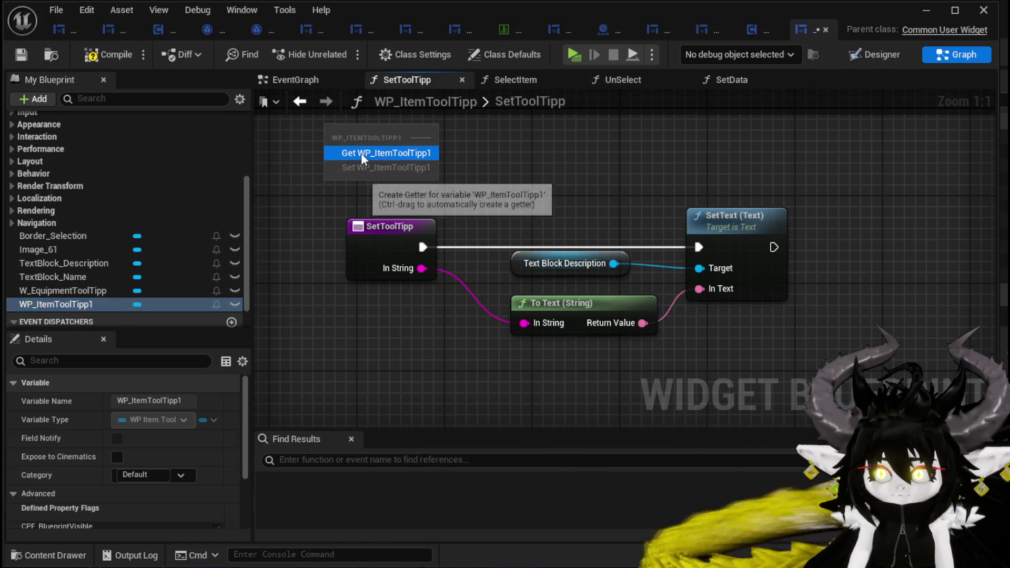
{"action": "left_click", "coordinate": [361, 155]}
{"action": "left_click_drag", "start_coordinate": [419, 132], "coordinate": [507, 145]}
{"action": "type", "text": "Set T"}
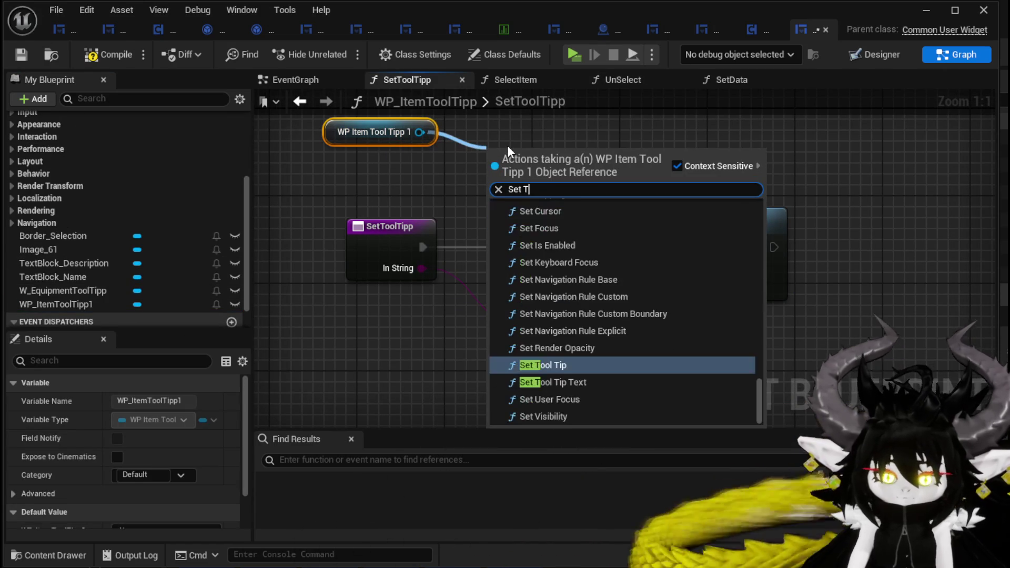
{"action": "type", "text": "ool"}
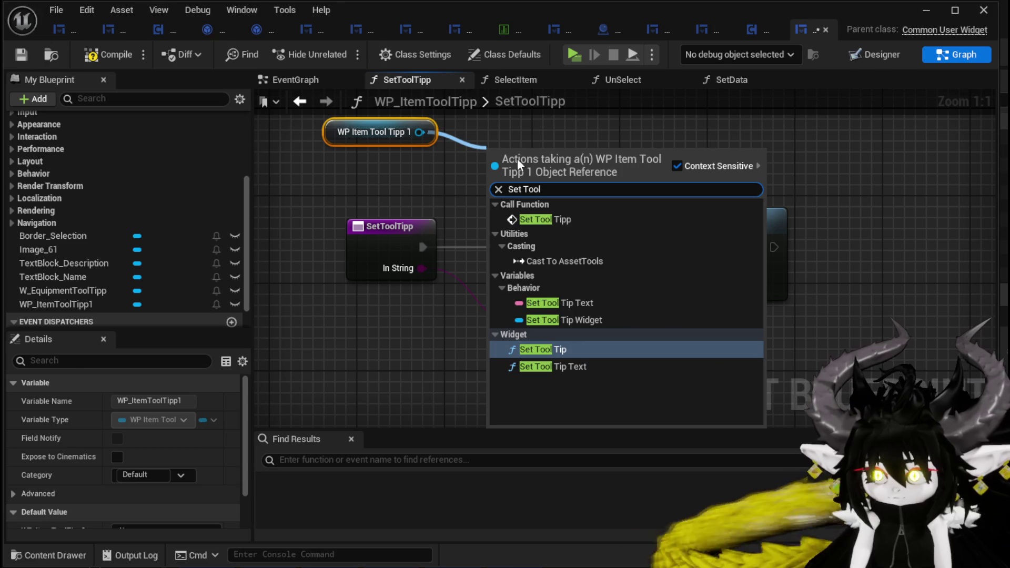
{"action": "left_click", "coordinate": [558, 220]}
{"action": "left_click_drag", "start_coordinate": [423, 247], "coordinate": [493, 179]}
{"action": "left_click_drag", "start_coordinate": [525, 146], "coordinate": [567, 126]}
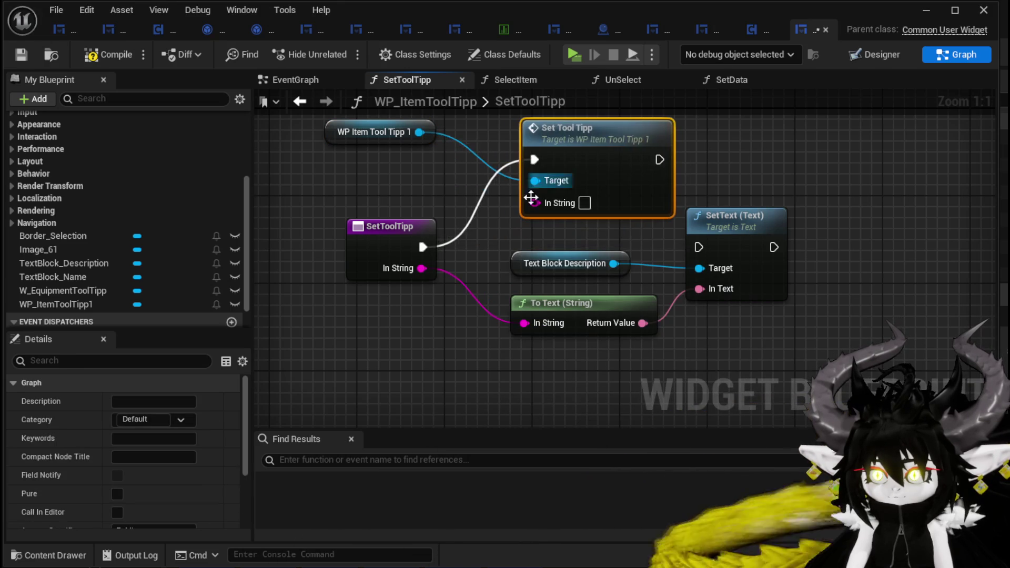
{"action": "left_click_drag", "start_coordinate": [422, 268], "coordinate": [534, 202]}
{"action": "left_click", "coordinate": [107, 55]}
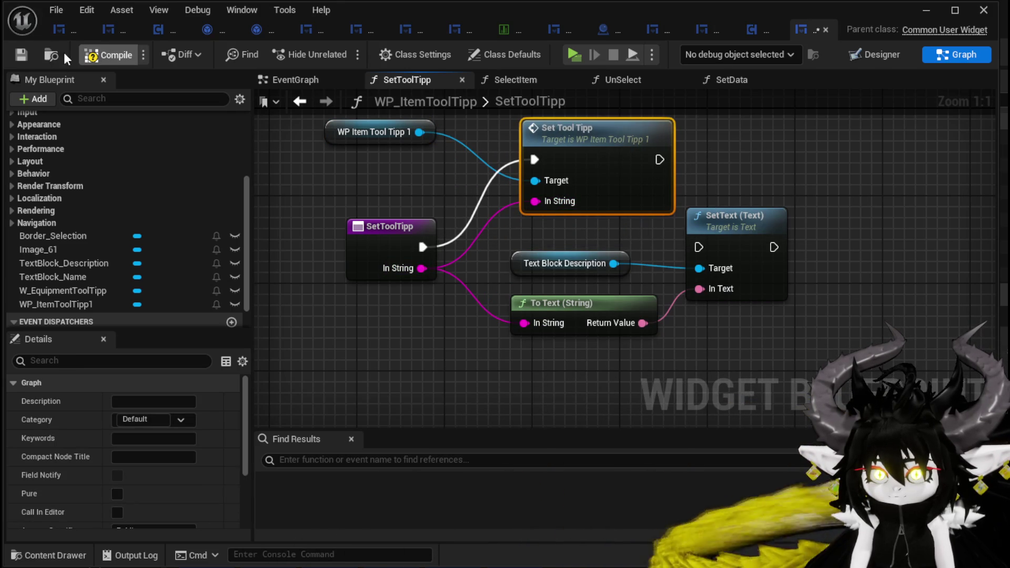
{"action": "left_click", "coordinate": [20, 52]}
Delete the three disabled event nodes from the EventGraph, compile, and switch to the Designer.
{"action": "scroll", "coordinate": [121, 207], "scroll_direction": "up", "scroll_amount": 5}
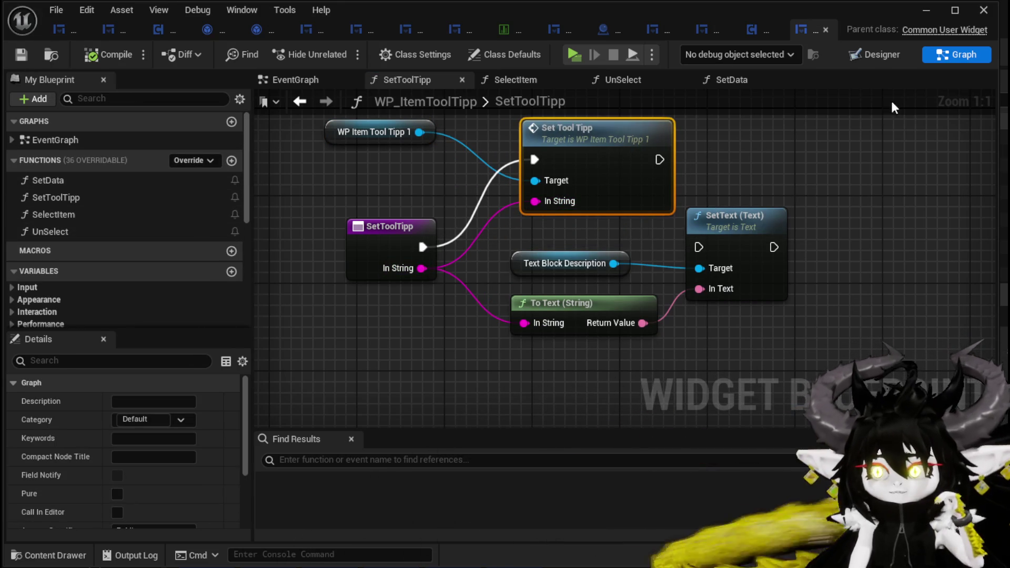
{"action": "left_click", "coordinate": [275, 82]}
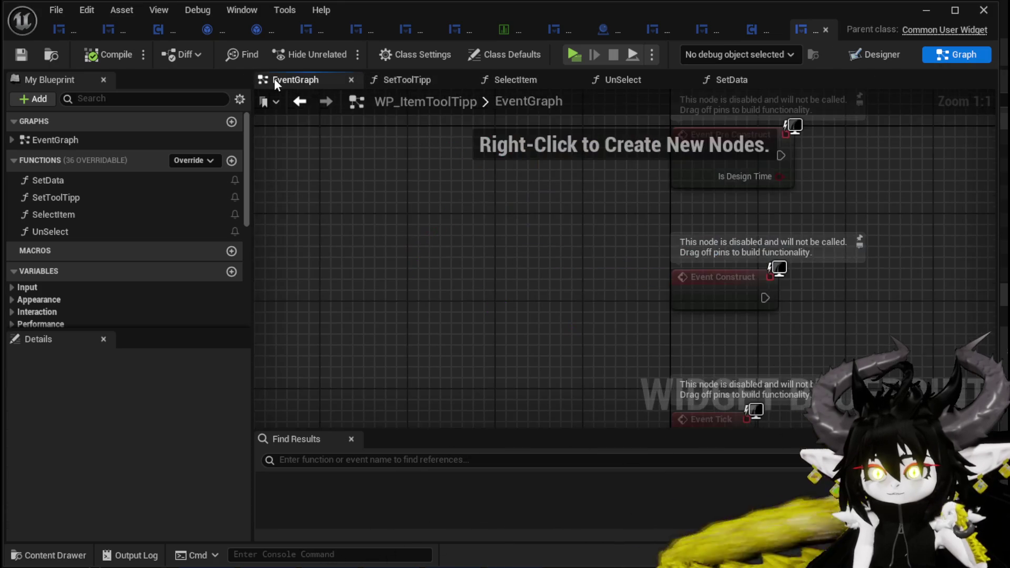
{"action": "scroll", "coordinate": [535, 211], "scroll_direction": "down", "scroll_amount": 4}
{"action": "left_click_drag", "start_coordinate": [504, 355], "coordinate": [800, 156]}
{"action": "key", "text": "Delete"}
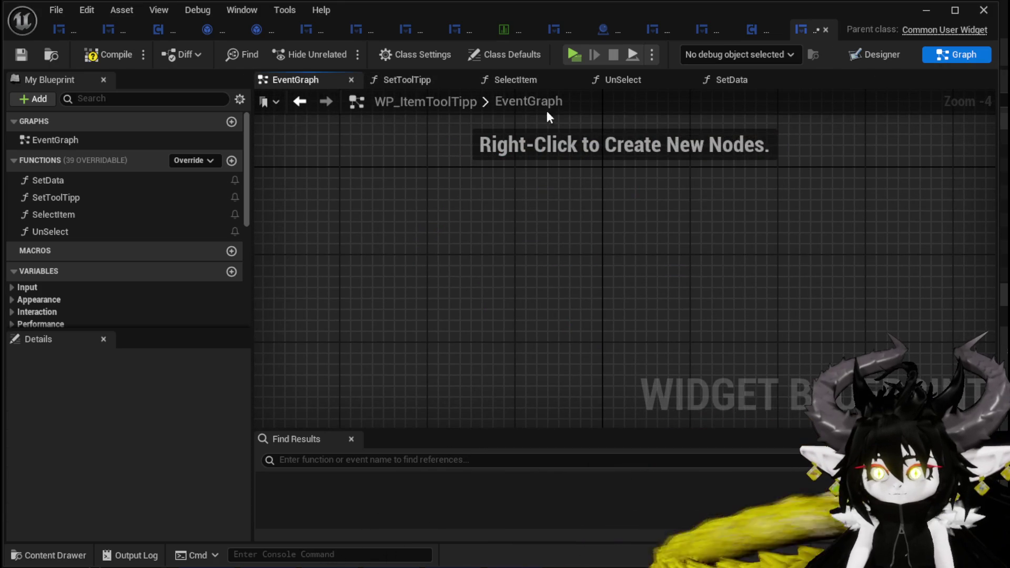
{"action": "left_click", "coordinate": [93, 56]}
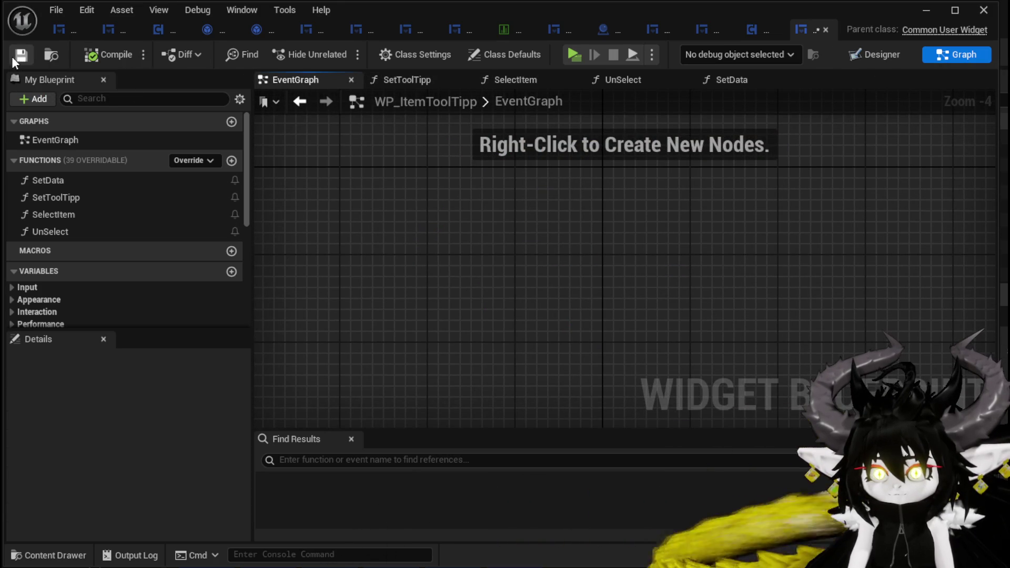
{"action": "left_click", "coordinate": [866, 55]}
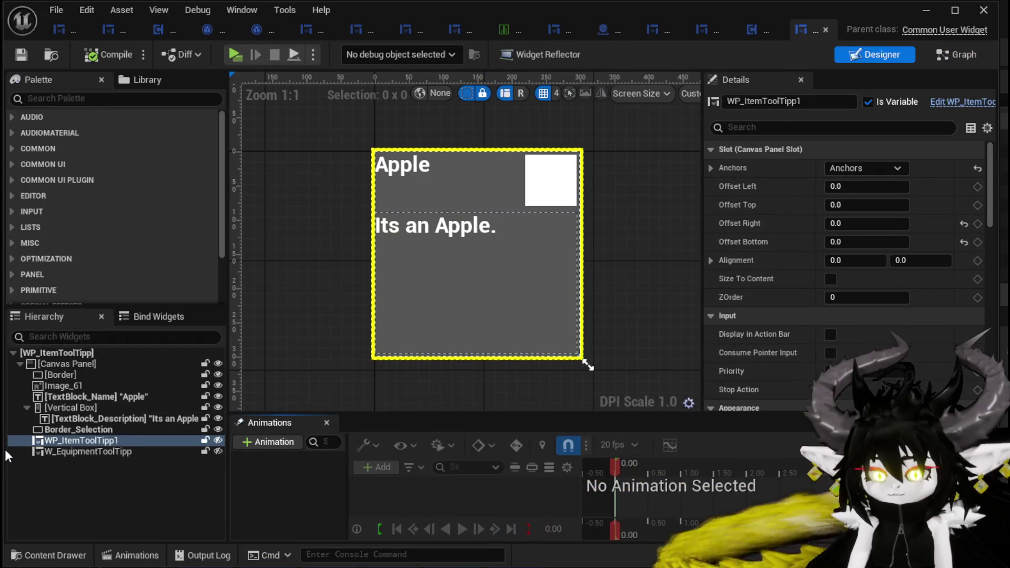
Delete Border, Image_61, TextBlock_Name and Border_Selection from the tooltip hierarchy.
{"action": "left_click", "coordinate": [61, 366]}
{"action": "left_click", "coordinate": [62, 374]}
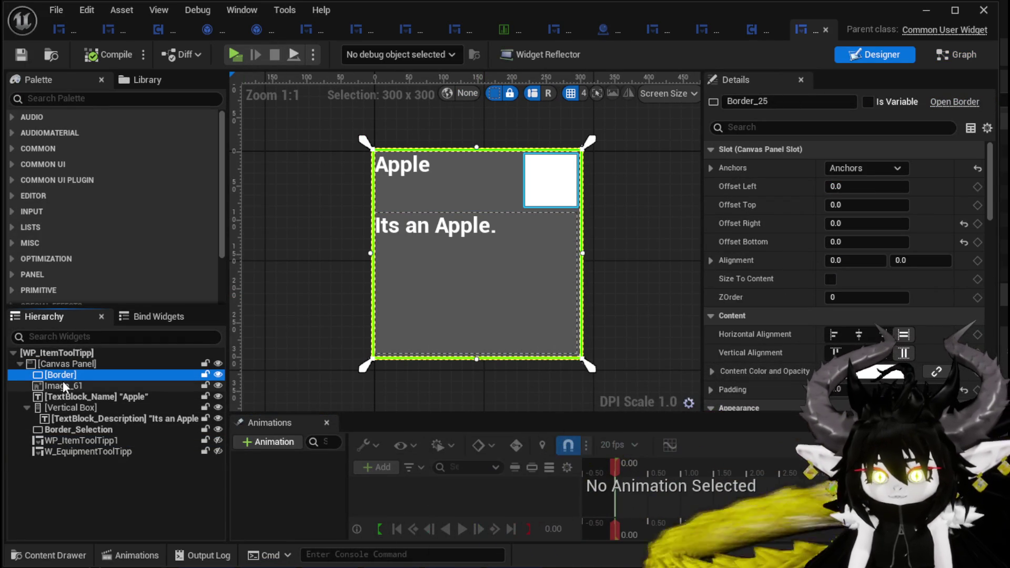
{"action": "key", "text": "Delete"}
{"action": "left_click", "coordinate": [65, 376]}
{"action": "key", "text": "Delete"}
{"action": "left_click", "coordinate": [65, 376]}
{"action": "key", "text": "Delete"}
{"action": "key", "text": "Delete"}
{"action": "left_click", "coordinate": [64, 375]}
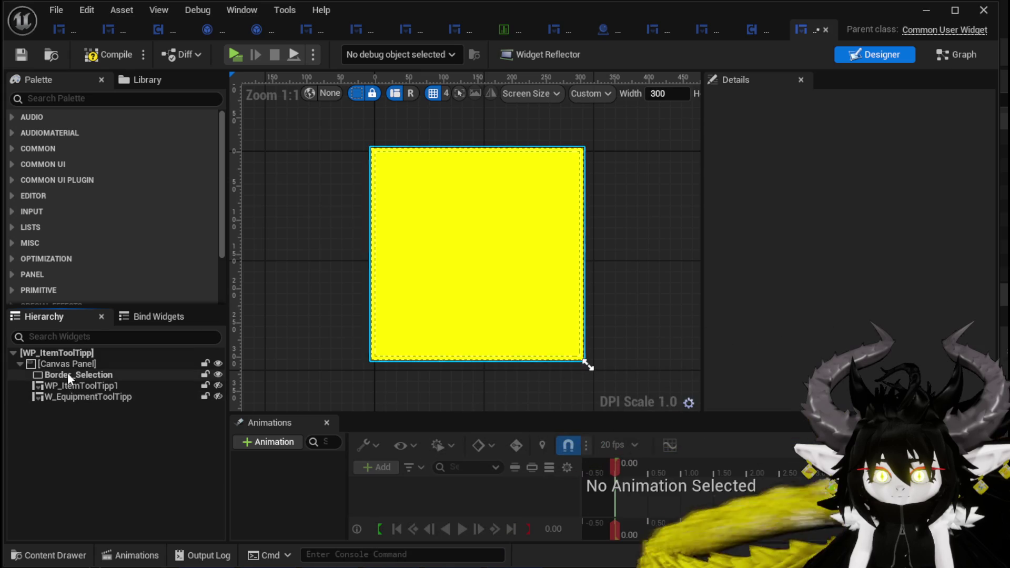
{"action": "key", "text": "Delete"}
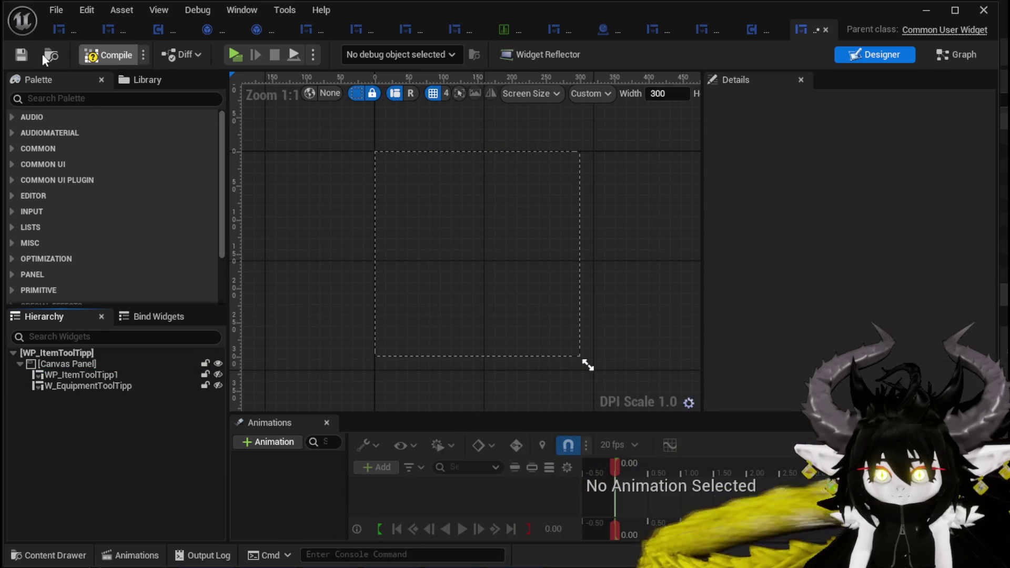
Compile, make WP_ItemToolTipp1 visible, close the editor and start a play test.
{"action": "left_click", "coordinate": [20, 55]}
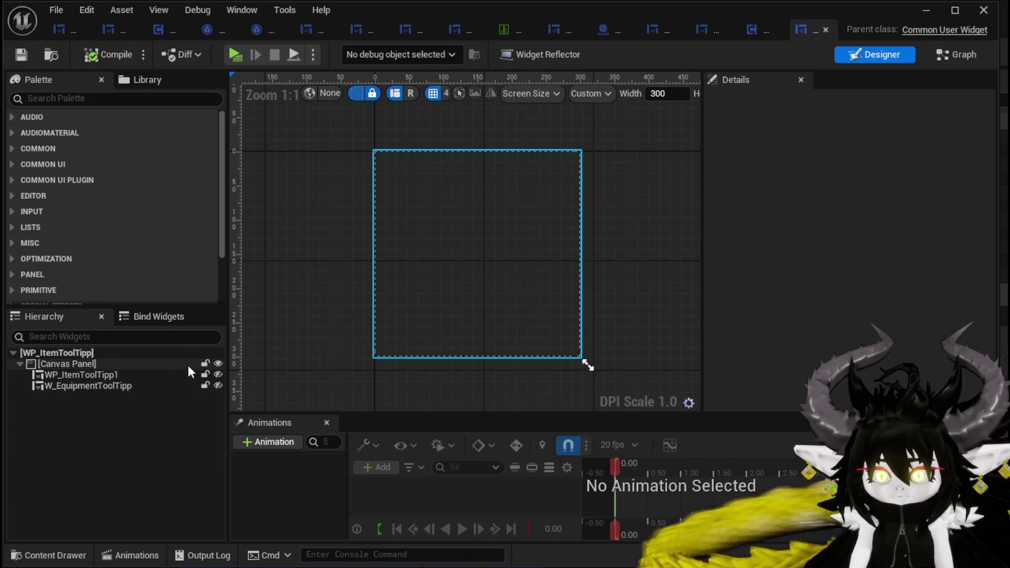
{"action": "left_click", "coordinate": [217, 375]}
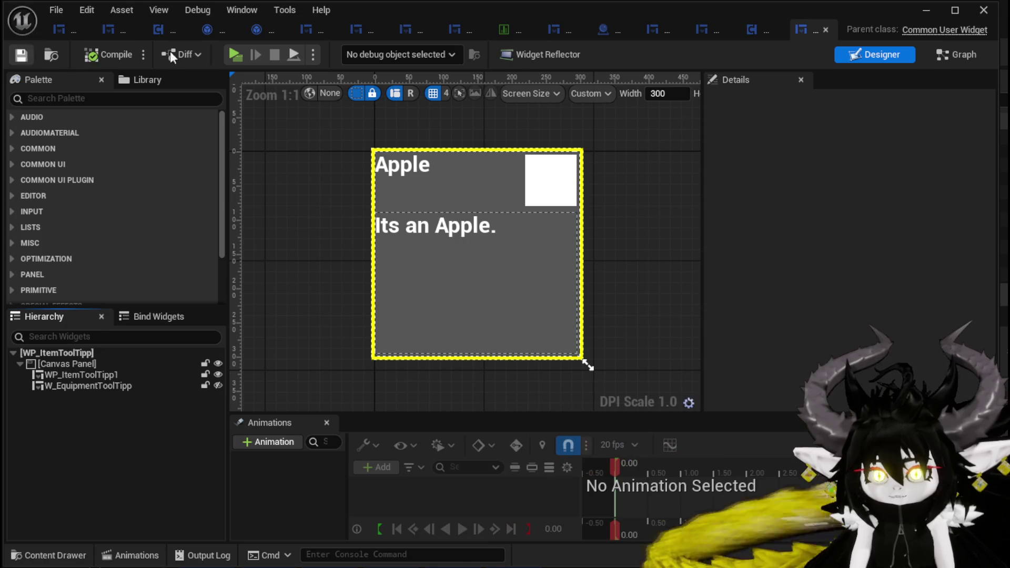
{"action": "left_click", "coordinate": [926, 10]}
{"action": "left_click", "coordinate": [340, 49]}
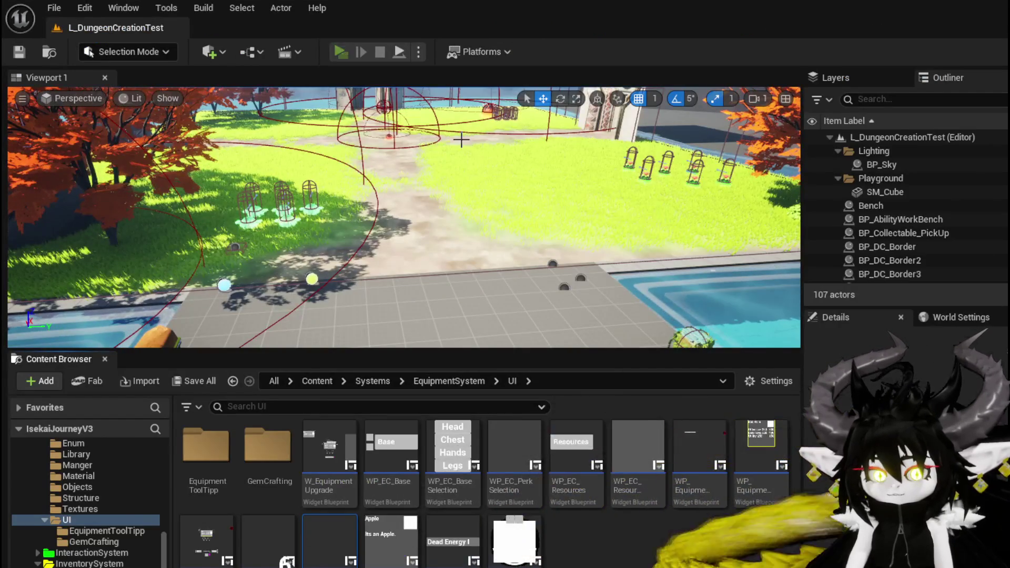
{"action": "key", "text": "w"}
{"action": "key", "text": "e"}
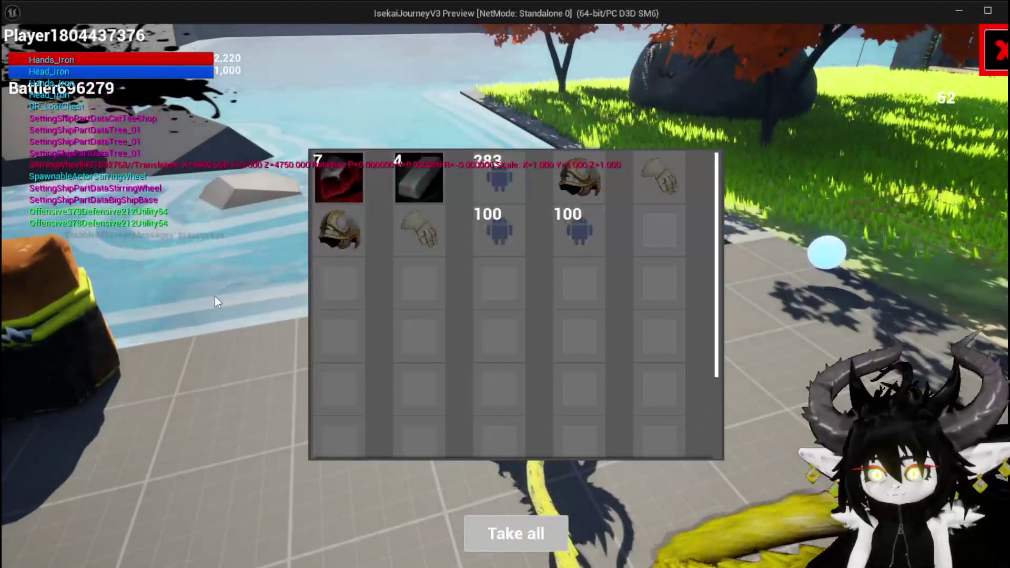
{"action": "mouse_move", "coordinate": [333, 222]}
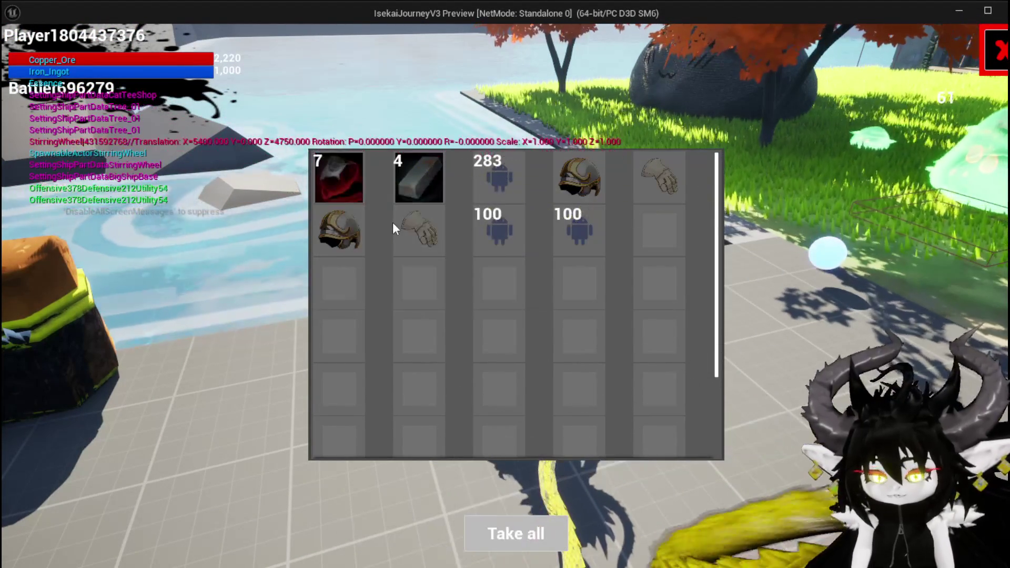
{"action": "key", "text": "Escape"}
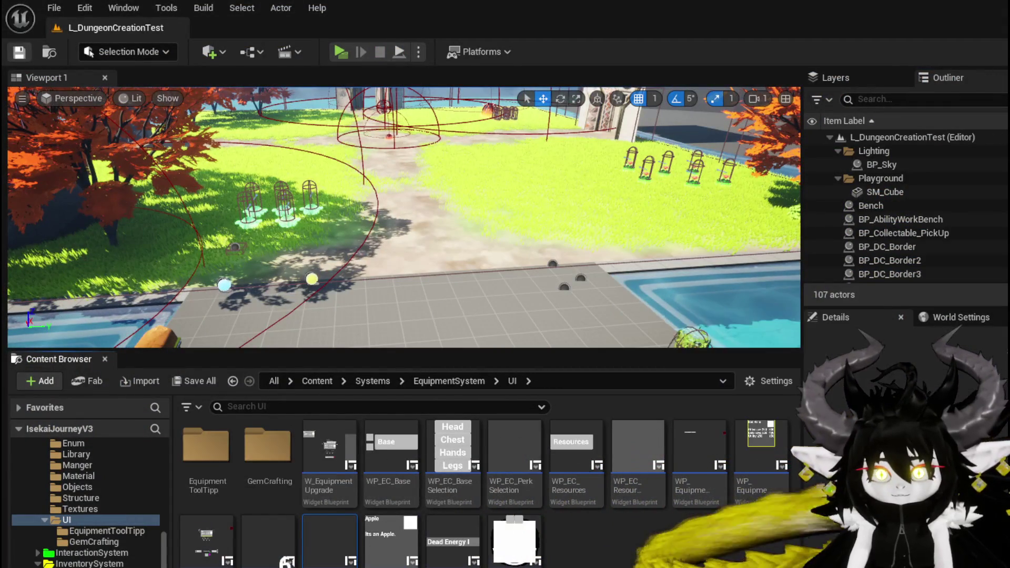
Set W_EquipmentToolTipp's visibility to Collapsed in WP_ItemToolTipp, then compile and save.
{"action": "double_click", "coordinate": [391, 539]}
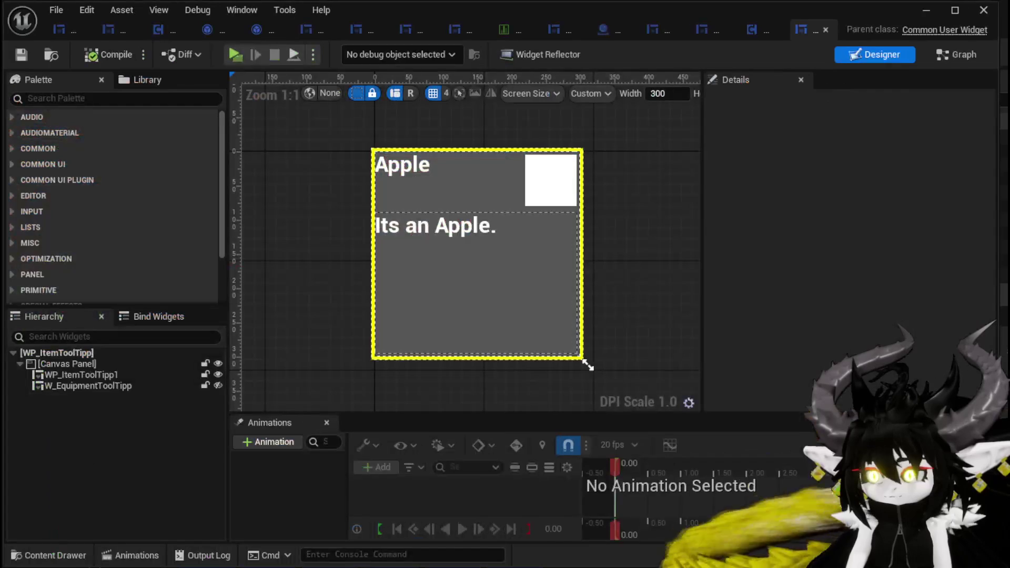
{"action": "left_click", "coordinate": [78, 385]}
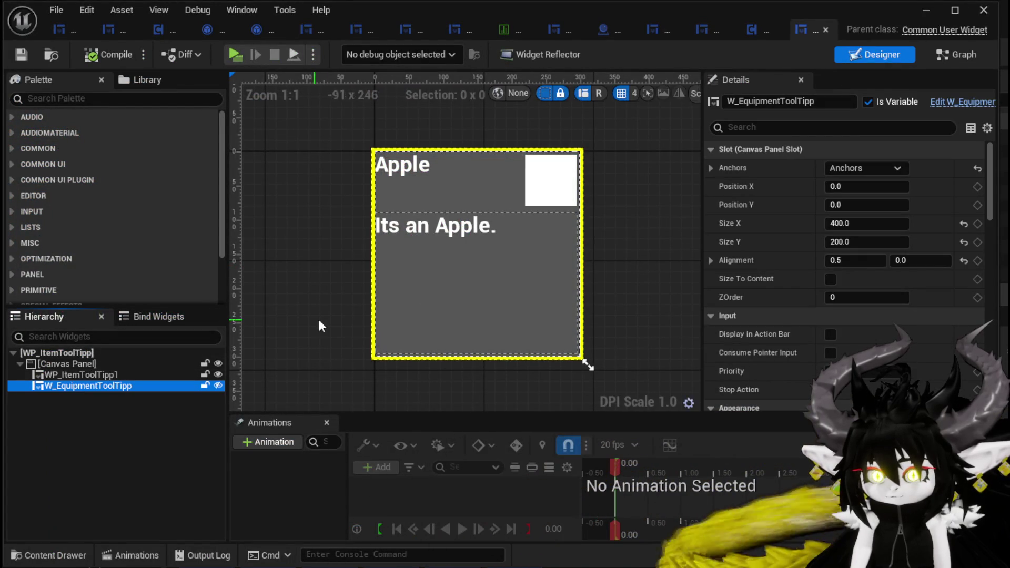
{"action": "scroll", "coordinate": [924, 297], "scroll_direction": "down", "scroll_amount": 10}
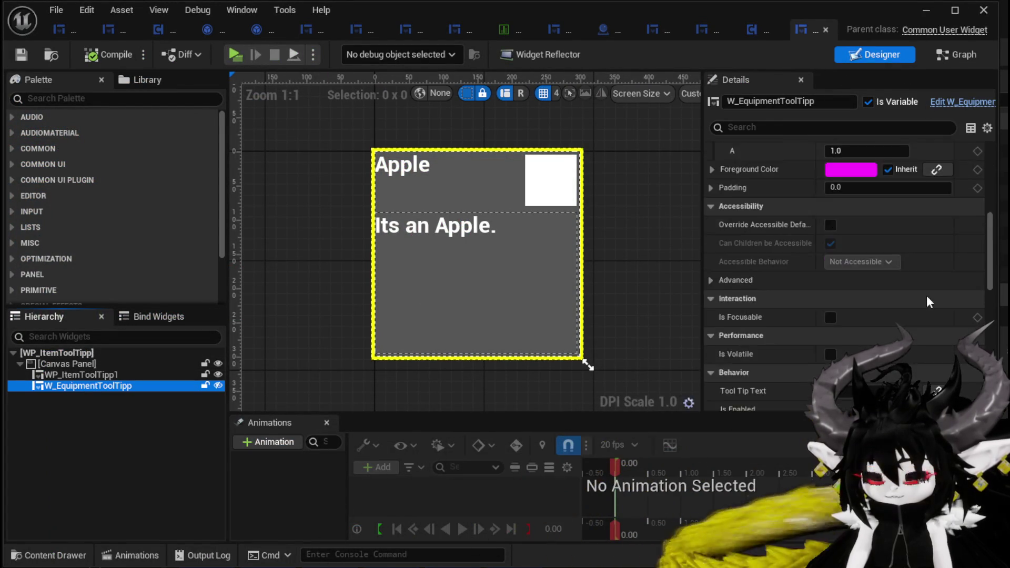
{"action": "scroll", "coordinate": [927, 295], "scroll_direction": "down", "scroll_amount": 3}
{"action": "left_click", "coordinate": [853, 189]}
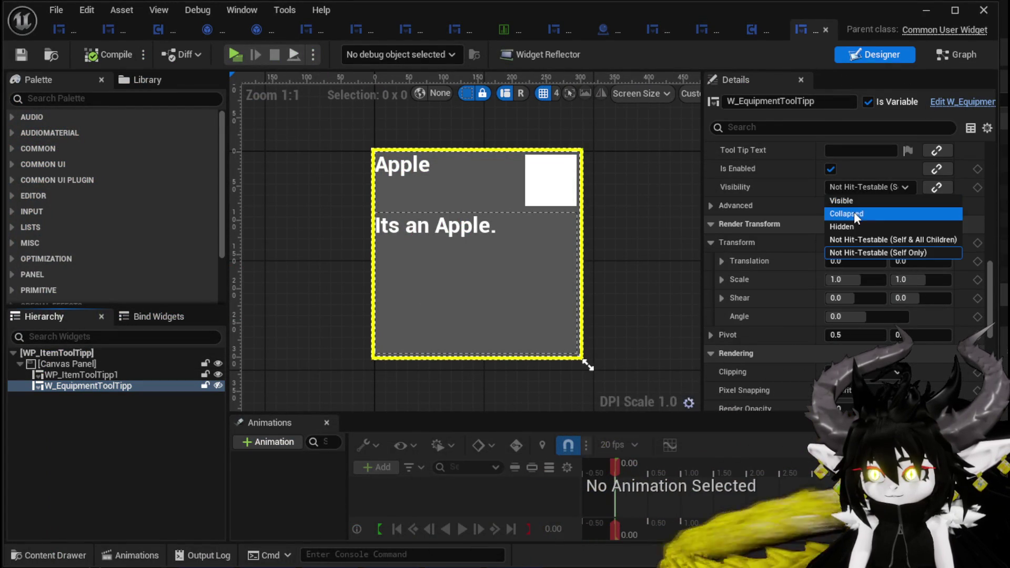
{"action": "left_click", "coordinate": [854, 213]}
{"action": "left_click", "coordinate": [102, 58]}
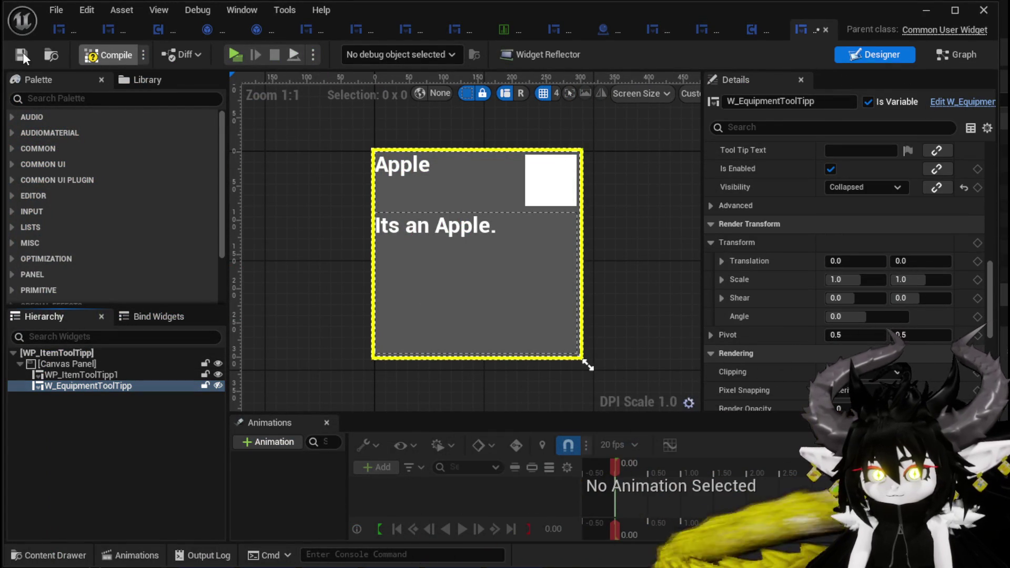
{"action": "left_click", "coordinate": [23, 52]}
Close the widget editor, start a play test and walk toward the chest.
{"action": "left_click", "coordinate": [924, 10]}
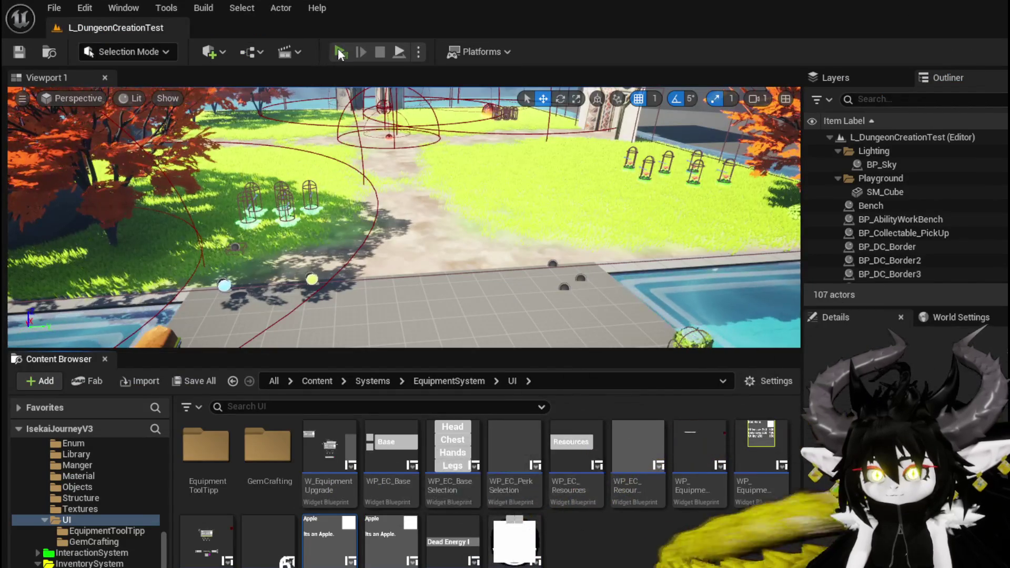
{"action": "left_click", "coordinate": [341, 54]}
{"action": "key", "text": "w"}
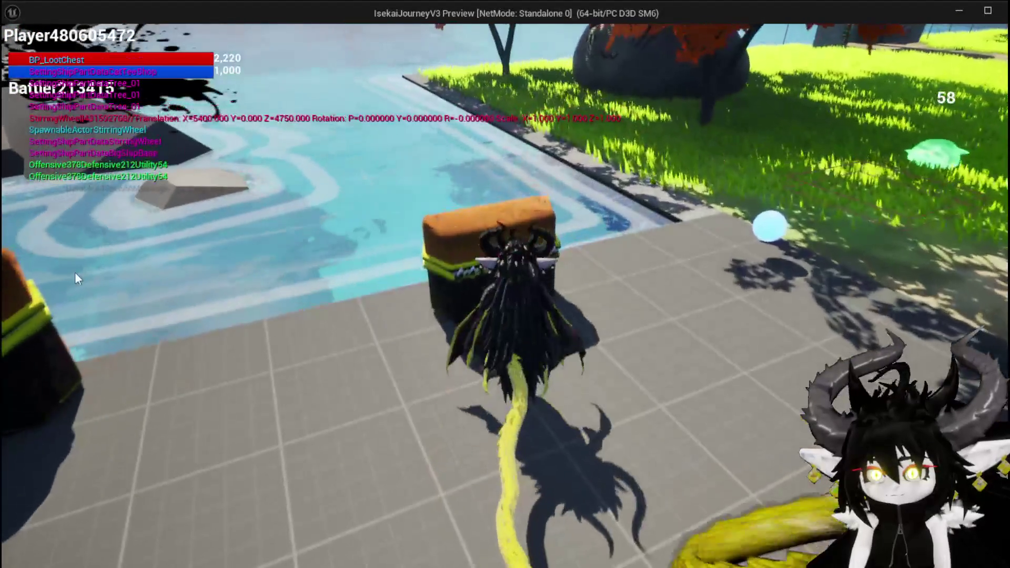
{"action": "key", "text": "e"}
{"action": "mouse_move", "coordinate": [577, 183]}
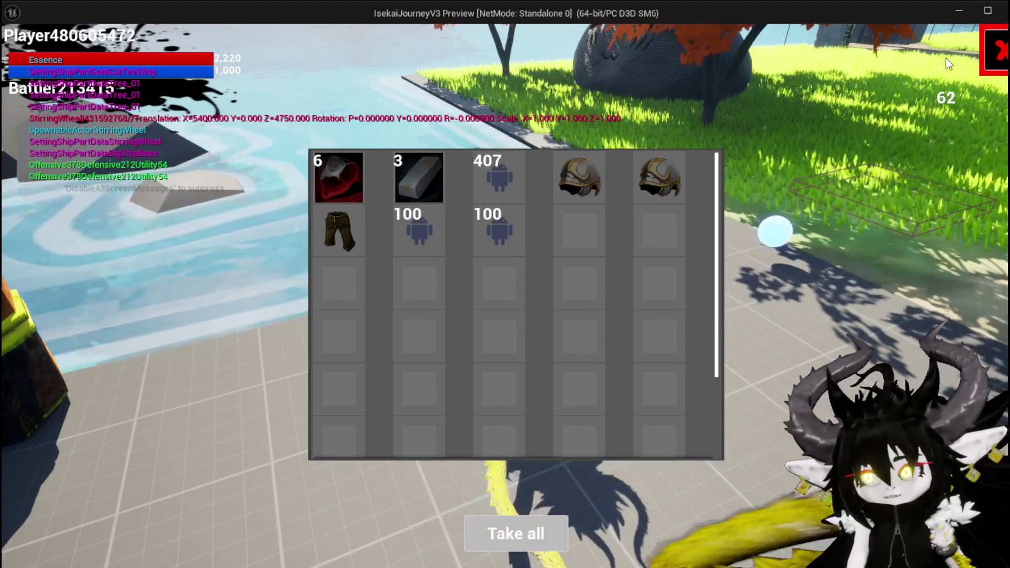
{"action": "key", "text": "Escape"}
{"action": "key", "text": "w"}
{"action": "key", "text": "space"}
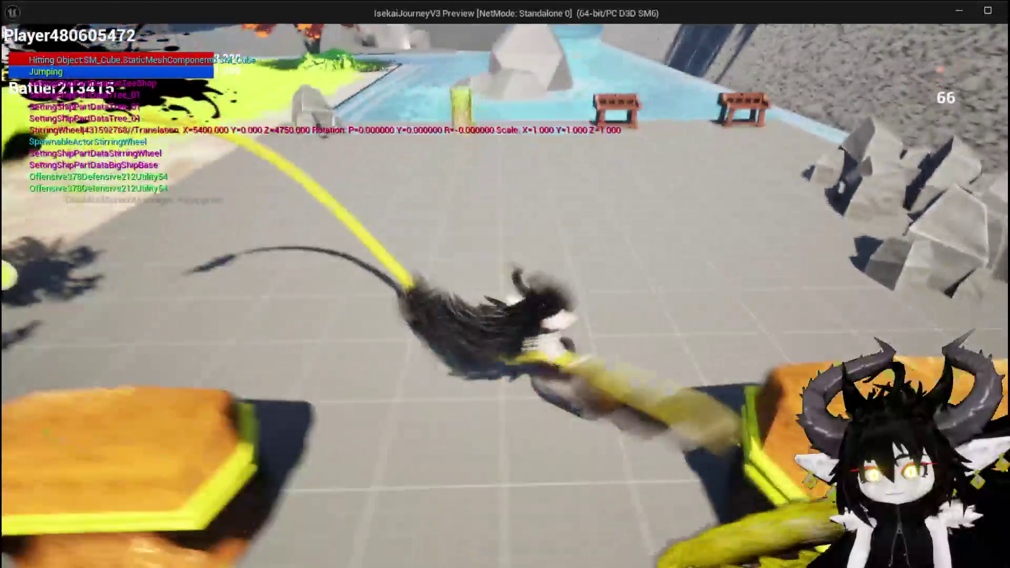
{"action": "key", "text": "Tab"}
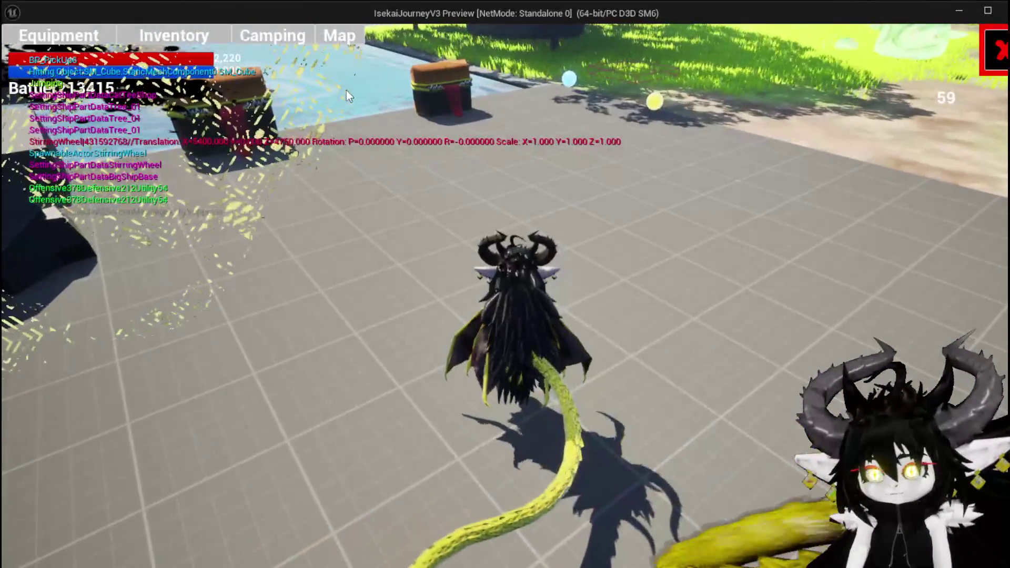
{"action": "left_click", "coordinate": [181, 31]}
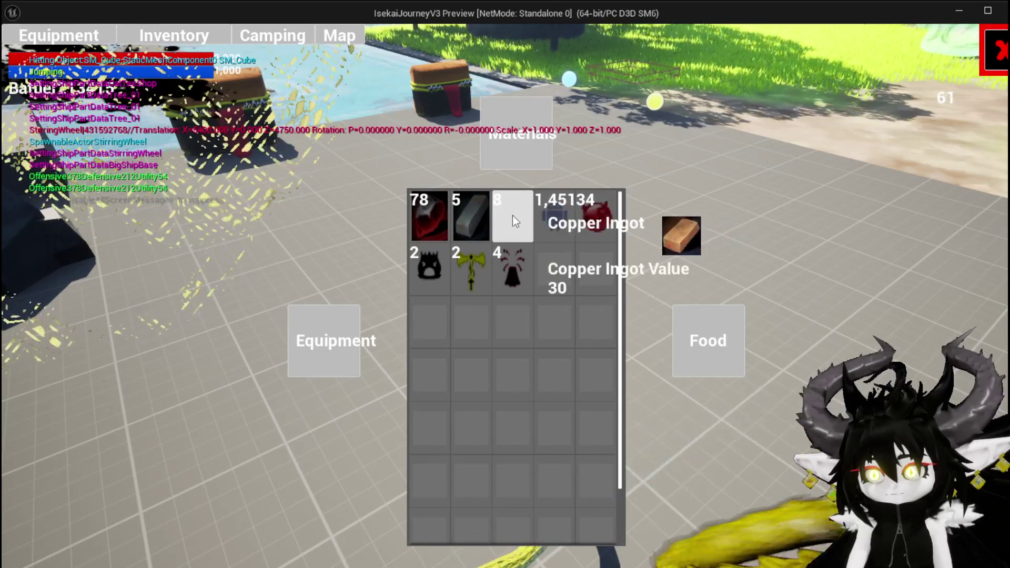
{"action": "left_click", "coordinate": [352, 331]}
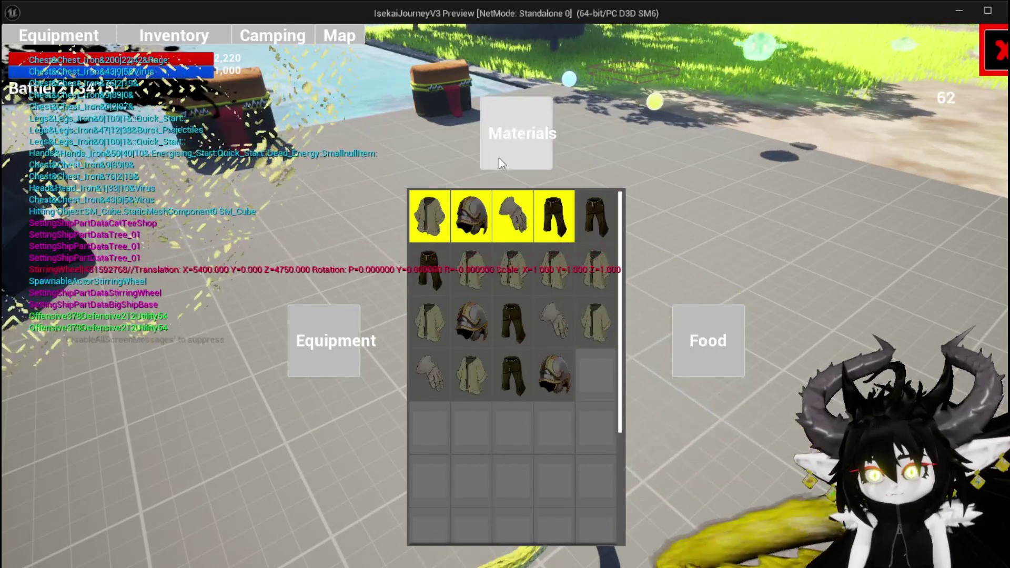
{"action": "left_click", "coordinate": [500, 158]}
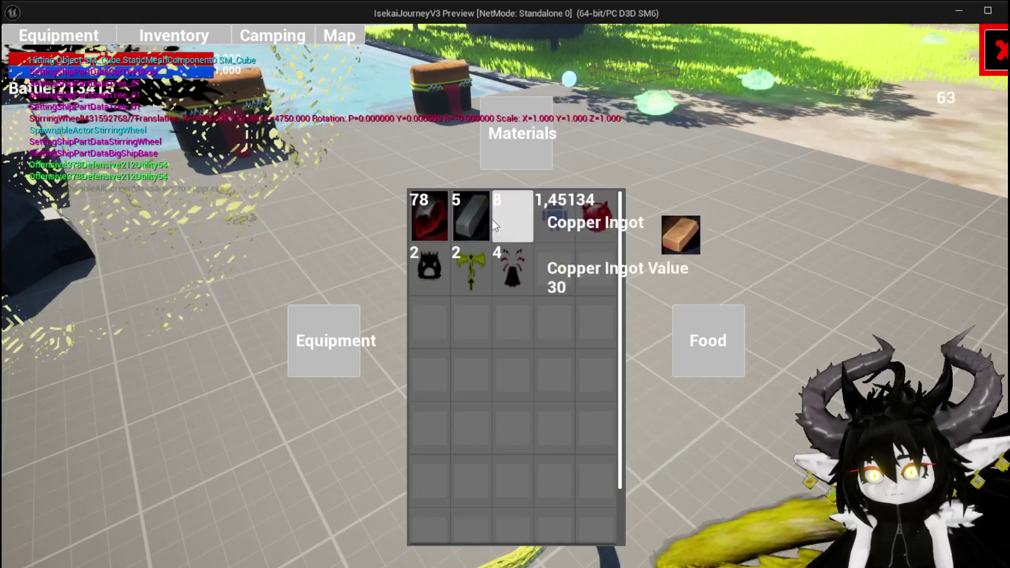
{"action": "left_click", "coordinate": [610, 218]}
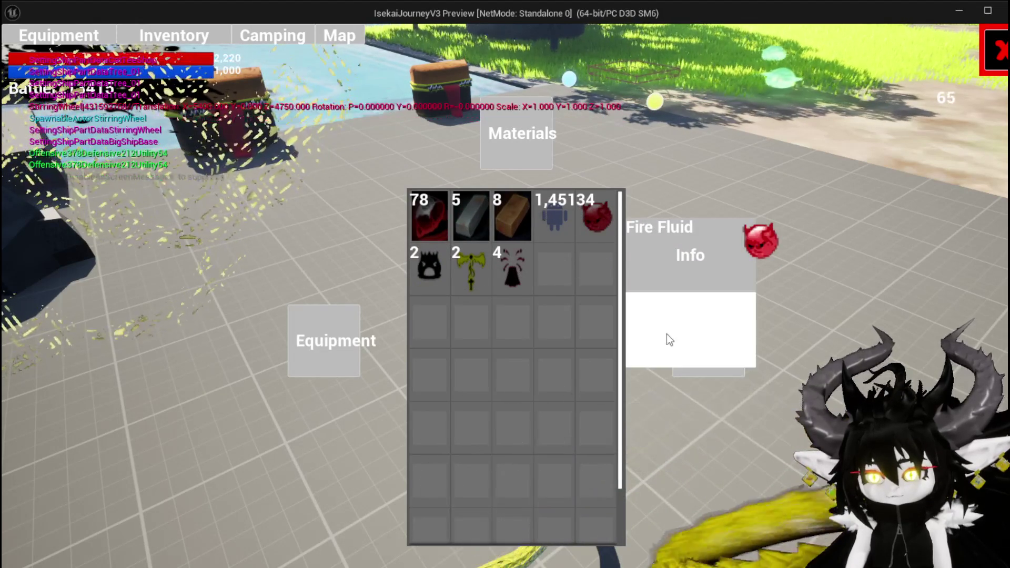
{"action": "left_click", "coordinate": [604, 242]}
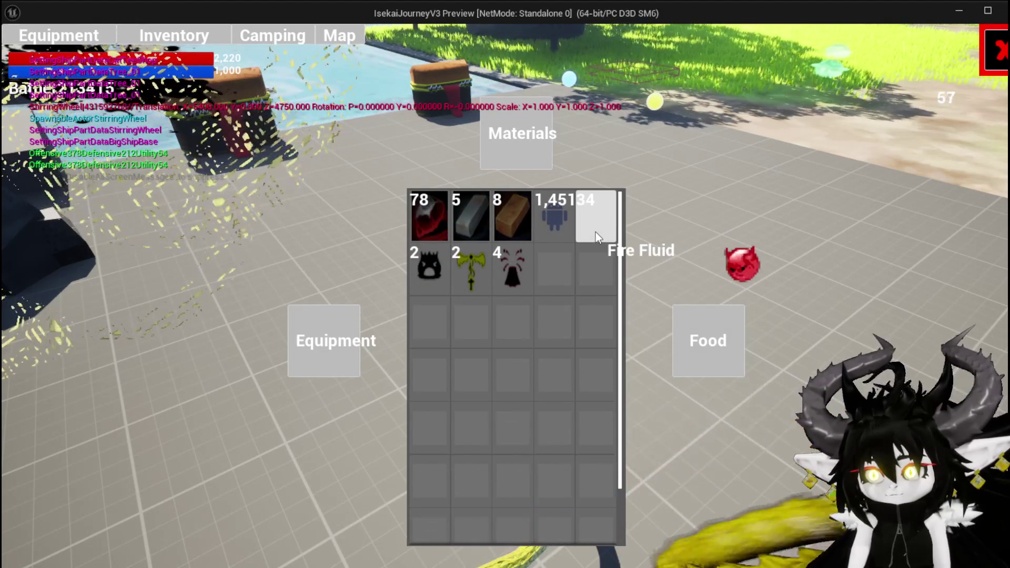
{"action": "key", "text": "Escape"}
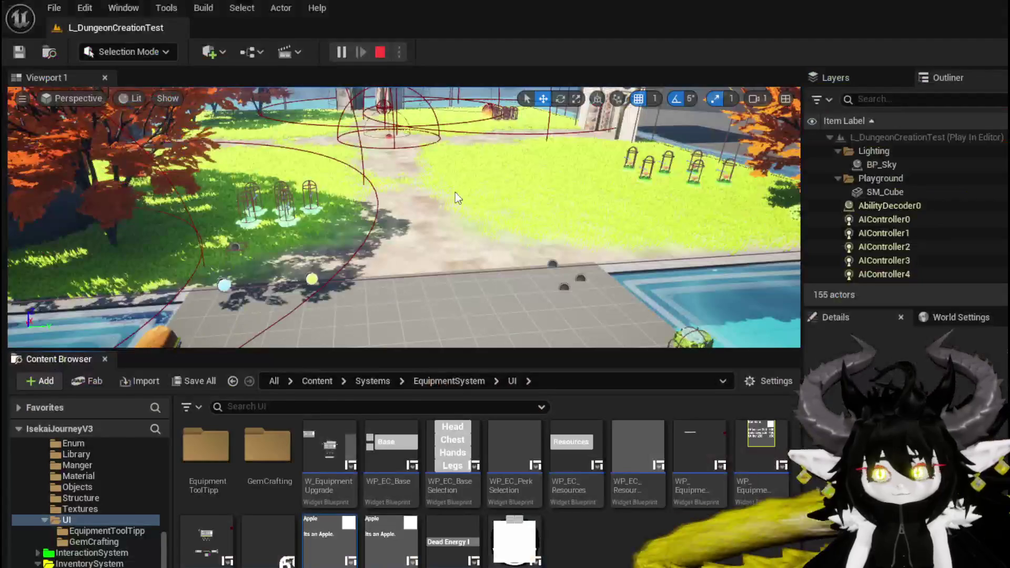
{"action": "left_click", "coordinate": [21, 50]}
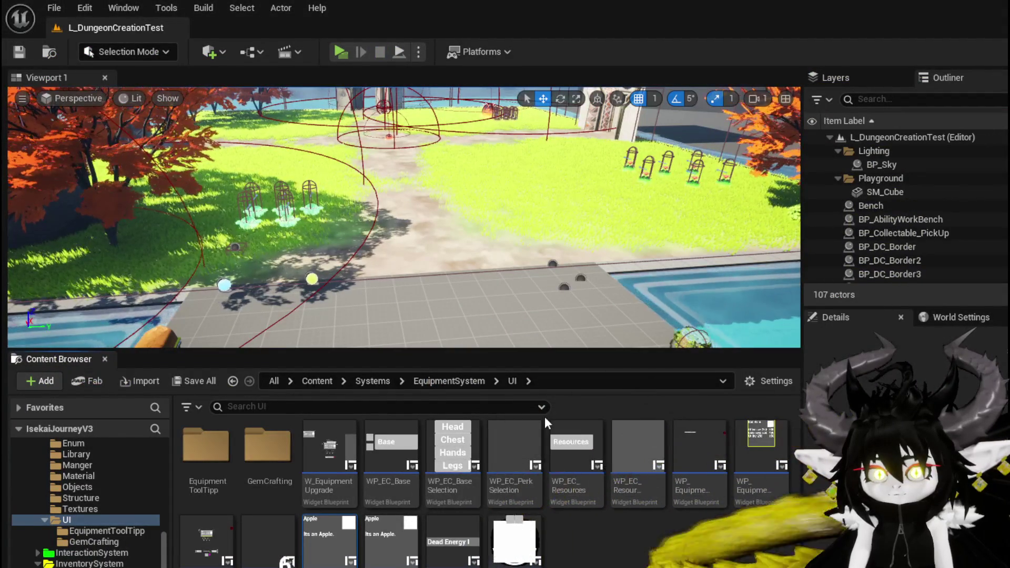
Remove the Text Block Description, To Text and SetText nodes from WP_ItemToolTipp's SetToolTipp.
{"action": "double_click", "coordinate": [330, 542]}
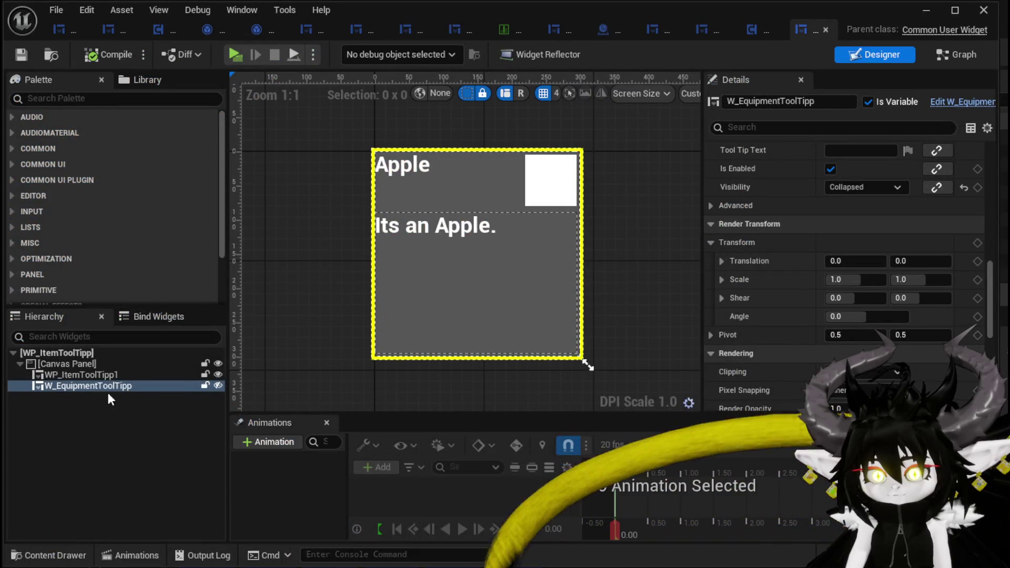
{"action": "left_click", "coordinate": [93, 375]}
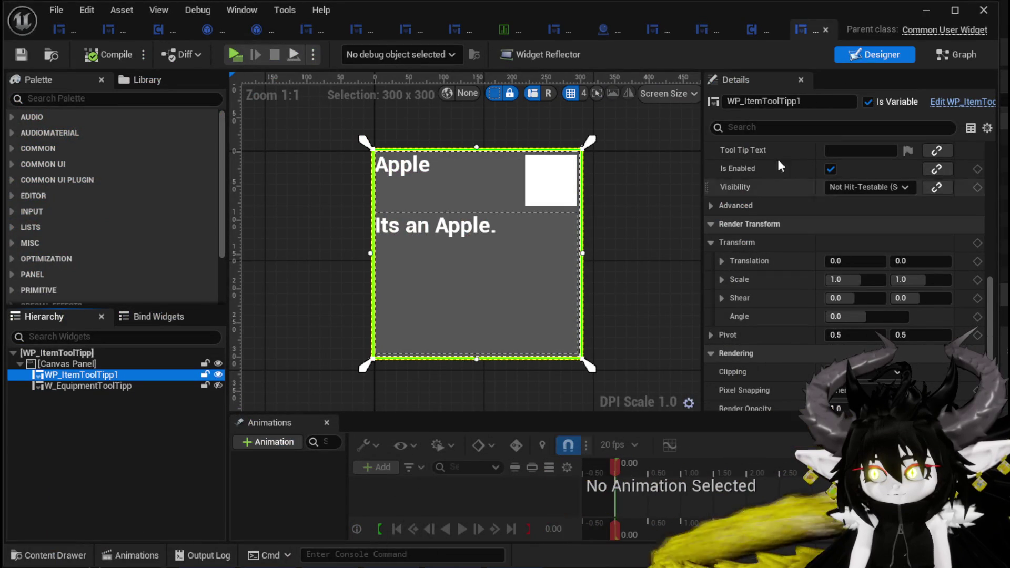
{"action": "left_click", "coordinate": [948, 55]}
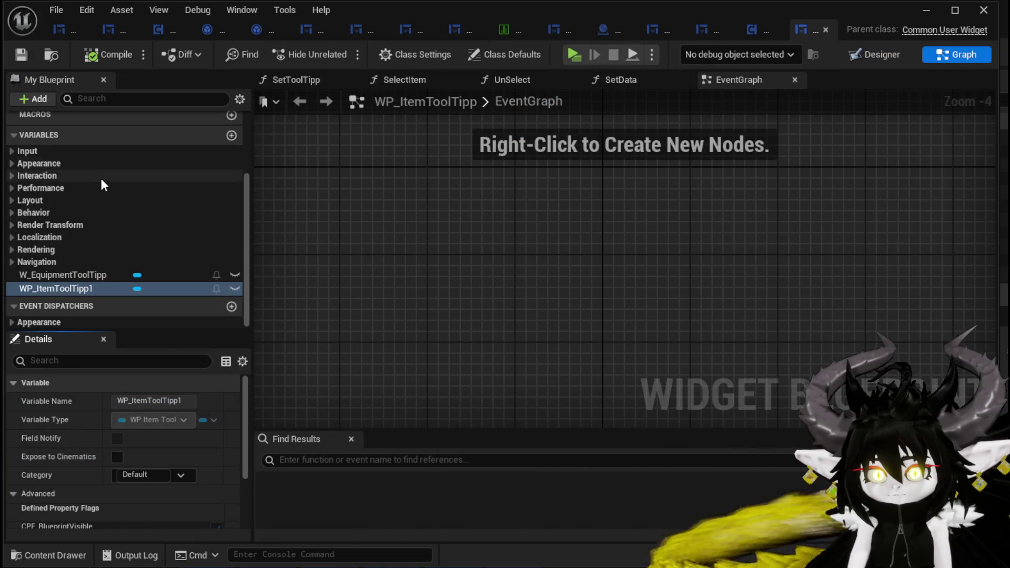
{"action": "scroll", "coordinate": [97, 257], "scroll_direction": "up", "scroll_amount": 5}
{"action": "double_click", "coordinate": [75, 193]}
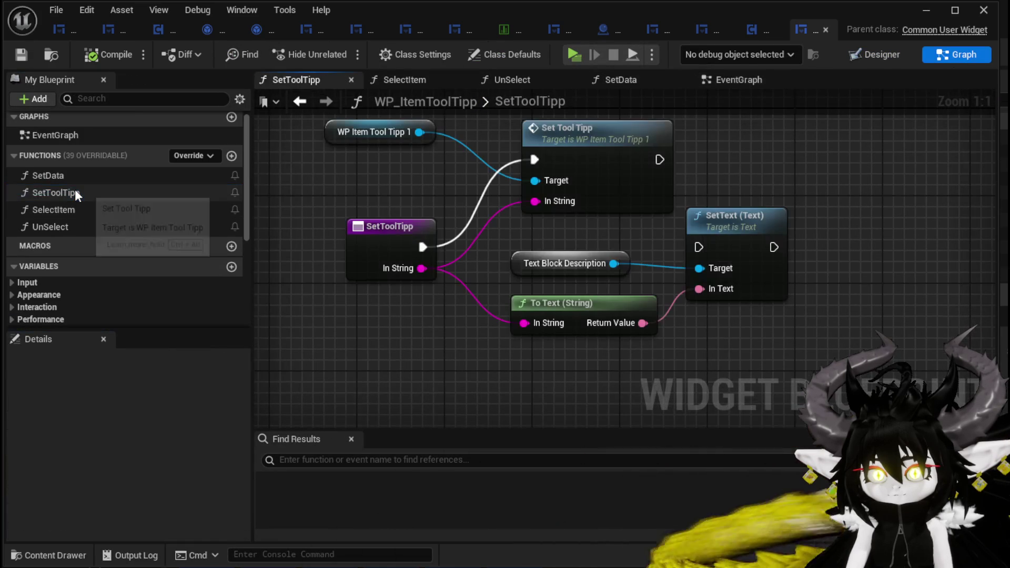
{"action": "left_click_drag", "start_coordinate": [535, 226], "coordinate": [700, 337]}
{"action": "key", "text": "Delete"}
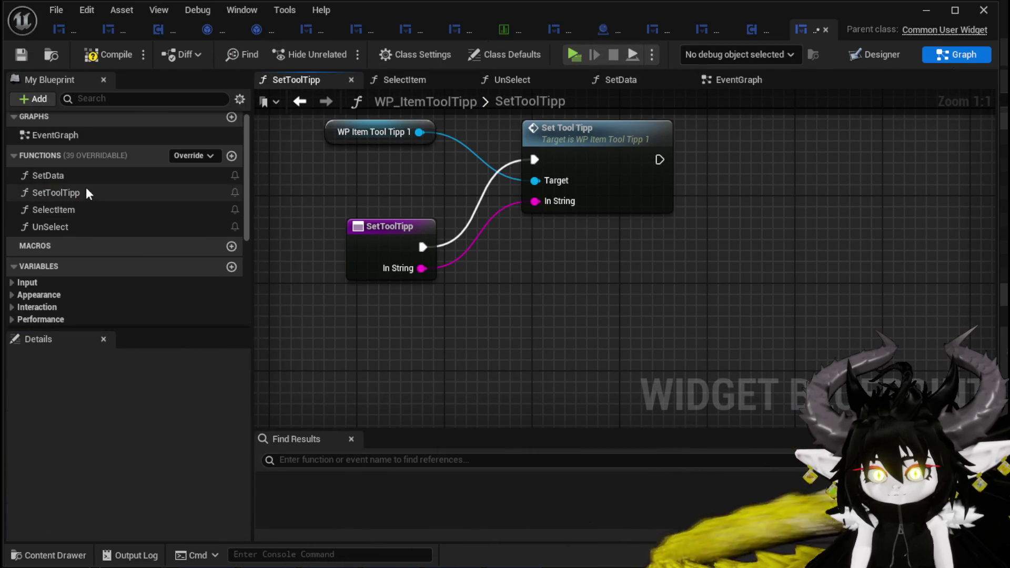
Delete the old data-table and item-info nodes plus the reroute from SetData, then compile.
{"action": "left_click", "coordinate": [87, 177]}
{"action": "double_click", "coordinate": [86, 176]}
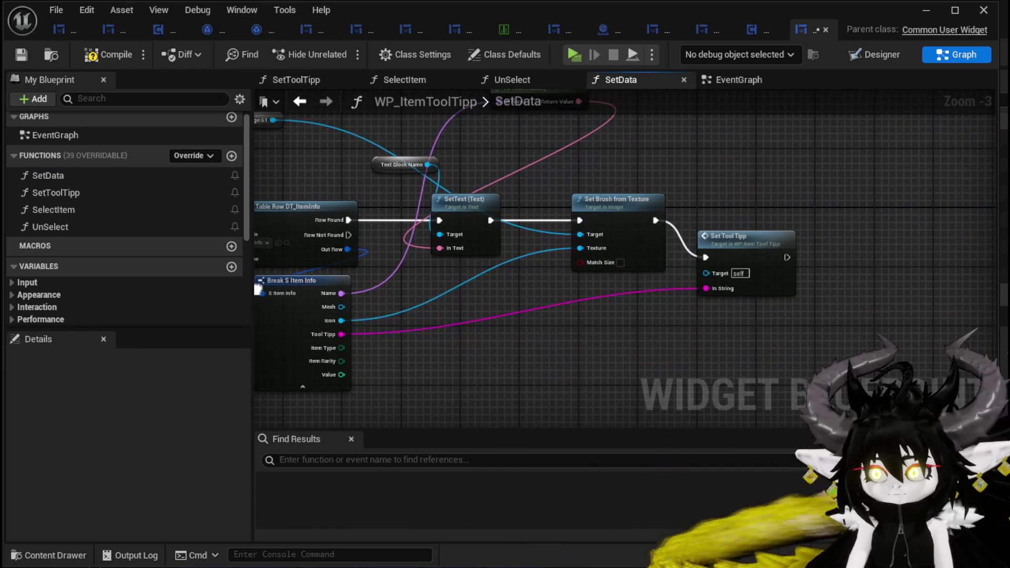
{"action": "left_click_drag", "start_coordinate": [257, 288], "coordinate": [474, 314]}
{"action": "left_click_drag", "start_coordinate": [444, 132], "coordinate": [833, 353]}
{"action": "key", "text": "Delete"}
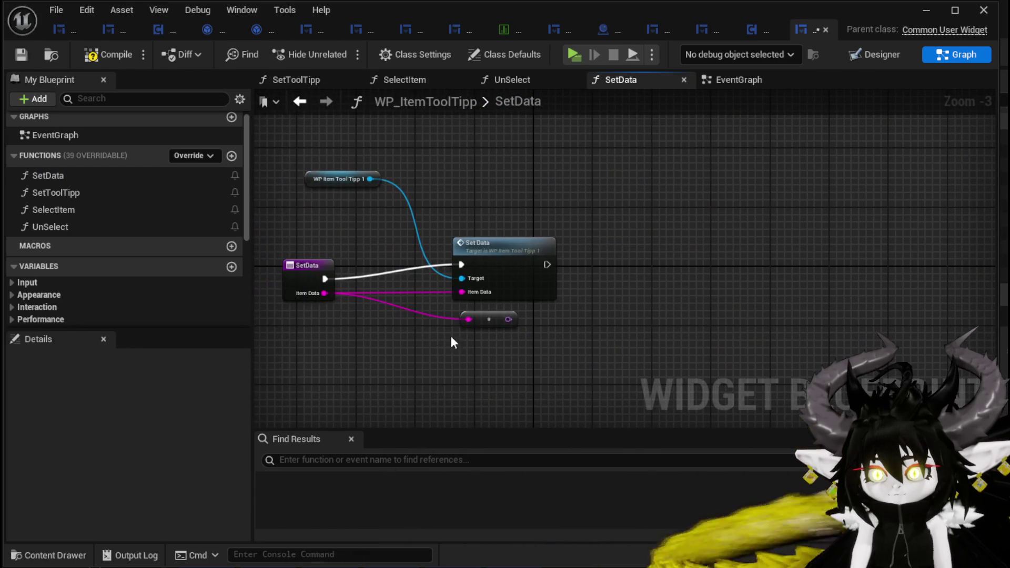
{"action": "key", "text": "Delete"}
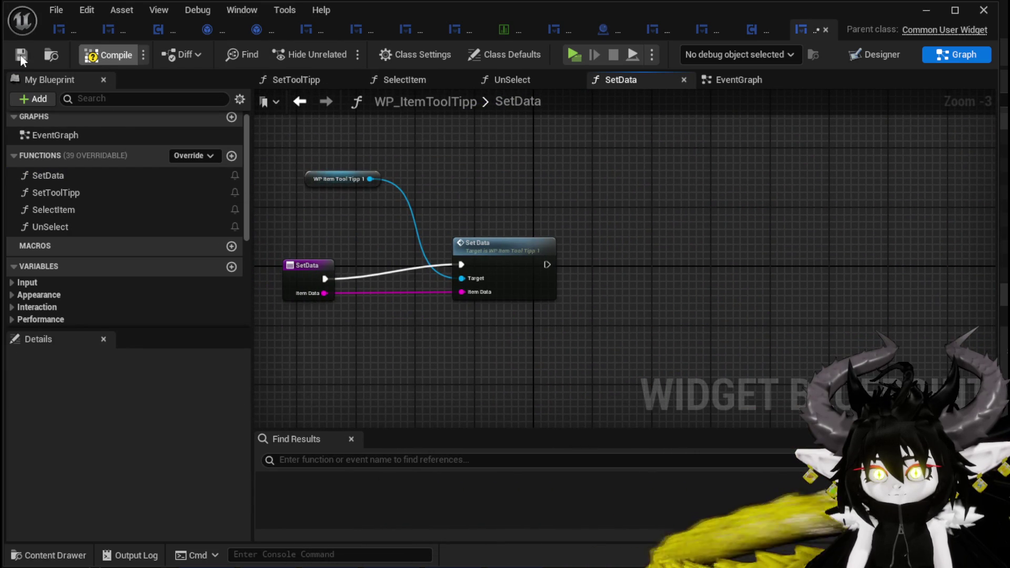
{"action": "left_click", "coordinate": [16, 53]}
{"action": "double_click", "coordinate": [96, 213]}
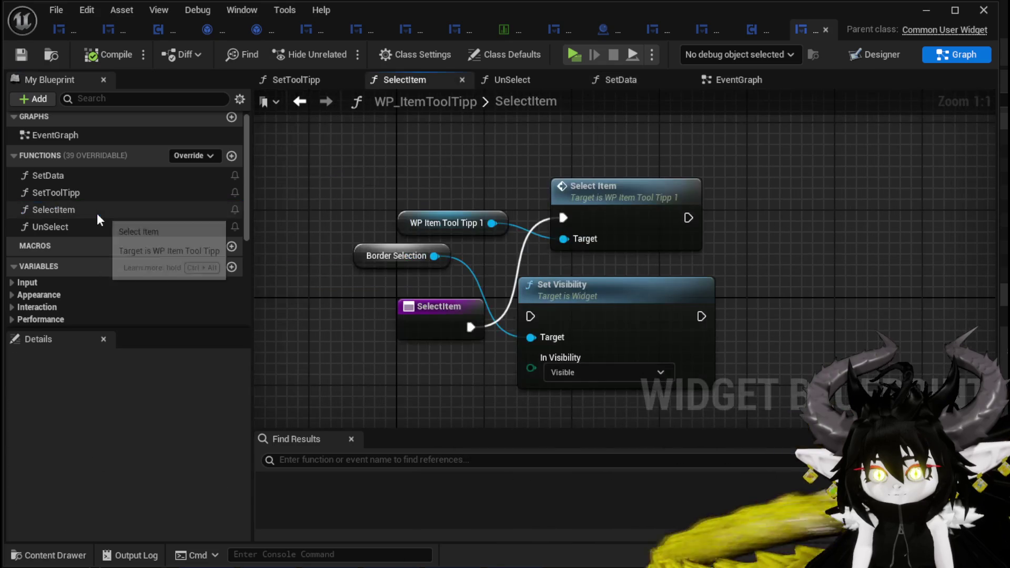
Delete Border Selection and Set Visibility from SelectItem, check UnSelect, then compile and save.
{"action": "left_click_drag", "start_coordinate": [327, 253], "coordinate": [538, 285]}
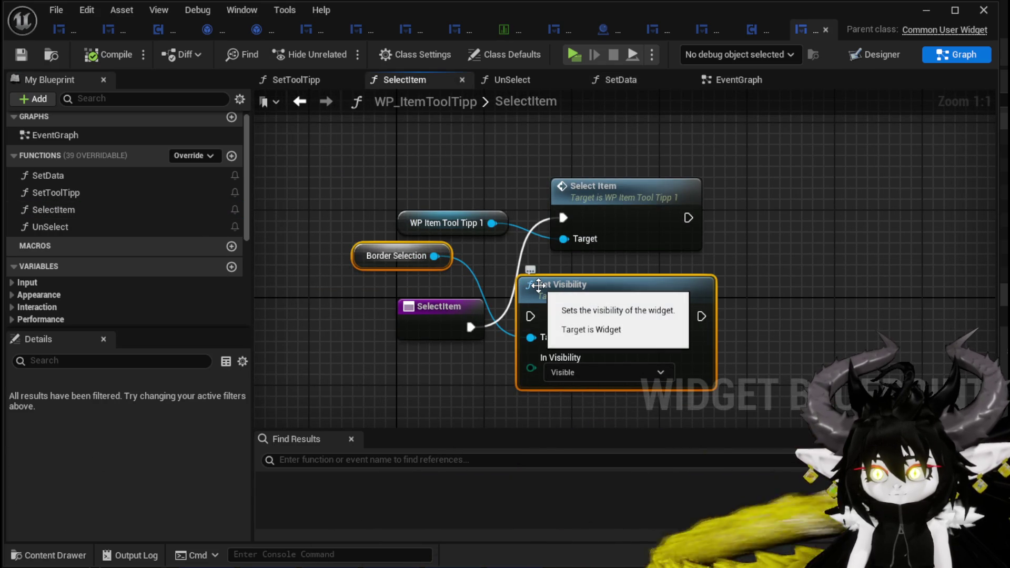
{"action": "key", "text": "Delete"}
{"action": "double_click", "coordinate": [102, 226]}
{"action": "left_click_drag", "start_coordinate": [398, 262], "coordinate": [644, 295]}
{"action": "left_click", "coordinate": [314, 152]}
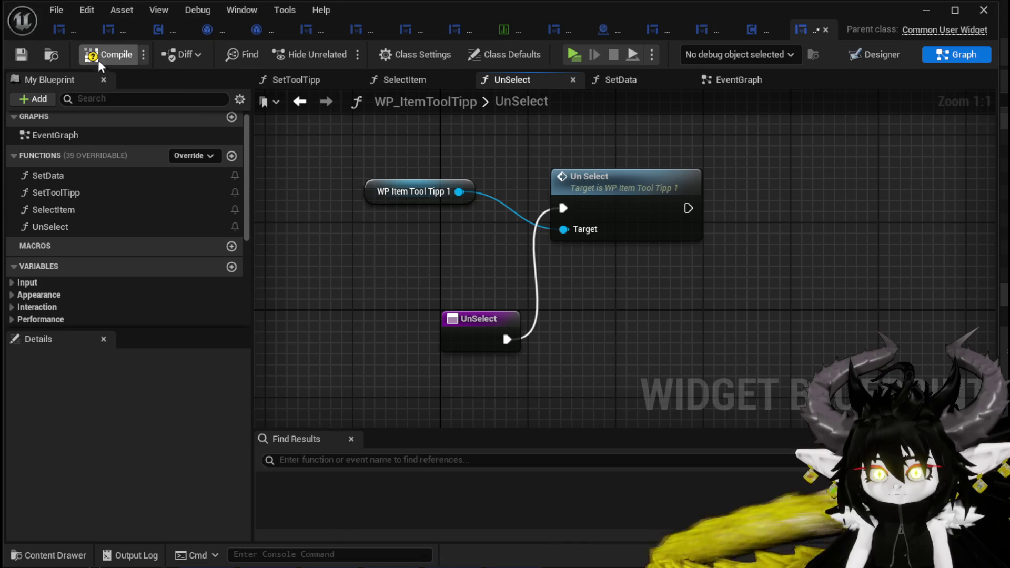
{"action": "left_click", "coordinate": [98, 58]}
{"action": "left_click", "coordinate": [29, 54]}
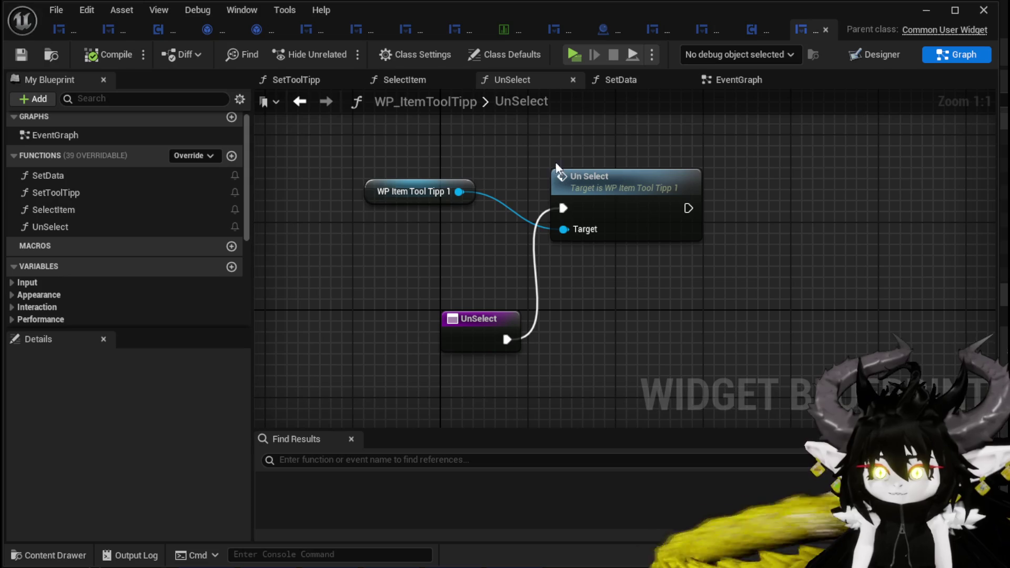
{"action": "scroll", "coordinate": [119, 241], "scroll_direction": "down", "scroll_amount": 5}
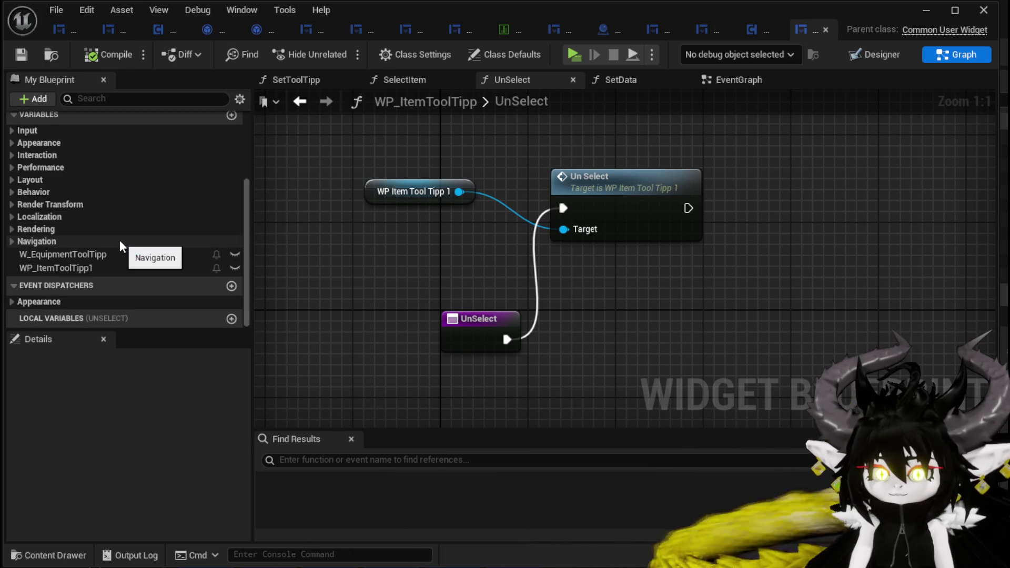
{"action": "scroll", "coordinate": [104, 258], "scroll_direction": "up", "scroll_amount": 5}
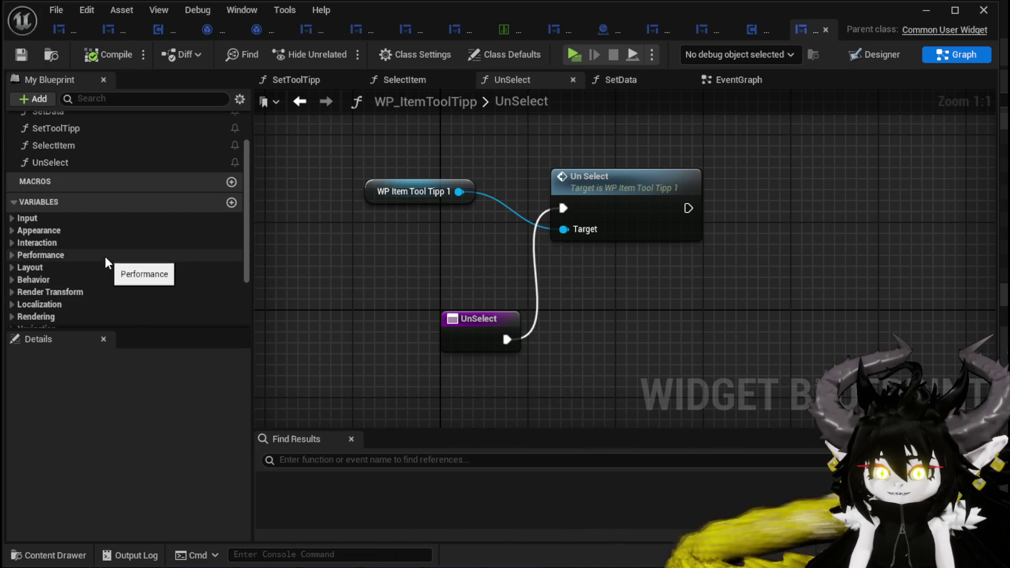
{"action": "double_click", "coordinate": [73, 182]}
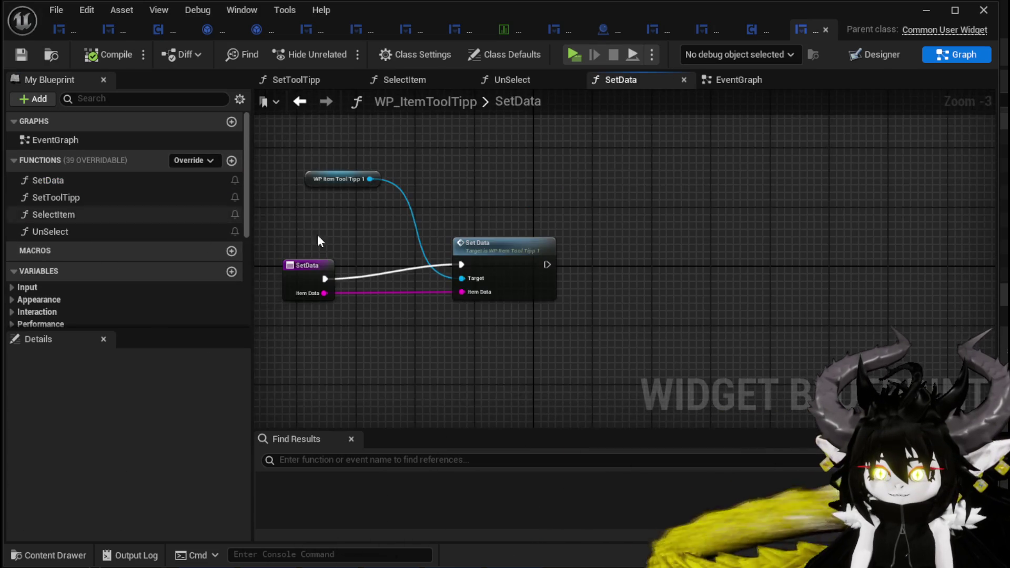
Rearrange the Set Data and Set Tool Tipp calls with their WP_ItemToolTipp1 getters, then save.
{"action": "left_click_drag", "start_coordinate": [614, 235], "coordinate": [607, 251]}
{"action": "left_click_drag", "start_coordinate": [433, 171], "coordinate": [558, 223]}
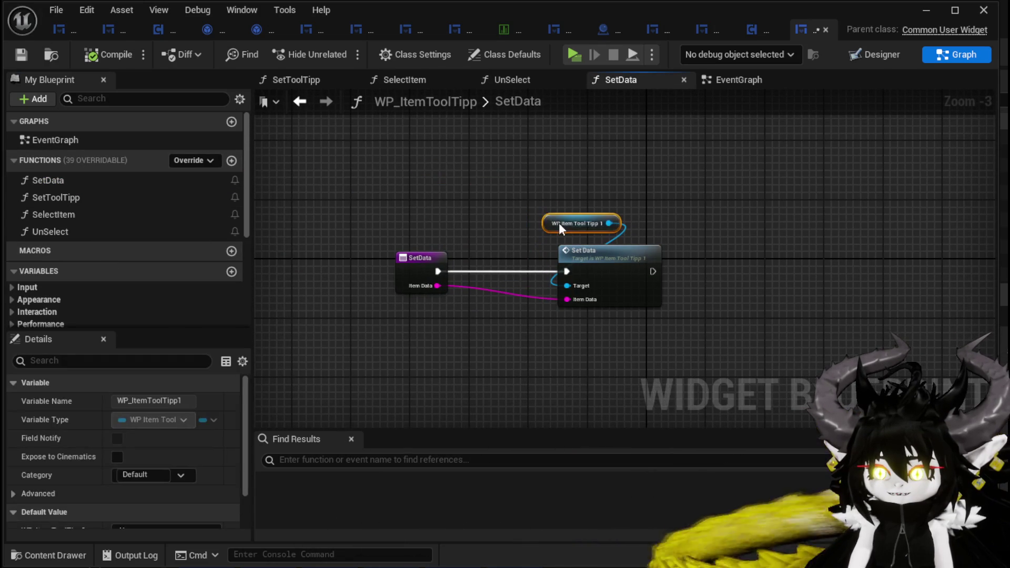
{"action": "left_click", "coordinate": [432, 199]}
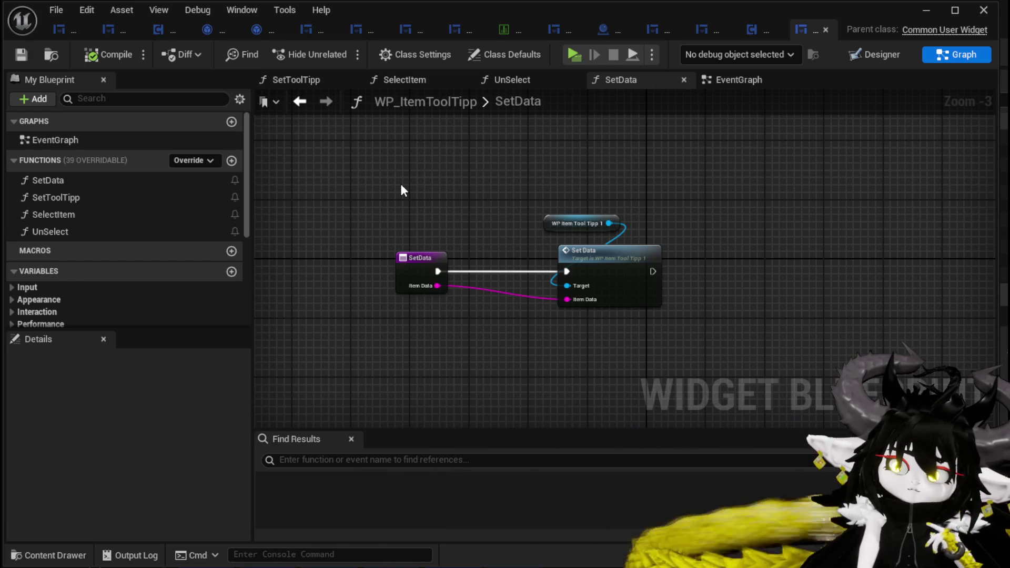
{"action": "double_click", "coordinate": [108, 201]}
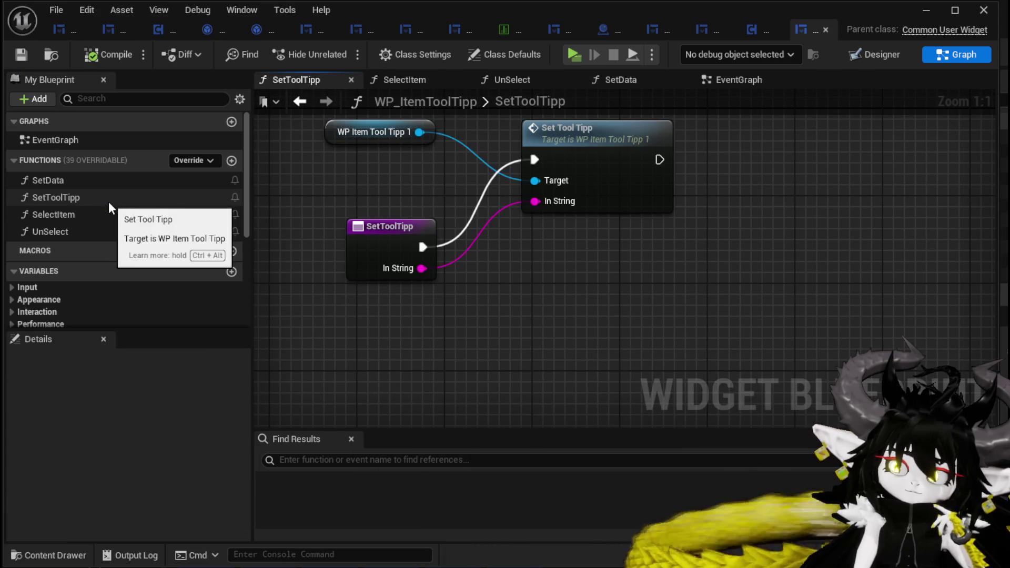
{"action": "left_click_drag", "start_coordinate": [399, 253], "coordinate": [314, 183]}
{"action": "mouse_move", "coordinate": [421, 163]}
{"action": "left_mouse_down"}
{"action": "mouse_move", "coordinate": [610, 129]}
{"action": "mouse_move", "coordinate": [615, 142]}
{"action": "left_mouse_up"}
{"action": "left_click_drag", "start_coordinate": [506, 148], "coordinate": [485, 201]}
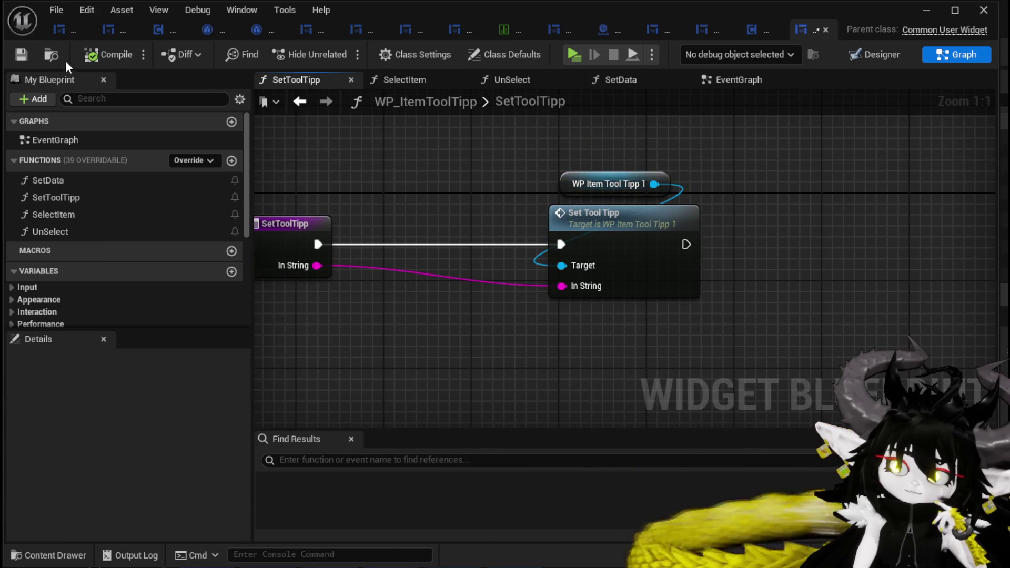
{"action": "left_click", "coordinate": [21, 55]}
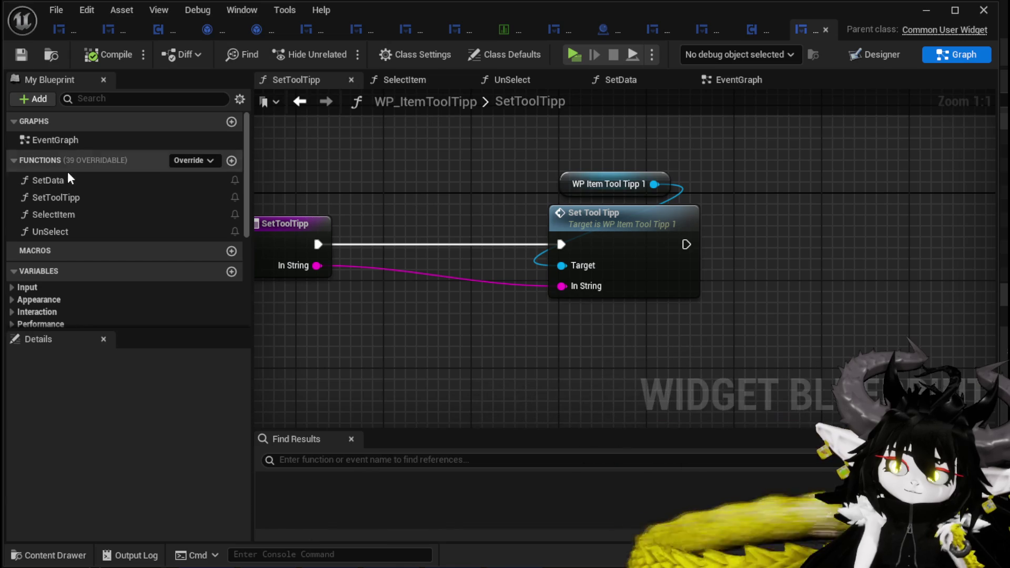
Revisit SetData, then jump from the Set Tool Tipp node into WP_ItemToolTipp1's SetToolTipp function.
{"action": "left_click", "coordinate": [61, 184]}
{"action": "double_click", "coordinate": [61, 184]}
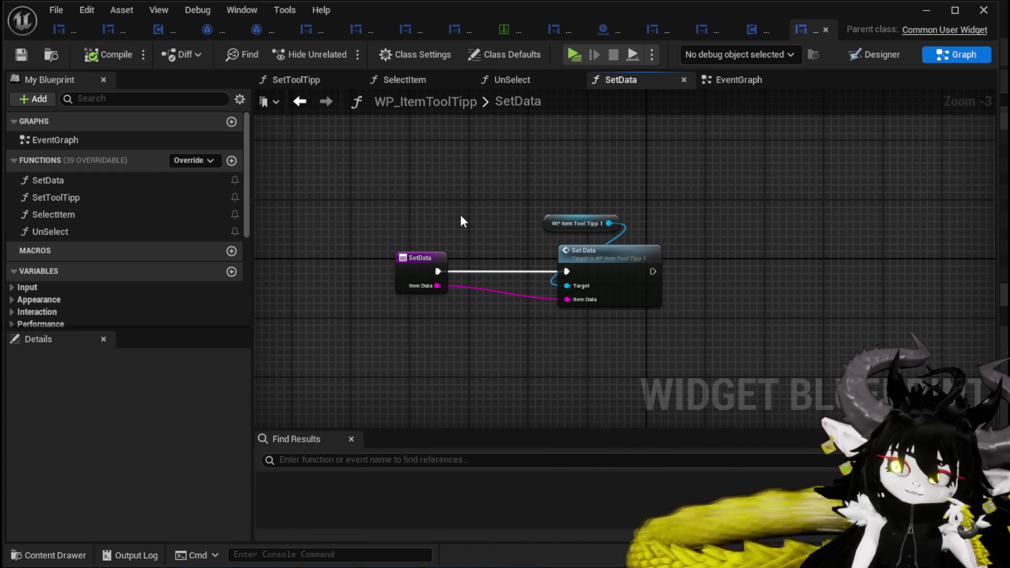
{"action": "mouse_move", "coordinate": [332, 210]}
{"action": "left_mouse_down"}
{"action": "mouse_move", "coordinate": [456, 195]}
{"action": "mouse_move", "coordinate": [286, 207]}
{"action": "mouse_move", "coordinate": [344, 196]}
{"action": "left_mouse_up"}
{"action": "double_click", "coordinate": [96, 198]}
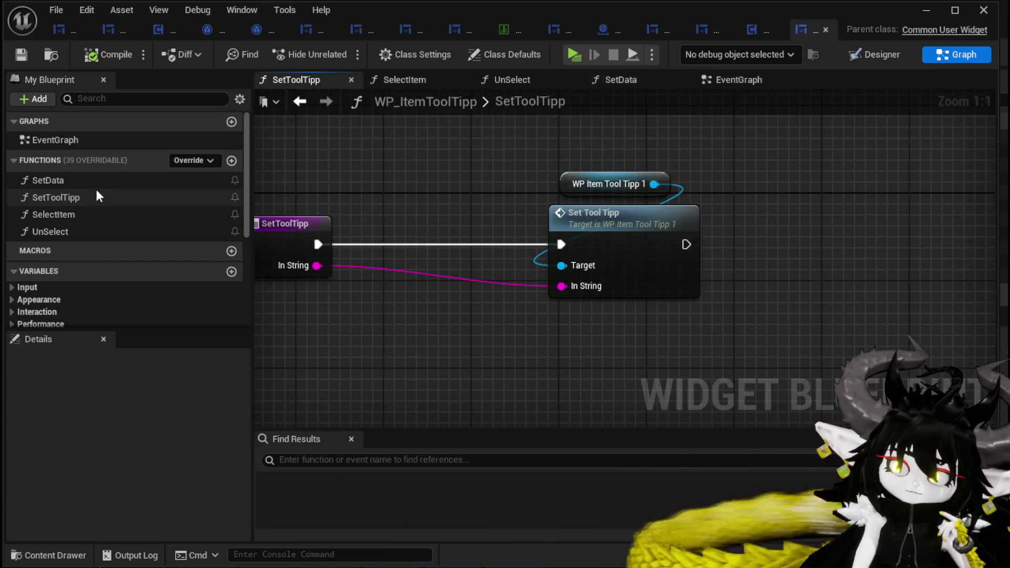
{"action": "double_click", "coordinate": [613, 228]}
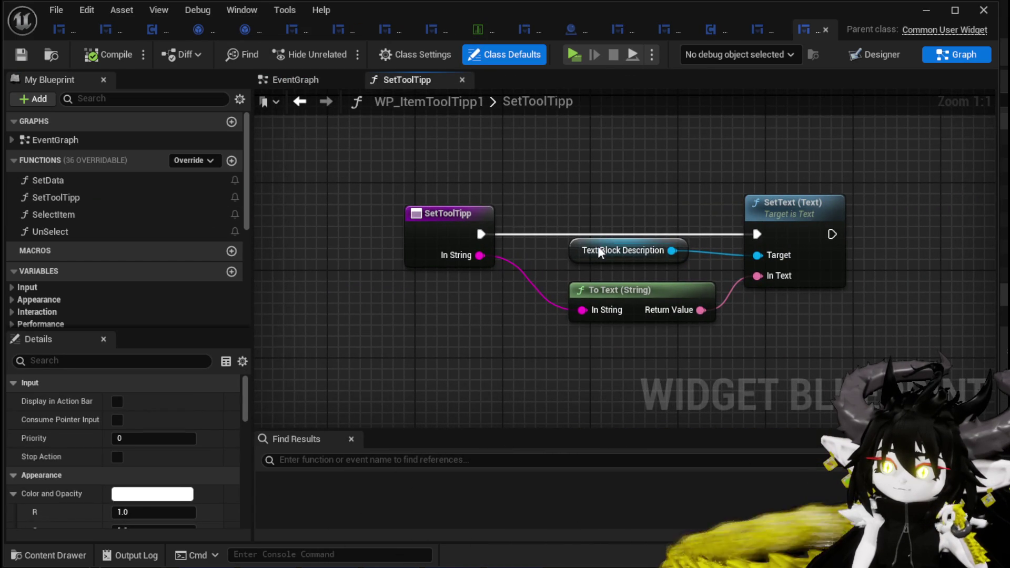
Rename WP_ItemToolTipp1's SetToolTipp function to SetToolTippDescripton in the Details Name field.
{"action": "left_click_drag", "start_coordinate": [587, 163], "coordinate": [768, 328]}
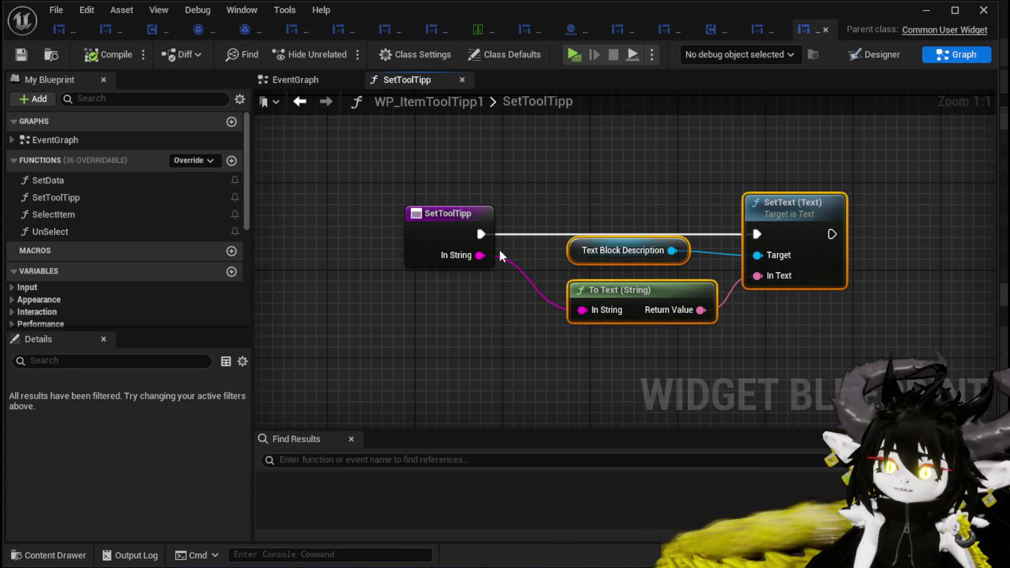
{"action": "left_click", "coordinate": [431, 227]}
{"action": "left_click", "coordinate": [156, 401]}
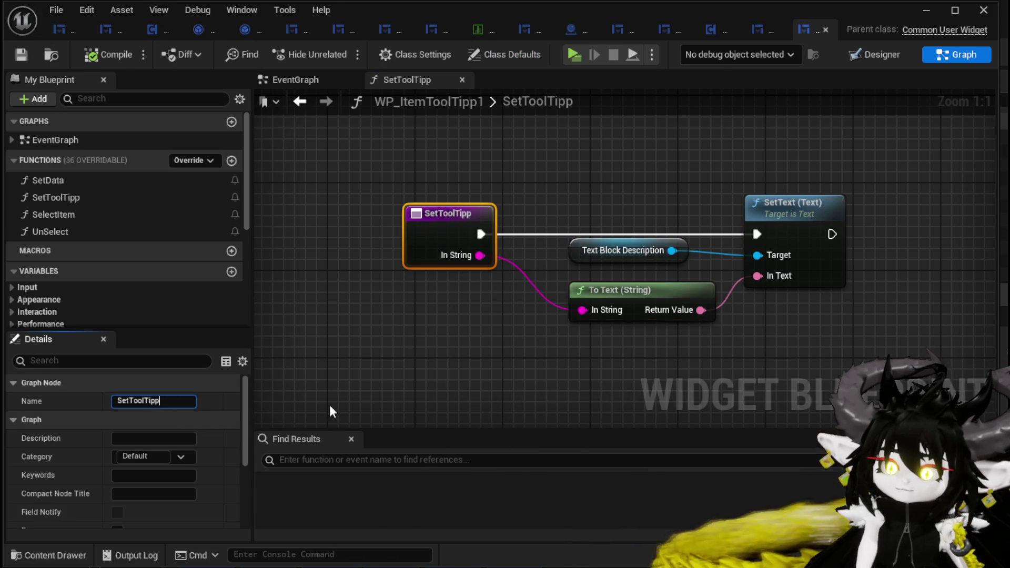
{"action": "type", "text": "Desc"}
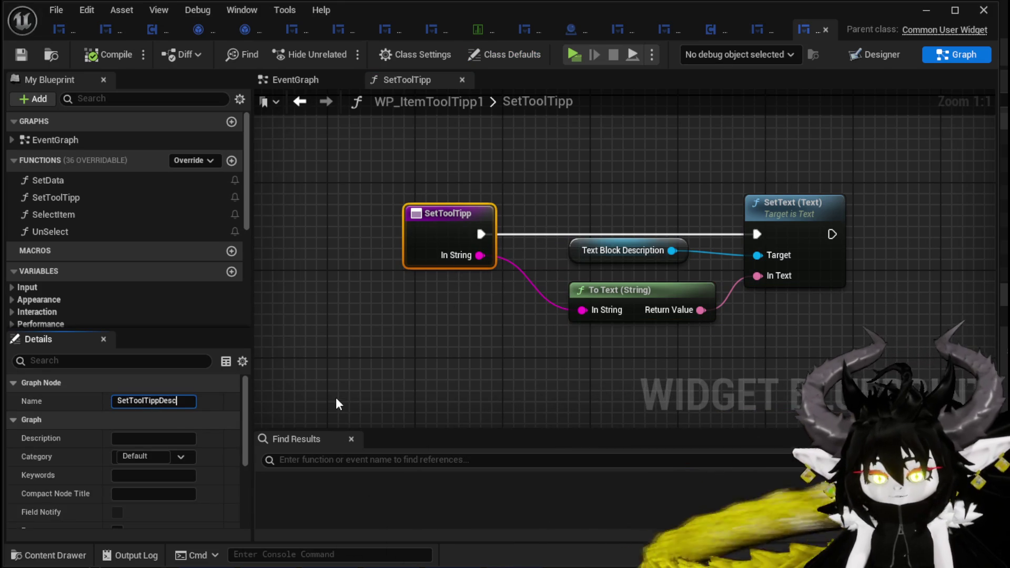
{"action": "type", "text": "ripton"}
{"action": "key", "text": "Return"}
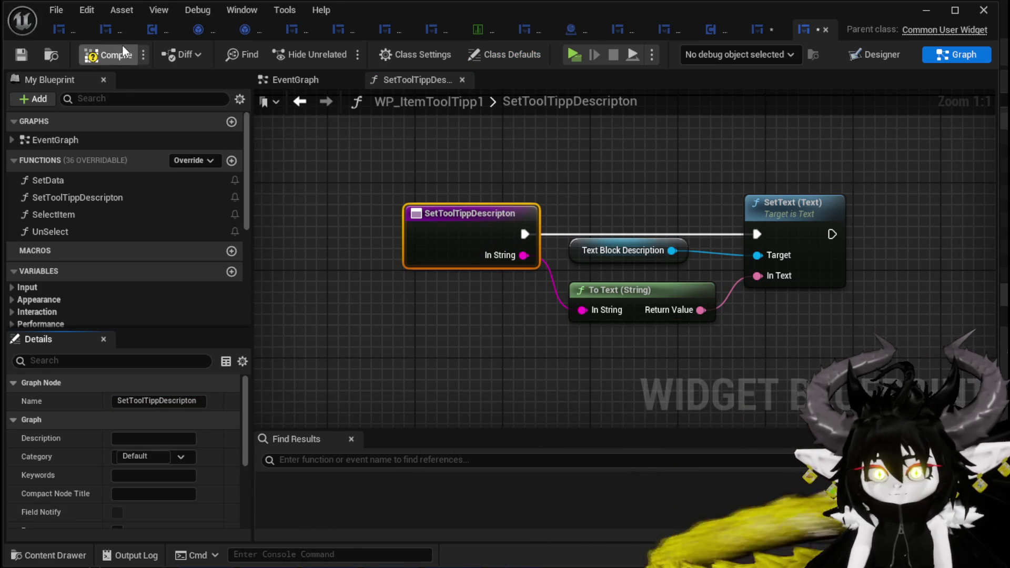
Inspect the Set Tool Tipp Descripton call in the inner SetData, then return to WP_ItemToolTipp.
{"action": "double_click", "coordinate": [86, 181]}
{"action": "scroll", "coordinate": [445, 310], "scroll_direction": "up", "scroll_amount": 1}
{"action": "left_click_drag", "start_coordinate": [472, 315], "coordinate": [257, 316]}
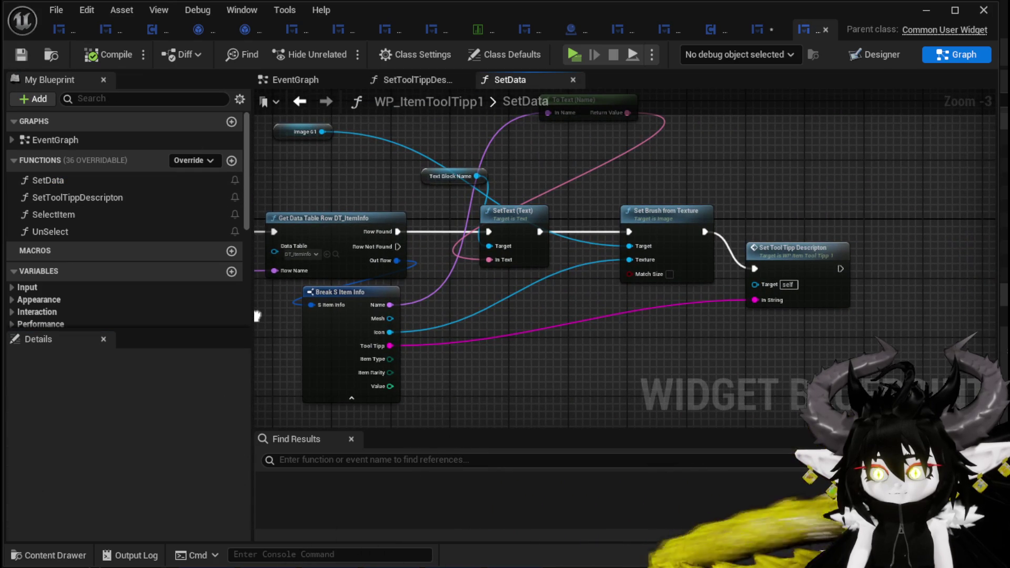
{"action": "left_click", "coordinate": [767, 250]}
{"action": "mouse_move", "coordinate": [504, 312]}
{"action": "left_mouse_down"}
{"action": "mouse_move", "coordinate": [679, 329]}
{"action": "mouse_move", "coordinate": [648, 314]}
{"action": "mouse_move", "coordinate": [585, 334]}
{"action": "left_mouse_up"}
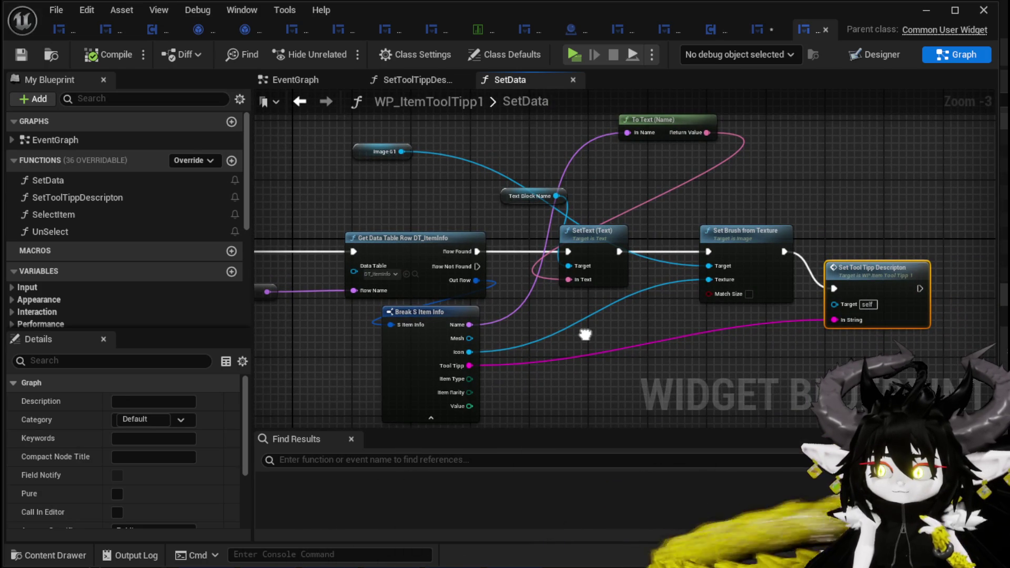
{"action": "left_click_drag", "start_coordinate": [585, 333], "coordinate": [754, 322]}
{"action": "left_click_drag", "start_coordinate": [393, 213], "coordinate": [298, 184]}
{"action": "left_click", "coordinate": [297, 240]}
{"action": "left_click", "coordinate": [295, 288]}
{"action": "left_click", "coordinate": [757, 30]}
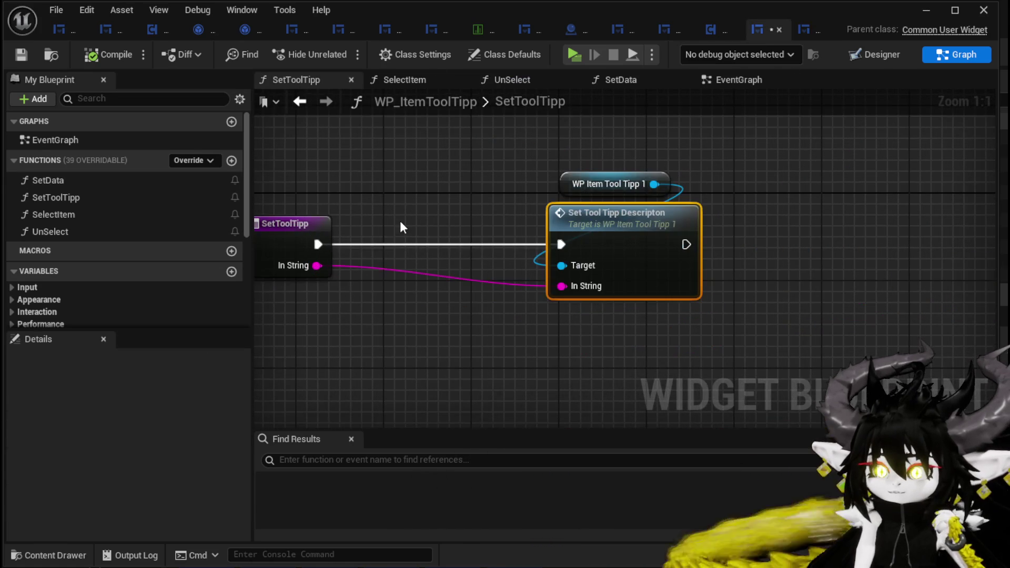
Open the SetData function graph and spread its entry and Set Data nodes apart.
{"action": "double_click", "coordinate": [80, 179]}
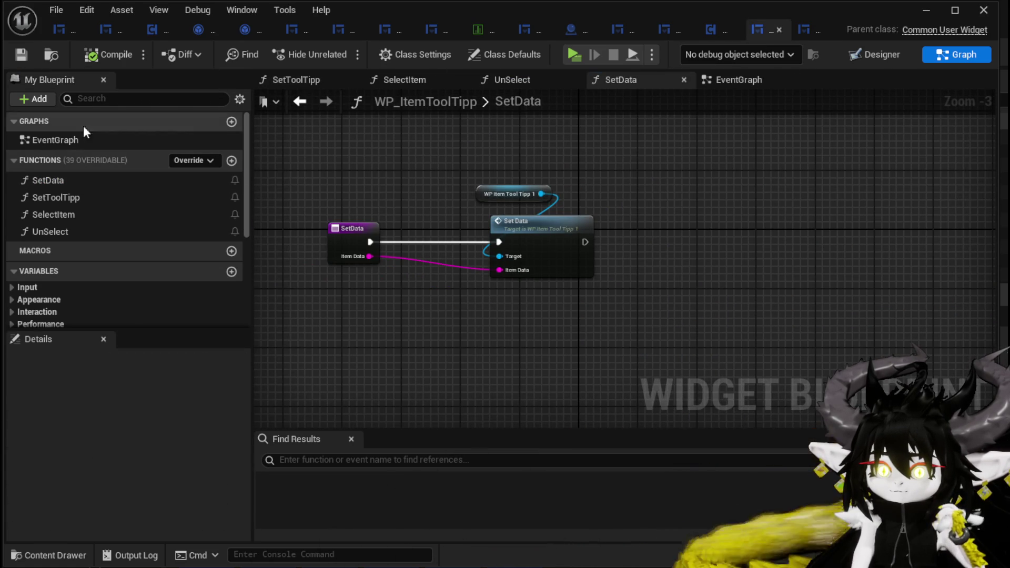
{"action": "left_click_drag", "start_coordinate": [541, 235], "coordinate": [652, 234]}
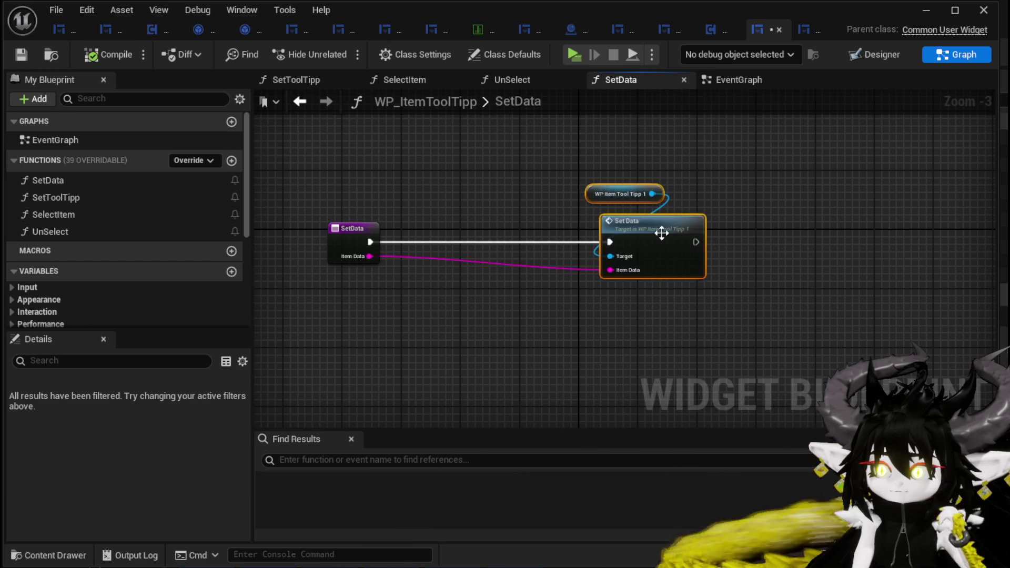
{"action": "mouse_move", "coordinate": [514, 241]}
{"action": "left_mouse_down"}
{"action": "mouse_move", "coordinate": [362, 241]}
{"action": "mouse_move", "coordinate": [457, 286]}
{"action": "left_mouse_up"}
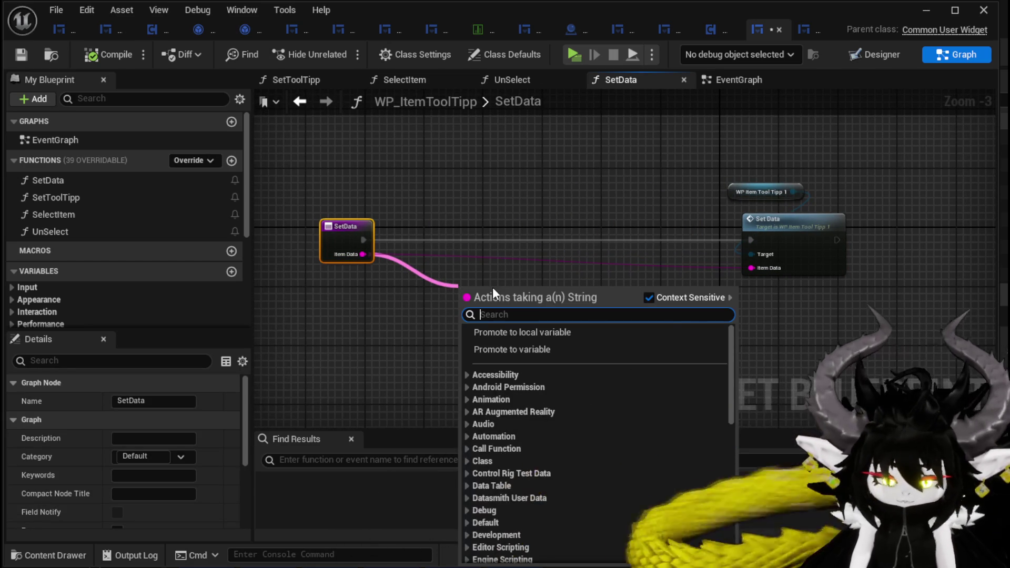
Insert a Print String of Item Data between the SetData entry and Set Data, then compile.
{"action": "type", "text": "Print String"}
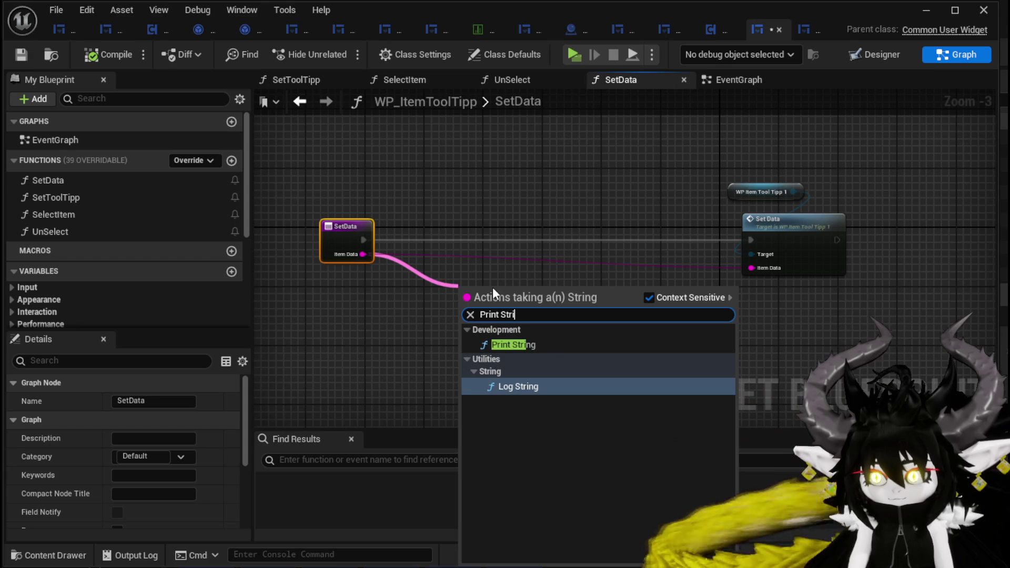
{"action": "left_click", "coordinate": [515, 345]}
{"action": "left_click_drag", "start_coordinate": [495, 290], "coordinate": [479, 228]}
{"action": "left_click_drag", "start_coordinate": [363, 240], "coordinate": [403, 242]}
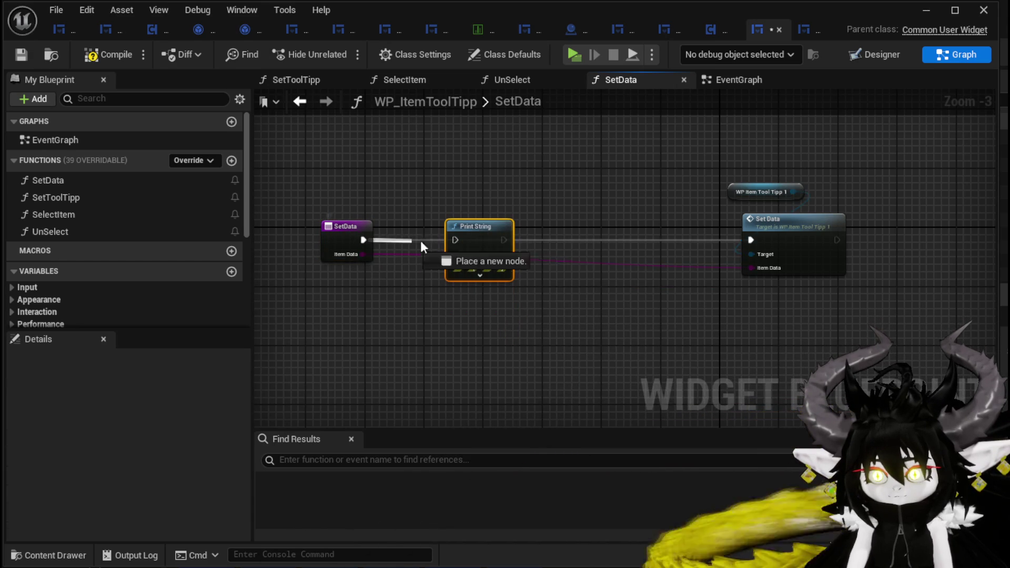
{"action": "left_click_drag", "start_coordinate": [503, 240], "coordinate": [751, 240]}
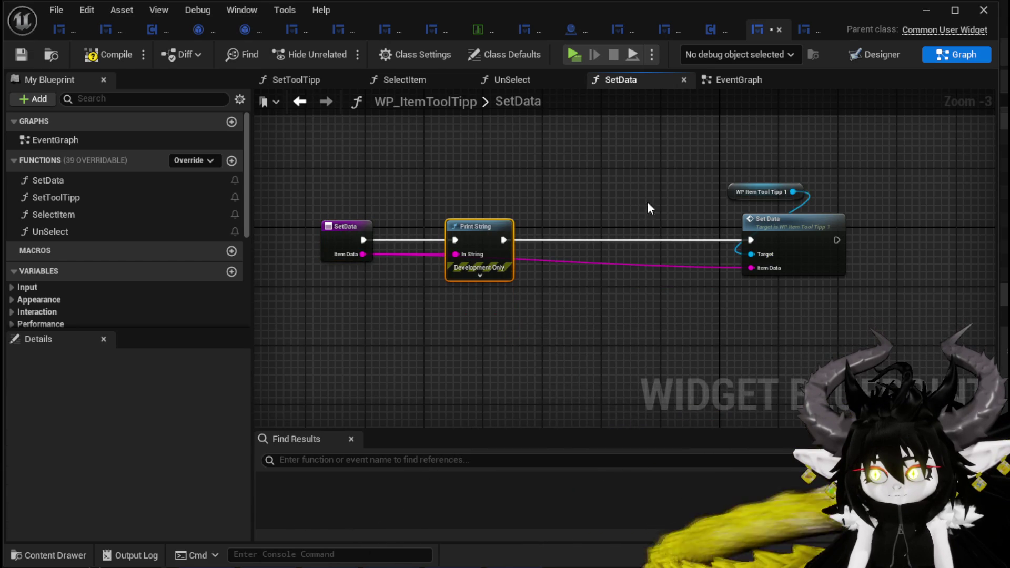
{"action": "left_click", "coordinate": [105, 54]}
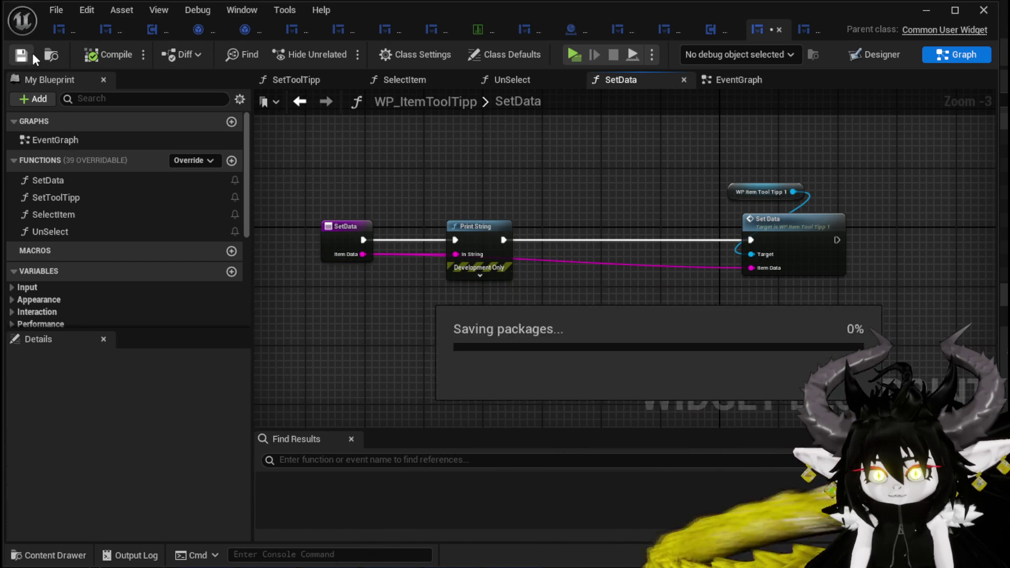
Play-test the level, open the loot chest and check item tooltips such as Copper Ore.
{"action": "left_click", "coordinate": [926, 10]}
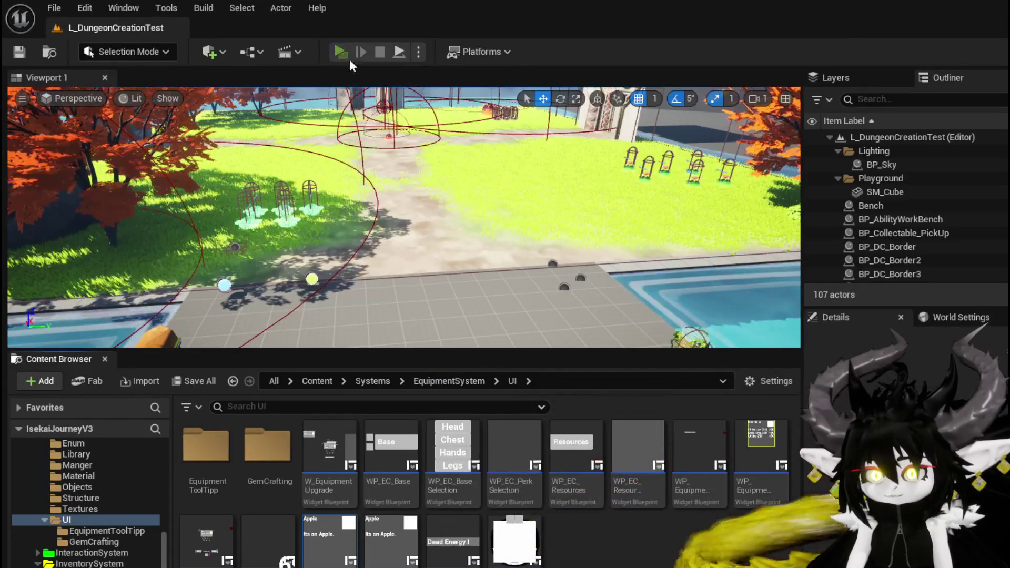
{"action": "left_click", "coordinate": [438, 52]}
{"action": "key", "text": "e"}
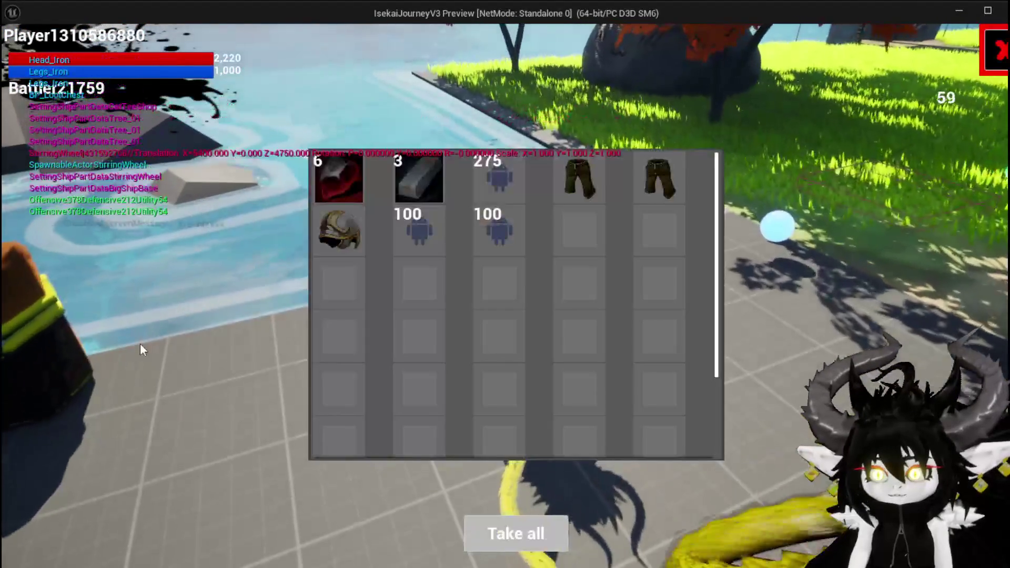
{"action": "mouse_move", "coordinate": [350, 176]}
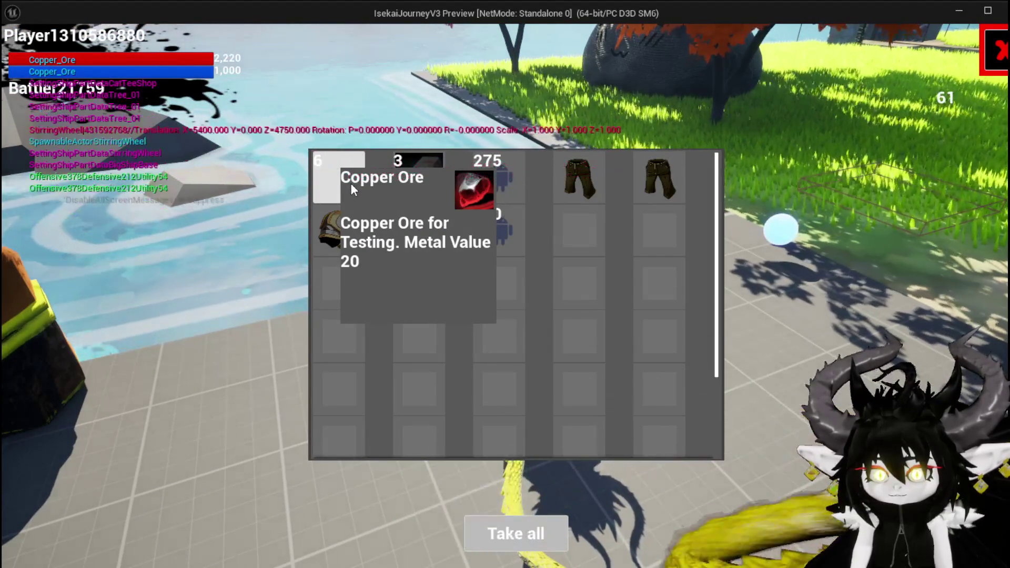
{"action": "mouse_move", "coordinate": [340, 221]}
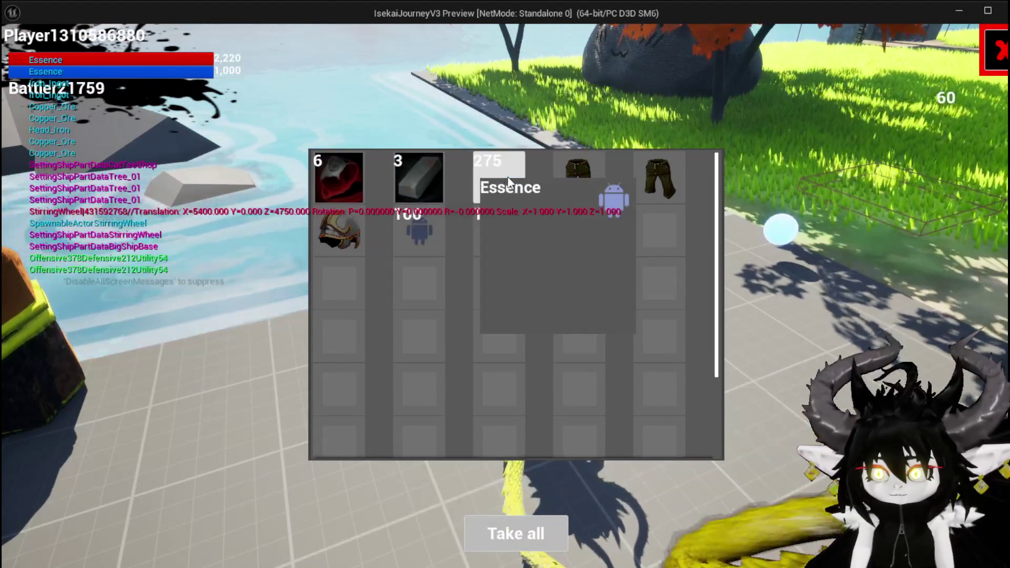
{"action": "mouse_move", "coordinate": [520, 181]}
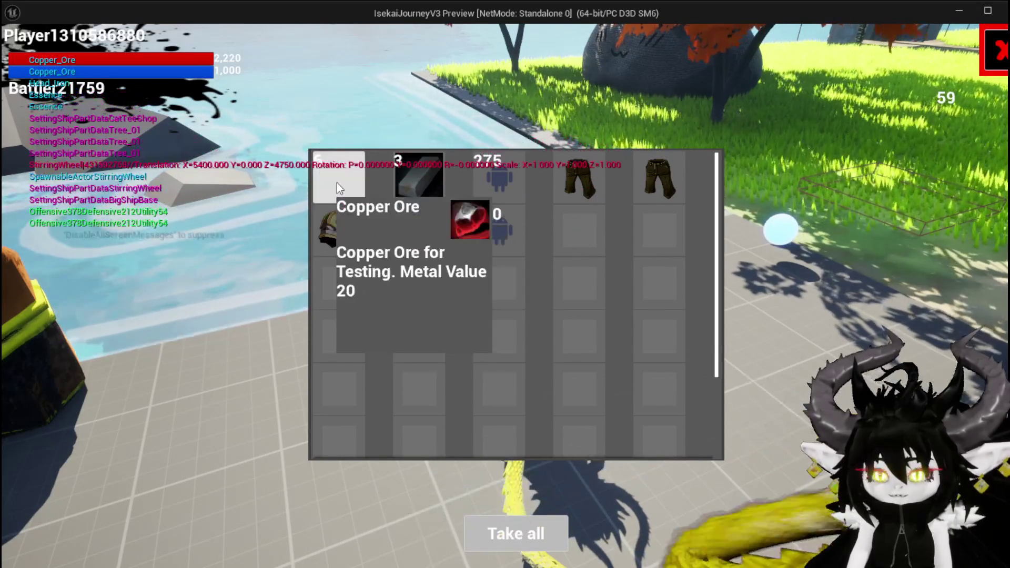
{"action": "mouse_move", "coordinate": [421, 185]}
Stop the play test, save all changes, and reopen the WP_ItemToolTipp blueprint.
{"action": "key", "text": "Escape"}
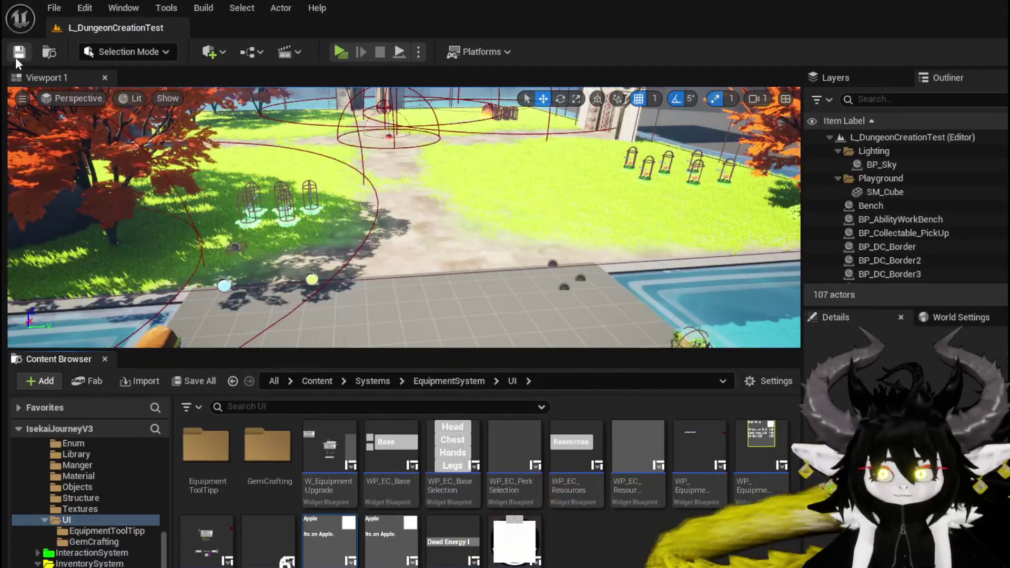
{"action": "left_click", "coordinate": [19, 52]}
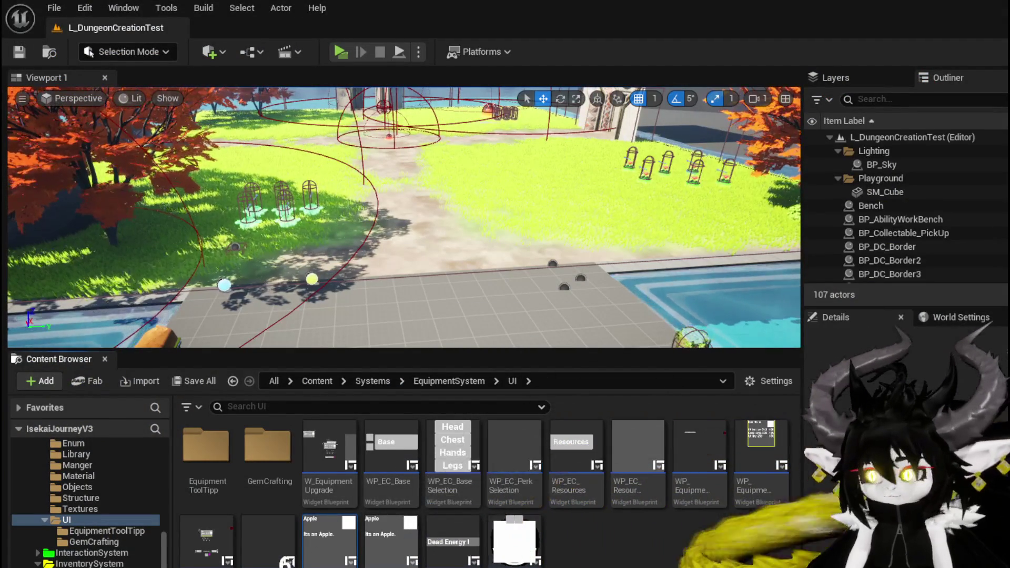
{"action": "double_click", "coordinate": [711, 479]}
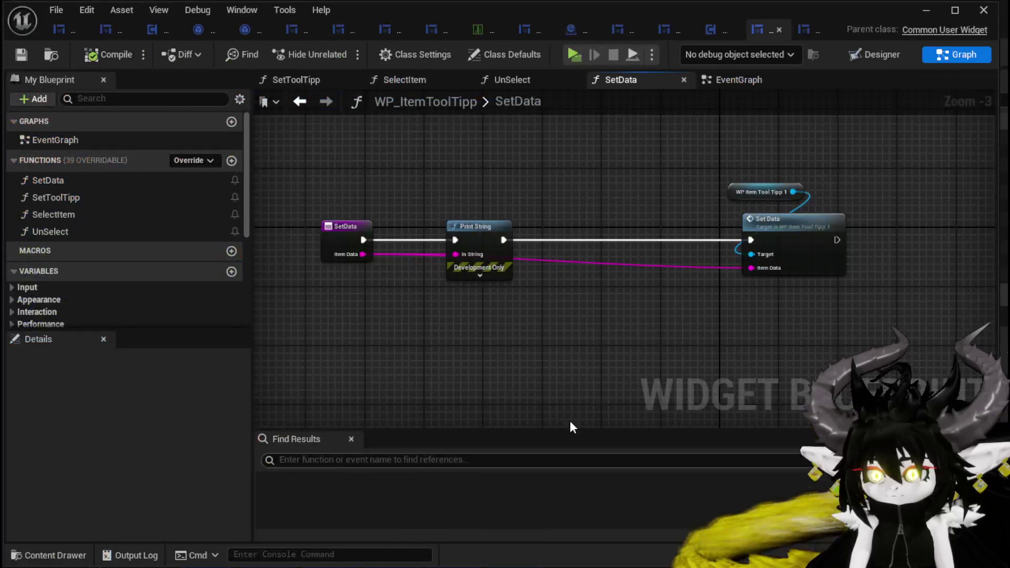
Make room after SetData and add a Get Data Table Row node reading DT_ItemInfo.
{"action": "left_click_drag", "start_coordinate": [483, 237], "coordinate": [579, 238]}
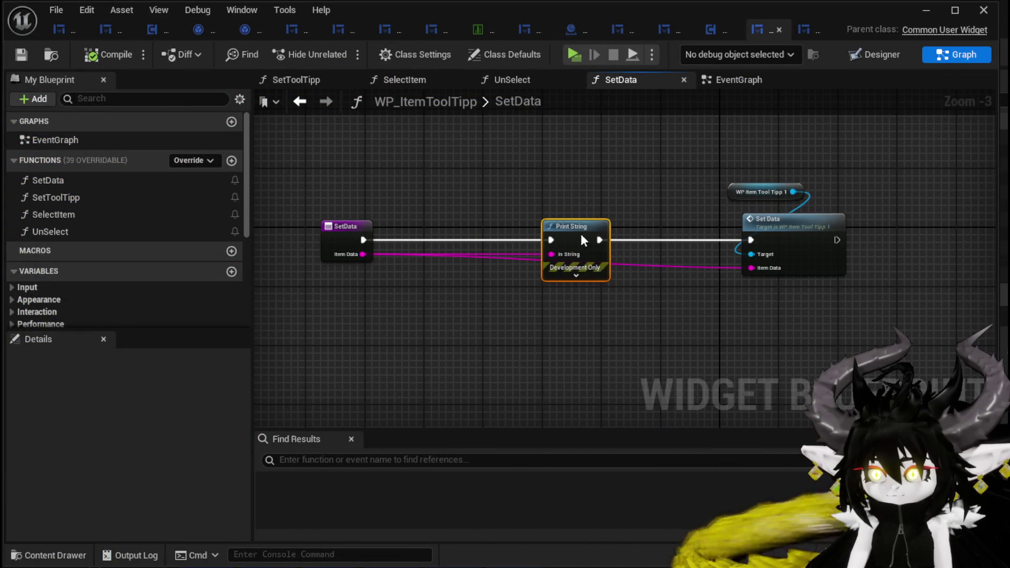
{"action": "mouse_move", "coordinate": [584, 196]}
{"action": "left_mouse_down"}
{"action": "mouse_move", "coordinate": [557, 190]}
{"action": "mouse_move", "coordinate": [563, 217]}
{"action": "left_mouse_up"}
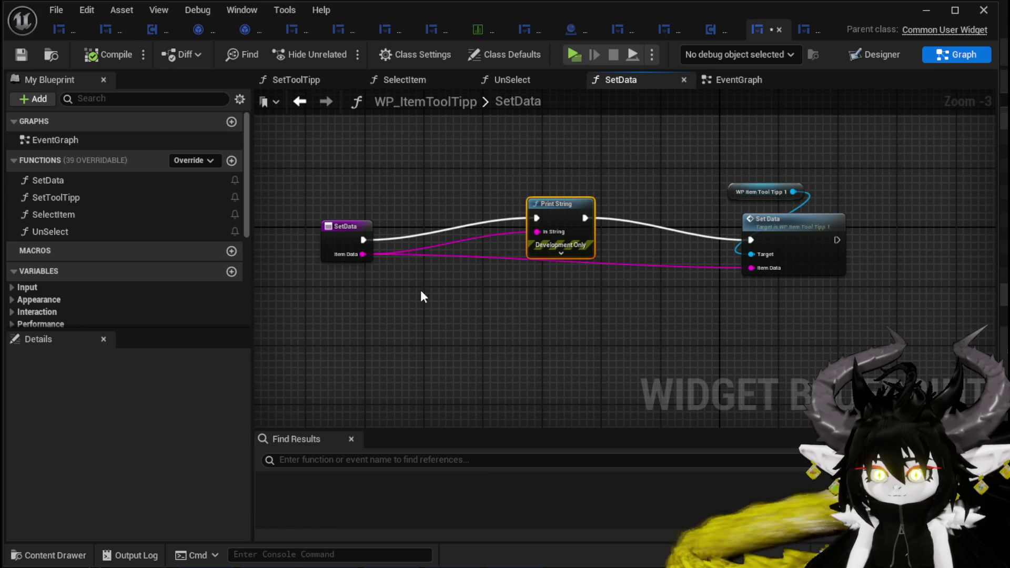
{"action": "left_click_drag", "start_coordinate": [286, 256], "coordinate": [373, 260]}
{"action": "mouse_move", "coordinate": [422, 235]}
{"action": "left_mouse_down"}
{"action": "mouse_move", "coordinate": [333, 243]}
{"action": "mouse_move", "coordinate": [327, 212]}
{"action": "mouse_move", "coordinate": [317, 233]}
{"action": "mouse_move", "coordinate": [357, 250]}
{"action": "mouse_move", "coordinate": [453, 256]}
{"action": "left_mouse_up"}
{"action": "type", "text": "Get D"}
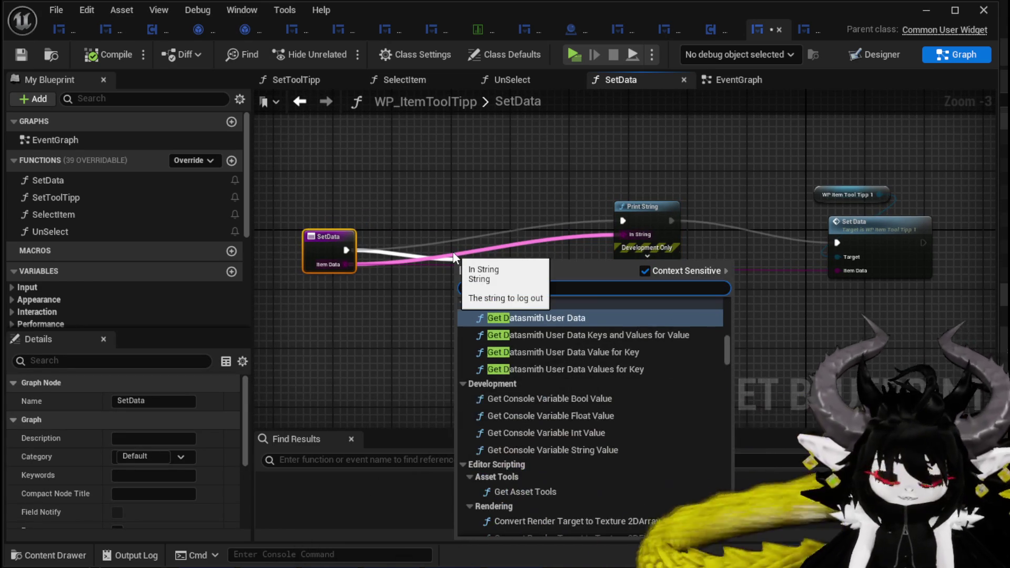
{"action": "type", "text": "ata Table"}
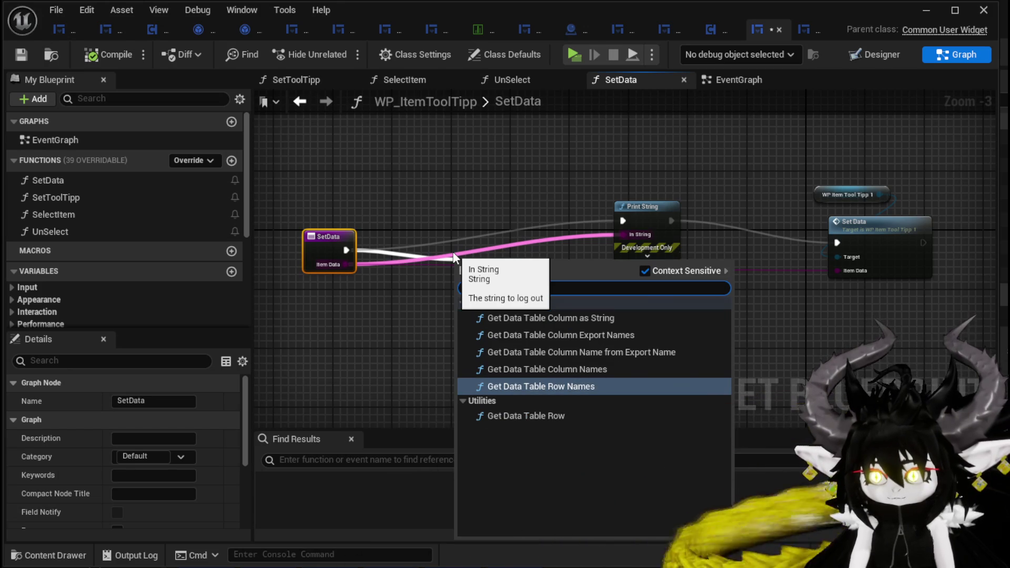
{"action": "left_click", "coordinate": [551, 415]}
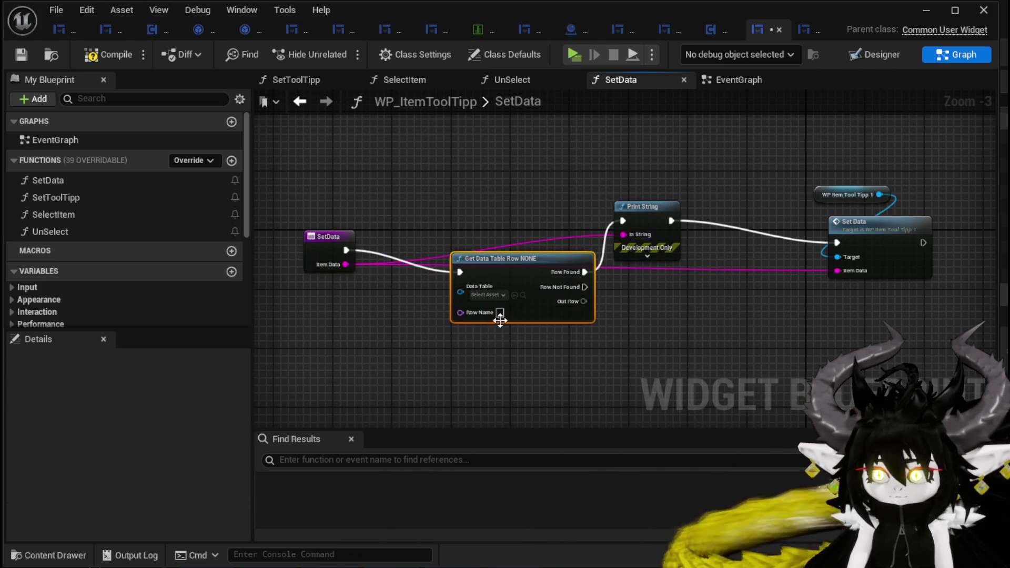
{"action": "left_click", "coordinate": [491, 295]}
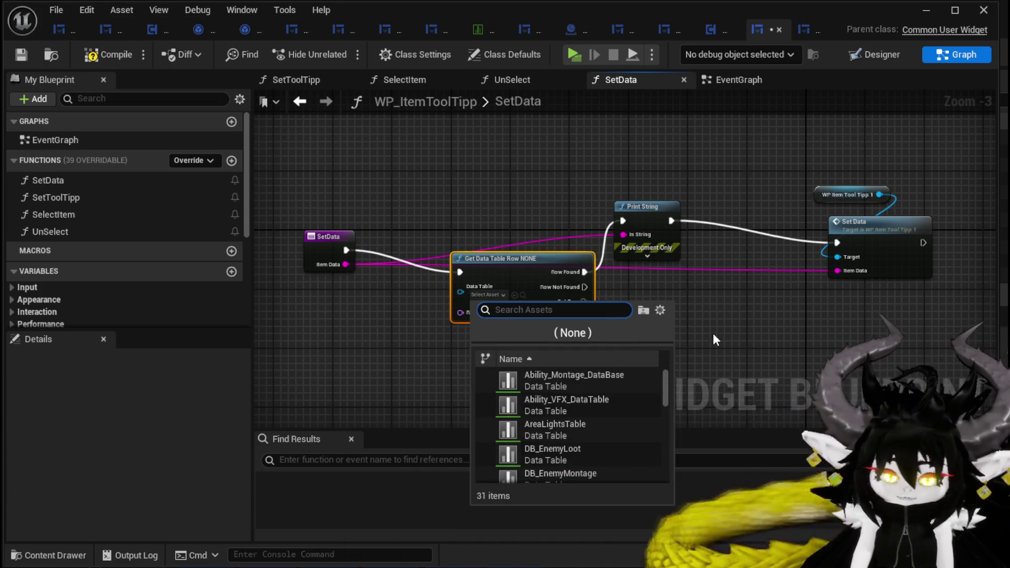
{"action": "type", "text": "Item"}
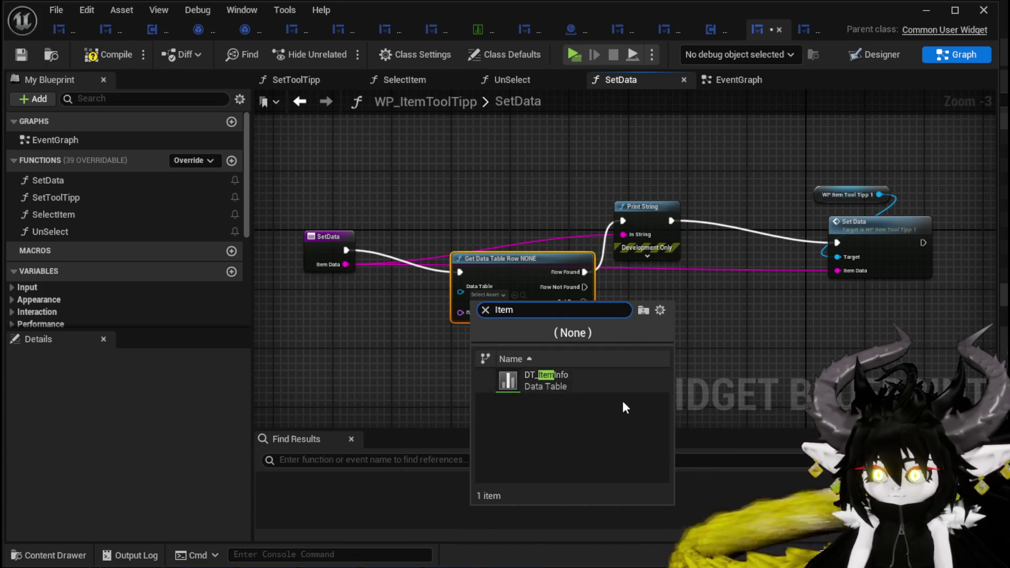
{"action": "left_click", "coordinate": [558, 388]}
Feed Item Data into Row Name and break Out Row into S Item Info fields.
{"action": "left_click_drag", "start_coordinate": [509, 261], "coordinate": [472, 247]}
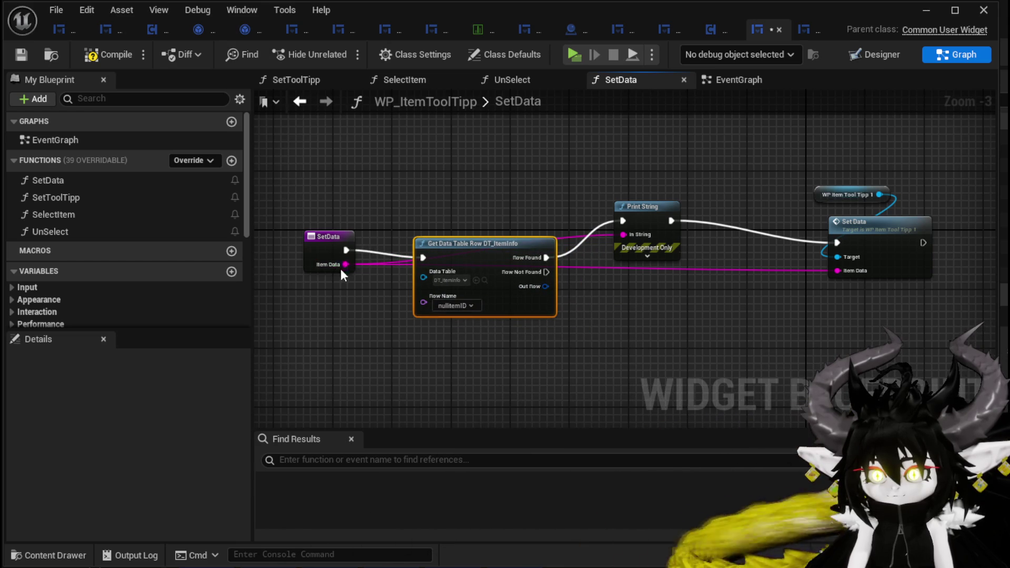
{"action": "left_click_drag", "start_coordinate": [349, 268], "coordinate": [424, 302]}
{"action": "left_click_drag", "start_coordinate": [462, 241], "coordinate": [455, 227]}
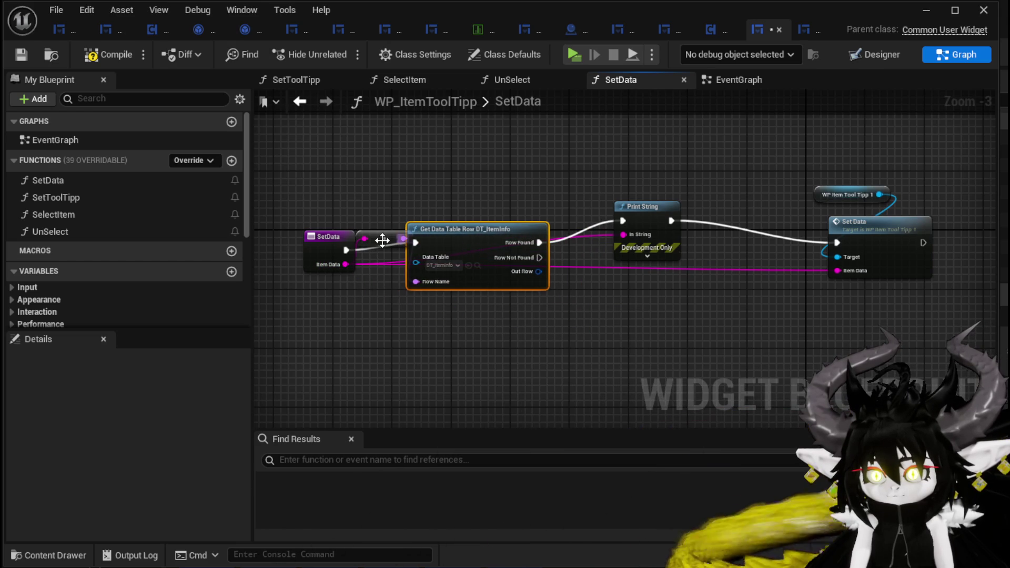
{"action": "left_click_drag", "start_coordinate": [384, 295], "coordinate": [349, 293]}
{"action": "left_click_drag", "start_coordinate": [451, 237], "coordinate": [421, 245]}
{"action": "left_click_drag", "start_coordinate": [508, 279], "coordinate": [499, 327]}
{"action": "type", "text": "brea"}
{"action": "left_click", "coordinate": [543, 388]}
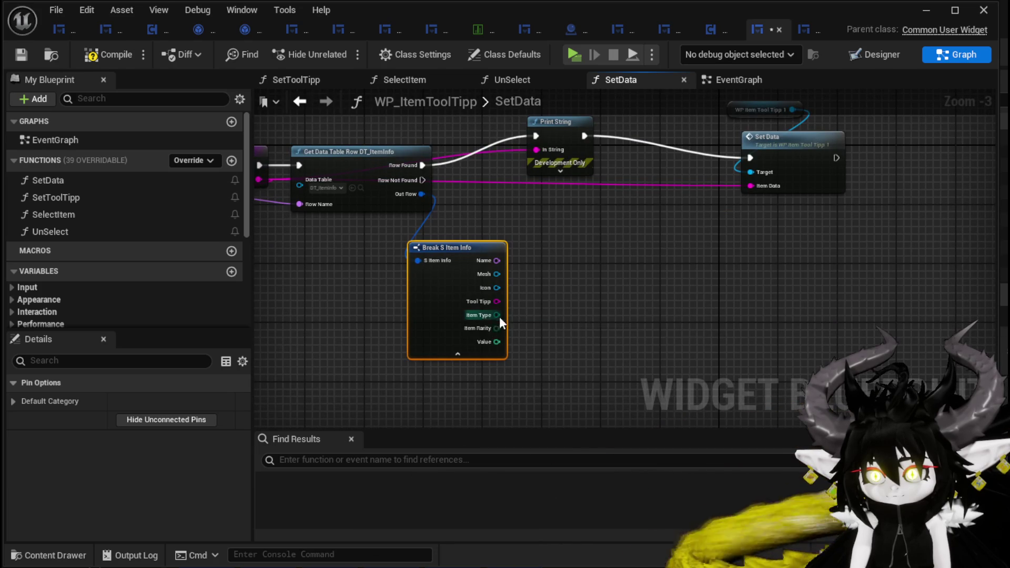
Add a Switch on E_ItemType from Item Type, triggered when the row is found.
{"action": "left_click_drag", "start_coordinate": [497, 315], "coordinate": [584, 315]}
{"action": "type", "text": "swit"}
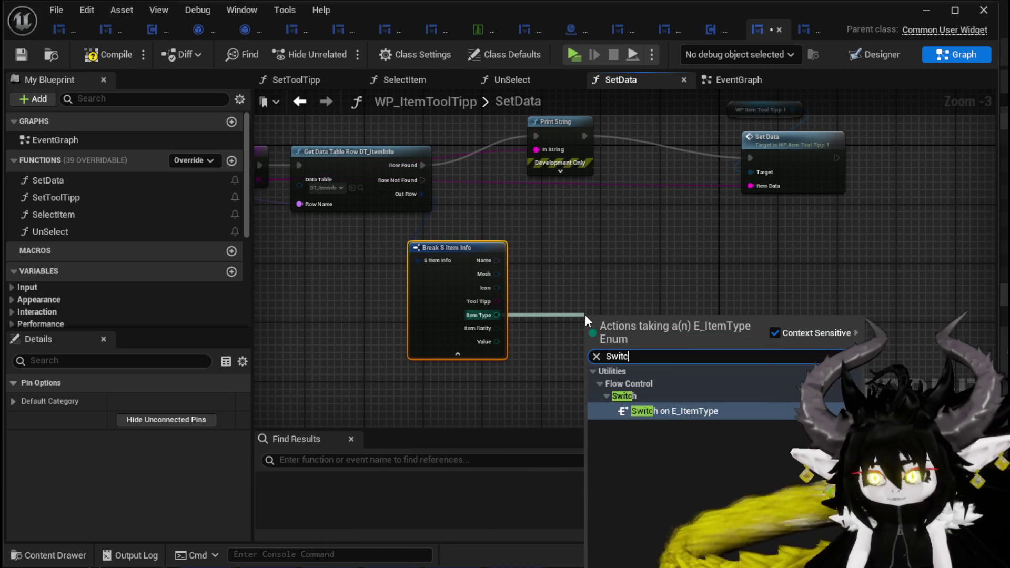
{"action": "key", "text": "Return"}
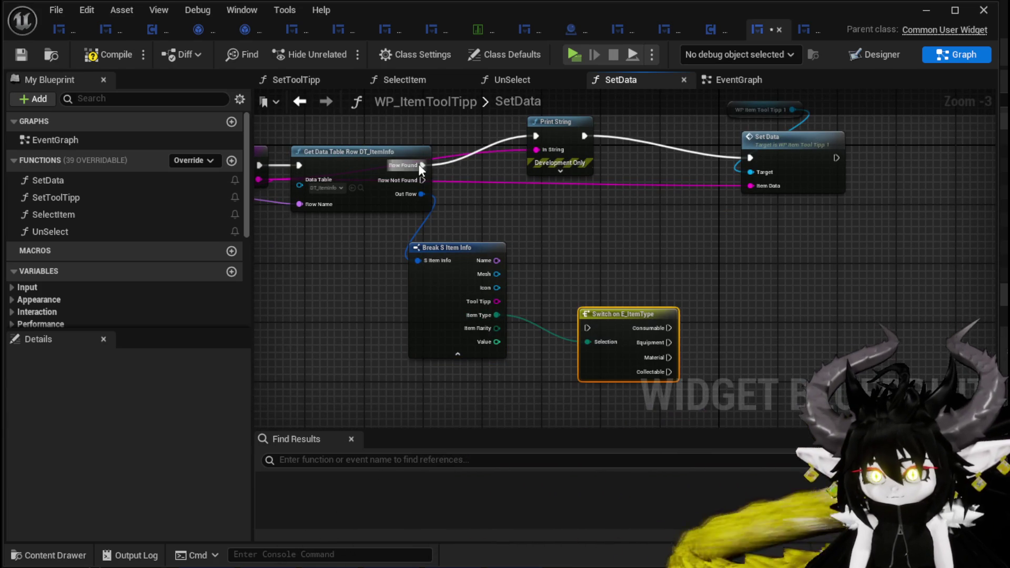
{"action": "mouse_move", "coordinate": [629, 326]}
{"action": "left_mouse_down"}
{"action": "mouse_move", "coordinate": [592, 326]}
{"action": "mouse_move", "coordinate": [591, 185]}
{"action": "mouse_move", "coordinate": [579, 171]}
{"action": "left_mouse_up"}
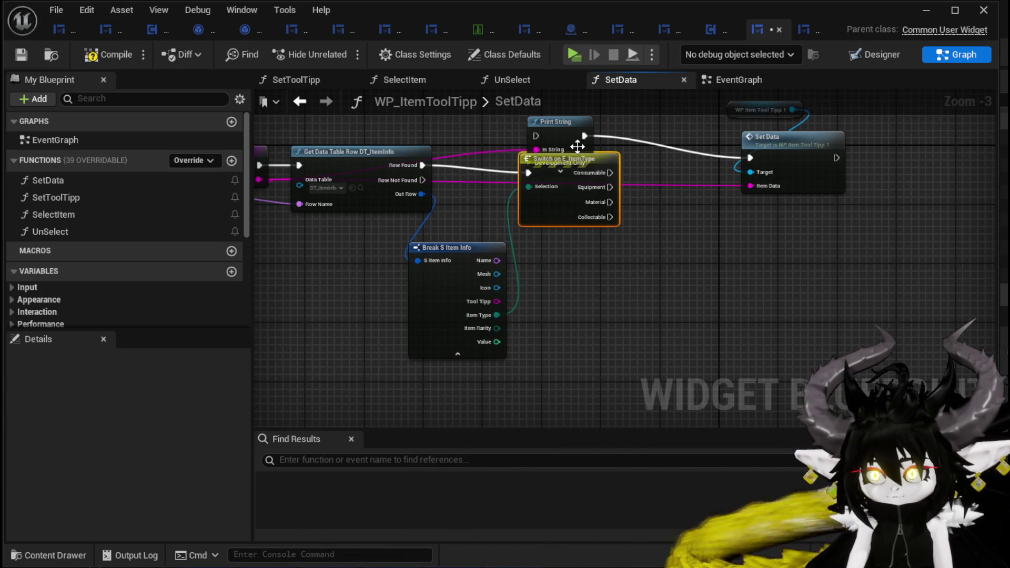
{"action": "left_click_drag", "start_coordinate": [560, 210], "coordinate": [561, 152]}
{"action": "mouse_move", "coordinate": [561, 245]}
{"action": "left_mouse_down"}
{"action": "mouse_move", "coordinate": [554, 238]}
{"action": "mouse_move", "coordinate": [742, 245]}
{"action": "left_mouse_up"}
Route the Material and Collectable outputs into Set Data, rearrange the nodes, and compile.
{"action": "mouse_move", "coordinate": [594, 298]}
{"action": "left_mouse_down"}
{"action": "mouse_move", "coordinate": [725, 247]}
{"action": "mouse_move", "coordinate": [749, 248]}
{"action": "left_mouse_up"}
{"action": "left_click_drag", "start_coordinate": [712, 181], "coordinate": [842, 288]}
{"action": "left_click_drag", "start_coordinate": [795, 235], "coordinate": [846, 248]}
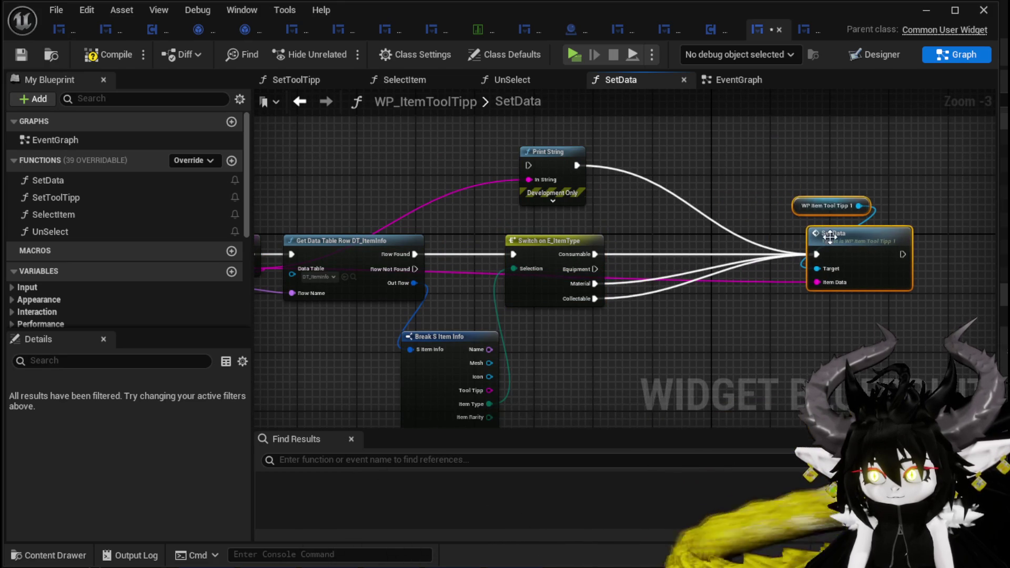
{"action": "left_click_drag", "start_coordinate": [871, 290], "coordinate": [715, 291]}
{"action": "left_click", "coordinate": [715, 291]}
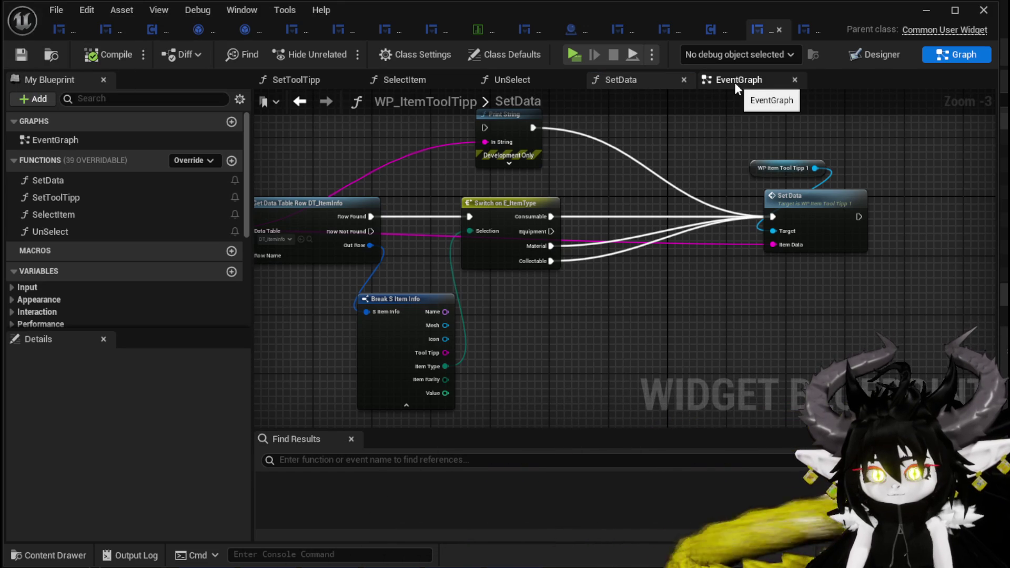
Place a W_EquipmentToolTipp reference and add a Set Visibility node targeting it.
{"action": "scroll", "coordinate": [75, 236], "scroll_direction": "down", "scroll_amount": 5}
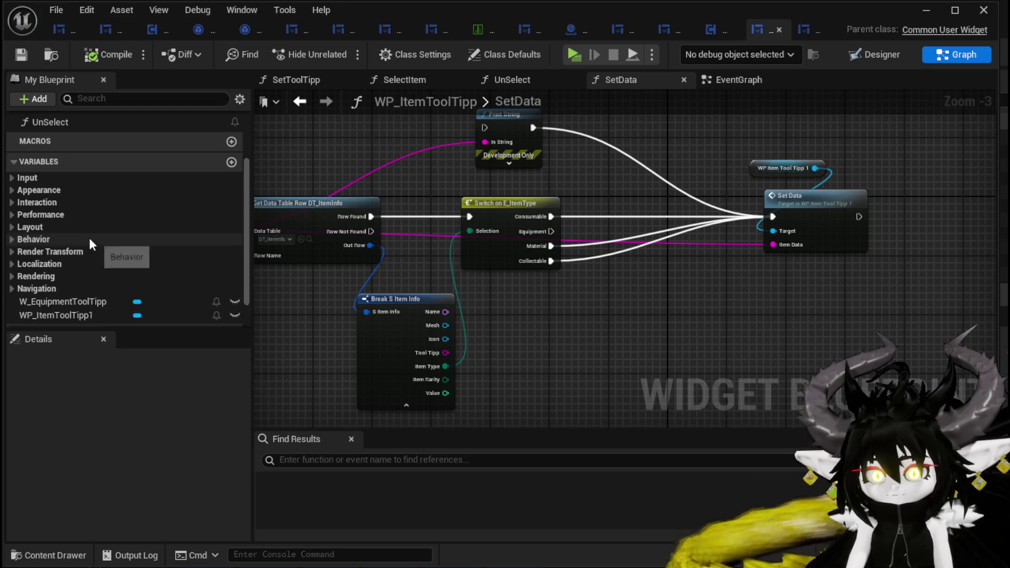
{"action": "left_click", "coordinate": [79, 254]}
{"action": "left_click_drag", "start_coordinate": [509, 305], "coordinate": [508, 300]}
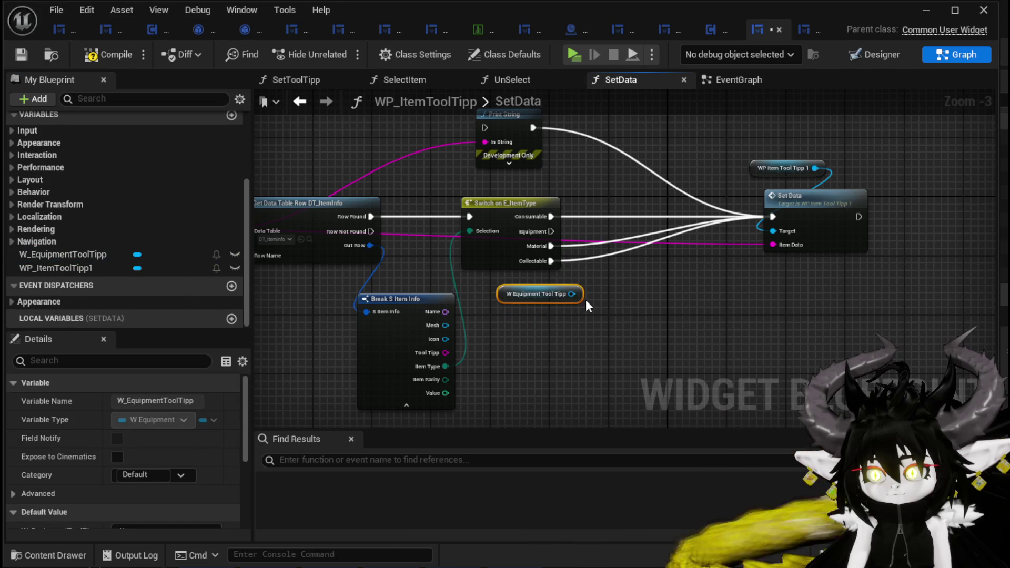
{"action": "left_click_drag", "start_coordinate": [572, 295], "coordinate": [725, 330]}
{"action": "type", "text": "Set Visi"}
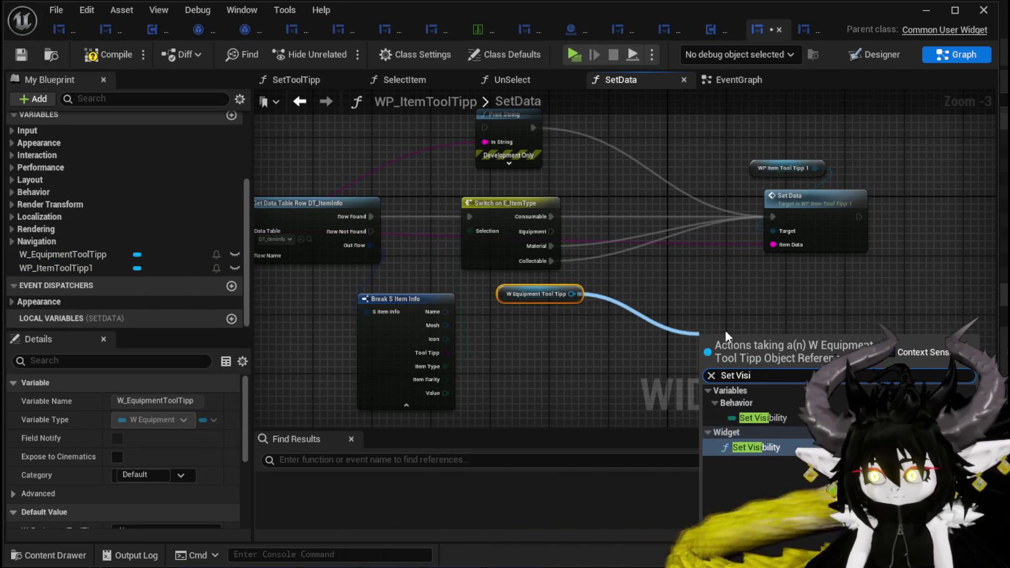
{"action": "left_click", "coordinate": [746, 418]}
Run the equipment tooltip's Set Visibility from the Equipment output and tidy its layout.
{"action": "left_click_drag", "start_coordinate": [551, 231], "coordinate": [707, 357]}
{"action": "left_click_drag", "start_coordinate": [593, 299], "coordinate": [547, 263]}
{"action": "left_click_drag", "start_coordinate": [532, 299], "coordinate": [563, 370]}
{"action": "left_click_drag", "start_coordinate": [608, 323], "coordinate": [669, 332]}
{"action": "left_click_drag", "start_coordinate": [410, 305], "coordinate": [452, 357]}
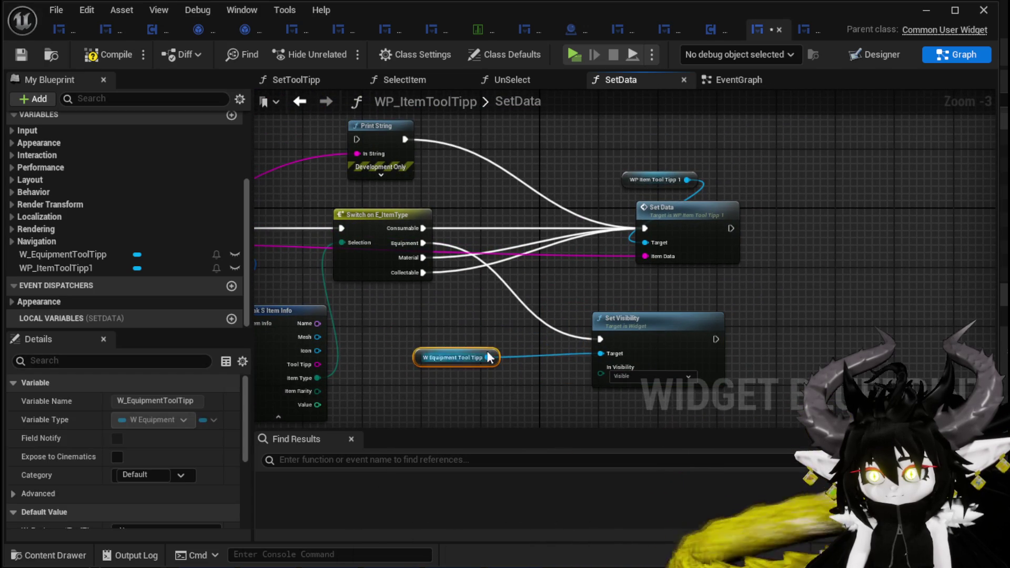
{"action": "left_click_drag", "start_coordinate": [605, 322], "coordinate": [605, 336]}
Duplicate Set Visibility and chain the copy in front of Set Data.
{"action": "key", "text": "ctrl+d"}
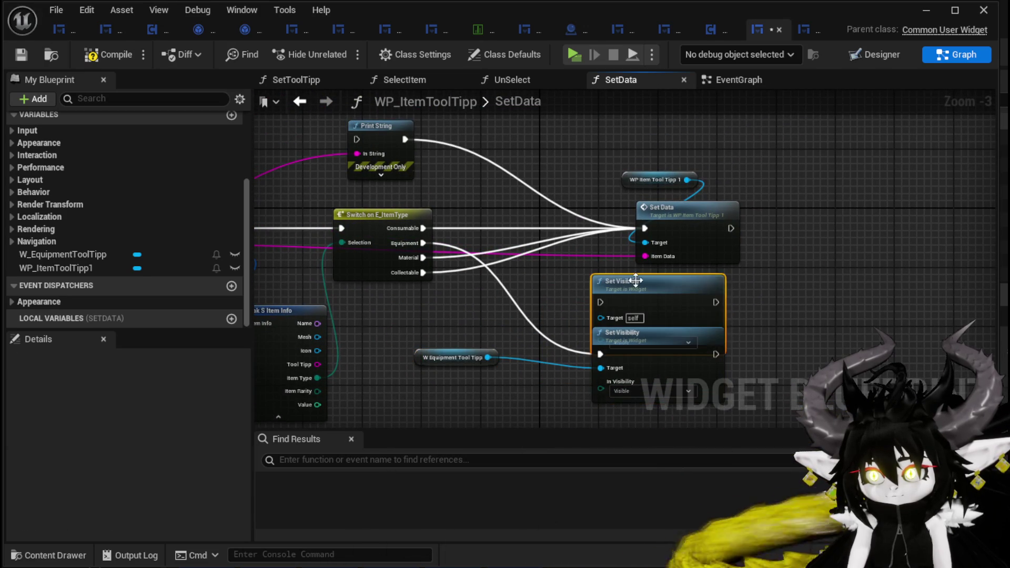
{"action": "mouse_move", "coordinate": [644, 229]}
{"action": "left_mouse_down"}
{"action": "mouse_move", "coordinate": [588, 303]}
{"action": "mouse_move", "coordinate": [602, 302]}
{"action": "mouse_move", "coordinate": [512, 221]}
{"action": "left_mouse_up"}
{"action": "left_click_drag", "start_coordinate": [572, 227], "coordinate": [581, 234]}
{"action": "mouse_move", "coordinate": [666, 223]}
{"action": "left_mouse_down"}
{"action": "mouse_move", "coordinate": [688, 221]}
{"action": "mouse_move", "coordinate": [666, 228]}
{"action": "left_mouse_up"}
{"action": "mouse_move", "coordinate": [647, 180]}
{"action": "left_mouse_down"}
{"action": "mouse_move", "coordinate": [530, 143]}
{"action": "mouse_move", "coordinate": [523, 238]}
{"action": "left_mouse_up"}
{"action": "left_click_drag", "start_coordinate": [773, 284], "coordinate": [505, 197]}
{"action": "left_click_drag", "start_coordinate": [578, 211], "coordinate": [666, 198]}
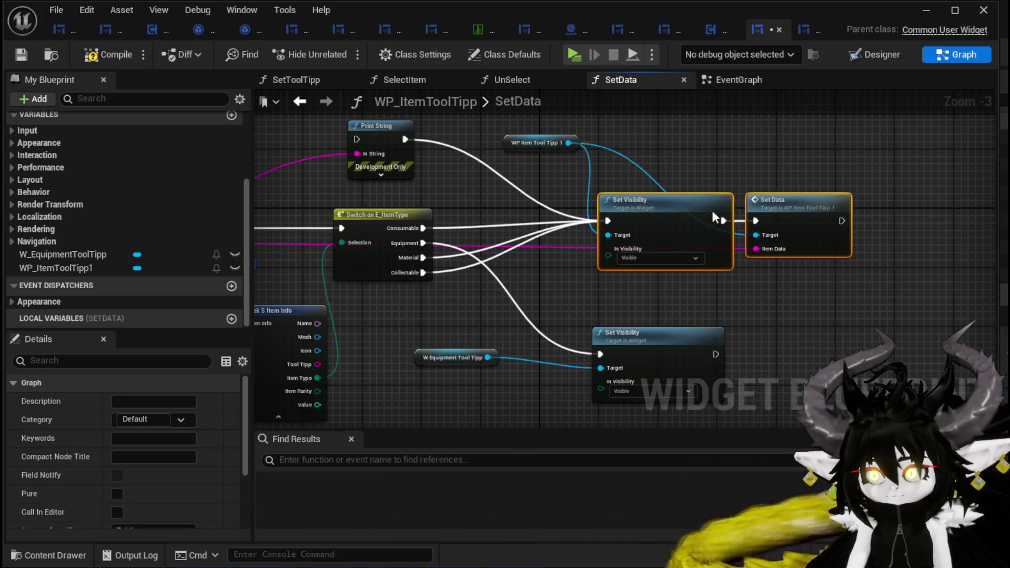
{"action": "left_click_drag", "start_coordinate": [662, 251], "coordinate": [661, 227]}
{"action": "mouse_move", "coordinate": [464, 296]}
{"action": "left_mouse_down"}
{"action": "mouse_move", "coordinate": [582, 240]}
{"action": "mouse_move", "coordinate": [775, 297]}
{"action": "mouse_move", "coordinate": [750, 288]}
{"action": "mouse_move", "coordinate": [667, 303]}
{"action": "mouse_move", "coordinate": [737, 306]}
{"action": "mouse_move", "coordinate": [725, 300]}
{"action": "mouse_move", "coordinate": [746, 277]}
{"action": "left_mouse_up"}
{"action": "type", "text": "Set Data"}
{"action": "left_click", "coordinate": [633, 298]}
{"action": "left_click", "coordinate": [724, 259]}
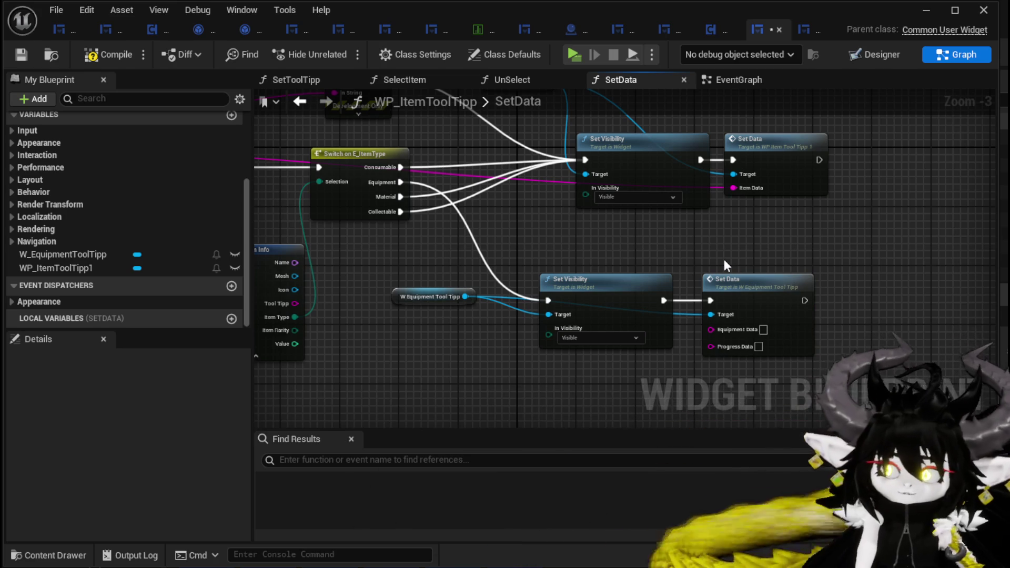
{"action": "mouse_move", "coordinate": [724, 258]}
{"action": "left_mouse_down"}
{"action": "mouse_move", "coordinate": [829, 269]}
{"action": "mouse_move", "coordinate": [708, 255]}
{"action": "left_mouse_up"}
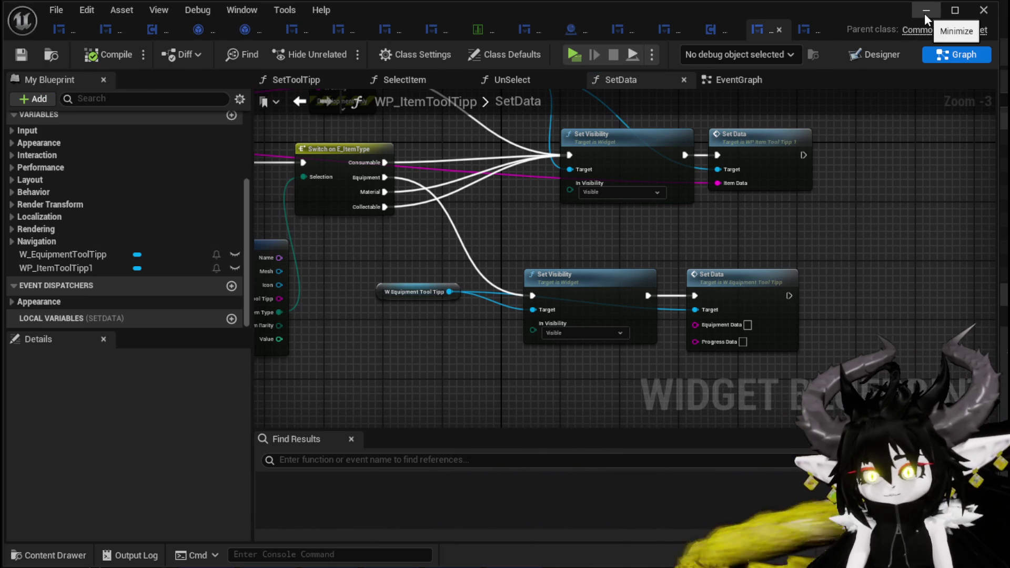
{"action": "scroll", "coordinate": [72, 193], "scroll_direction": "up", "scroll_amount": 5}
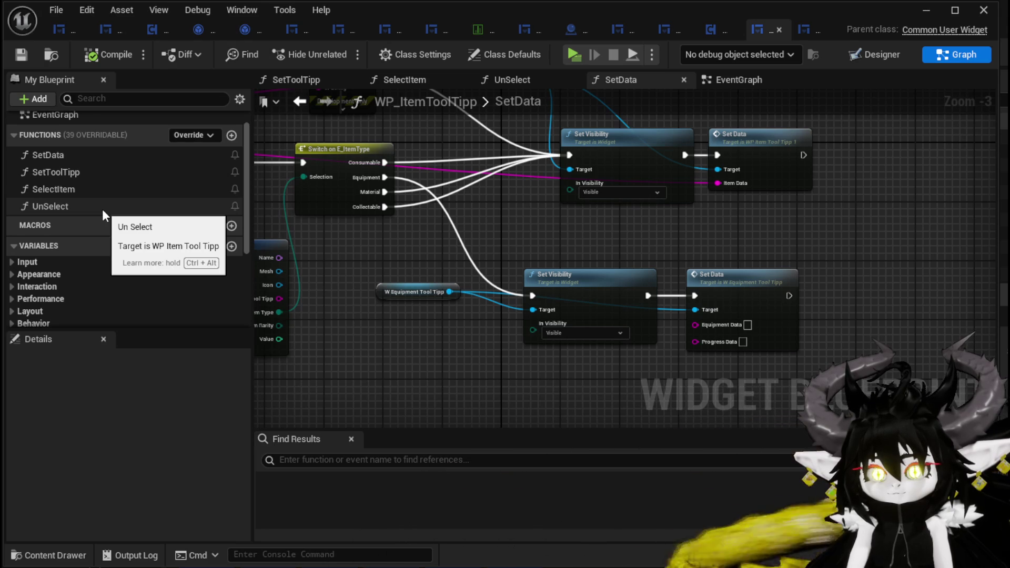
Open the UnSelect graph and start searching Set actions on WP Item Tool Tipp 1.
{"action": "double_click", "coordinate": [102, 209]}
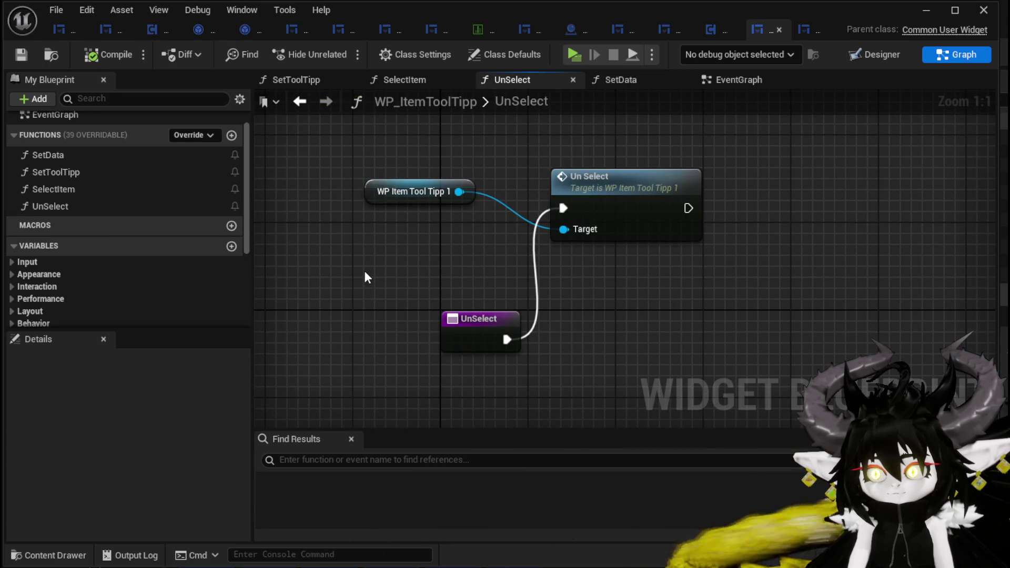
{"action": "left_click_drag", "start_coordinate": [459, 192], "coordinate": [596, 295]}
{"action": "type", "text": "Set"}
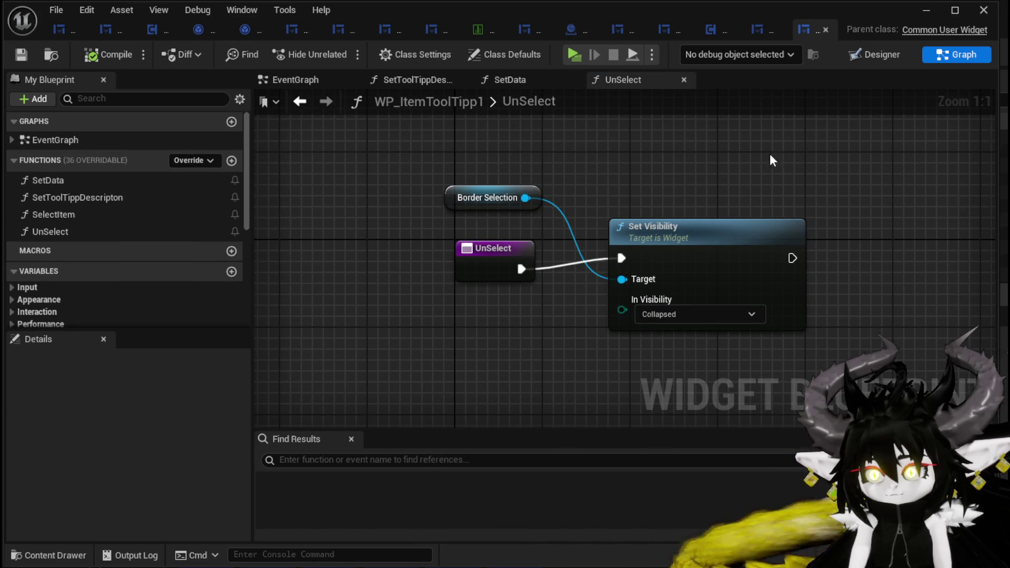
Inspect WP_ItemToolTipp1's UnSelect, which collapses its border, then return to WP_ItemToolTipp.
{"action": "left_click", "coordinate": [301, 102]}
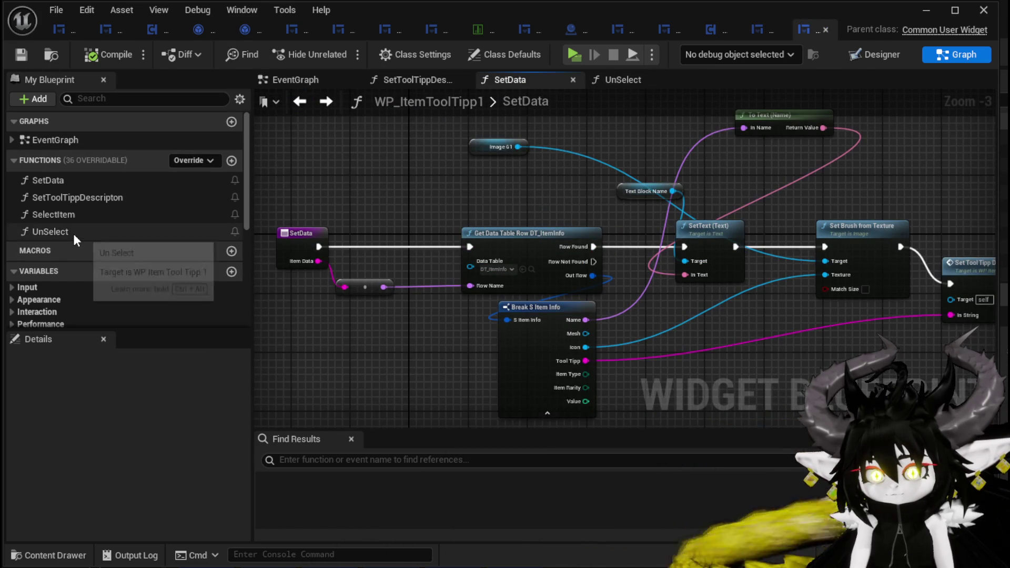
{"action": "double_click", "coordinate": [73, 232]}
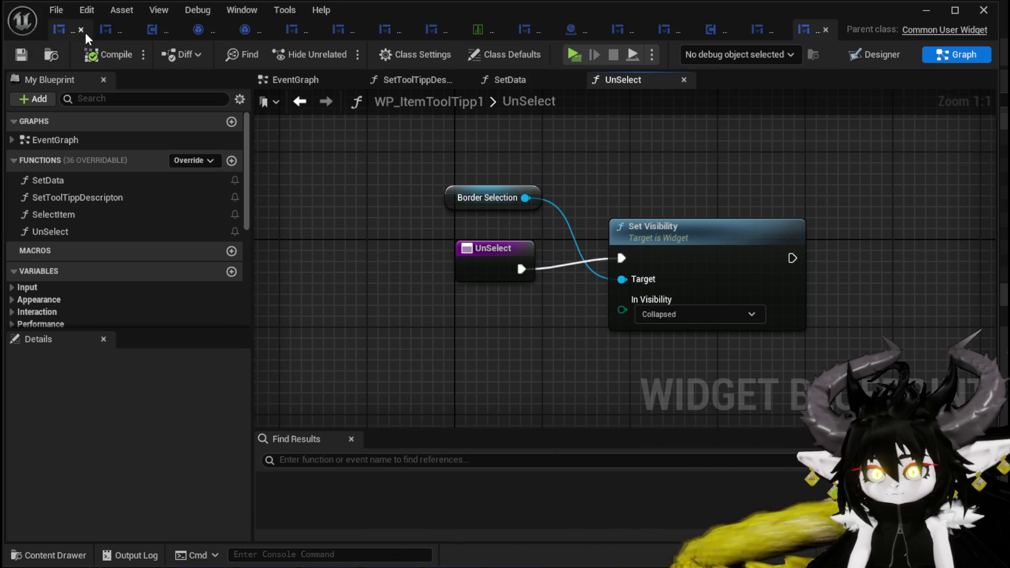
{"action": "left_click", "coordinate": [758, 32]}
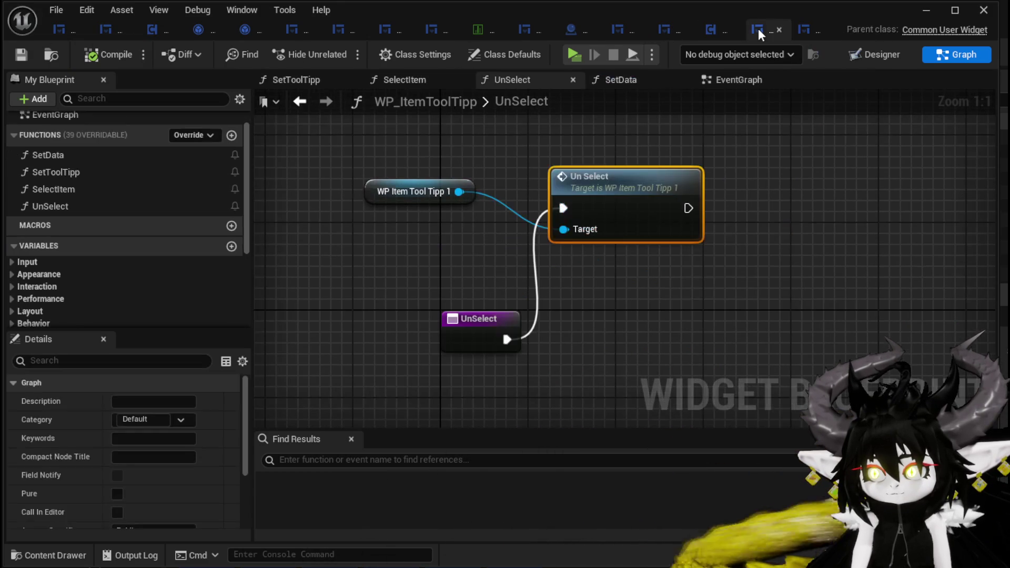
Replace the Un Select call with a Collapsed Set Visibility on WP Item Tool Tipp 1.
{"action": "key", "text": "Delete"}
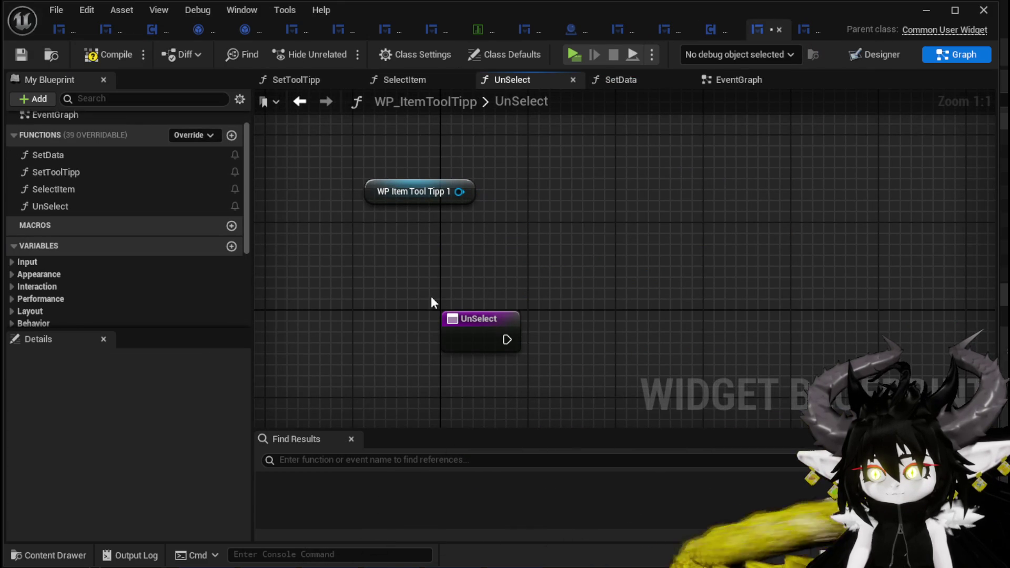
{"action": "left_click_drag", "start_coordinate": [452, 330], "coordinate": [320, 319]}
{"action": "left_click_drag", "start_coordinate": [488, 231], "coordinate": [583, 251]}
{"action": "type", "text": "Se"}
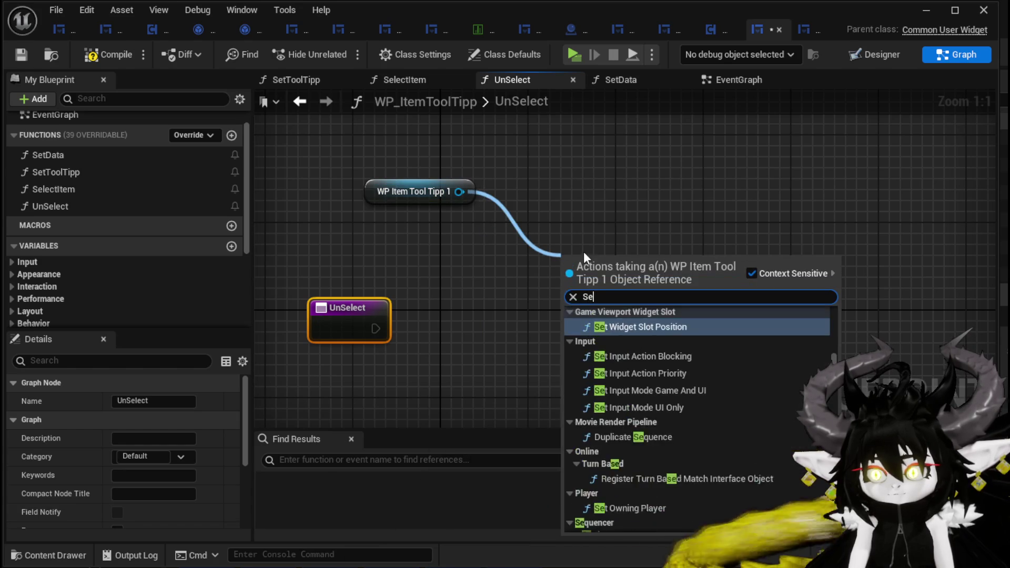
{"action": "type", "text": "t Visi"}
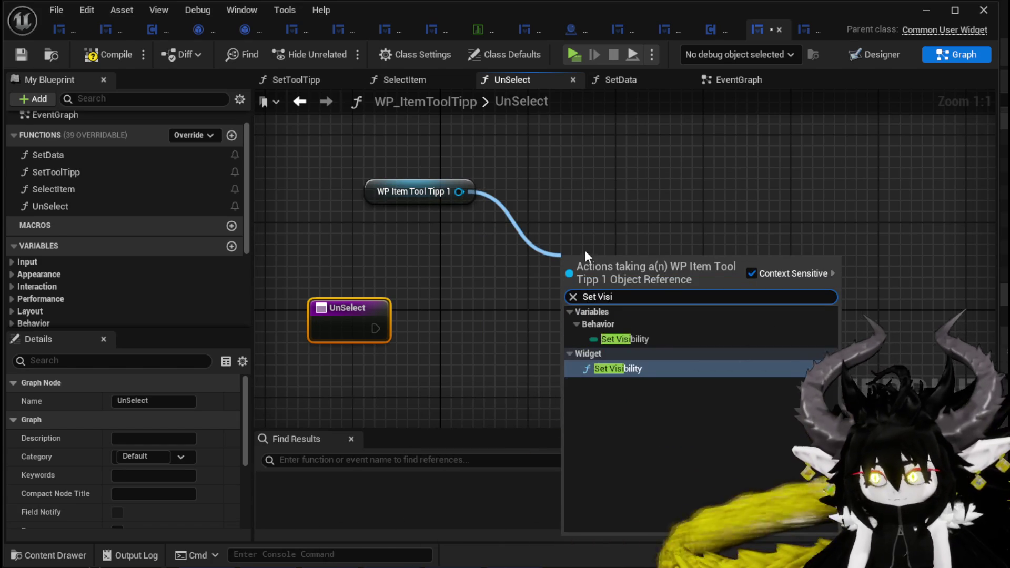
{"action": "left_click", "coordinate": [617, 361]}
{"action": "left_click_drag", "start_coordinate": [375, 328], "coordinate": [411, 324]}
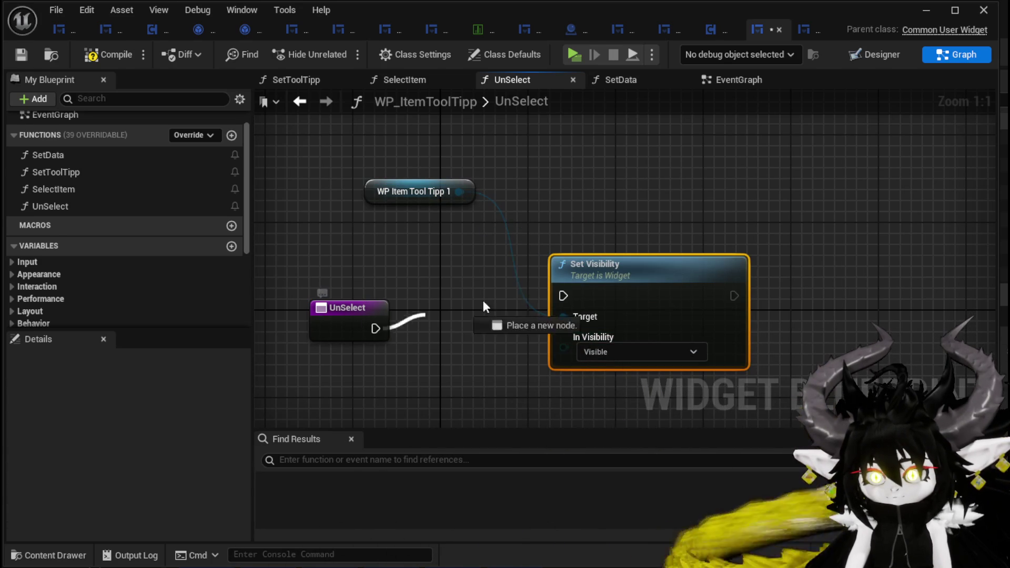
{"action": "left_click", "coordinate": [605, 352]}
{"action": "left_click", "coordinate": [601, 377]}
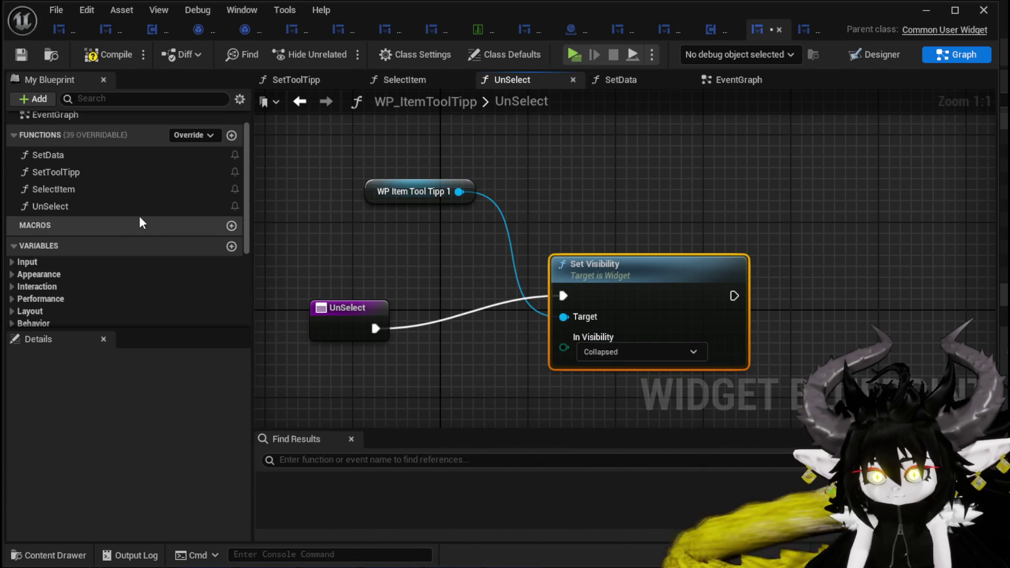
Add a W_EquipmentToolTipp getter as a second Set Visibility target.
{"action": "scroll", "coordinate": [142, 221], "scroll_direction": "down", "scroll_amount": 3}
{"action": "mouse_move", "coordinate": [82, 314]}
{"action": "left_mouse_down"}
{"action": "mouse_move", "coordinate": [408, 261]}
{"action": "mouse_move", "coordinate": [158, 322]}
{"action": "mouse_move", "coordinate": [111, 315]}
{"action": "mouse_move", "coordinate": [436, 250]}
{"action": "mouse_move", "coordinate": [557, 323]}
{"action": "left_mouse_up"}
{"action": "left_click", "coordinate": [101, 297]}
{"action": "left_click", "coordinate": [436, 251]}
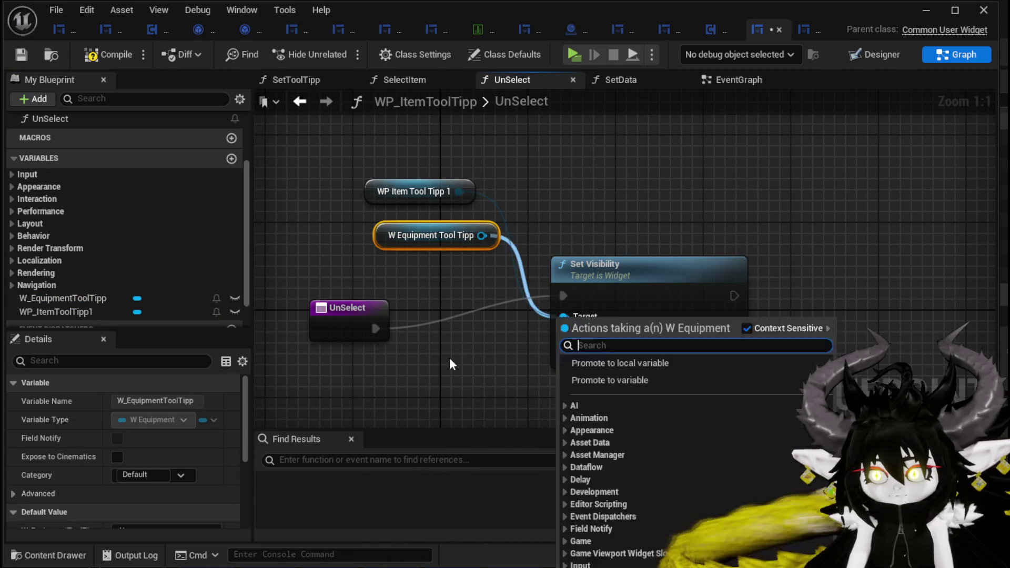
{"action": "left_click", "coordinate": [520, 222]}
{"action": "mouse_move", "coordinate": [482, 235]}
{"action": "left_mouse_down"}
{"action": "mouse_move", "coordinate": [484, 266]}
{"action": "mouse_move", "coordinate": [563, 317]}
{"action": "left_mouse_up"}
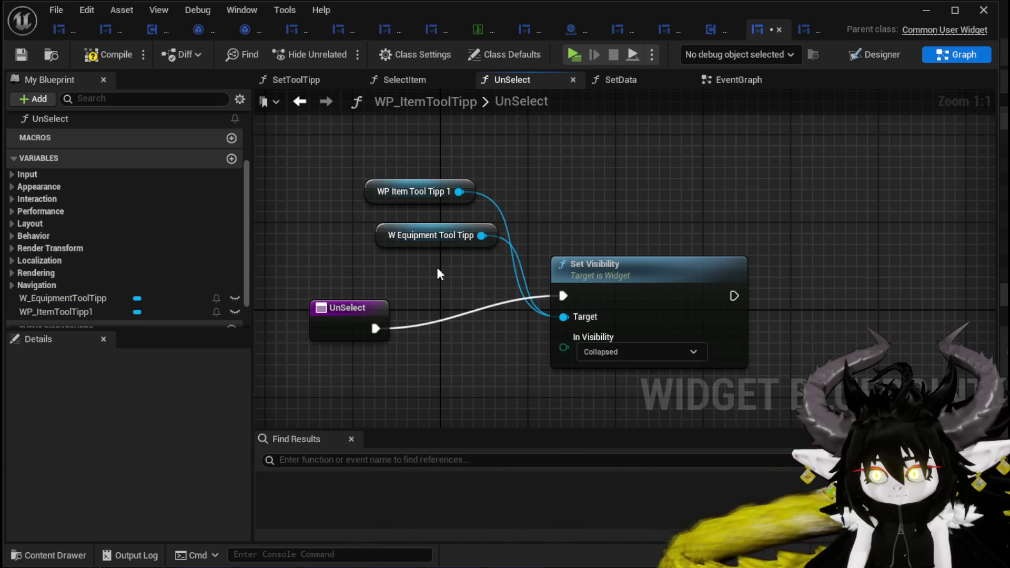
Compile the blueprint and launch a standalone play test from the level editor.
{"action": "left_click", "coordinate": [21, 58]}
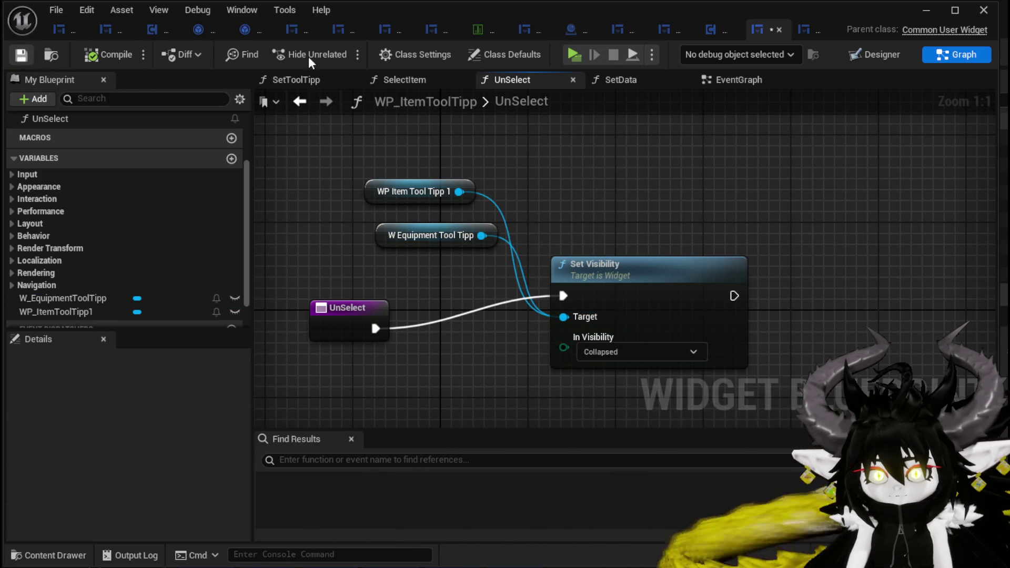
{"action": "left_click", "coordinate": [927, 10]}
{"action": "left_click", "coordinate": [324, 49]}
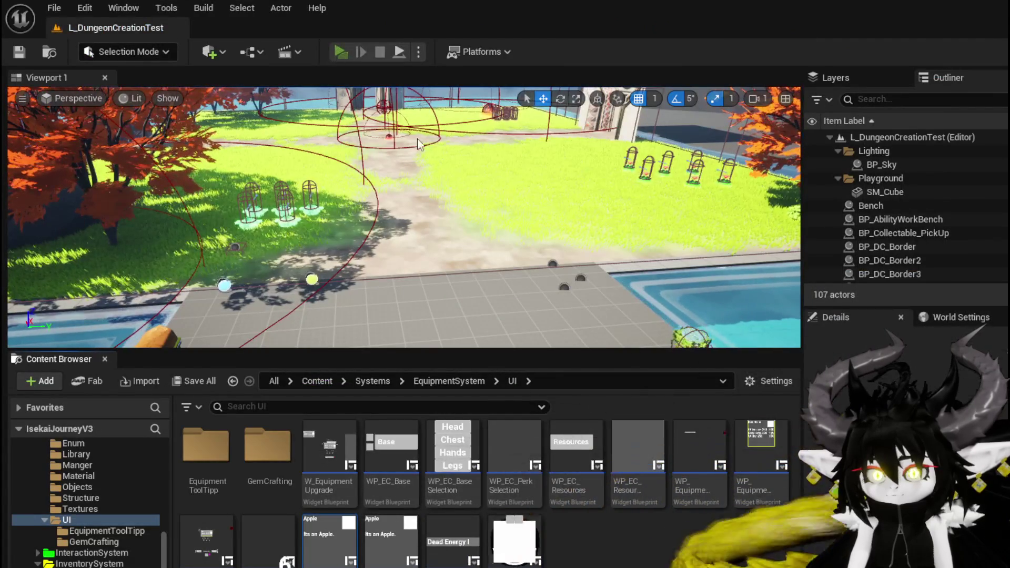
Open the in-game inventory and browse its materials and equipment items.
{"action": "key", "text": "Tab"}
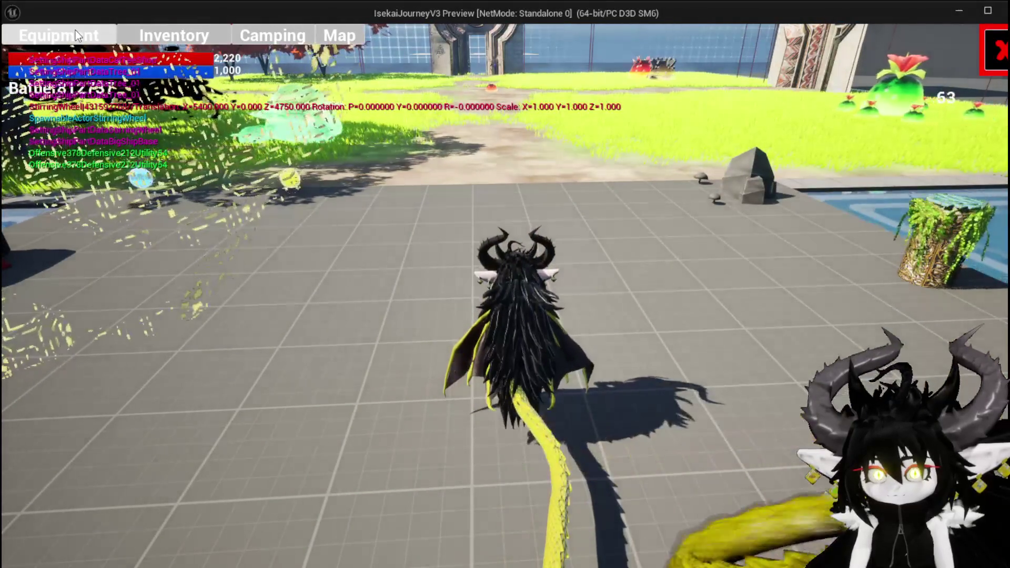
{"action": "left_click", "coordinate": [174, 47]}
{"action": "left_click", "coordinate": [487, 131]}
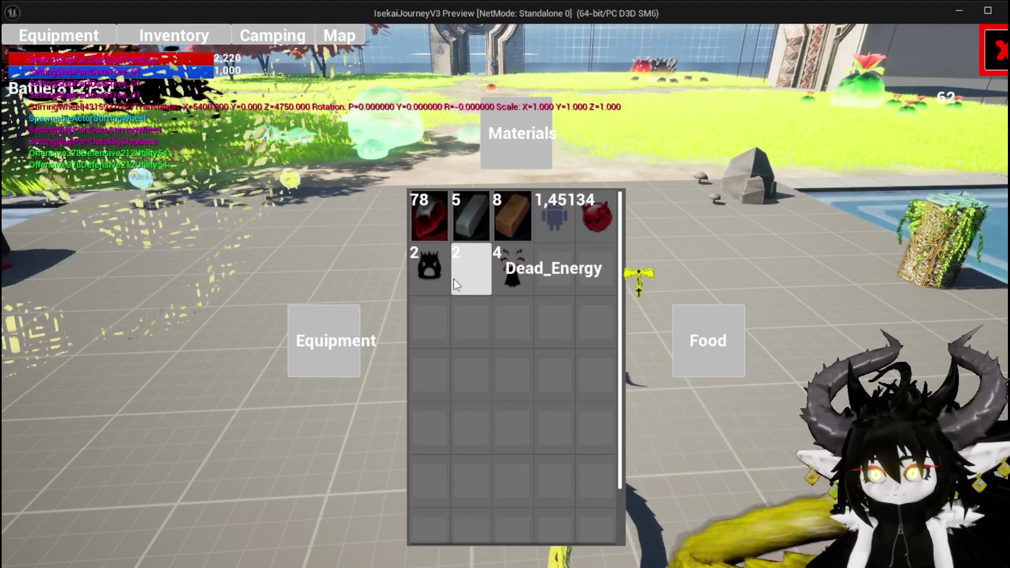
{"action": "left_click", "coordinate": [352, 331]}
{"action": "left_click", "coordinate": [996, 51]}
Open the loot chest, check every slot's tooltip including helmet and iron ingot, then stop and save.
{"action": "key", "text": "w"}
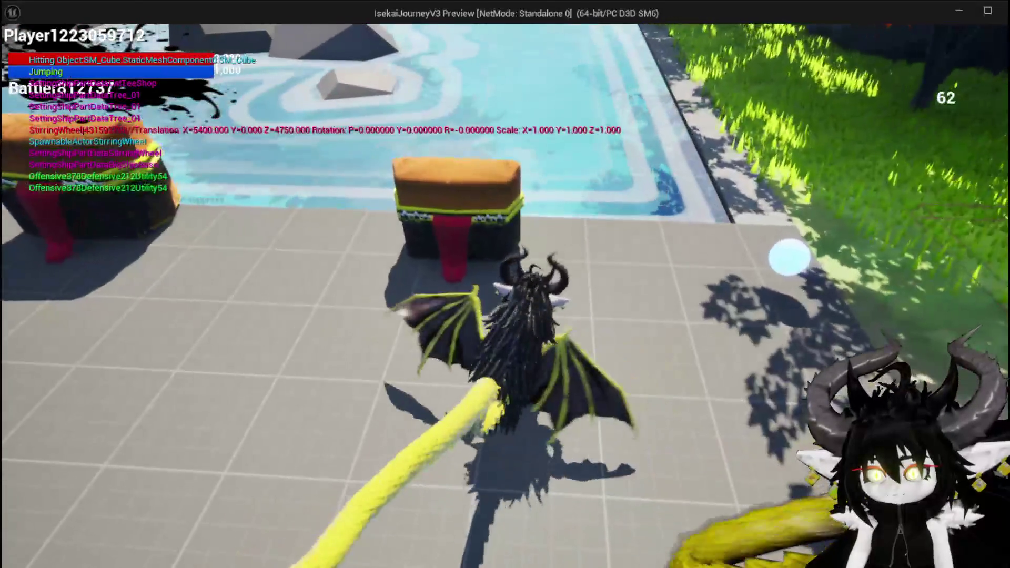
{"action": "key", "text": "e"}
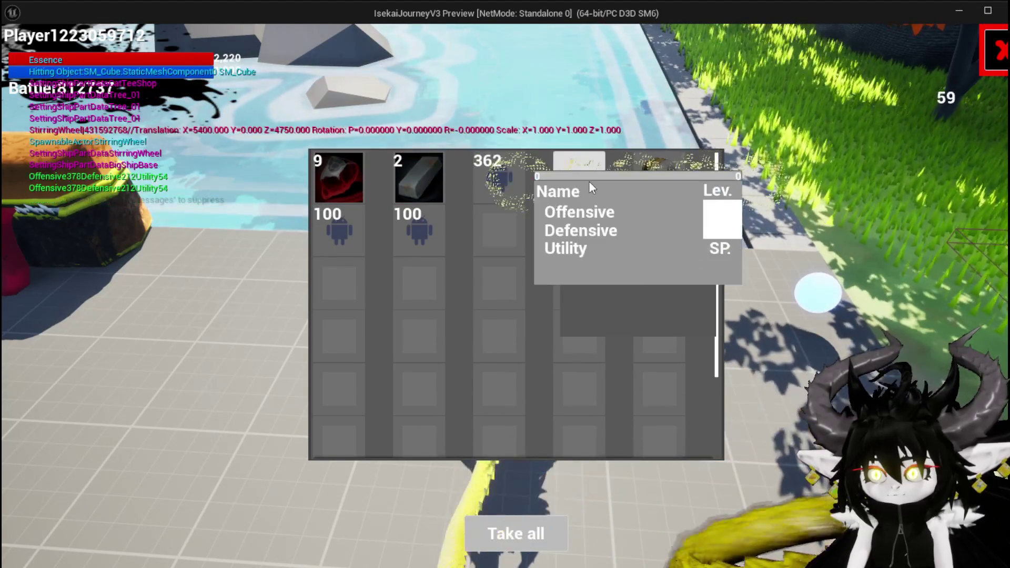
{"action": "left_click", "coordinate": [589, 184]}
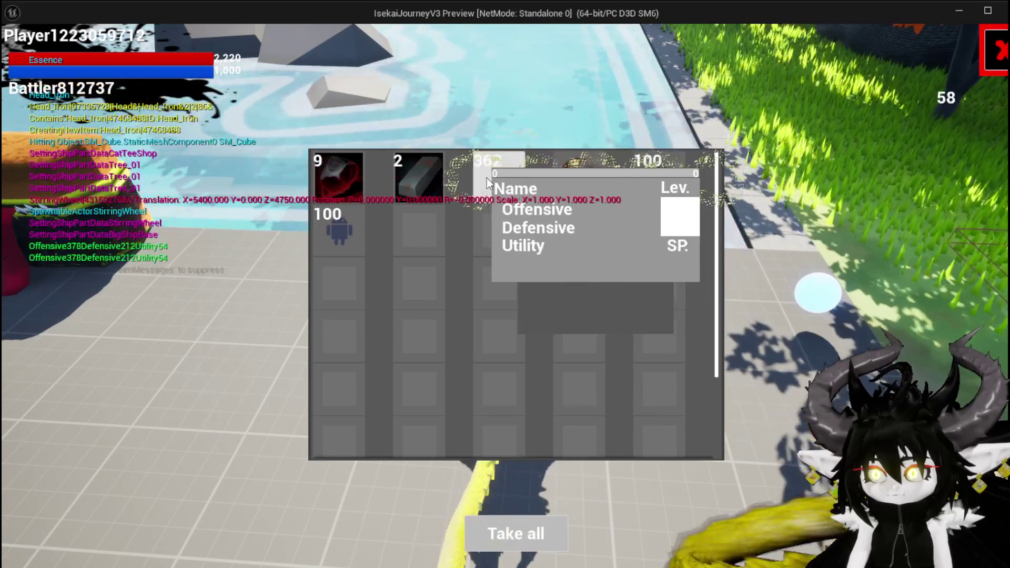
{"action": "left_click", "coordinate": [487, 180]}
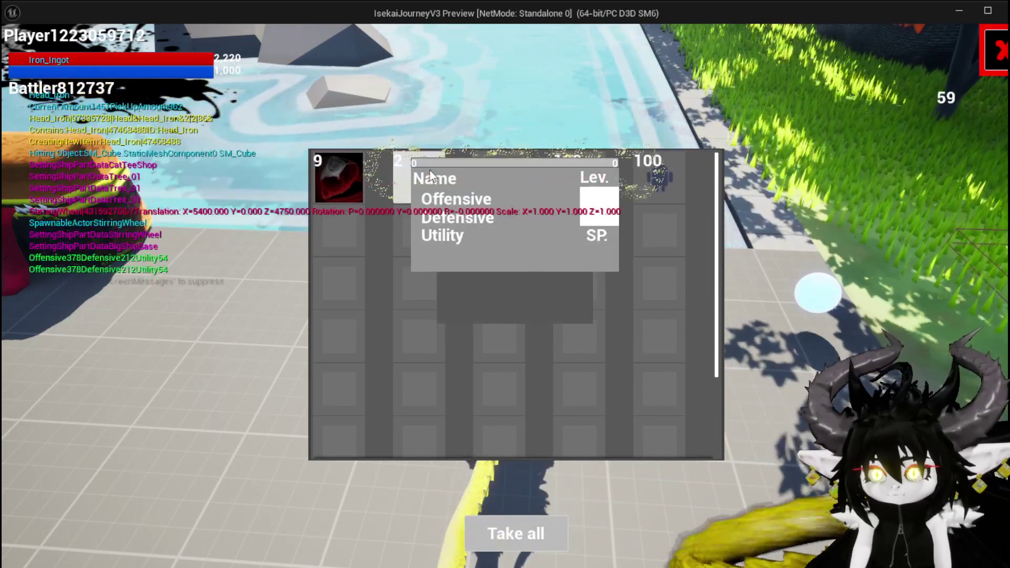
{"action": "left_click", "coordinate": [361, 179]}
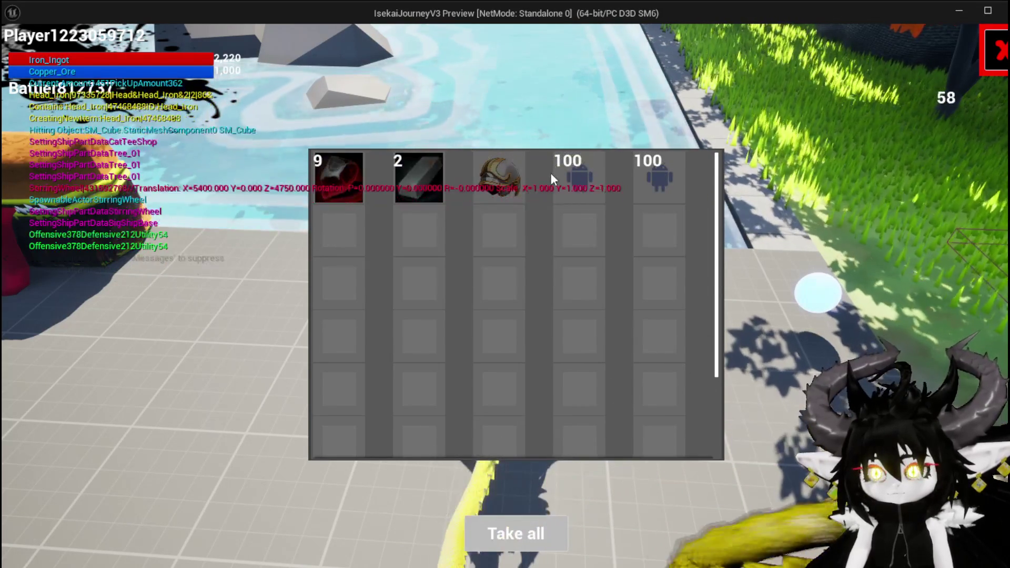
{"action": "left_click", "coordinate": [570, 179]}
{"action": "left_click", "coordinate": [443, 181]}
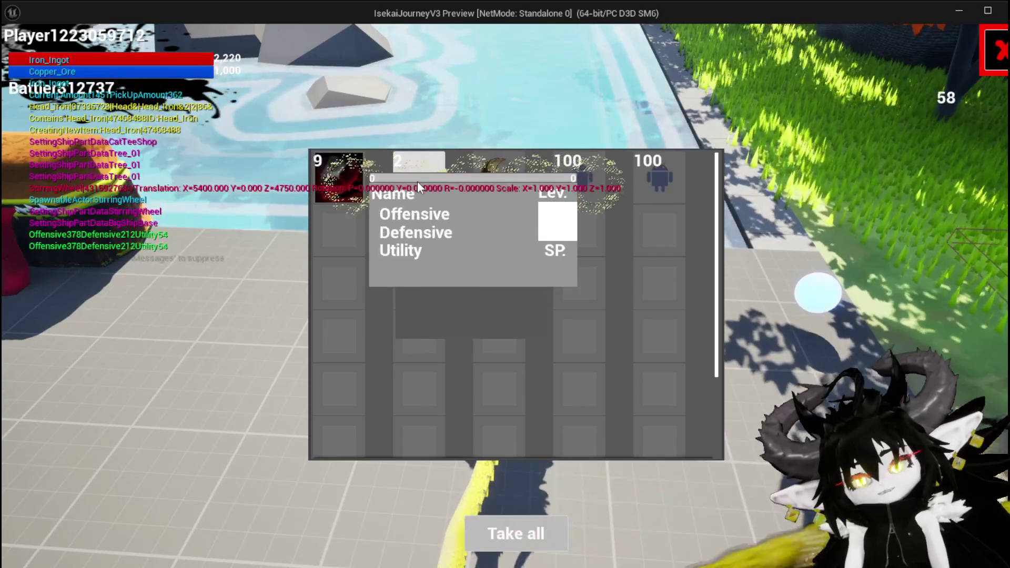
{"action": "left_click", "coordinate": [489, 185]}
{"action": "left_click", "coordinate": [655, 174]}
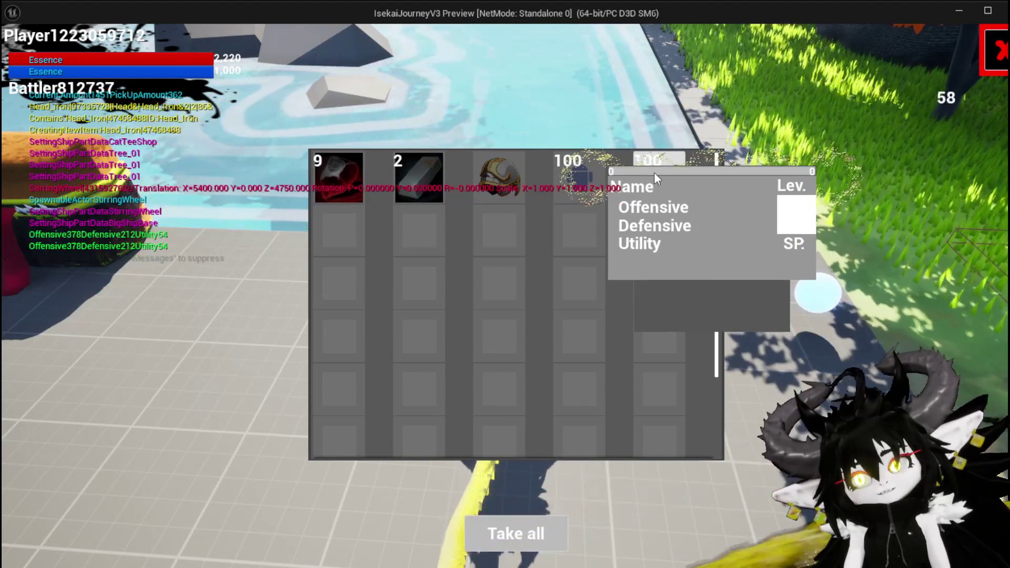
{"action": "left_click", "coordinate": [407, 177]}
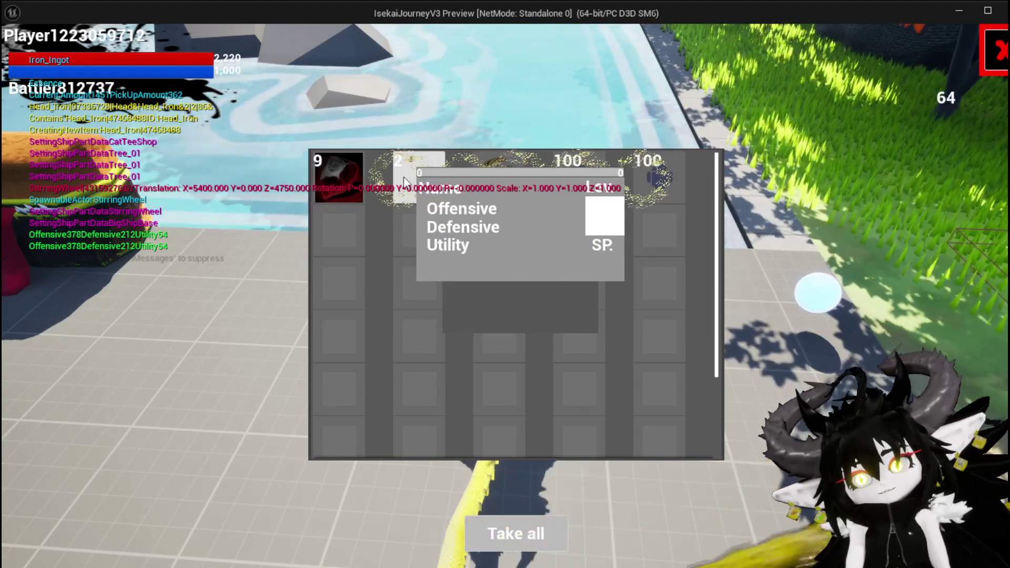
{"action": "left_click", "coordinate": [353, 177]}
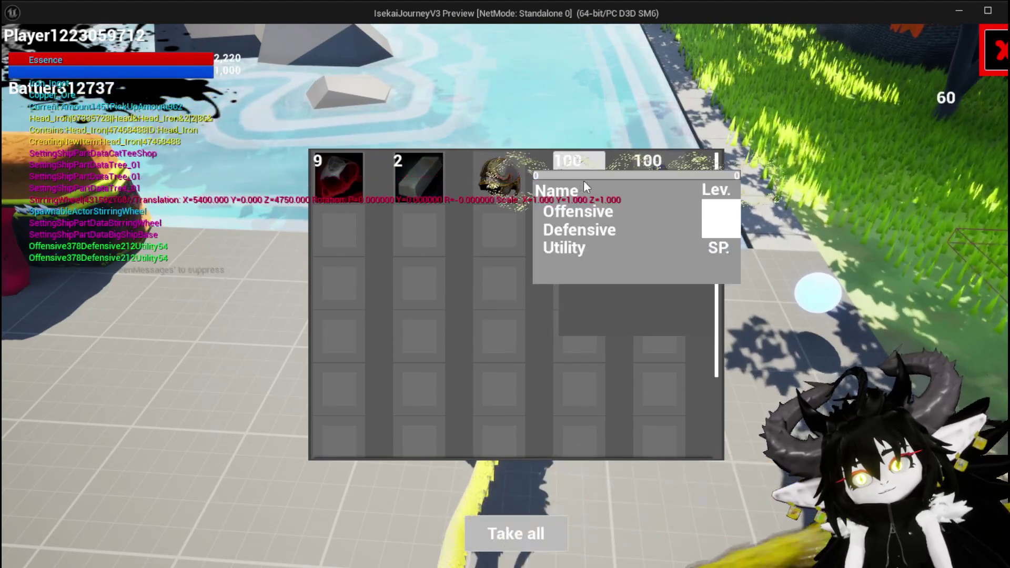
{"action": "key", "text": "Escape"}
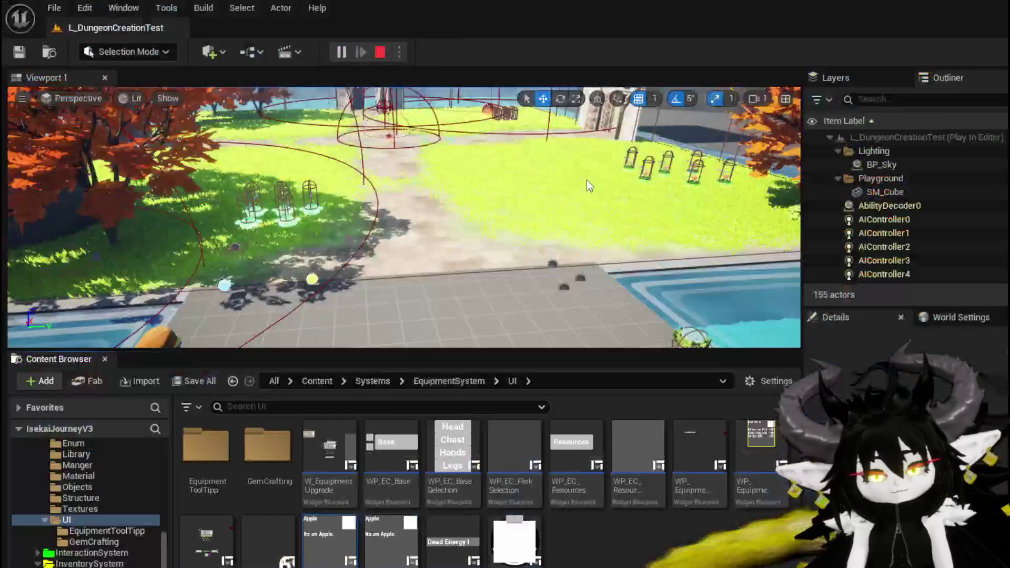
{"action": "key", "text": "ctrl+s"}
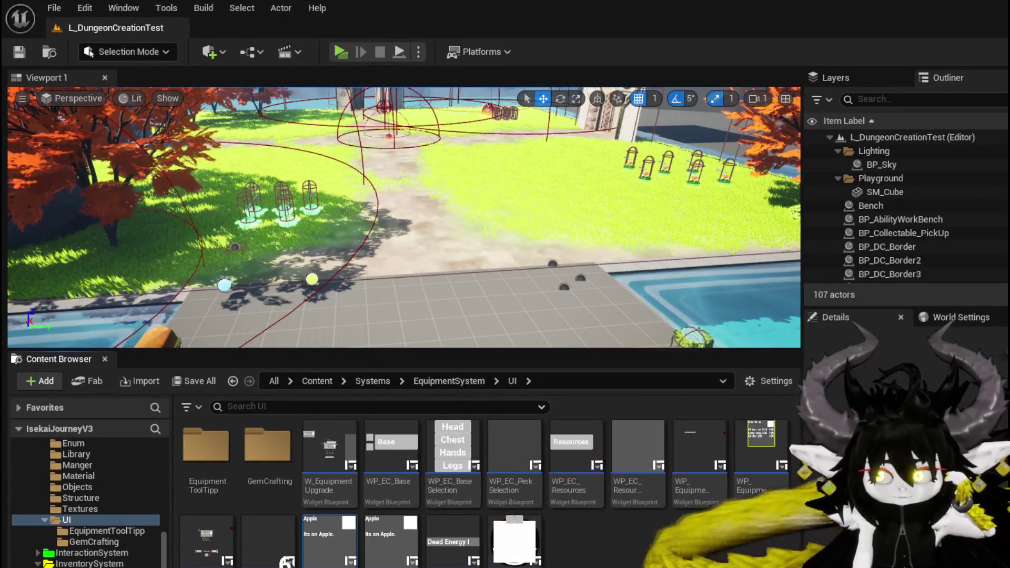
Return to WP_ItemToolTipp, open SetData, and pan to show the Set Visibility and Set Data nodes.
{"action": "key", "text": "alt+Tab"}
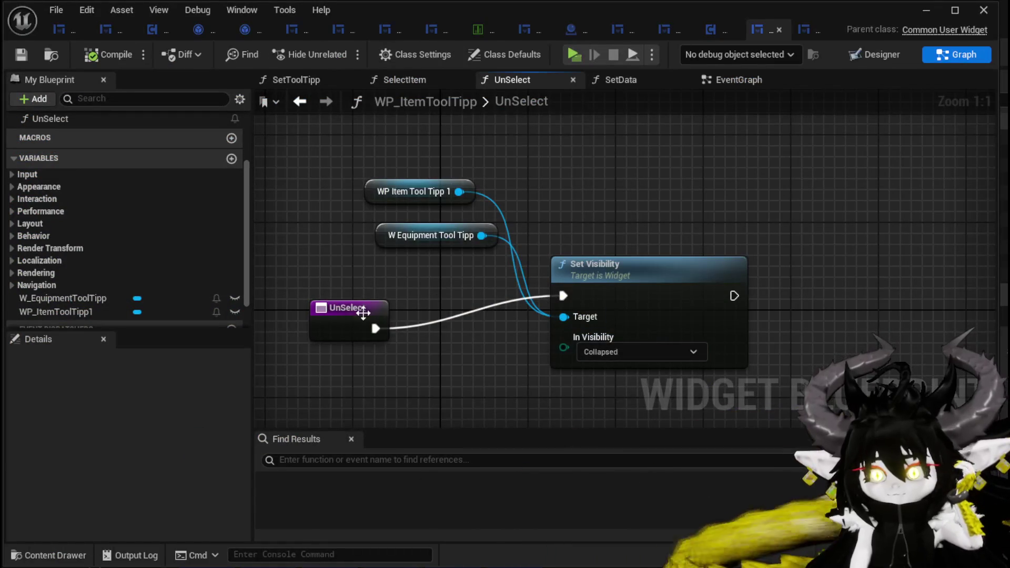
{"action": "left_click", "coordinate": [349, 282]}
{"action": "left_click", "coordinate": [339, 245]}
{"action": "scroll", "coordinate": [167, 224], "scroll_direction": "up", "scroll_amount": 4}
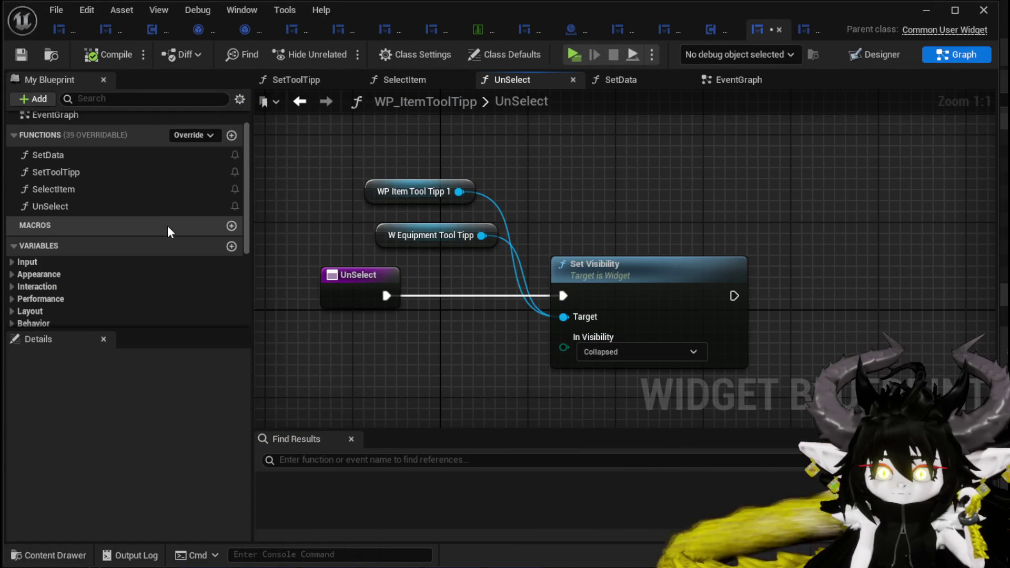
{"action": "scroll", "coordinate": [158, 236], "scroll_direction": "up", "scroll_amount": 2}
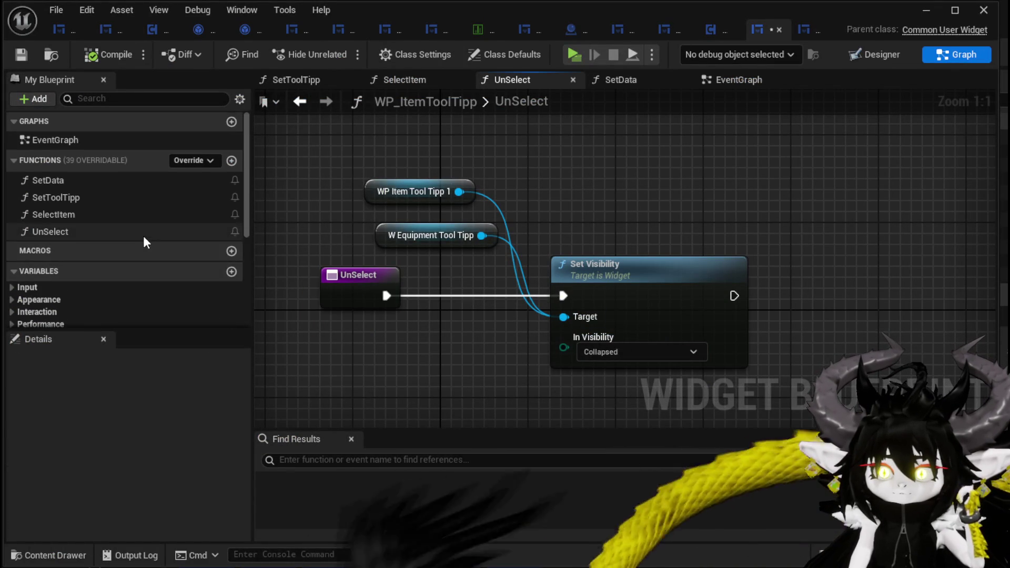
{"action": "double_click", "coordinate": [84, 185]}
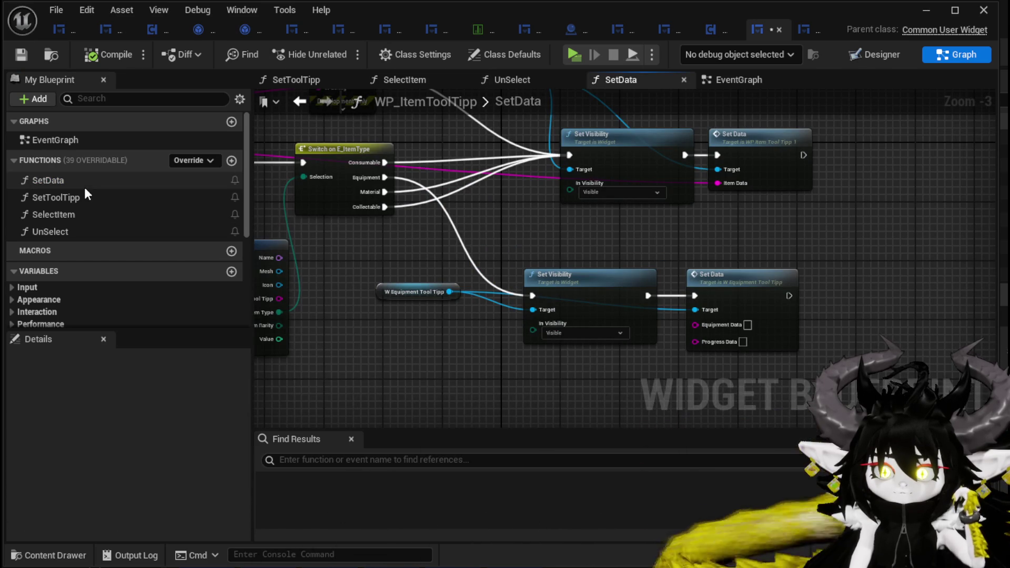
{"action": "mouse_move", "coordinate": [536, 231]}
{"action": "left_mouse_down"}
{"action": "mouse_move", "coordinate": [514, 232]}
{"action": "mouse_move", "coordinate": [608, 323]}
{"action": "mouse_move", "coordinate": [514, 322]}
{"action": "mouse_move", "coordinate": [537, 268]}
{"action": "left_mouse_up"}
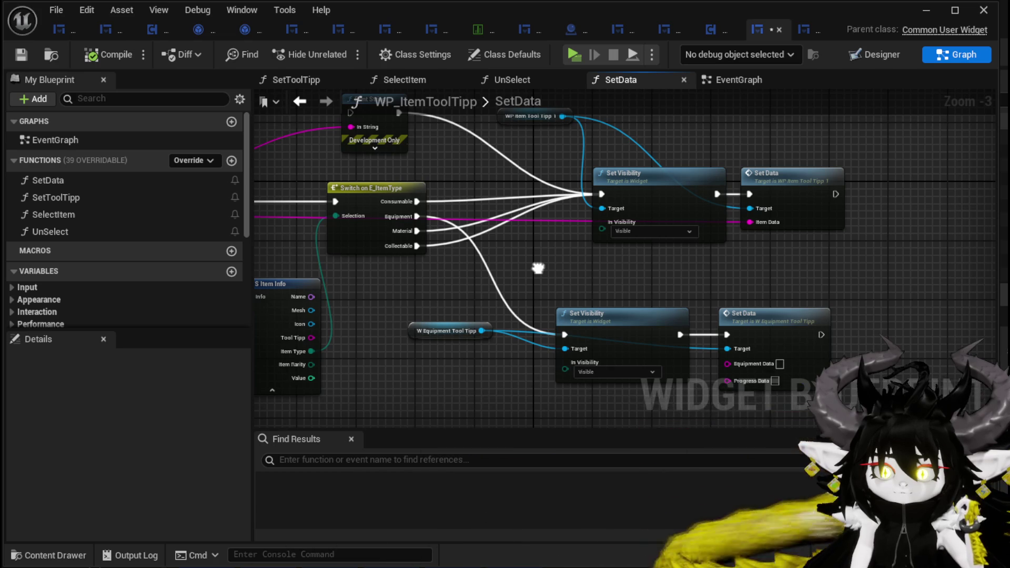
{"action": "left_click_drag", "start_coordinate": [537, 268], "coordinate": [523, 331]}
{"action": "left_click_drag", "start_coordinate": [547, 179], "coordinate": [658, 172]}
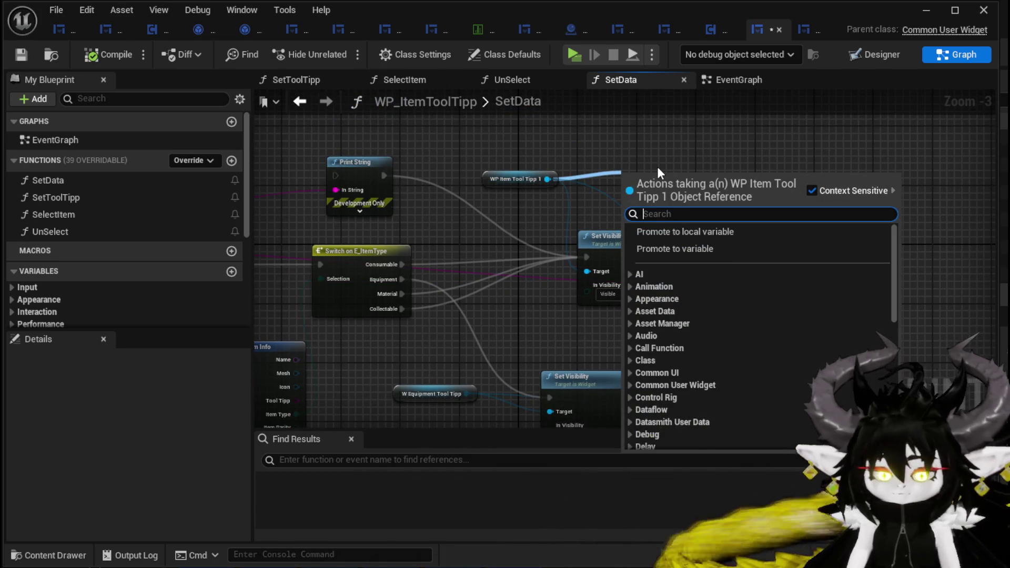
{"action": "type", "text": "Bind on Unh"}
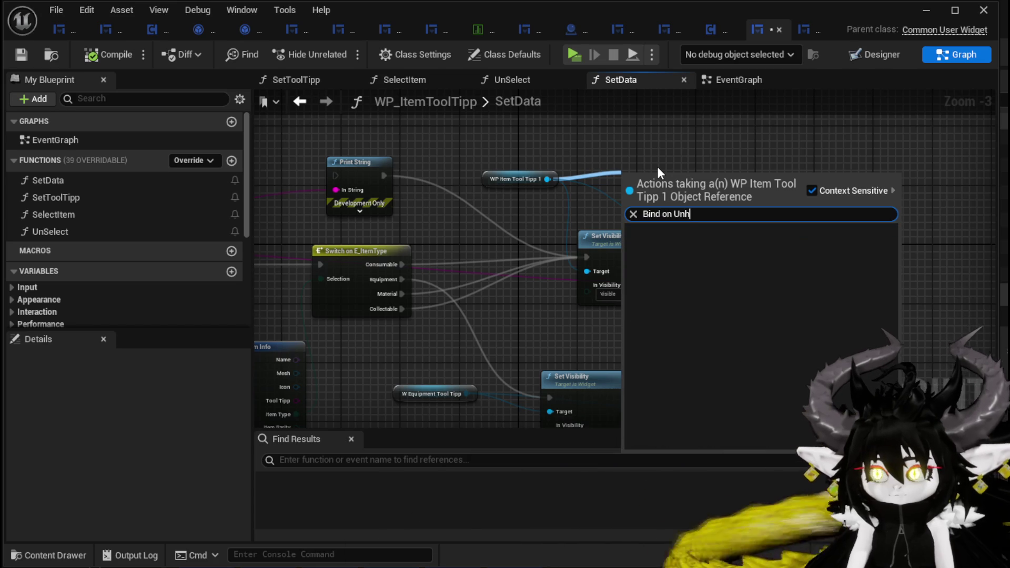
{"action": "mouse_move", "coordinate": [466, 394]}
{"action": "left_mouse_down"}
{"action": "mouse_move", "coordinate": [538, 350]}
{"action": "mouse_move", "coordinate": [585, 336]}
{"action": "left_mouse_up"}
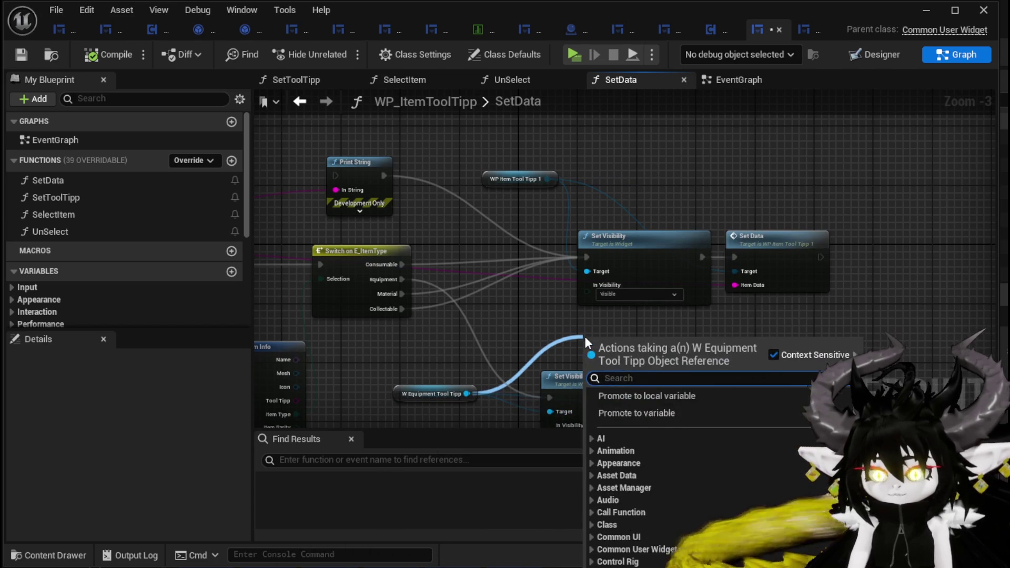
{"action": "type", "text": "Bind"}
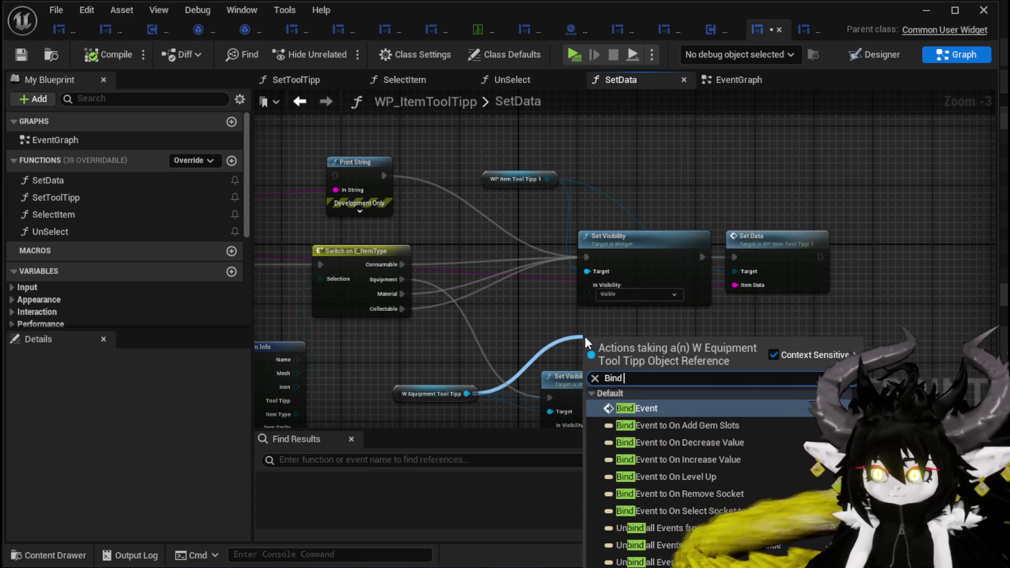
{"action": "type", "text": " on unh"}
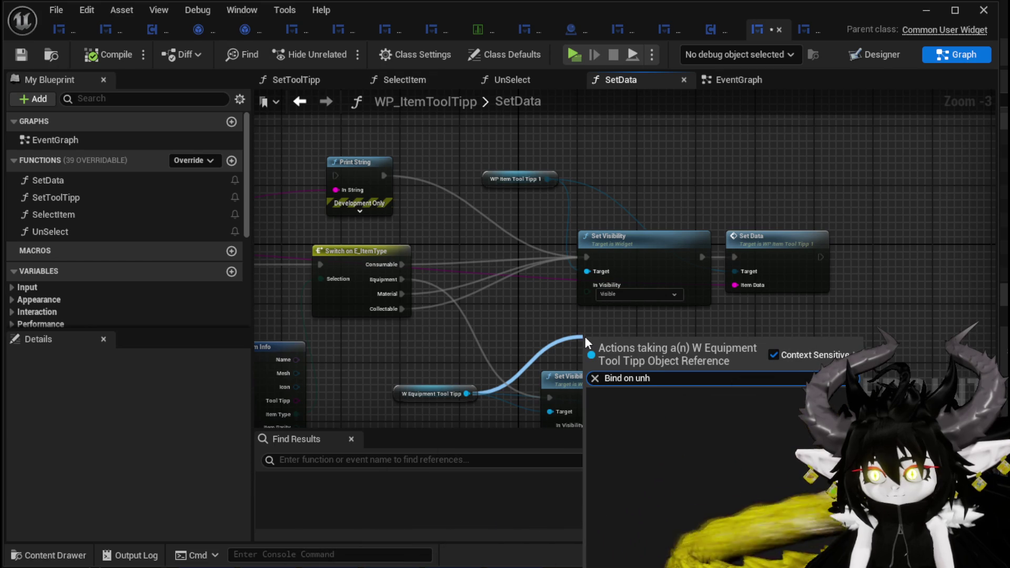
{"action": "key", "text": "BackSpace"}
{"action": "key", "text": "BackSpace"}
{"action": "key", "text": "BackSpace"}
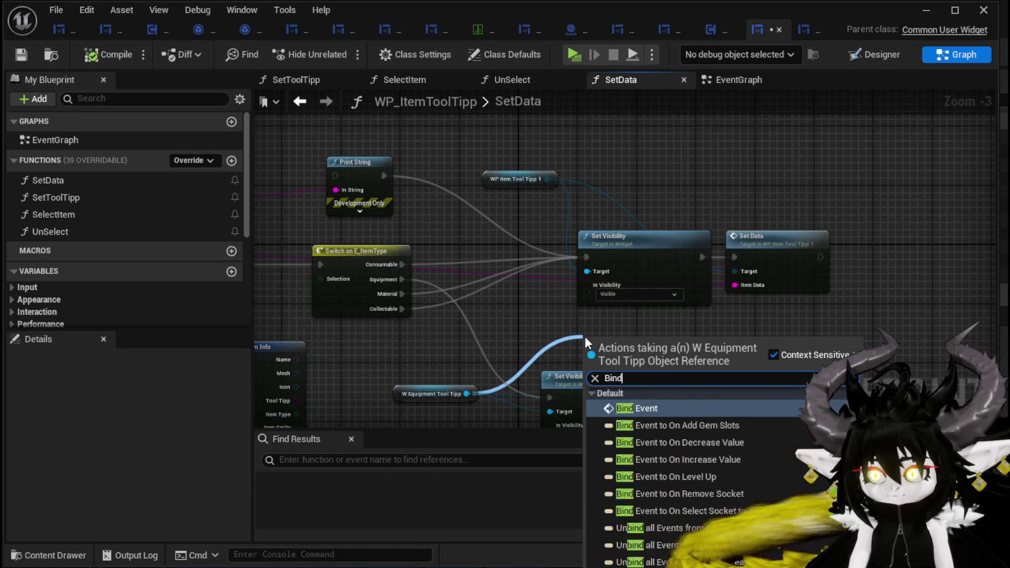
{"action": "left_click", "coordinate": [483, 147]}
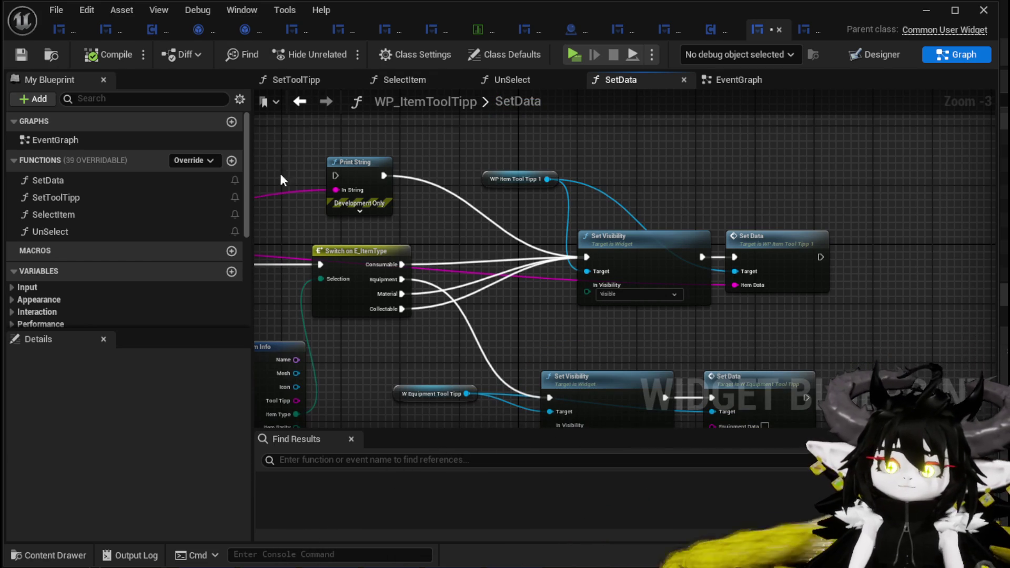
{"action": "double_click", "coordinate": [52, 236]}
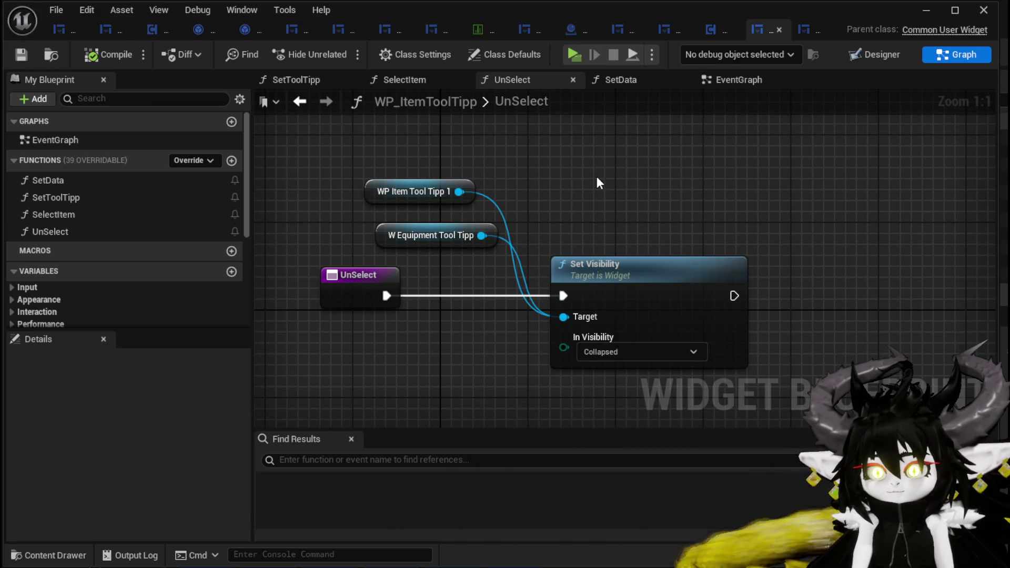
{"action": "double_click", "coordinate": [57, 186]}
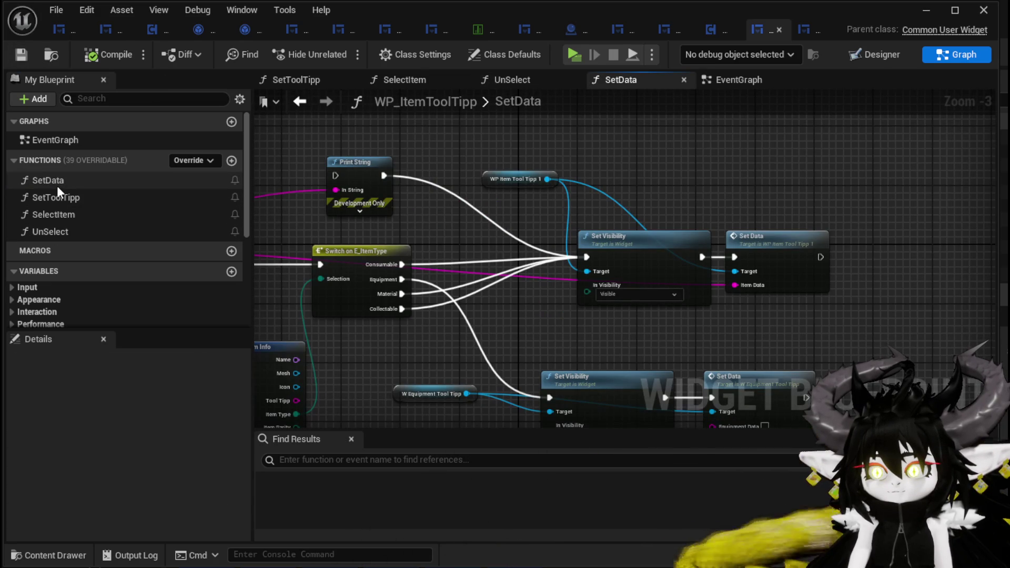
{"action": "mouse_move", "coordinate": [412, 363]}
{"action": "left_mouse_down"}
{"action": "mouse_move", "coordinate": [756, 339]}
{"action": "mouse_move", "coordinate": [446, 328]}
{"action": "mouse_move", "coordinate": [431, 283]}
{"action": "mouse_move", "coordinate": [531, 286]}
{"action": "mouse_move", "coordinate": [547, 312]}
{"action": "left_mouse_up"}
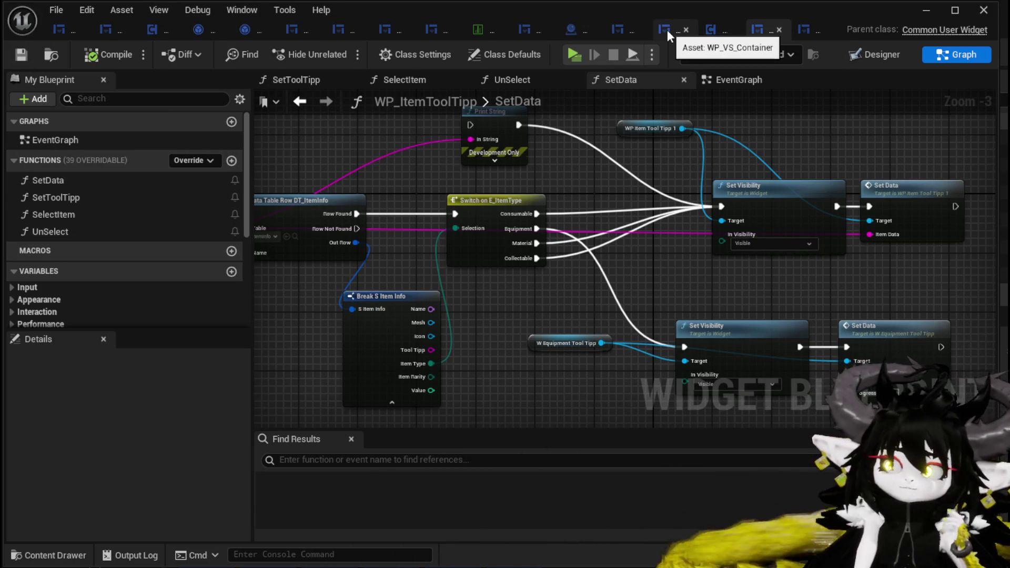
Open WP_LootContainer's HideToolTipp function and add an Un Select call on WP Item Tool Tipp.
{"action": "left_click", "coordinate": [617, 31]}
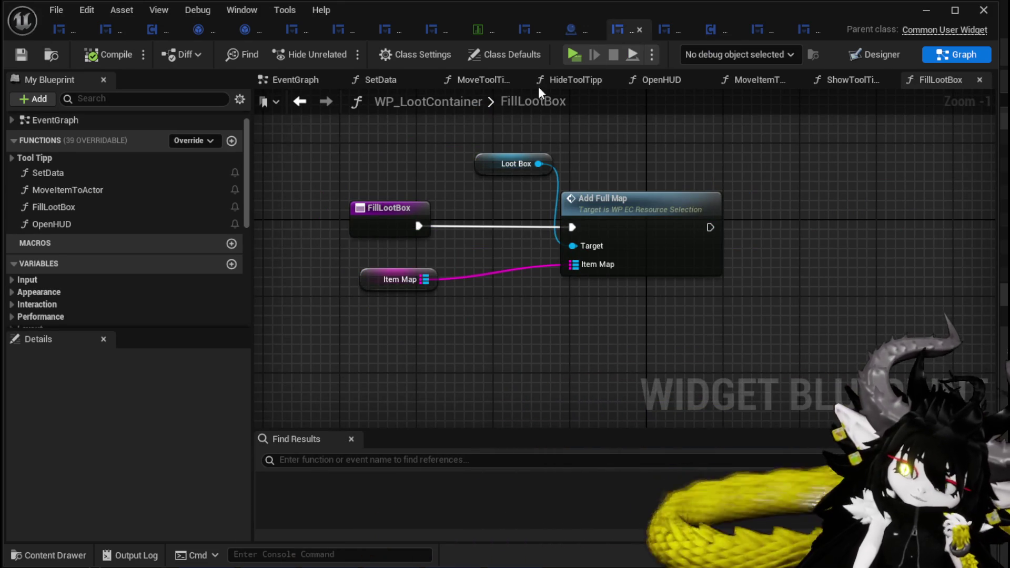
{"action": "left_click", "coordinate": [18, 158]}
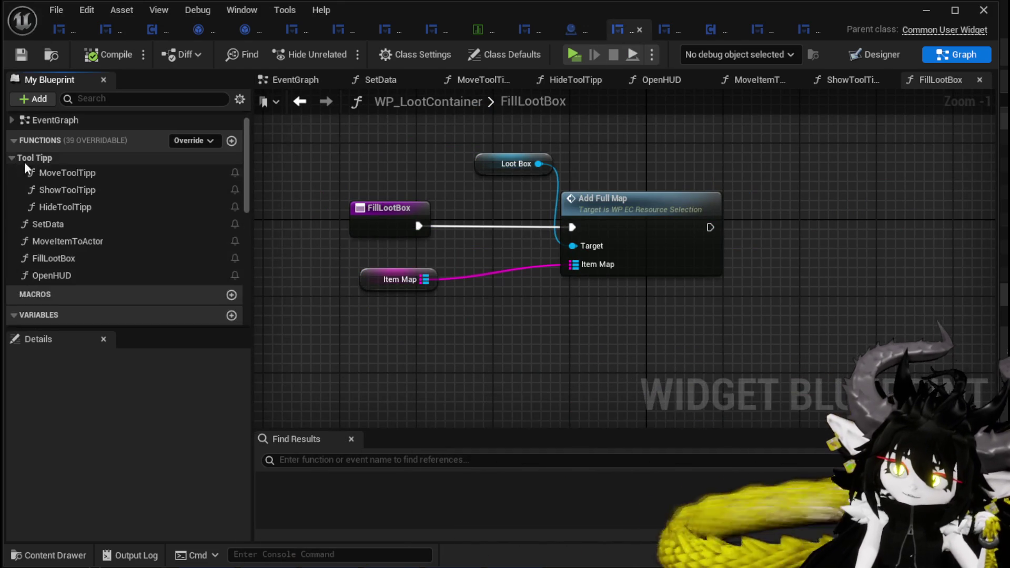
{"action": "double_click", "coordinate": [83, 206]}
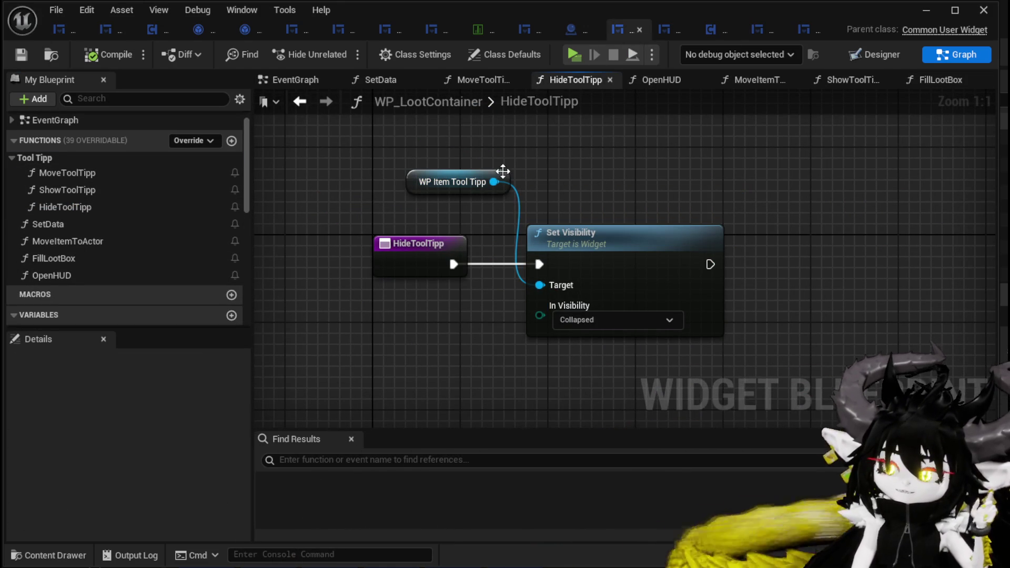
{"action": "left_click_drag", "start_coordinate": [493, 182], "coordinate": [638, 157]}
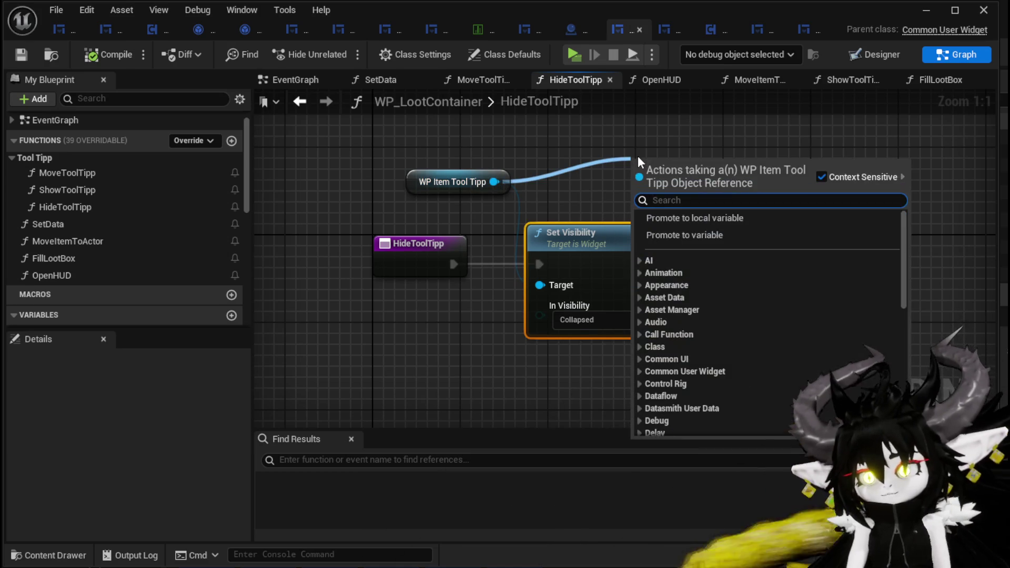
{"action": "type", "text": "Un"}
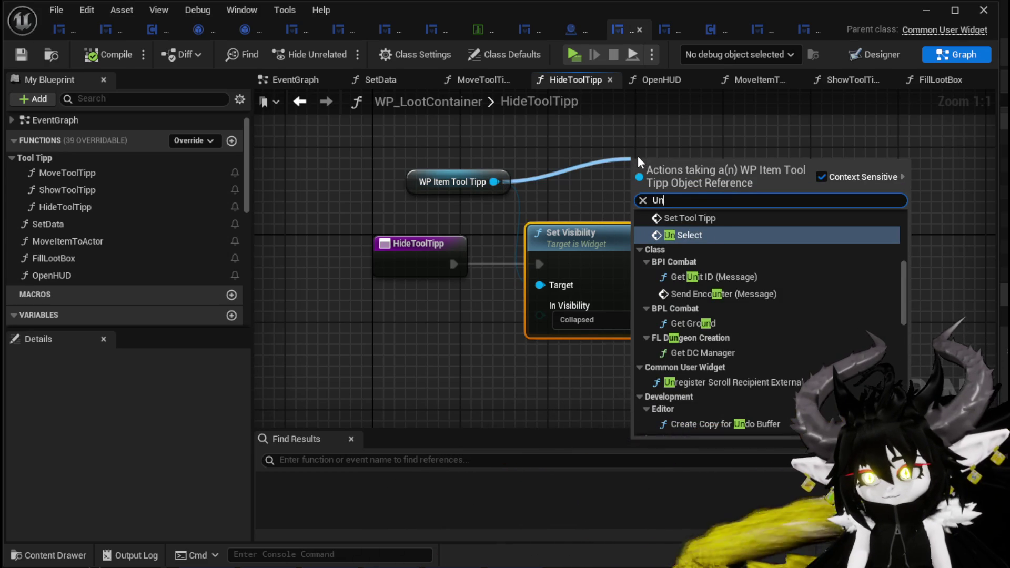
{"action": "left_click", "coordinate": [684, 235]}
Route HideToolTipp into Un Select, delete the old Set Visibility, compile, save and play-test.
{"action": "mouse_move", "coordinate": [453, 264]}
{"action": "left_mouse_down"}
{"action": "mouse_move", "coordinate": [655, 203]}
{"action": "mouse_move", "coordinate": [638, 198]}
{"action": "left_mouse_up"}
{"action": "left_click_drag", "start_coordinate": [701, 174], "coordinate": [648, 154]}
{"action": "left_click", "coordinate": [708, 275]}
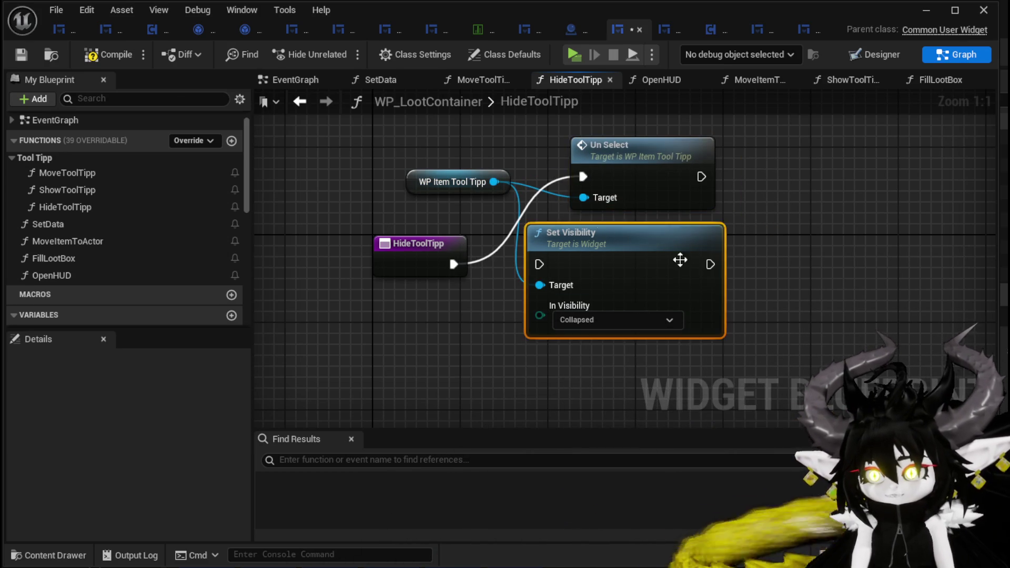
{"action": "key", "text": "Delete"}
{"action": "left_click", "coordinate": [16, 56]}
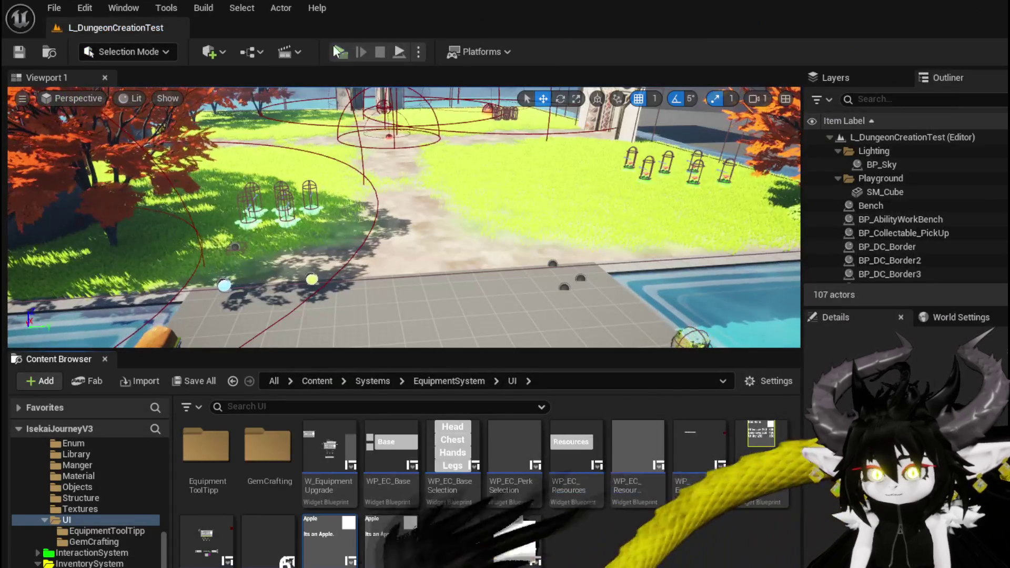
{"action": "left_click", "coordinate": [333, 46]}
Open the loot chest in play mode, check the trousers item's Offensive/Defensive/Utility tooltip, then stop playing.
{"action": "key", "text": "w"}
{"action": "key", "text": "e"}
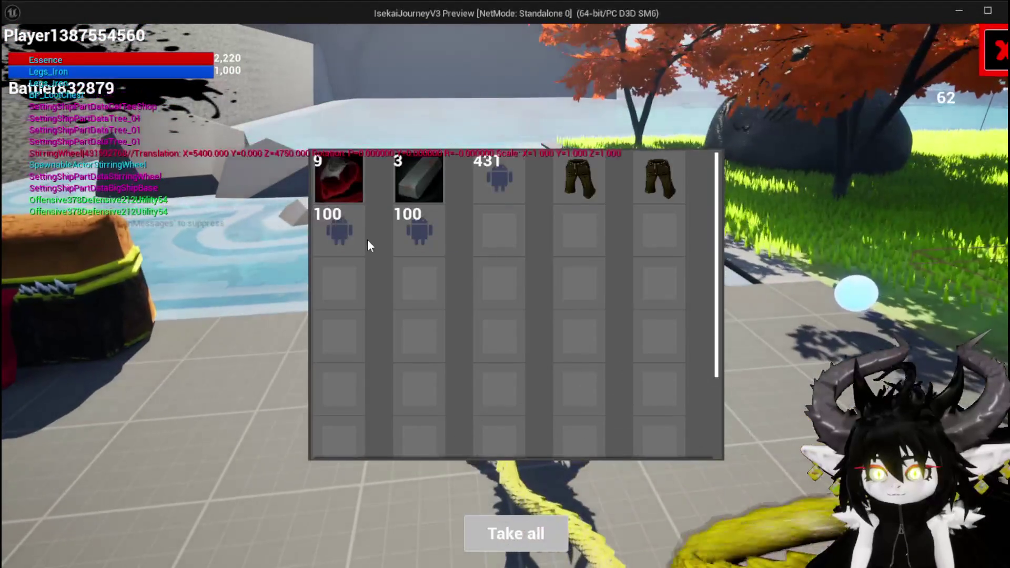
{"action": "mouse_move", "coordinate": [579, 182]}
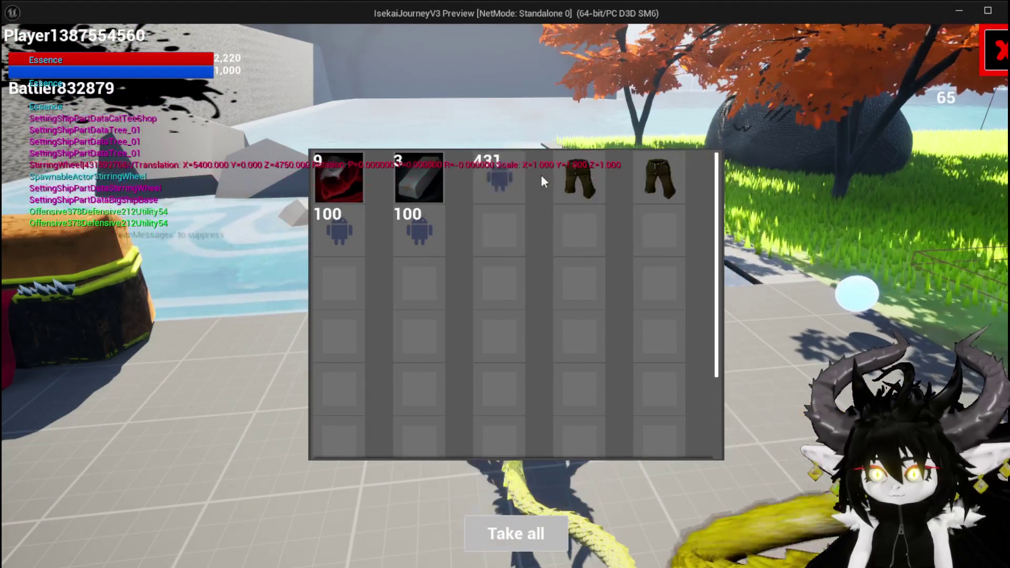
{"action": "mouse_move", "coordinate": [649, 177]}
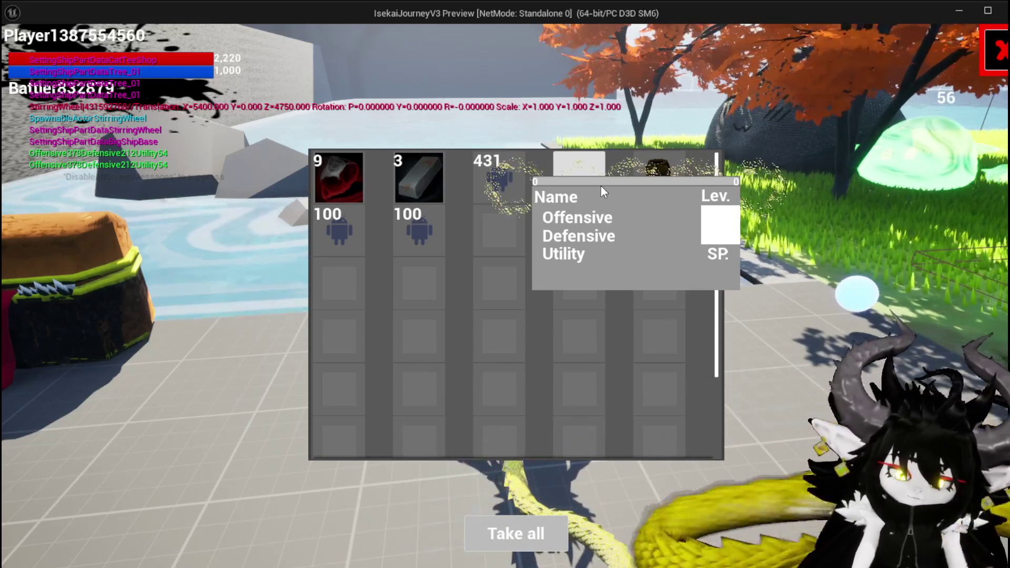
{"action": "key", "text": "Escape"}
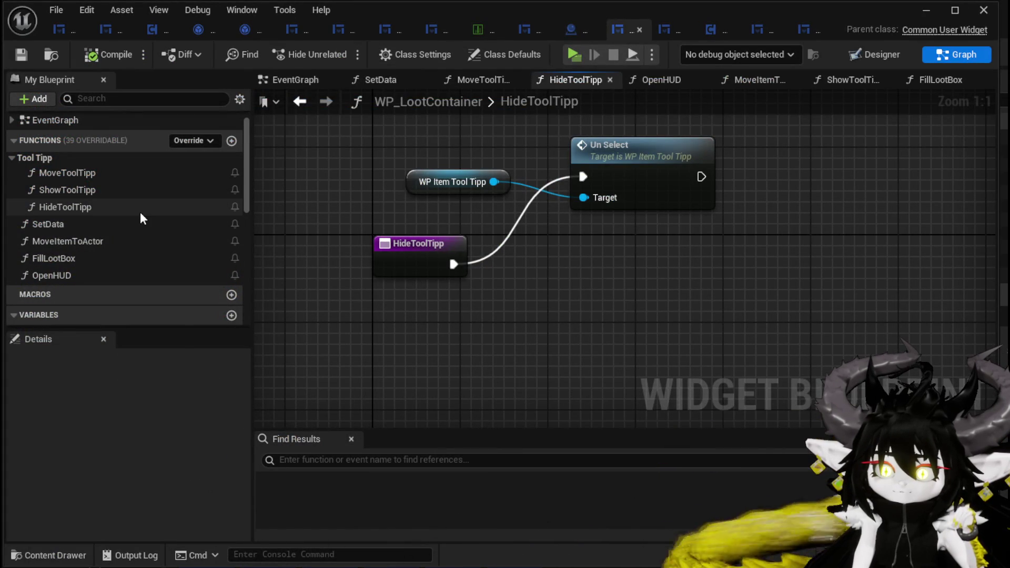
Look over the SetData graph, then the ShowToolTipp graph's Contains, Branch, Parse Into Array and GET nodes.
{"action": "double_click", "coordinate": [112, 225]}
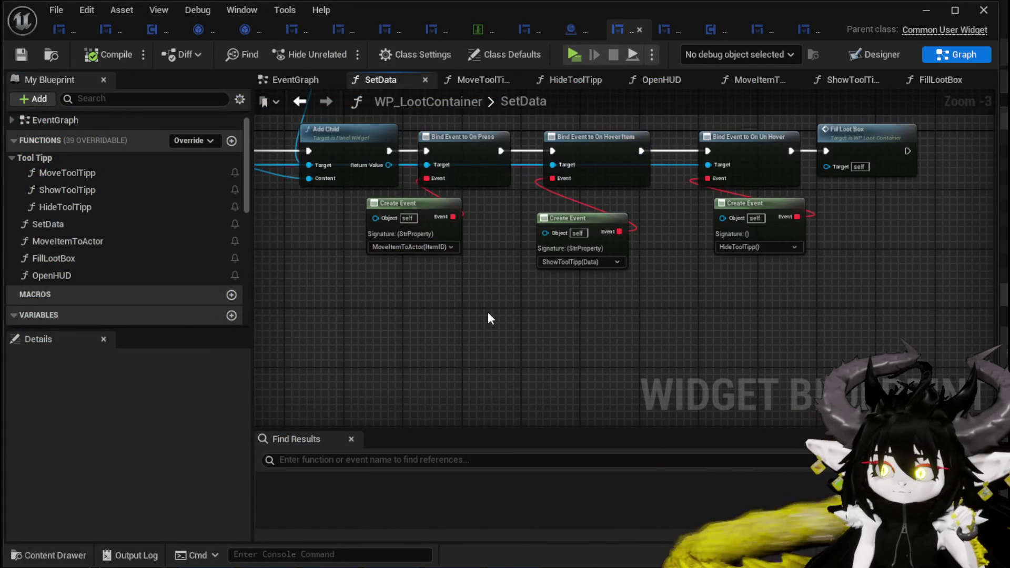
{"action": "mouse_move", "coordinate": [452, 304]}
{"action": "left_mouse_down"}
{"action": "mouse_move", "coordinate": [594, 407]}
{"action": "mouse_move", "coordinate": [815, 383]}
{"action": "mouse_move", "coordinate": [836, 363]}
{"action": "mouse_move", "coordinate": [429, 334]}
{"action": "mouse_move", "coordinate": [452, 334]}
{"action": "mouse_move", "coordinate": [422, 310]}
{"action": "mouse_move", "coordinate": [710, 321]}
{"action": "left_mouse_up"}
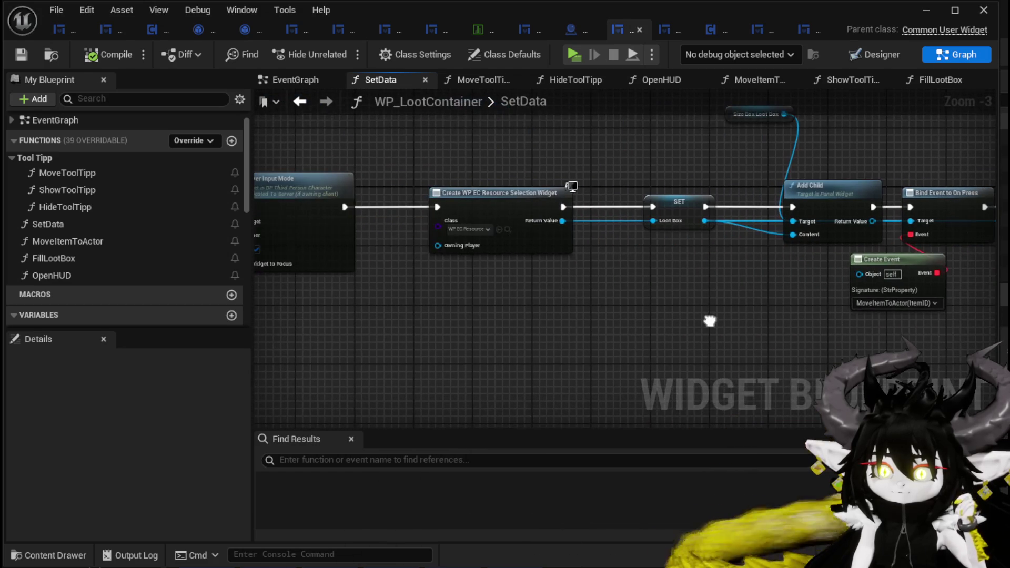
{"action": "double_click", "coordinate": [117, 190]}
{"action": "scroll", "coordinate": [533, 223], "scroll_direction": "up", "scroll_amount": 2}
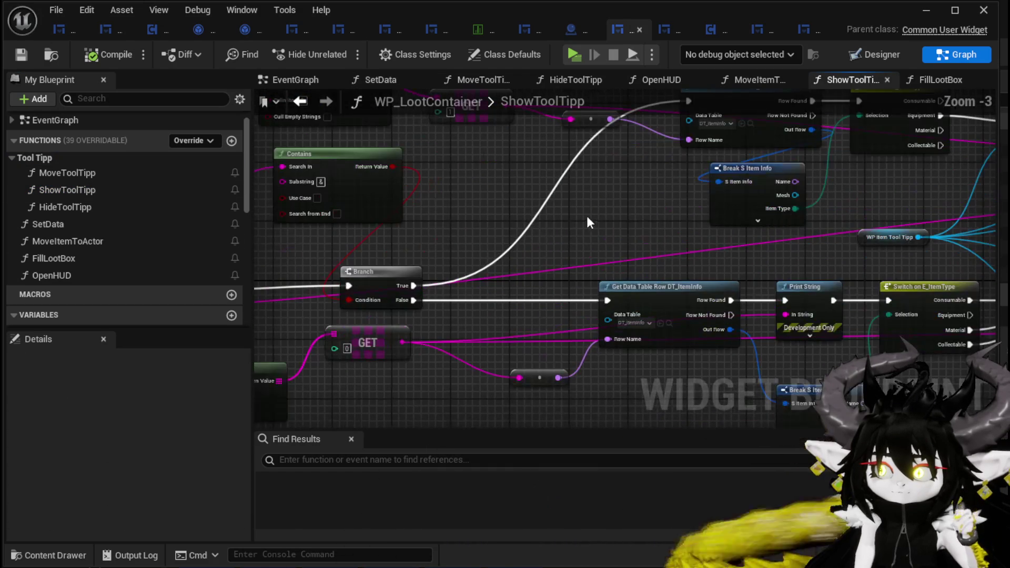
{"action": "mouse_move", "coordinate": [613, 221]}
{"action": "left_mouse_down"}
{"action": "mouse_move", "coordinate": [514, 316]}
{"action": "mouse_move", "coordinate": [442, 254]}
{"action": "mouse_move", "coordinate": [372, 274]}
{"action": "left_mouse_up"}
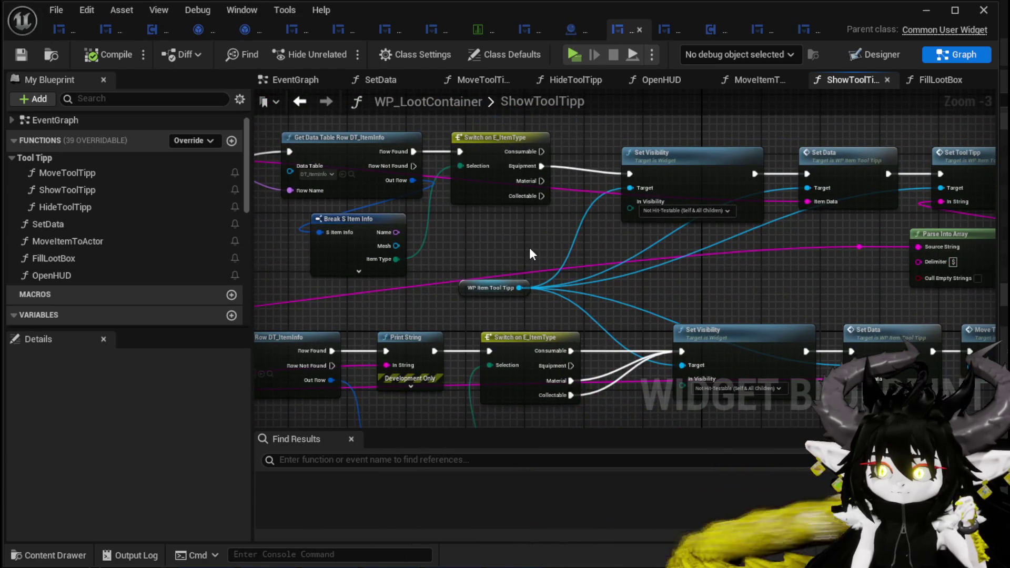
{"action": "left_click_drag", "start_coordinate": [529, 247], "coordinate": [298, 267]}
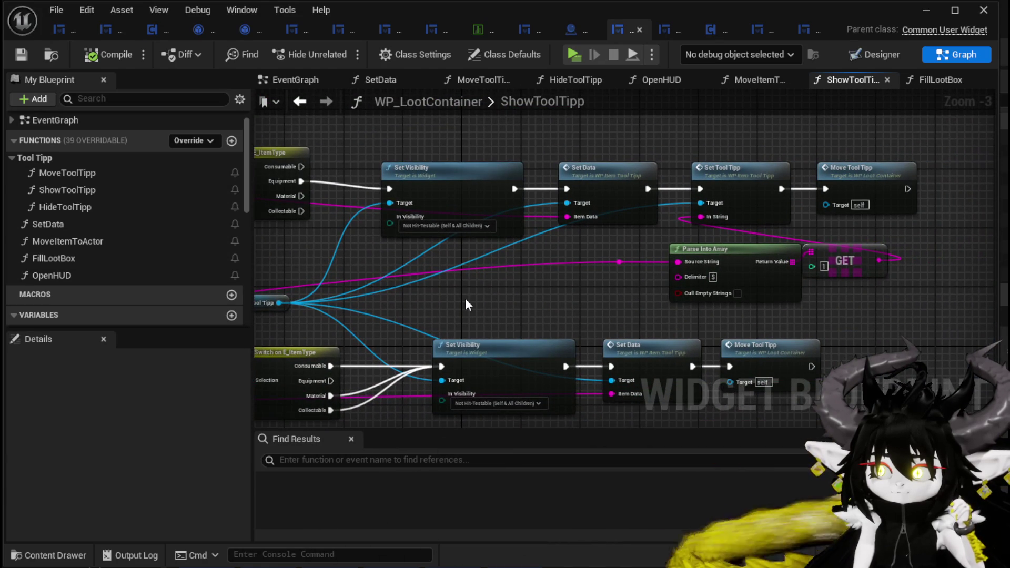
{"action": "mouse_move", "coordinate": [464, 304]}
{"action": "left_mouse_down"}
{"action": "mouse_move", "coordinate": [526, 252]}
{"action": "mouse_move", "coordinate": [518, 275]}
{"action": "mouse_move", "coordinate": [465, 285]}
{"action": "left_mouse_up"}
{"action": "mouse_move", "coordinate": [353, 246]}
{"action": "left_mouse_down"}
{"action": "mouse_move", "coordinate": [518, 215]}
{"action": "mouse_move", "coordinate": [683, 227]}
{"action": "left_mouse_up"}
{"action": "mouse_move", "coordinate": [495, 203]}
{"action": "left_mouse_down"}
{"action": "mouse_move", "coordinate": [654, 197]}
{"action": "mouse_move", "coordinate": [717, 180]}
{"action": "mouse_move", "coordinate": [548, 252]}
{"action": "mouse_move", "coordinate": [457, 248]}
{"action": "left_mouse_up"}
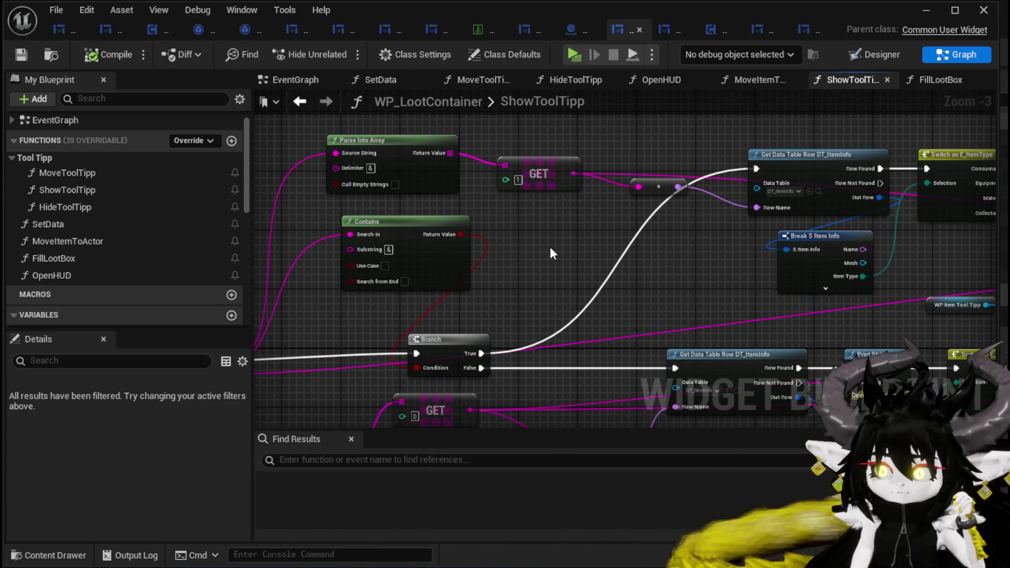
{"action": "mouse_move", "coordinate": [550, 253]}
{"action": "left_mouse_down"}
{"action": "mouse_move", "coordinate": [618, 138]}
{"action": "mouse_move", "coordinate": [707, 146]}
{"action": "mouse_move", "coordinate": [703, 165]}
{"action": "left_mouse_up"}
Move the Contains node left and down, then marquee-select ShowToolTipp, Contains and Branch.
{"action": "left_click_drag", "start_coordinate": [568, 143], "coordinate": [484, 176]}
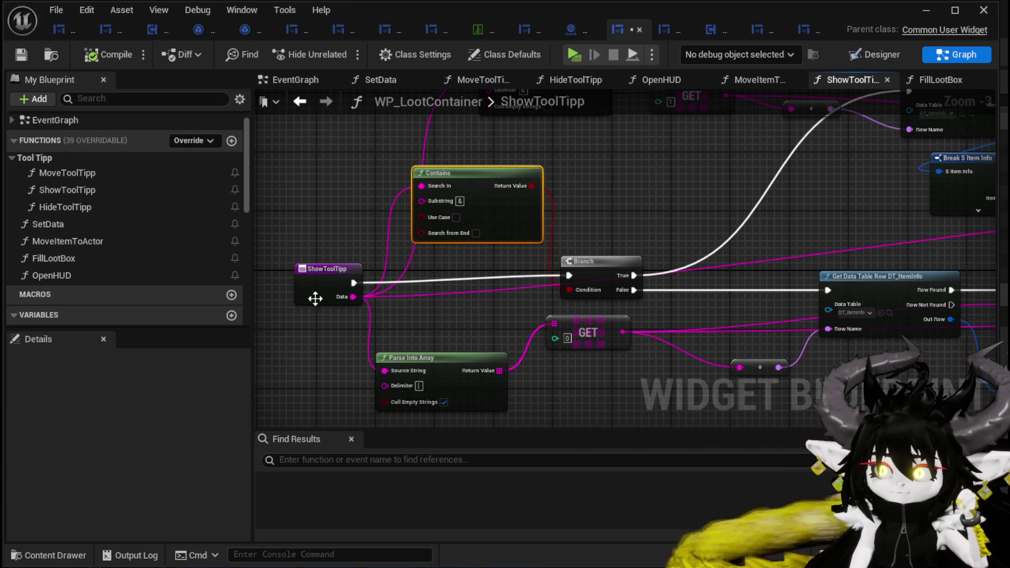
{"action": "left_click_drag", "start_coordinate": [633, 226], "coordinate": [363, 284]}
{"action": "left_click", "coordinate": [615, 207]}
Drag a wire from the WP Item Tool Tipp reference to bring up its action list.
{"action": "mouse_move", "coordinate": [636, 214]}
{"action": "left_mouse_down"}
{"action": "mouse_move", "coordinate": [625, 205]}
{"action": "mouse_move", "coordinate": [354, 216]}
{"action": "mouse_move", "coordinate": [534, 197]}
{"action": "mouse_move", "coordinate": [320, 196]}
{"action": "mouse_move", "coordinate": [303, 206]}
{"action": "left_mouse_up"}
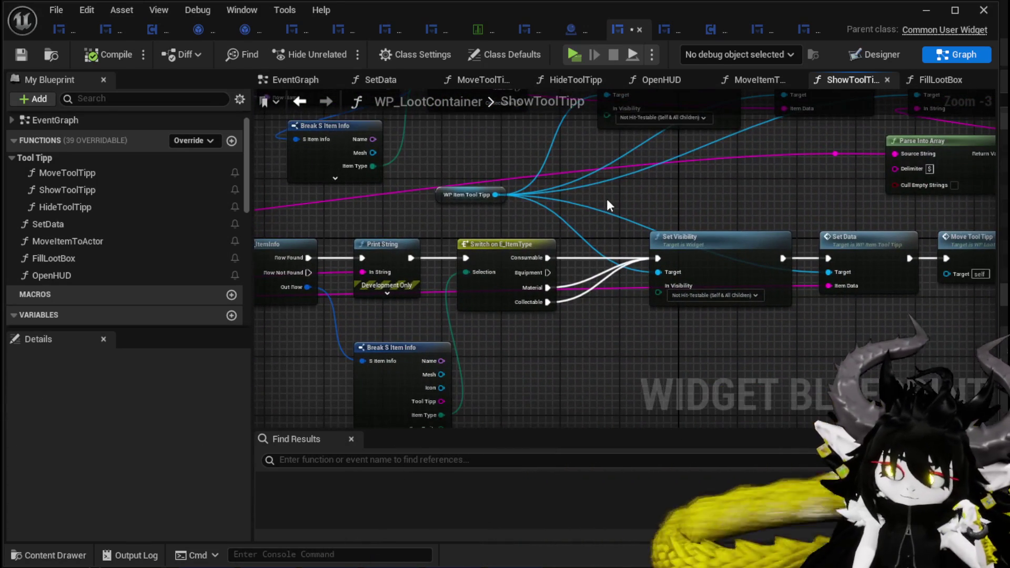
{"action": "mouse_move", "coordinate": [718, 165]}
{"action": "left_mouse_down"}
{"action": "mouse_move", "coordinate": [500, 188]}
{"action": "mouse_move", "coordinate": [468, 231]}
{"action": "mouse_move", "coordinate": [731, 210]}
{"action": "left_mouse_up"}
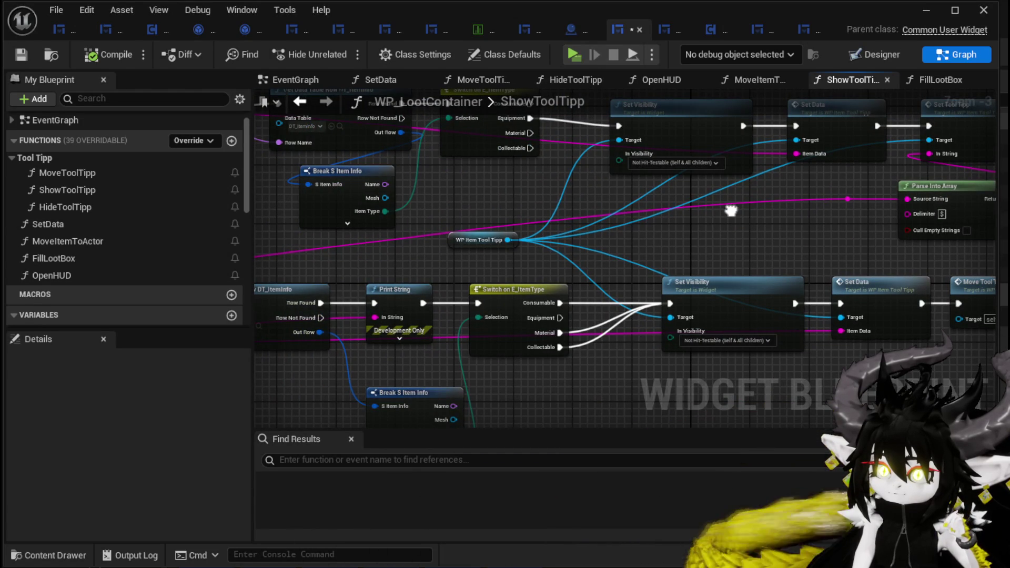
{"action": "left_click_drag", "start_coordinate": [510, 240], "coordinate": [586, 239]}
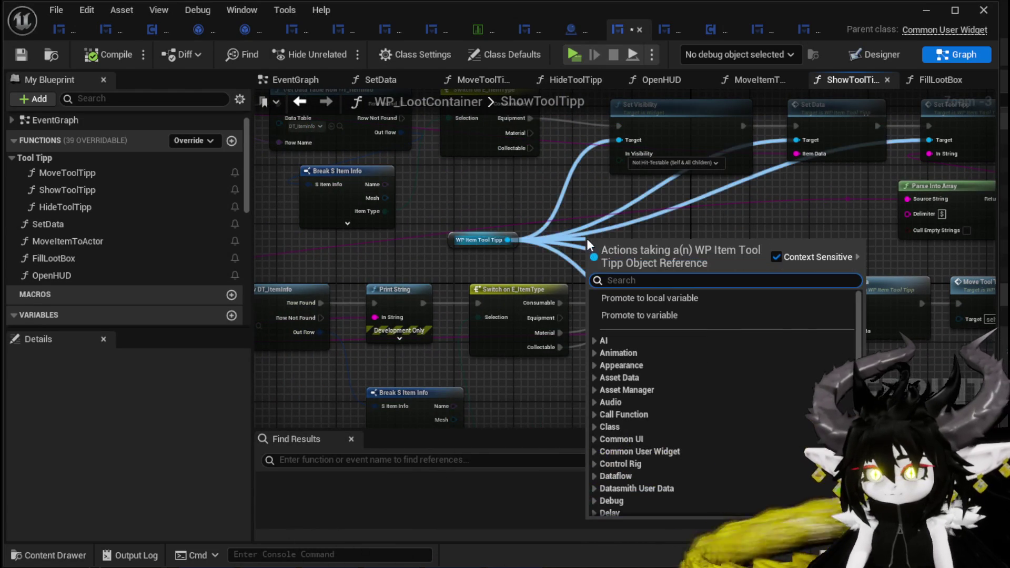
Add a Set Data node, moving WP Item Tool Tipp up and the ShowToolTipp entry left.
{"action": "type", "text": "Set Data"}
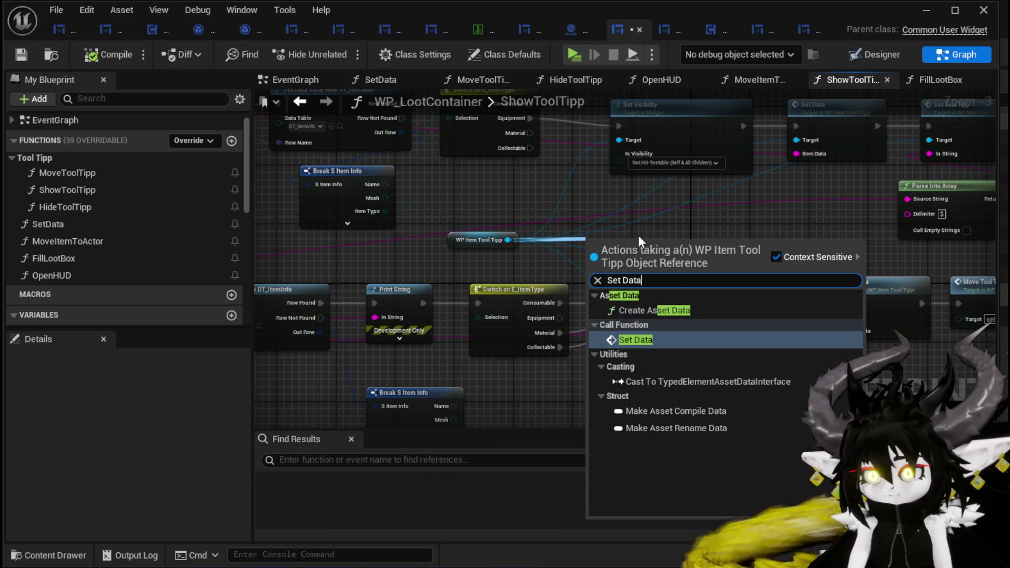
{"action": "key", "text": "Return"}
{"action": "left_click_drag", "start_coordinate": [631, 257], "coordinate": [660, 205]}
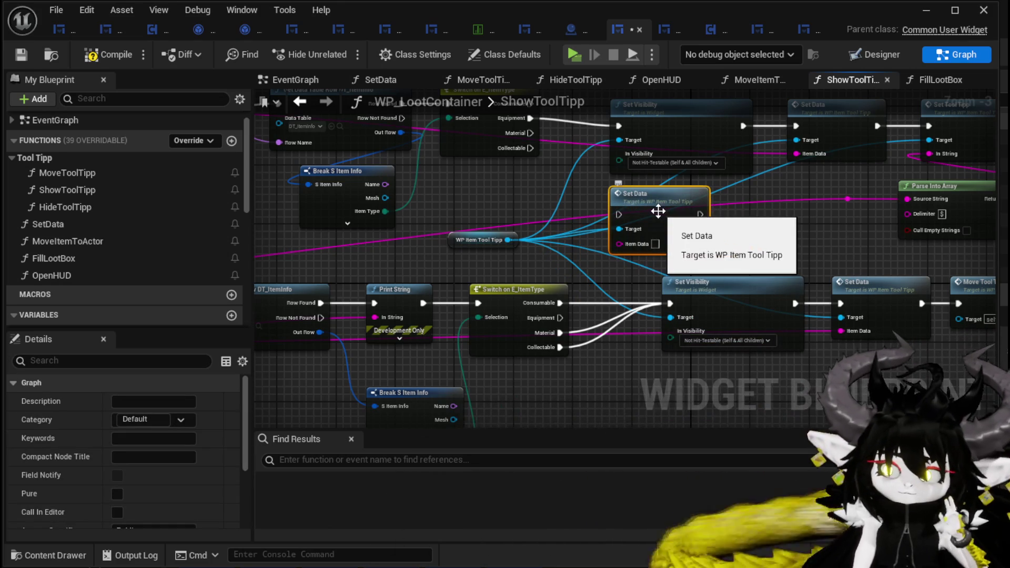
{"action": "mouse_move", "coordinate": [459, 239]}
{"action": "left_mouse_down"}
{"action": "mouse_move", "coordinate": [459, 212]}
{"action": "mouse_move", "coordinate": [431, 443]}
{"action": "mouse_move", "coordinate": [607, 247]}
{"action": "mouse_move", "coordinate": [513, 388]}
{"action": "mouse_move", "coordinate": [704, 435]}
{"action": "left_mouse_up"}
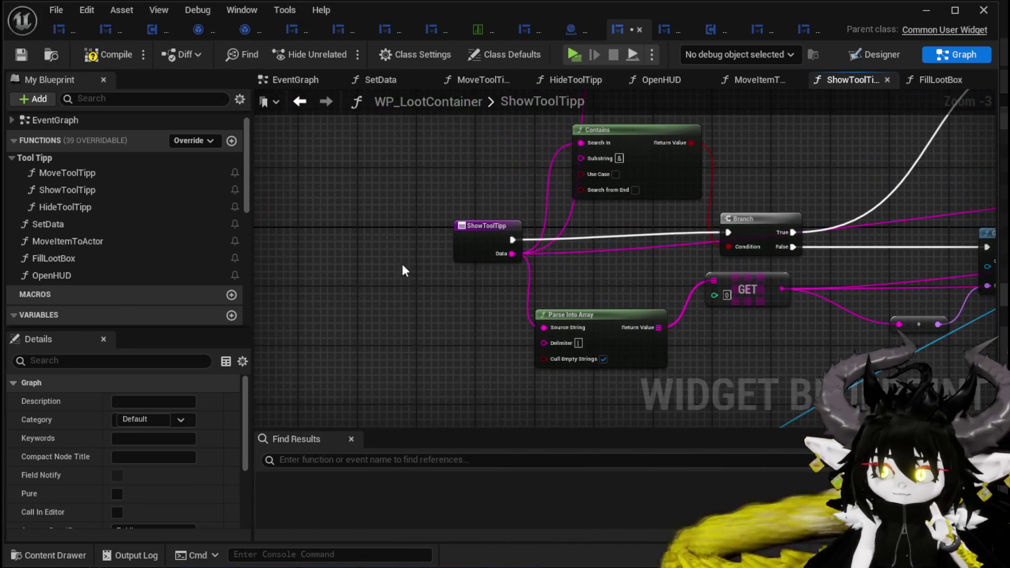
{"action": "left_click_drag", "start_coordinate": [464, 231], "coordinate": [287, 232]}
{"action": "mouse_move", "coordinate": [630, 320]}
{"action": "left_mouse_down"}
{"action": "mouse_move", "coordinate": [490, 290]}
{"action": "mouse_move", "coordinate": [553, 426]}
{"action": "left_mouse_up"}
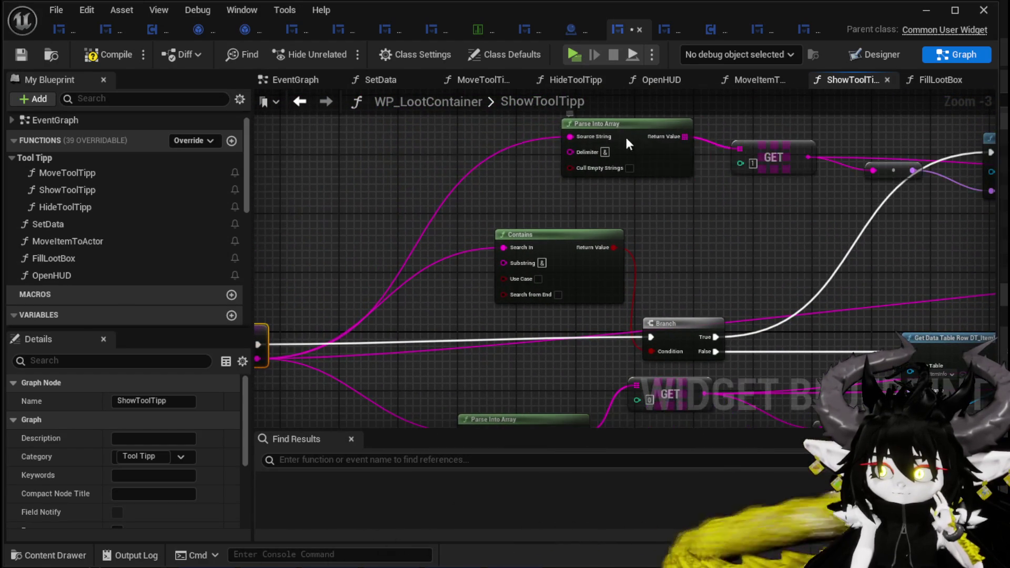
Place Set Data beside the ShowToolTipp entry, wiring its execution and Data into Item Data.
{"action": "left_click_drag", "start_coordinate": [638, 135], "coordinate": [412, 150]}
{"action": "mouse_move", "coordinate": [807, 184]}
{"action": "left_mouse_down"}
{"action": "mouse_move", "coordinate": [478, 225]}
{"action": "mouse_move", "coordinate": [861, 203]}
{"action": "mouse_move", "coordinate": [782, 143]}
{"action": "mouse_move", "coordinate": [771, 149]}
{"action": "left_mouse_up"}
{"action": "mouse_move", "coordinate": [585, 345]}
{"action": "left_mouse_down"}
{"action": "mouse_move", "coordinate": [569, 267]}
{"action": "mouse_move", "coordinate": [578, 195]}
{"action": "left_mouse_up"}
{"action": "mouse_move", "coordinate": [617, 378]}
{"action": "left_mouse_down"}
{"action": "mouse_move", "coordinate": [484, 155]}
{"action": "mouse_move", "coordinate": [570, 194]}
{"action": "mouse_move", "coordinate": [619, 200]}
{"action": "left_mouse_up"}
{"action": "mouse_move", "coordinate": [348, 232]}
{"action": "left_mouse_down"}
{"action": "mouse_move", "coordinate": [612, 221]}
{"action": "mouse_move", "coordinate": [357, 247]}
{"action": "mouse_move", "coordinate": [626, 254]}
{"action": "left_mouse_up"}
{"action": "left_click_drag", "start_coordinate": [518, 271], "coordinate": [490, 350]}
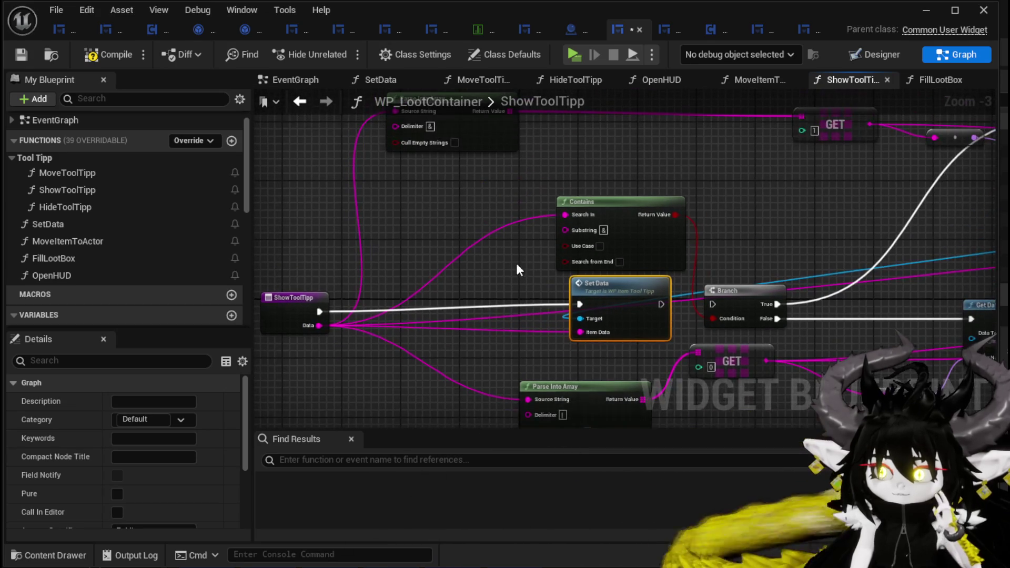
{"action": "mouse_move", "coordinate": [743, 182]}
{"action": "left_mouse_down"}
{"action": "mouse_move", "coordinate": [379, 237]}
{"action": "mouse_move", "coordinate": [274, 236]}
{"action": "mouse_move", "coordinate": [511, 246]}
{"action": "left_mouse_up"}
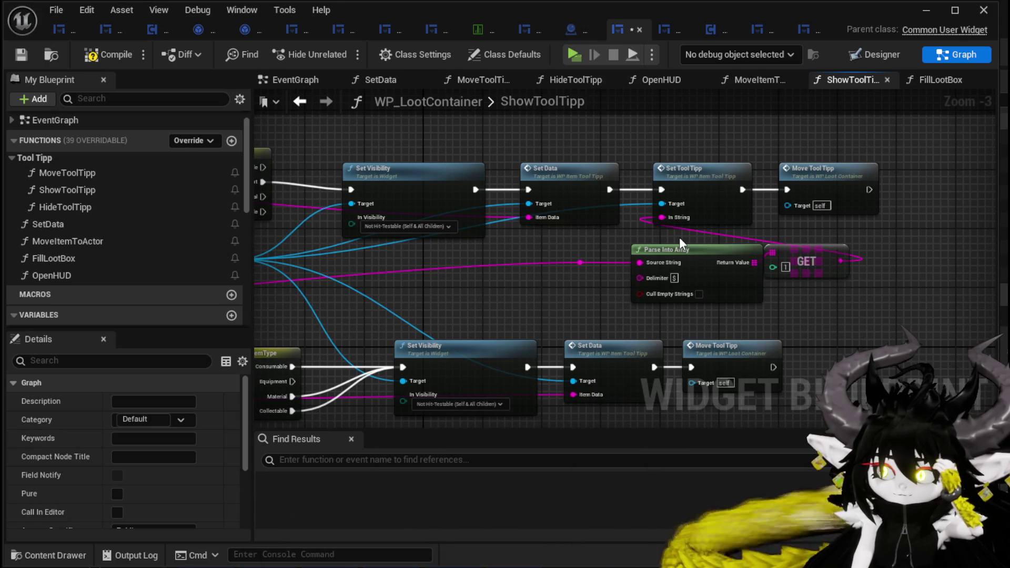
{"action": "scroll", "coordinate": [481, 260], "scroll_direction": "down", "scroll_amount": 3}
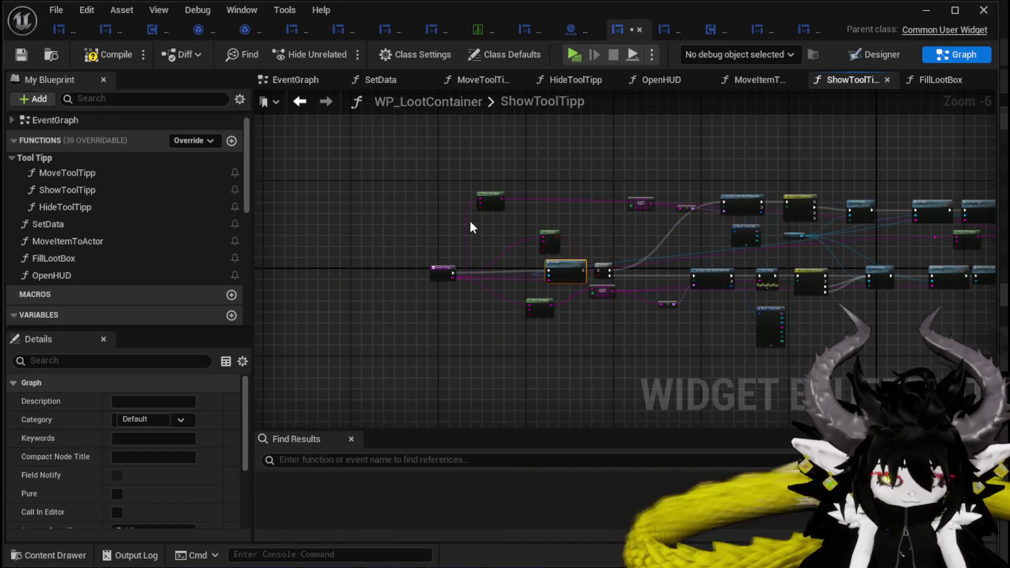
{"action": "left_click", "coordinate": [486, 227]}
{"action": "scroll", "coordinate": [486, 228], "scroll_direction": "up", "scroll_amount": 4}
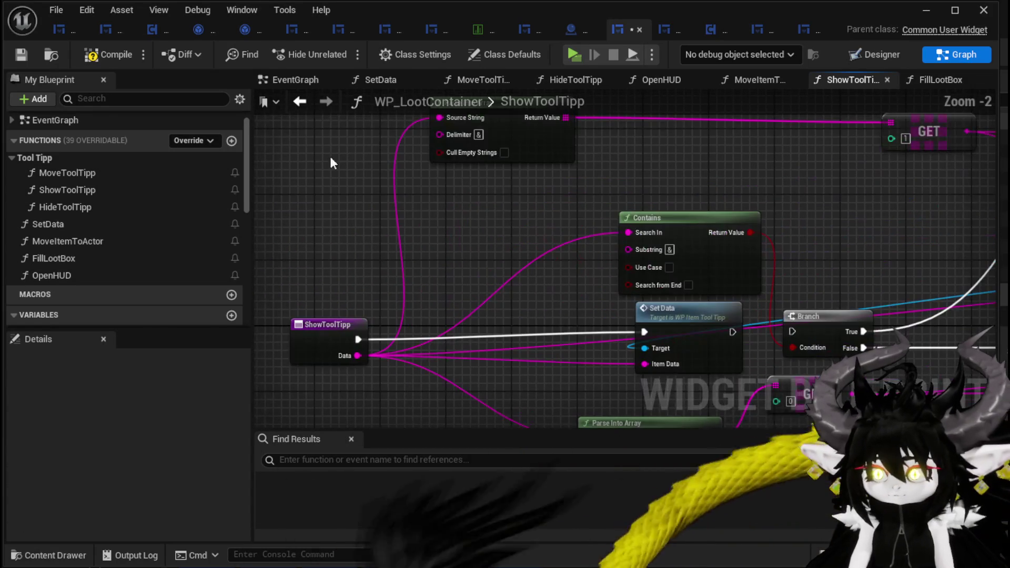
Compile and save the widget Blueprint, then play-test the loot chest by trying a slot's tooltip.
{"action": "left_click", "coordinate": [21, 55]}
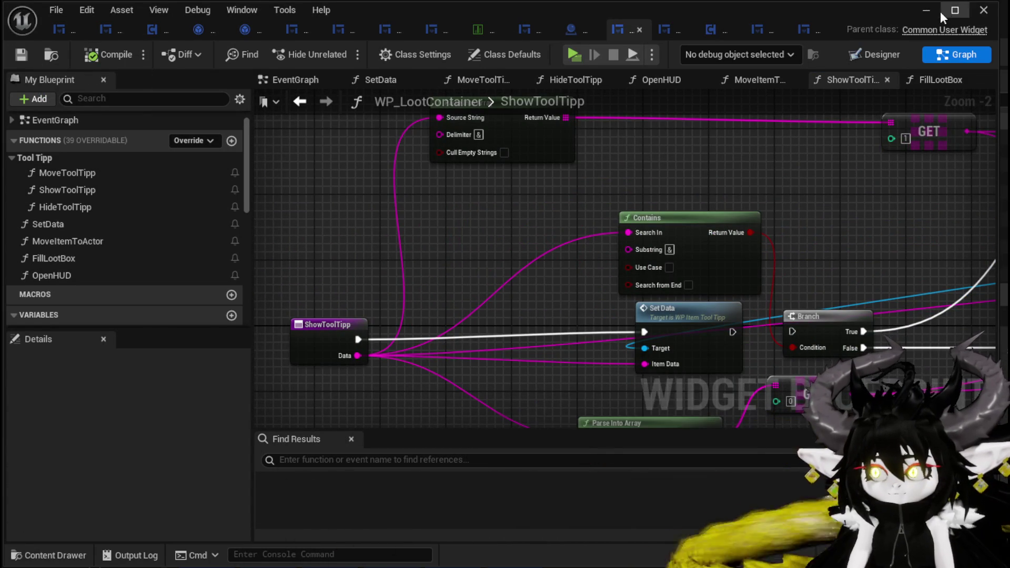
{"action": "left_click", "coordinate": [926, 10]}
{"action": "left_click", "coordinate": [356, 48]}
{"action": "key", "text": "w"}
{"action": "key", "text": "e"}
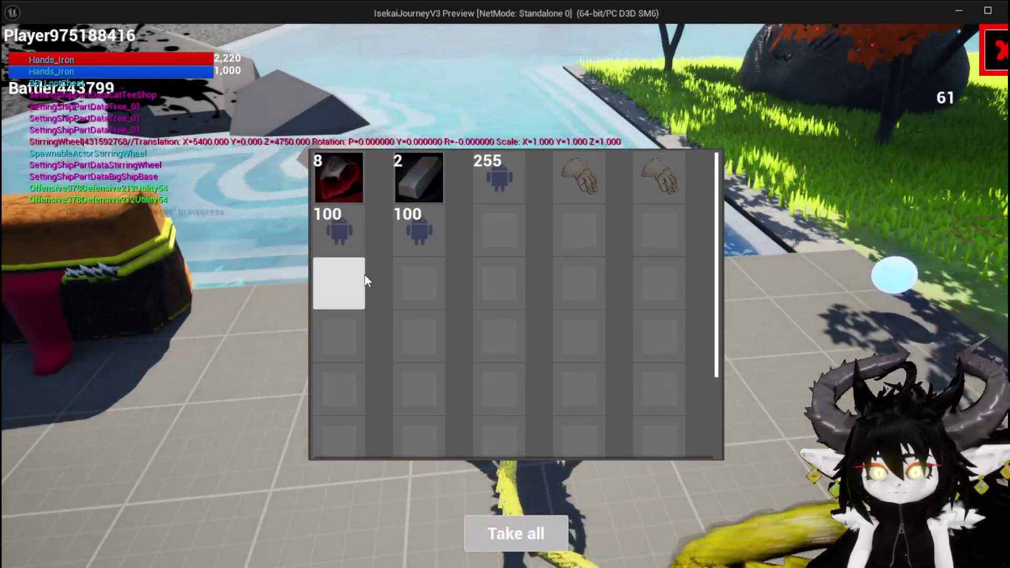
{"action": "left_click", "coordinate": [571, 181]}
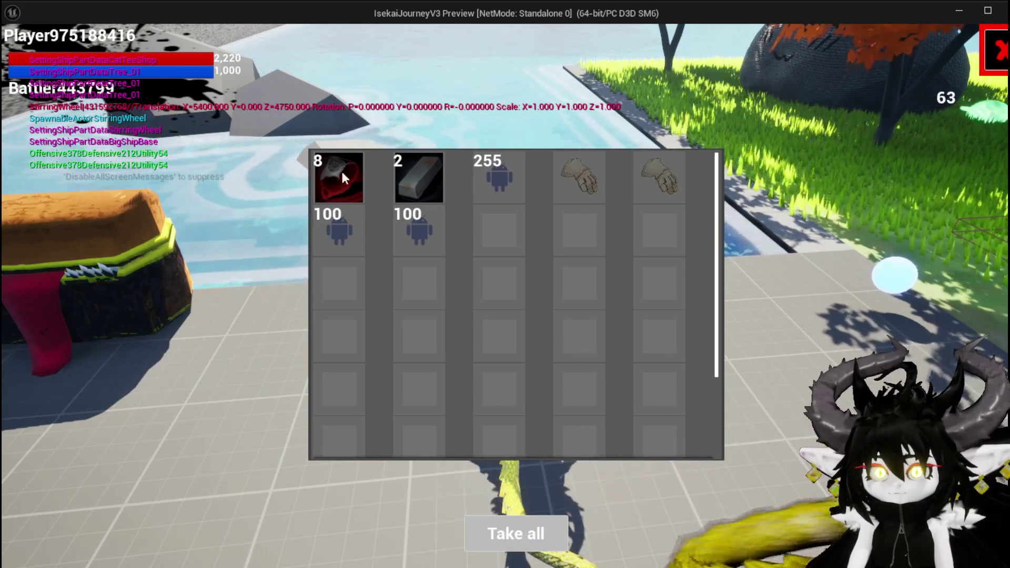
{"action": "key", "text": "Escape"}
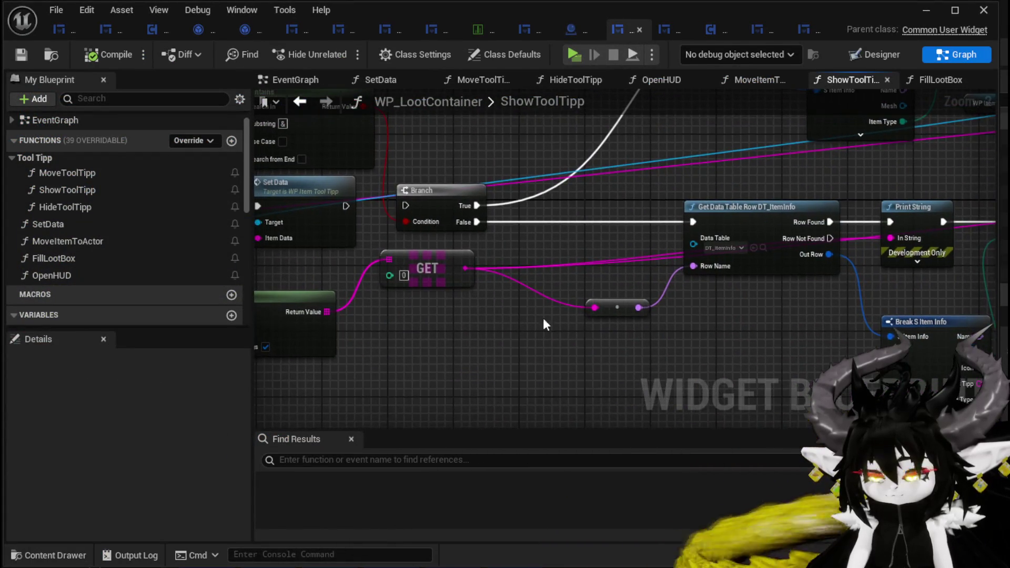
Move Set Visibility and WP Item Tool Tipp near the entry and wire ShowToolTipp's execution into Set Visibility.
{"action": "left_click_drag", "start_coordinate": [409, 312], "coordinate": [0, 306]}
{"action": "mouse_move", "coordinate": [771, 363]}
{"action": "left_mouse_down"}
{"action": "mouse_move", "coordinate": [410, 365]}
{"action": "mouse_move", "coordinate": [600, 295]}
{"action": "mouse_move", "coordinate": [535, 345]}
{"action": "left_mouse_up"}
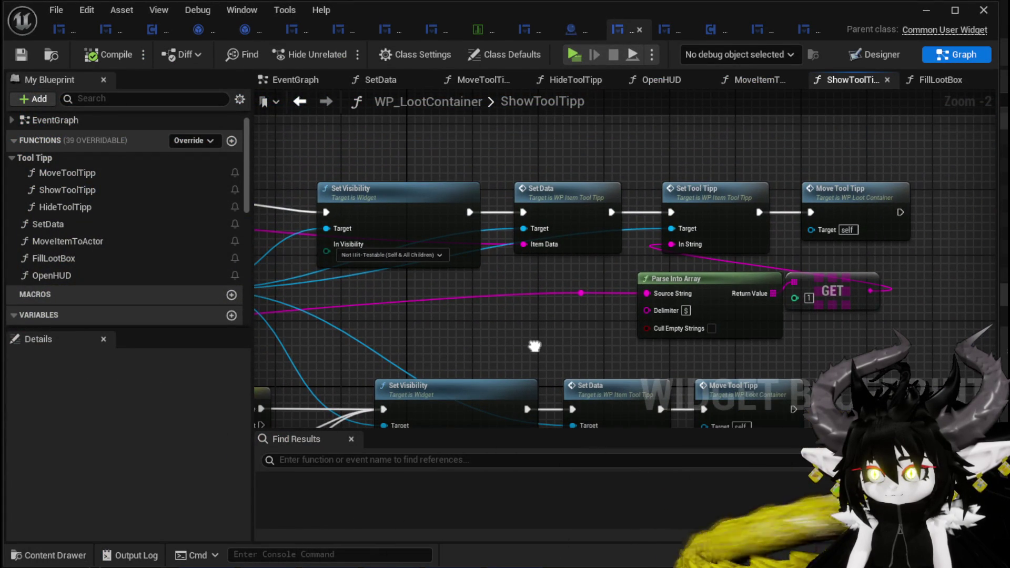
{"action": "left_click_drag", "start_coordinate": [535, 345], "coordinate": [541, 336]}
{"action": "scroll", "coordinate": [781, 200], "scroll_direction": "down", "scroll_amount": 2}
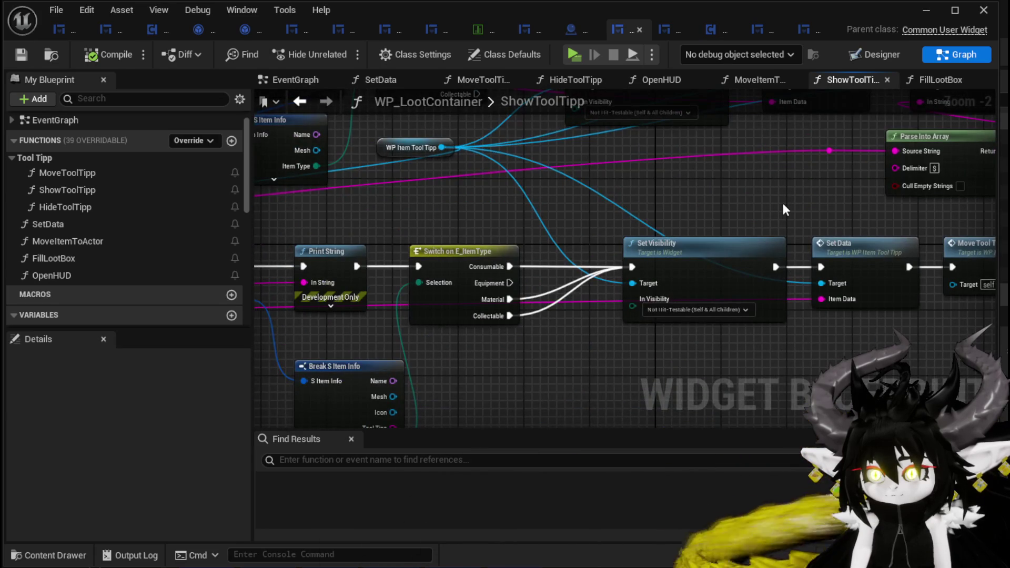
{"action": "left_click_drag", "start_coordinate": [478, 227], "coordinate": [511, 230]}
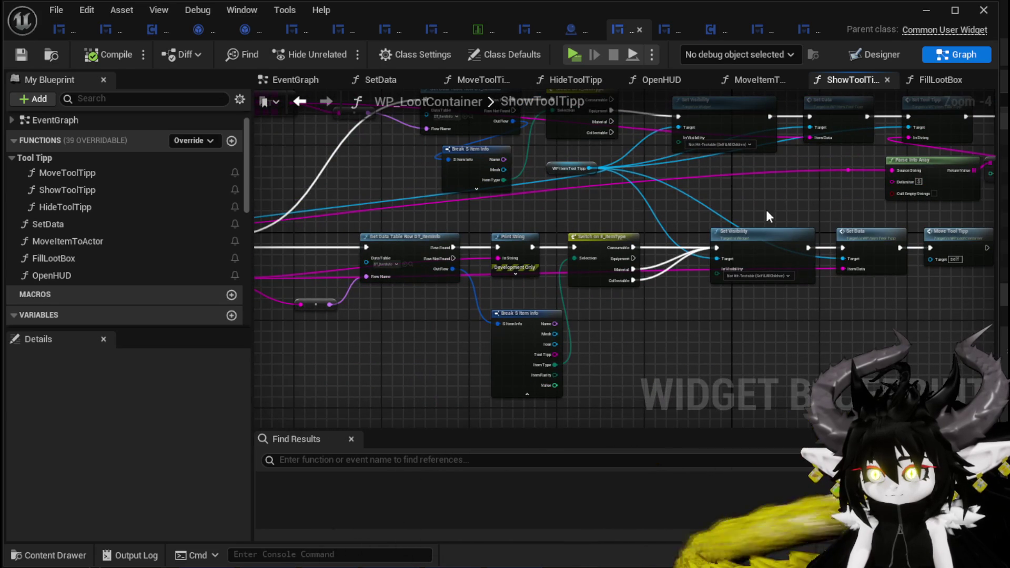
{"action": "left_click_drag", "start_coordinate": [598, 221], "coordinate": [681, 252]}
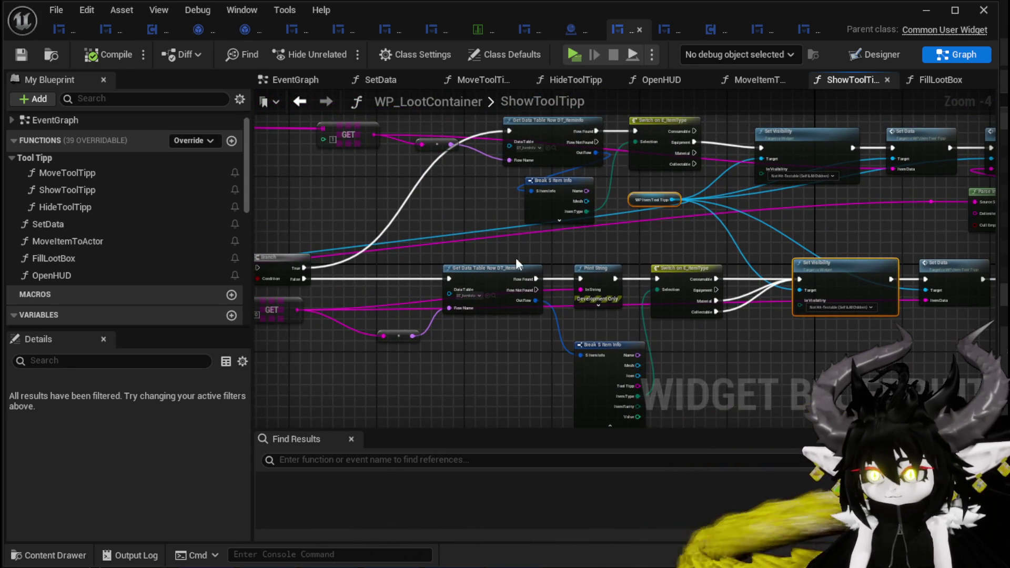
{"action": "left_click_drag", "start_coordinate": [564, 256], "coordinate": [300, 230]}
{"action": "scroll", "coordinate": [584, 228], "scroll_direction": "up", "scroll_amount": 2}
{"action": "left_click_drag", "start_coordinate": [576, 242], "coordinate": [648, 264]}
{"action": "left_click_drag", "start_coordinate": [442, 275], "coordinate": [546, 275]}
Place WP Item Tool Tipp above Set Visibility, then start another play test.
{"action": "left_click_drag", "start_coordinate": [672, 277], "coordinate": [728, 267]}
{"action": "left_click_drag", "start_coordinate": [315, 157], "coordinate": [561, 214]}
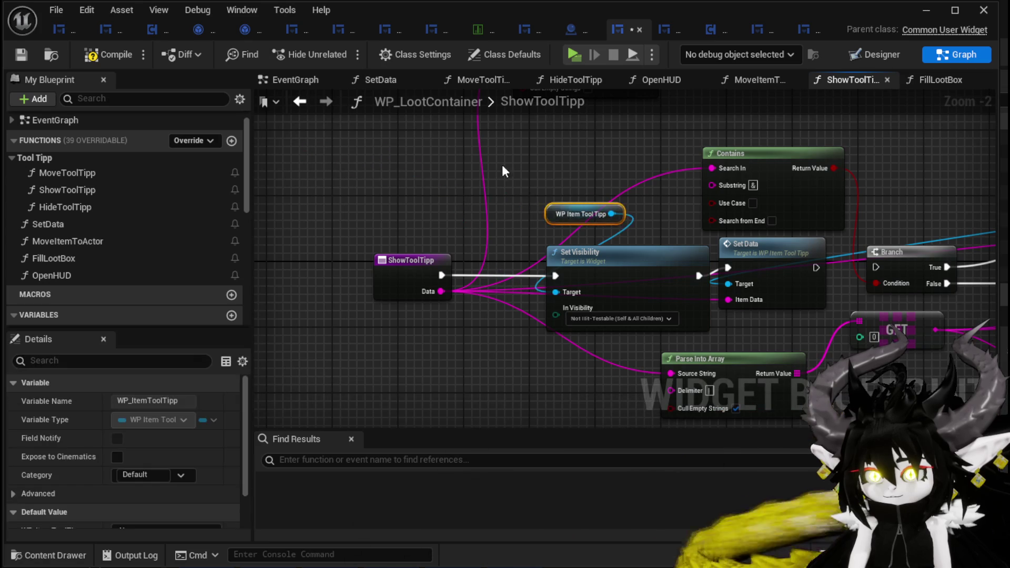
{"action": "left_click", "coordinate": [368, 153]}
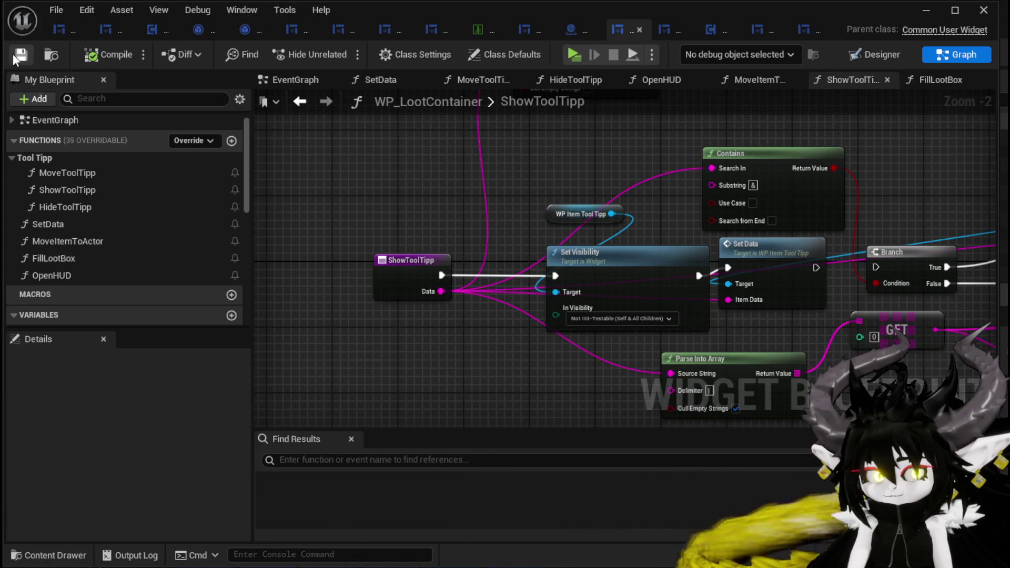
{"action": "left_click", "coordinate": [921, 12]}
{"action": "left_click", "coordinate": [335, 51]}
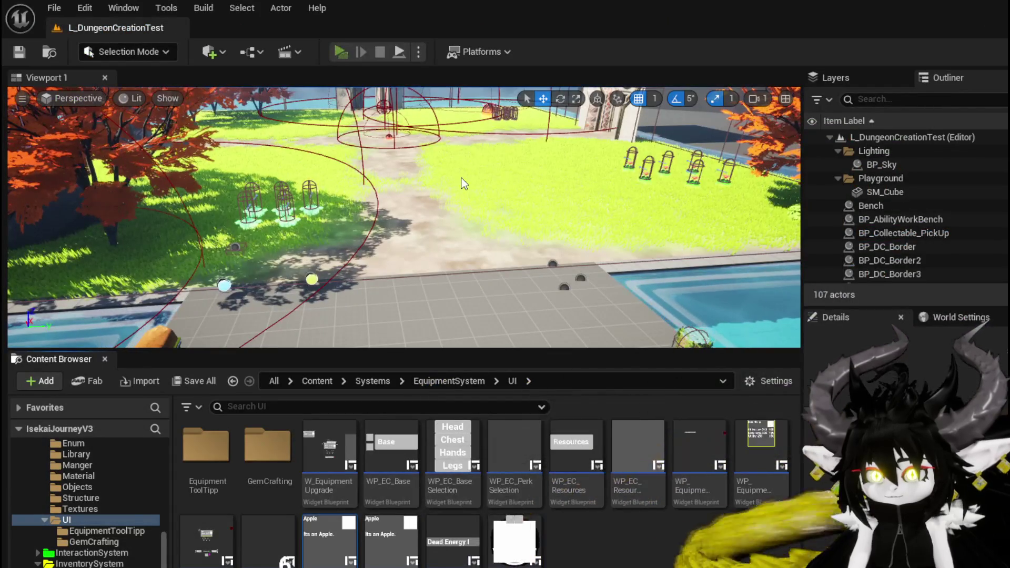
Open the loot chest in play mode, stop the session, and switch back to the WP_LootContainer Blueprint.
{"action": "key", "text": "w"}
{"action": "key", "text": "e"}
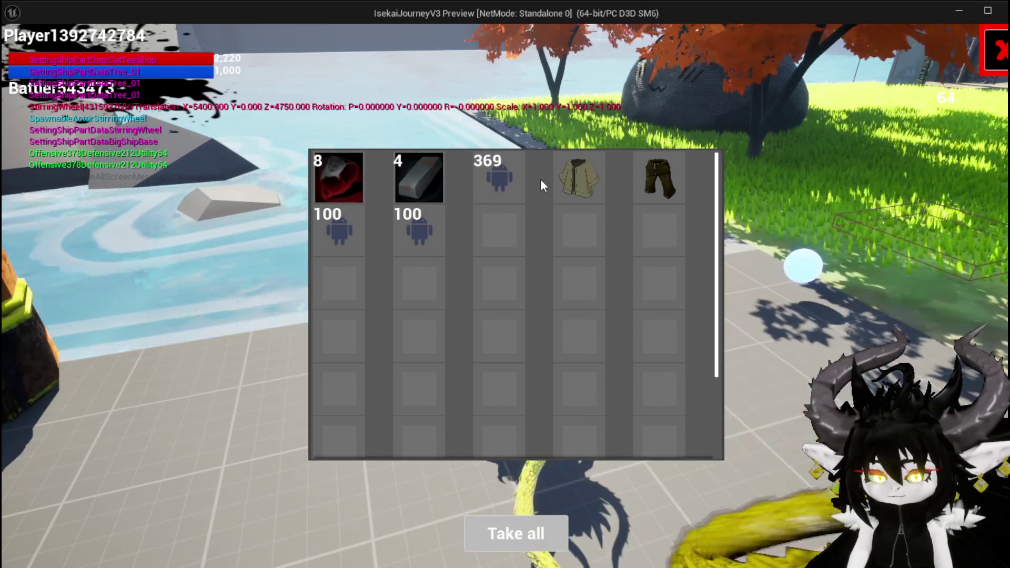
{"action": "key", "text": "Escape"}
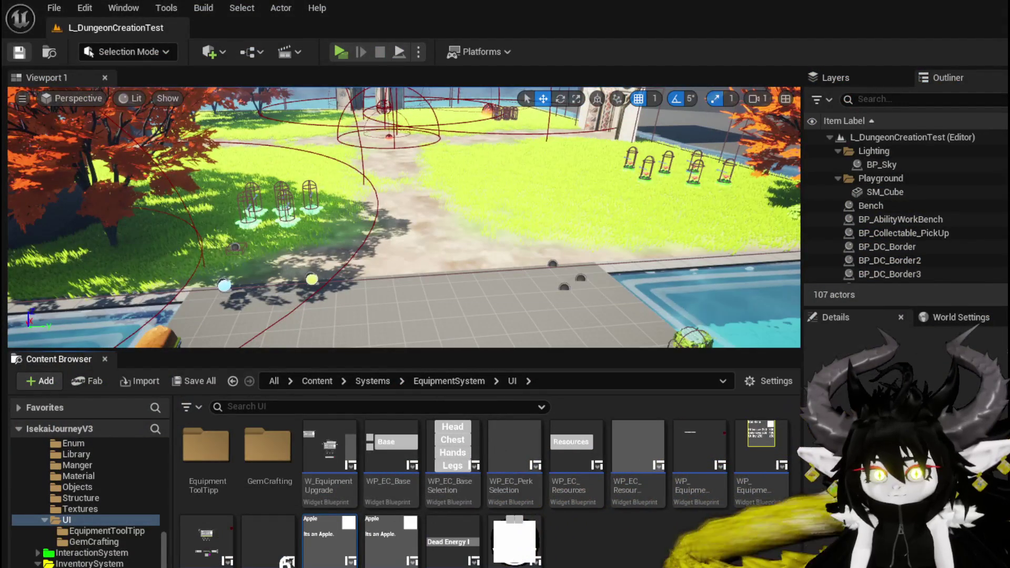
{"action": "key", "text": "alt+Tab"}
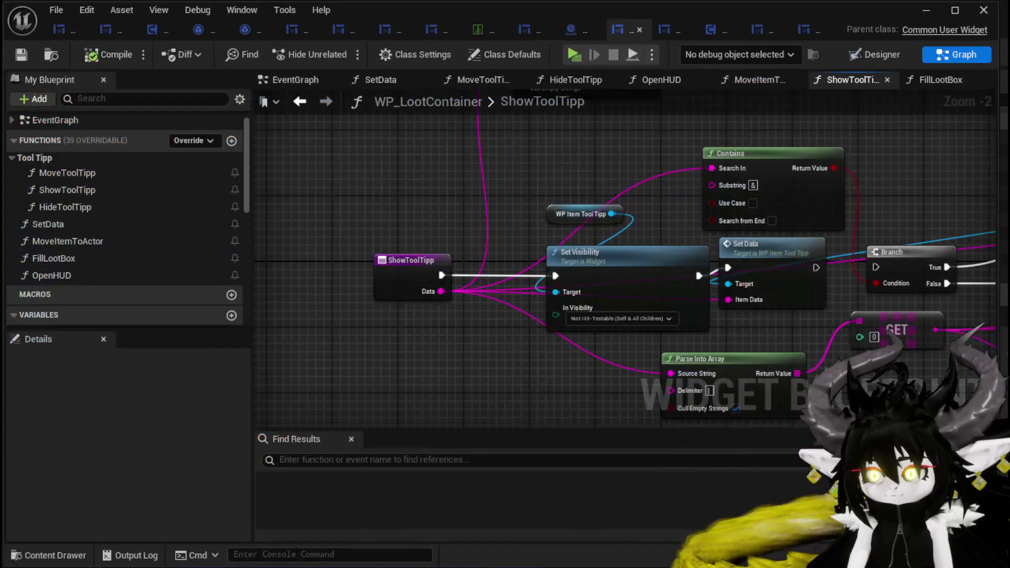
Detach Move Tool Tipp from after Set Data and place it between Set Visibility and Set Data.
{"action": "left_click", "coordinate": [647, 254]}
{"action": "left_click_drag", "start_coordinate": [642, 266], "coordinate": [316, 235]}
{"action": "scroll", "coordinate": [584, 310], "scroll_direction": "down", "scroll_amount": 2}
{"action": "left_click_drag", "start_coordinate": [736, 337], "coordinate": [642, 332]}
{"action": "scroll", "coordinate": [447, 309], "scroll_direction": "up", "scroll_amount": 2}
{"action": "left_click_drag", "start_coordinate": [448, 309], "coordinate": [648, 338]}
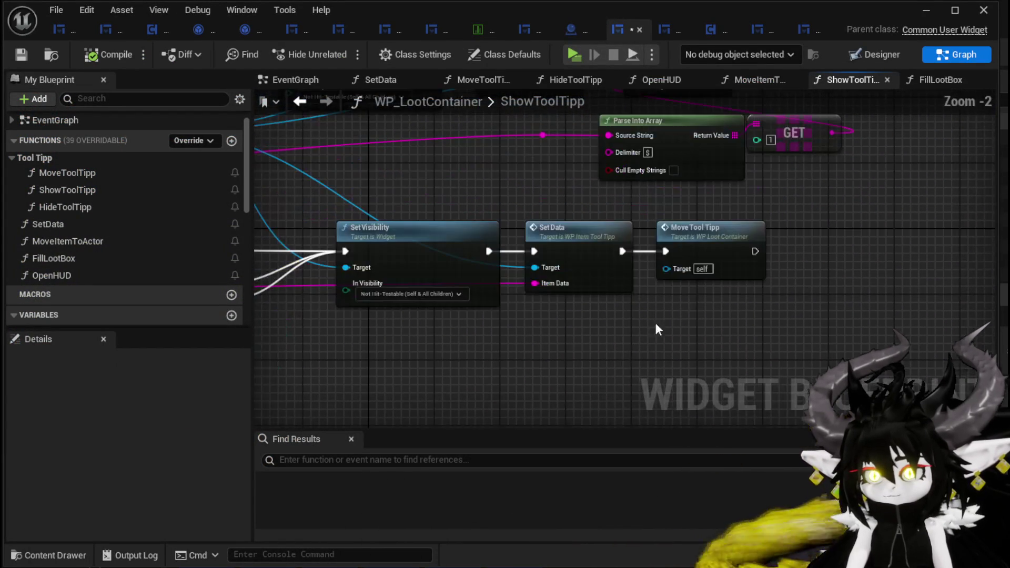
{"action": "mouse_move", "coordinate": [626, 224]}
{"action": "left_mouse_down"}
{"action": "mouse_move", "coordinate": [595, 396]}
{"action": "mouse_move", "coordinate": [651, 279]}
{"action": "left_mouse_up"}
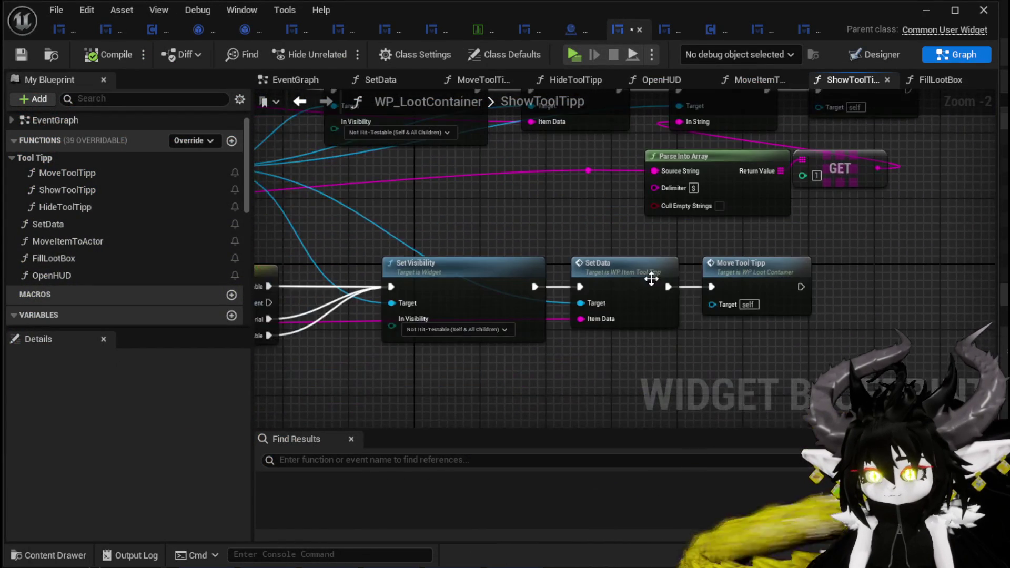
{"action": "left_click", "coordinate": [662, 288], "text": "alt"}
{"action": "left_click_drag", "start_coordinate": [789, 281], "coordinate": [344, 323]}
{"action": "mouse_move", "coordinate": [445, 313]}
{"action": "left_mouse_down"}
{"action": "mouse_move", "coordinate": [674, 223]}
{"action": "mouse_move", "coordinate": [518, 265]}
{"action": "mouse_move", "coordinate": [505, 290]}
{"action": "left_mouse_up"}
{"action": "mouse_move", "coordinate": [697, 351]}
{"action": "left_mouse_down"}
{"action": "mouse_move", "coordinate": [701, 315]}
{"action": "mouse_move", "coordinate": [661, 256]}
{"action": "left_mouse_up"}
Wire Set Visibility's execution into Move Tool Tipp, then open the WP_ItemToolTipp SetData function.
{"action": "left_click_drag", "start_coordinate": [566, 285], "coordinate": [649, 284]}
{"action": "left_click_drag", "start_coordinate": [573, 285], "coordinate": [635, 277]}
{"action": "mouse_move", "coordinate": [677, 278]}
{"action": "left_mouse_down"}
{"action": "mouse_move", "coordinate": [661, 287]}
{"action": "mouse_move", "coordinate": [818, 279]}
{"action": "mouse_move", "coordinate": [763, 292]}
{"action": "left_mouse_up"}
{"action": "double_click", "coordinate": [770, 291]}
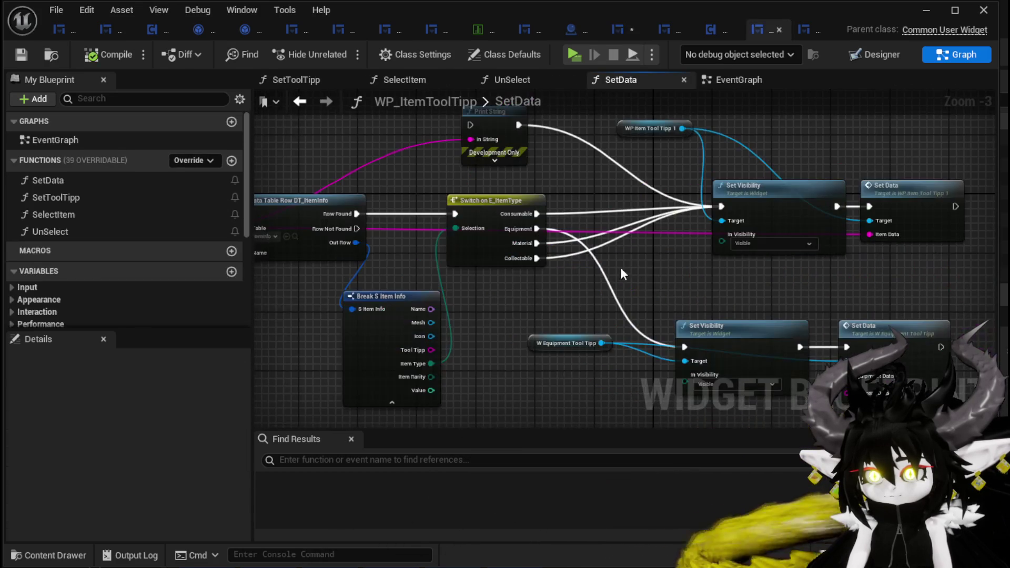
Wire Print String right after the SetData entry, save WP_ItemToolTipp, and return to the level editor.
{"action": "left_click_drag", "start_coordinate": [473, 254], "coordinate": [279, 253]}
{"action": "left_click_drag", "start_coordinate": [812, 151], "coordinate": [399, 218]}
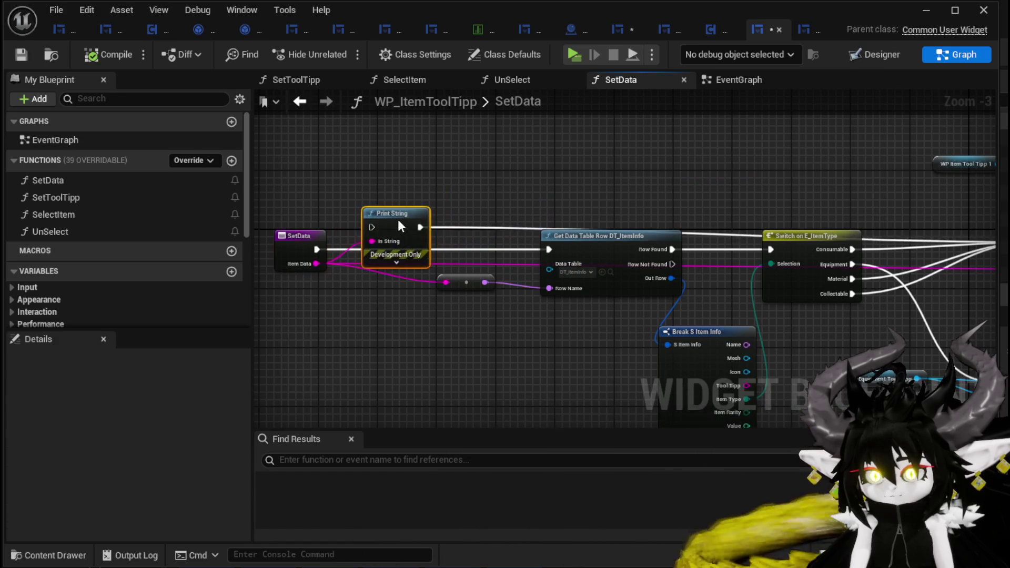
{"action": "left_click_drag", "start_coordinate": [316, 250], "coordinate": [370, 248]}
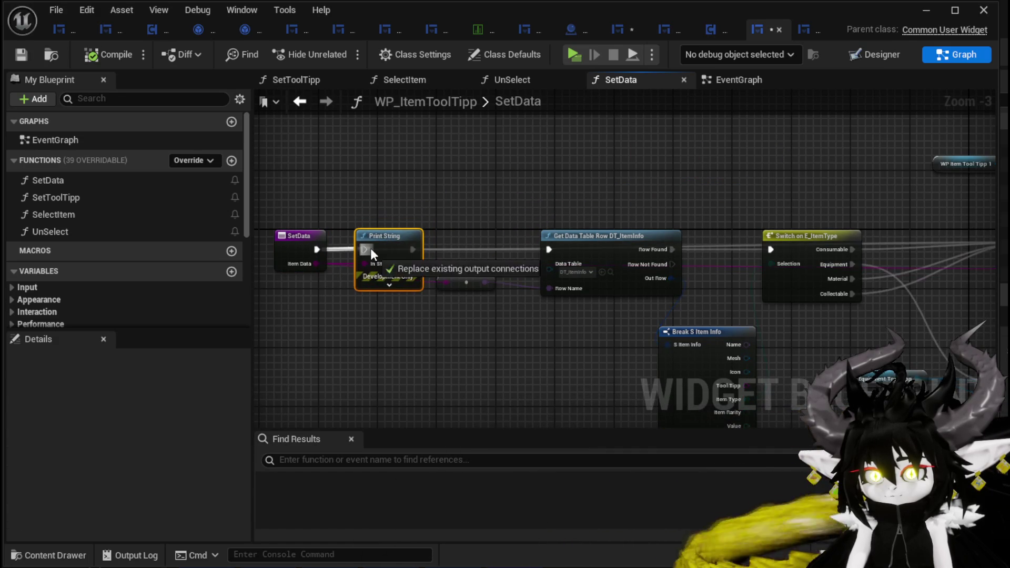
{"action": "scroll", "coordinate": [562, 218], "scroll_direction": "down", "scroll_amount": 1}
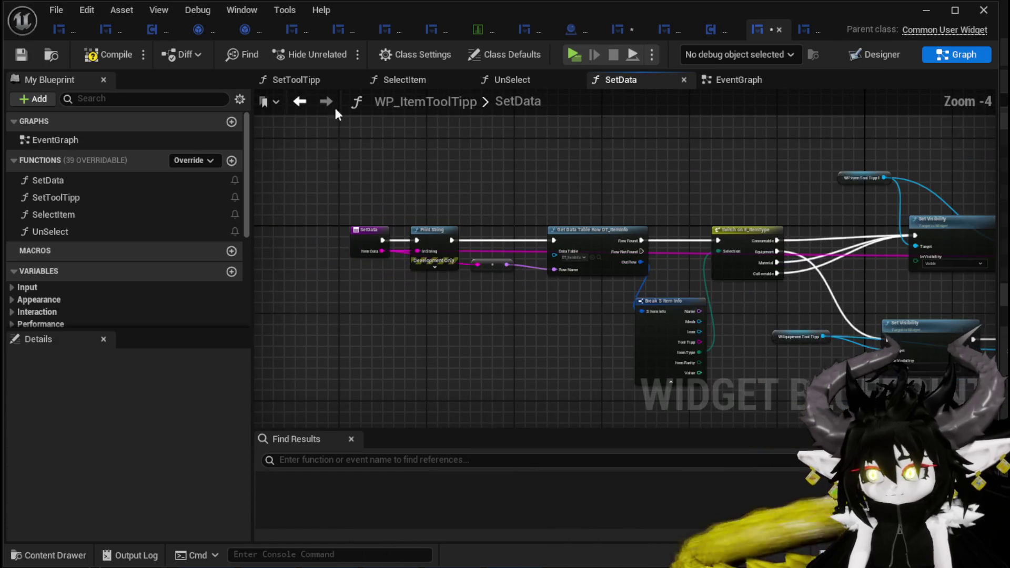
{"action": "left_click", "coordinate": [20, 54]}
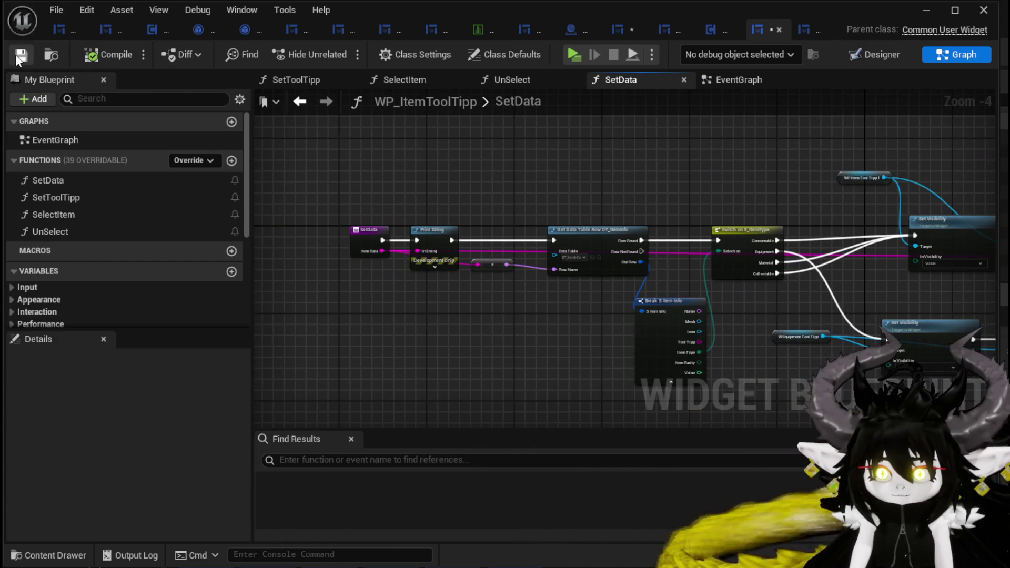
{"action": "left_click", "coordinate": [917, 17]}
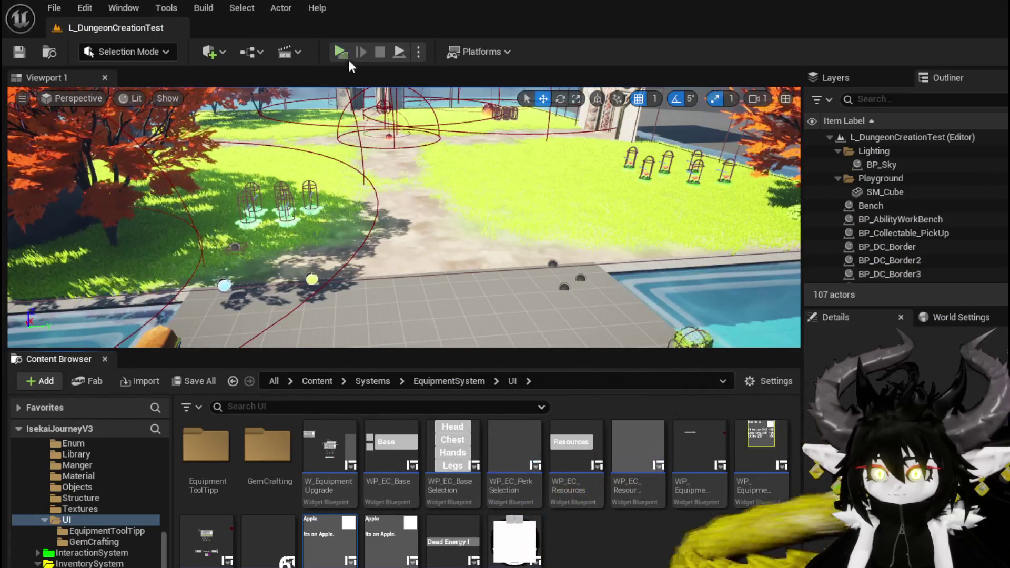
Play-test the loot chest, printing rows like Head_Iron and Hands_Iron, then save L_DungeonCreationTest and reopen SetData.
{"action": "left_click", "coordinate": [343, 51]}
{"action": "key", "text": "w"}
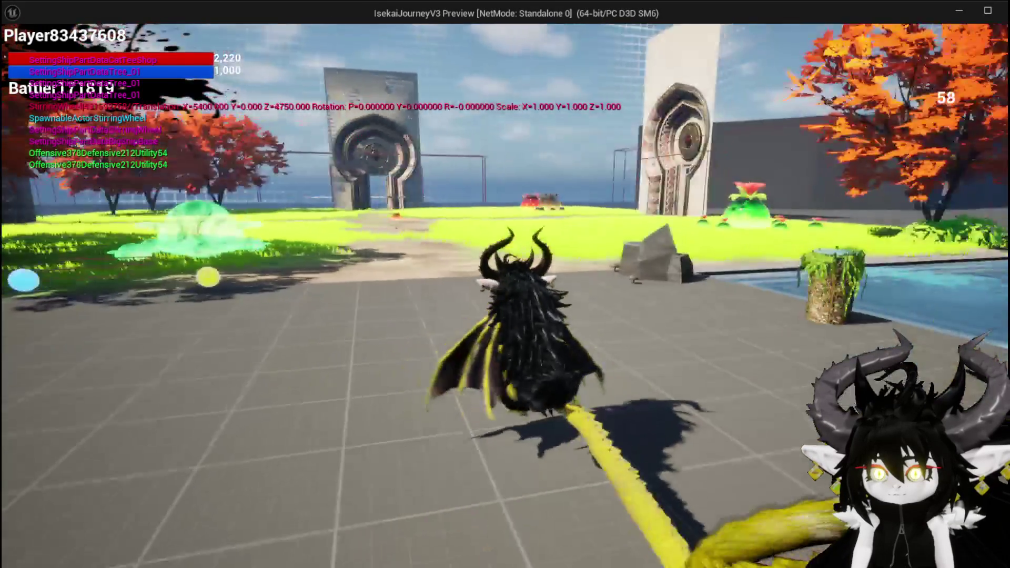
{"action": "key", "text": "e"}
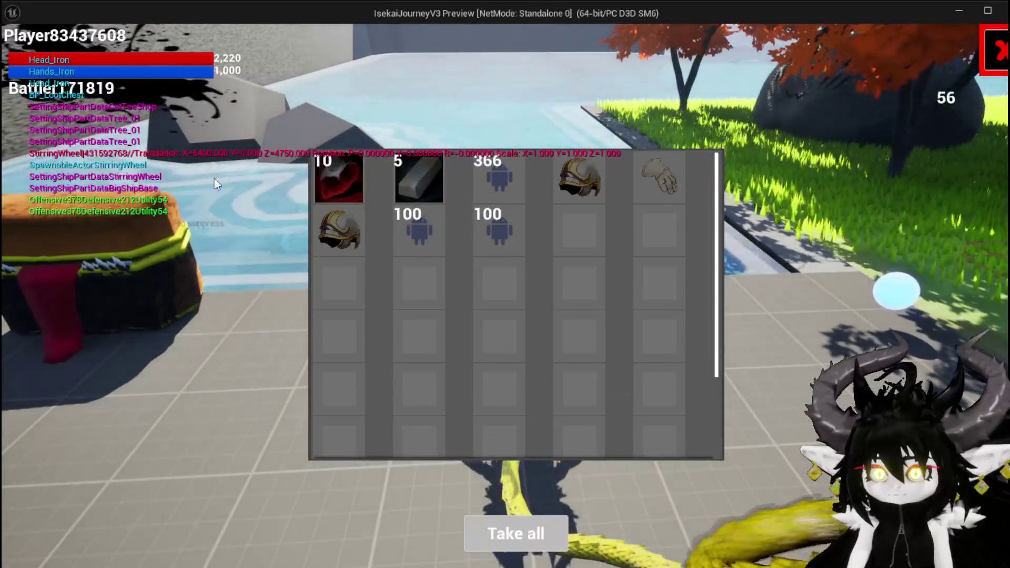
{"action": "mouse_move", "coordinate": [331, 182]}
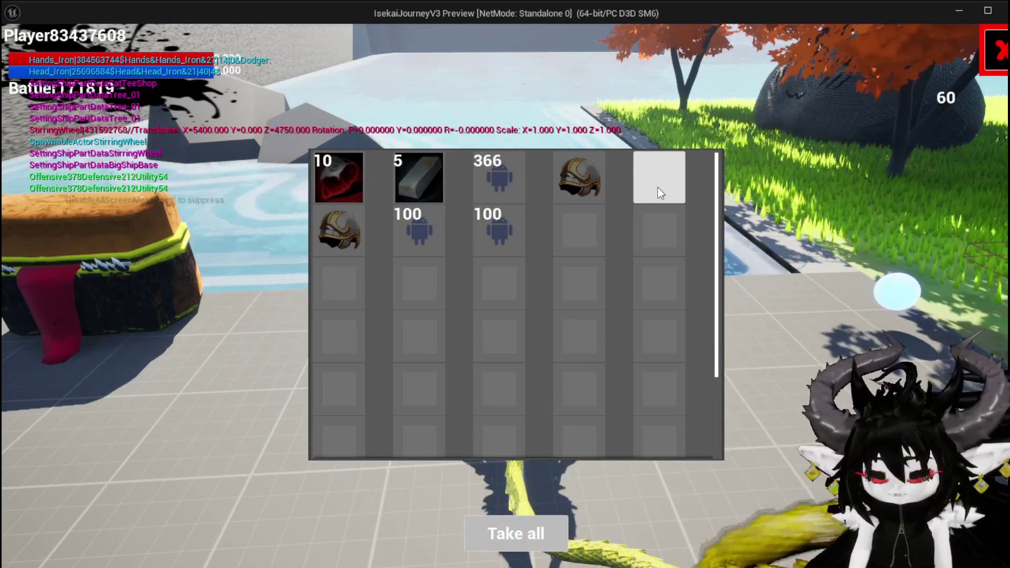
{"action": "key", "text": "Escape"}
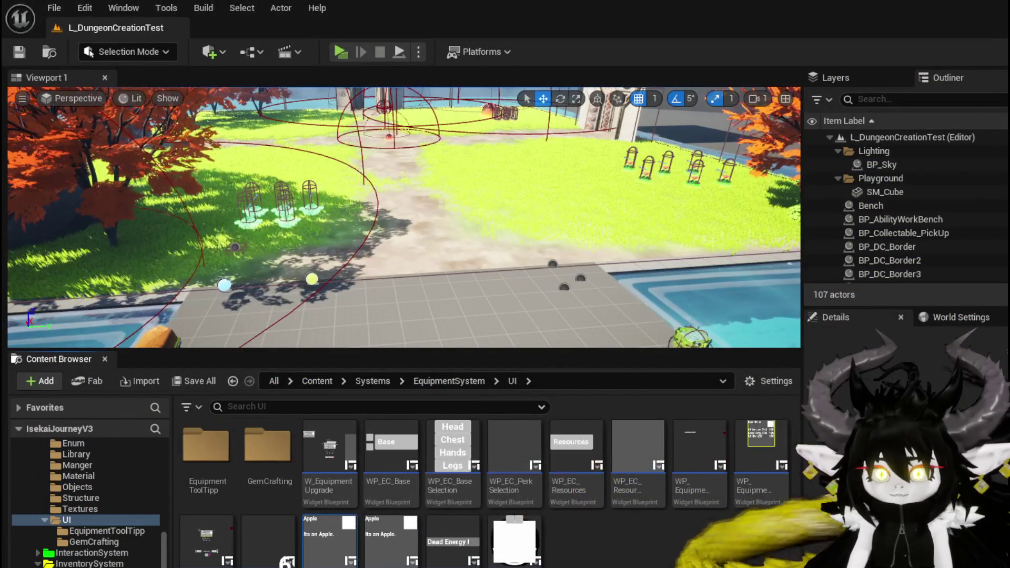
{"action": "key", "text": "ctrl+s"}
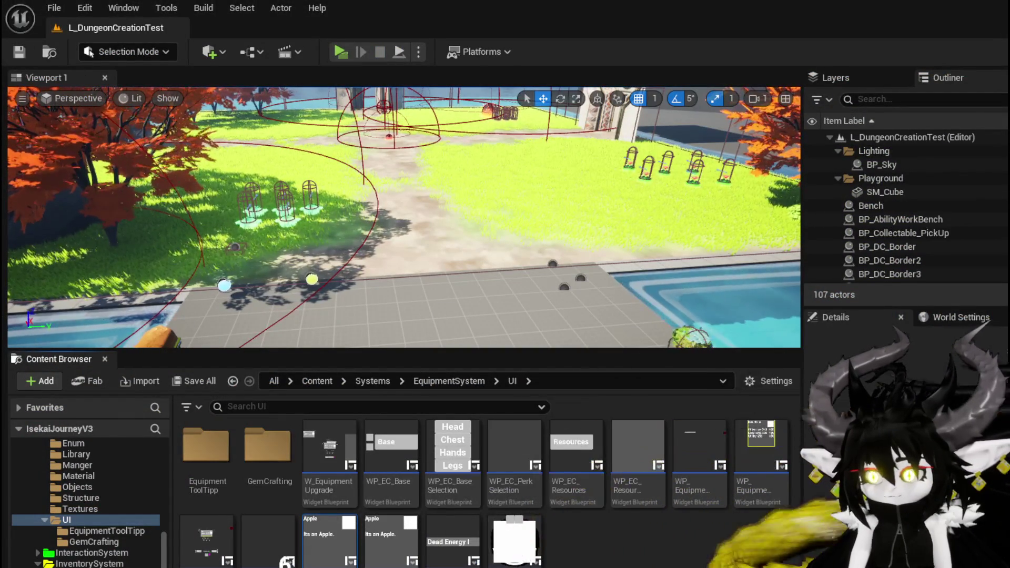
{"action": "key", "text": "alt+Tab"}
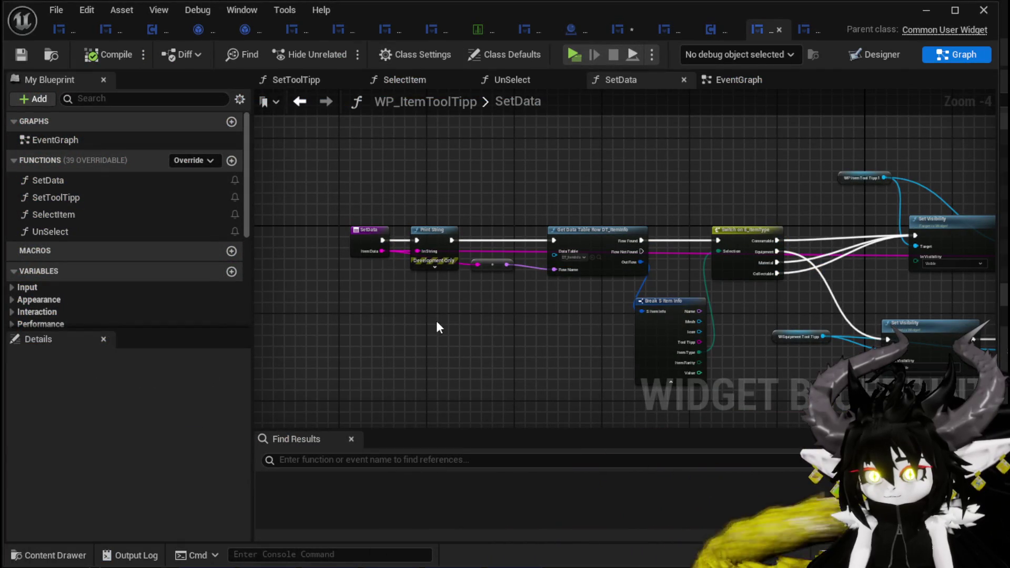
Add a Parse Into Array node fed by the Item Data string.
{"action": "left_click_drag", "start_coordinate": [379, 253], "coordinate": [397, 311]}
{"action": "type", "text": "Parse"}
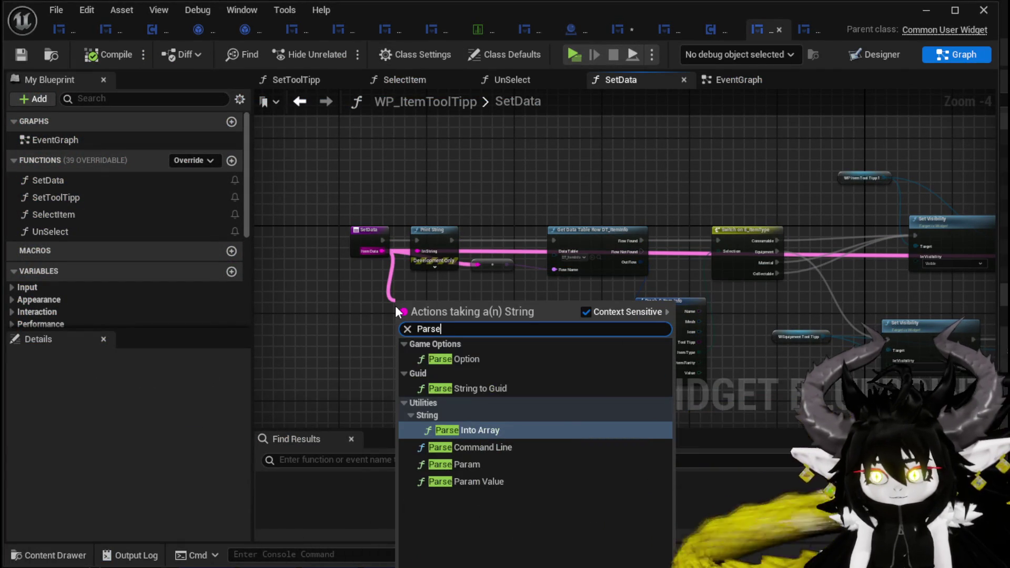
{"action": "left_click", "coordinate": [457, 432]}
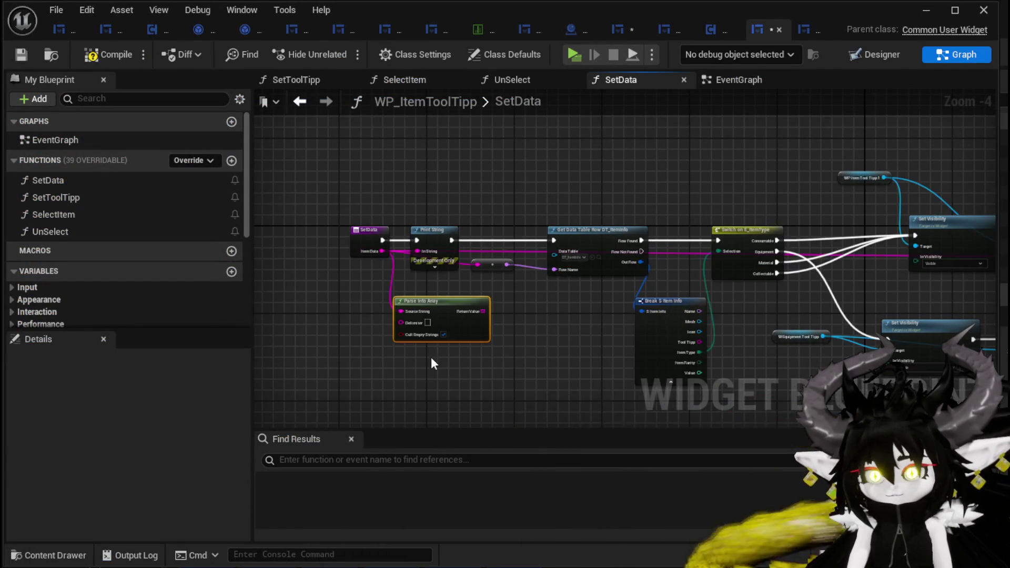
{"action": "scroll", "coordinate": [424, 297], "scroll_direction": "up", "scroll_amount": 4}
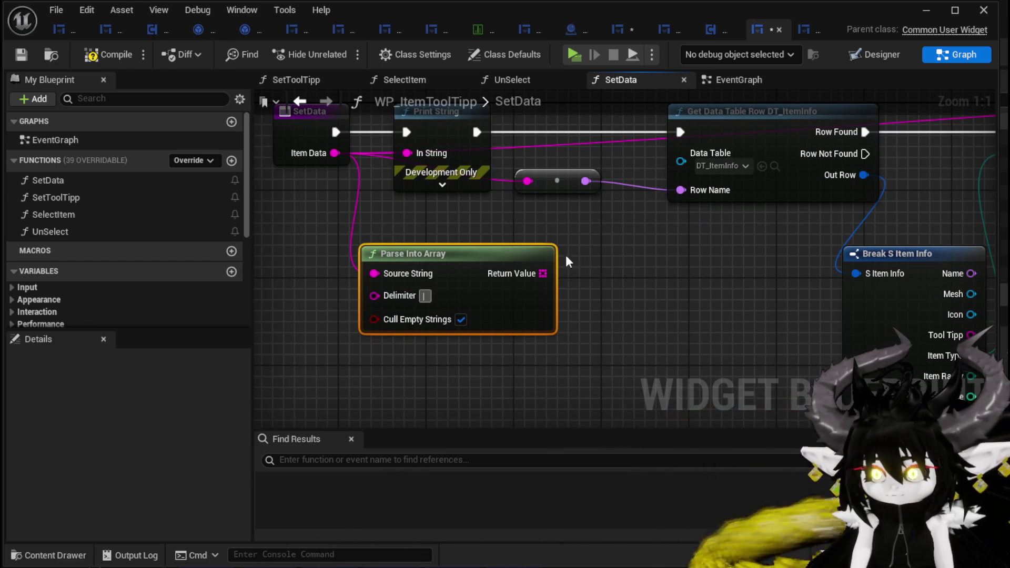
Wire element 0 of the parsed array into the DT_ItemInfo Row Name, deleting a stray Gate node.
{"action": "left_click_drag", "start_coordinate": [543, 272], "coordinate": [605, 288]}
{"action": "left_click", "coordinate": [605, 288]}
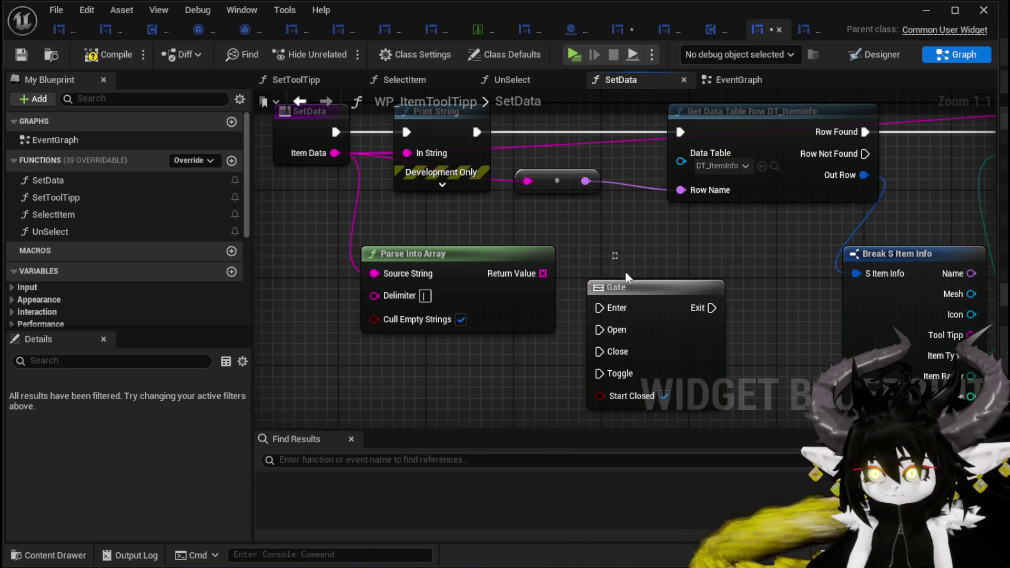
{"action": "key", "text": "Delete"}
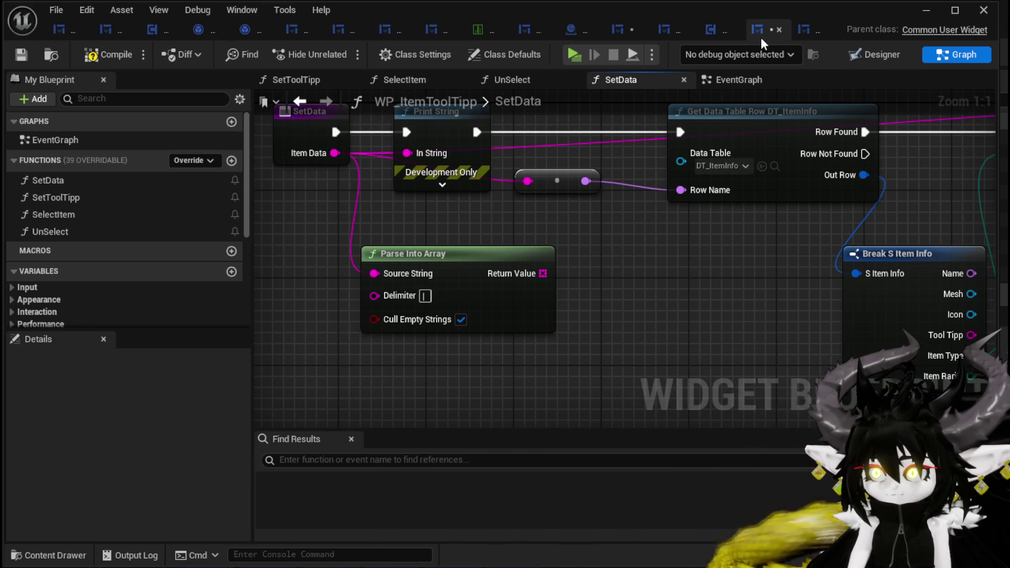
{"action": "left_click_drag", "start_coordinate": [535, 279], "coordinate": [592, 274]}
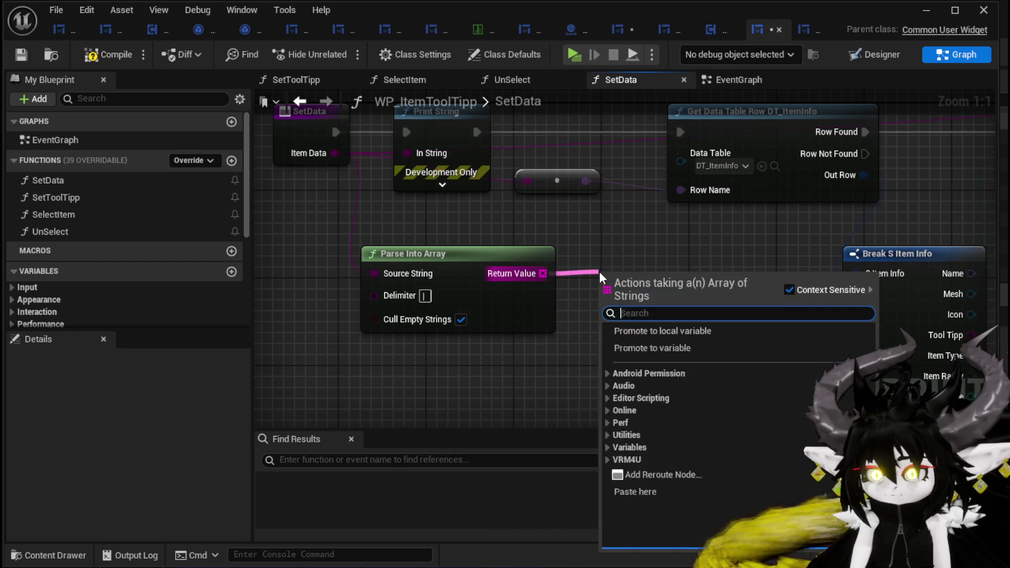
{"action": "type", "text": "get"}
{"action": "left_click", "coordinate": [674, 352]}
{"action": "left_click_drag", "start_coordinate": [707, 294], "coordinate": [589, 222]}
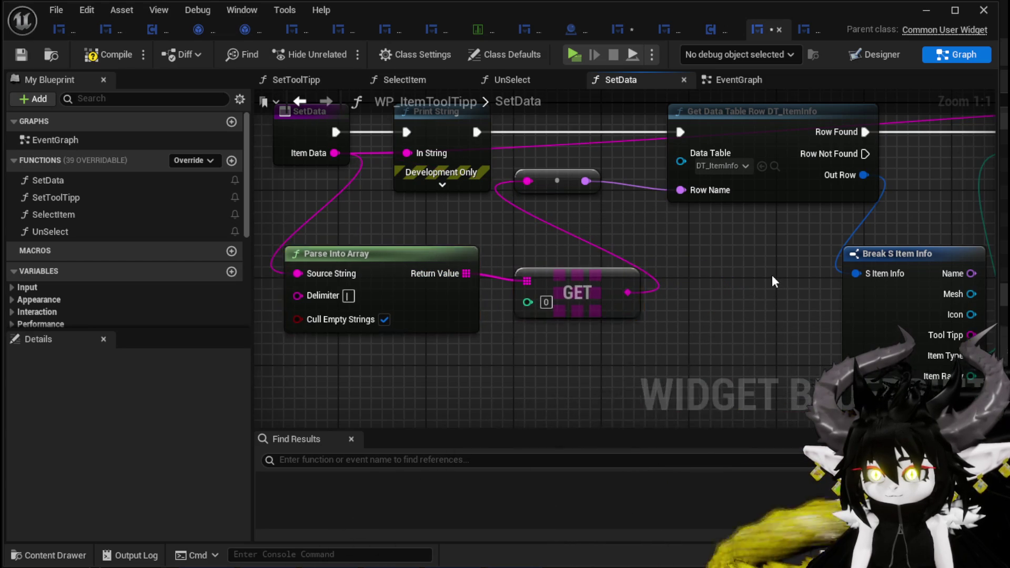
Return to the level editor and start a new play test.
{"action": "scroll", "coordinate": [477, 292], "scroll_direction": "down", "scroll_amount": 3}
{"action": "left_click_drag", "start_coordinate": [478, 293], "coordinate": [379, 301]}
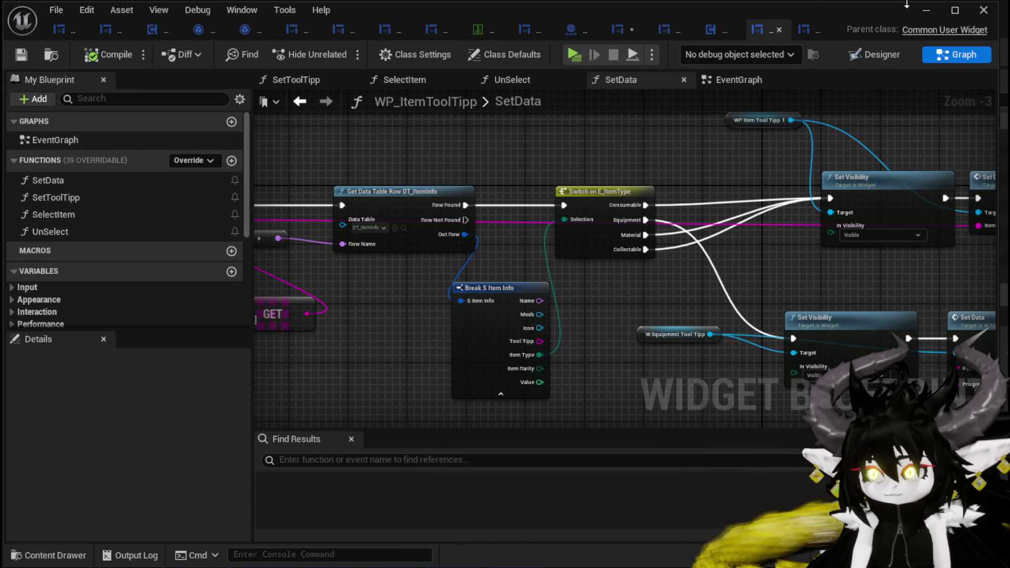
{"action": "left_click", "coordinate": [926, 10]}
{"action": "left_click", "coordinate": [327, 43]}
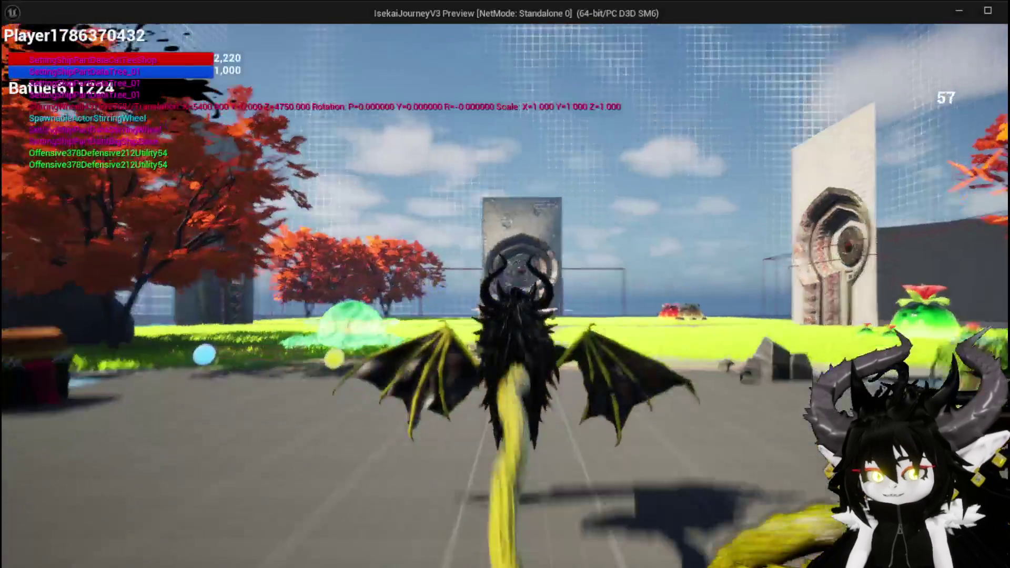
Open the loot chest in play mode, check a slot's Apple or equipment-stats tooltip, then end the test.
{"action": "key", "text": "e"}
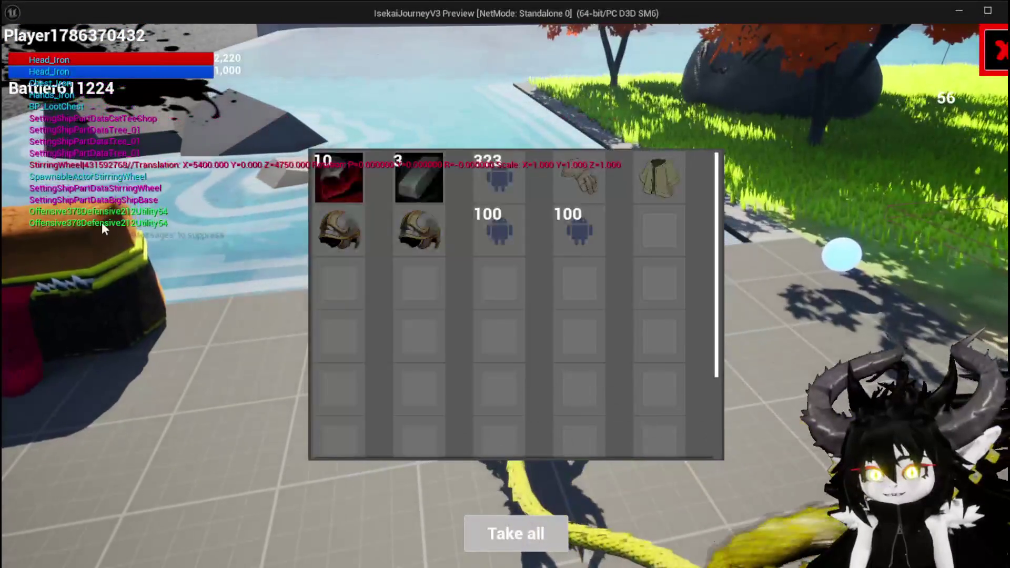
{"action": "mouse_move", "coordinate": [478, 181]}
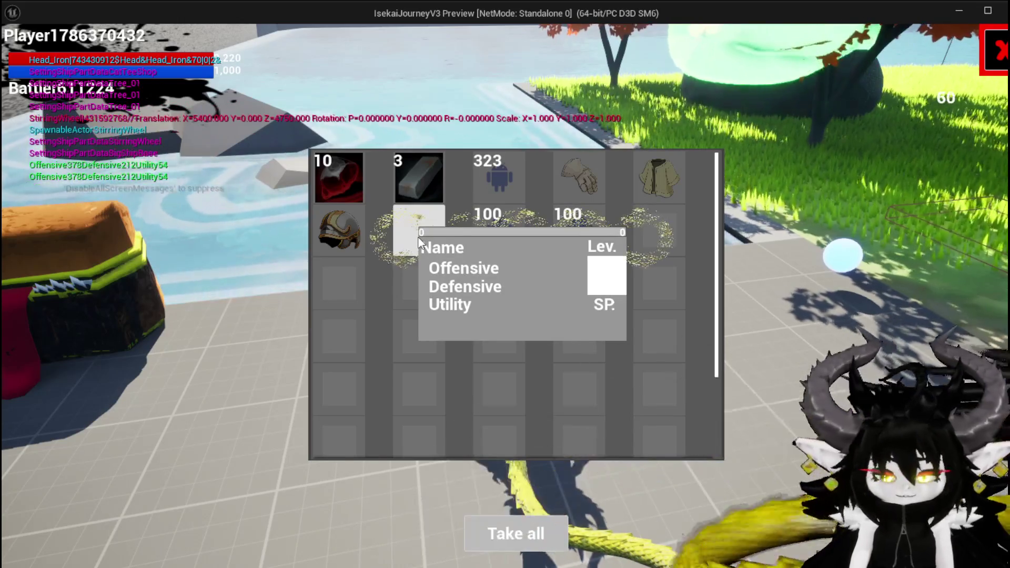
{"action": "key", "text": "Escape"}
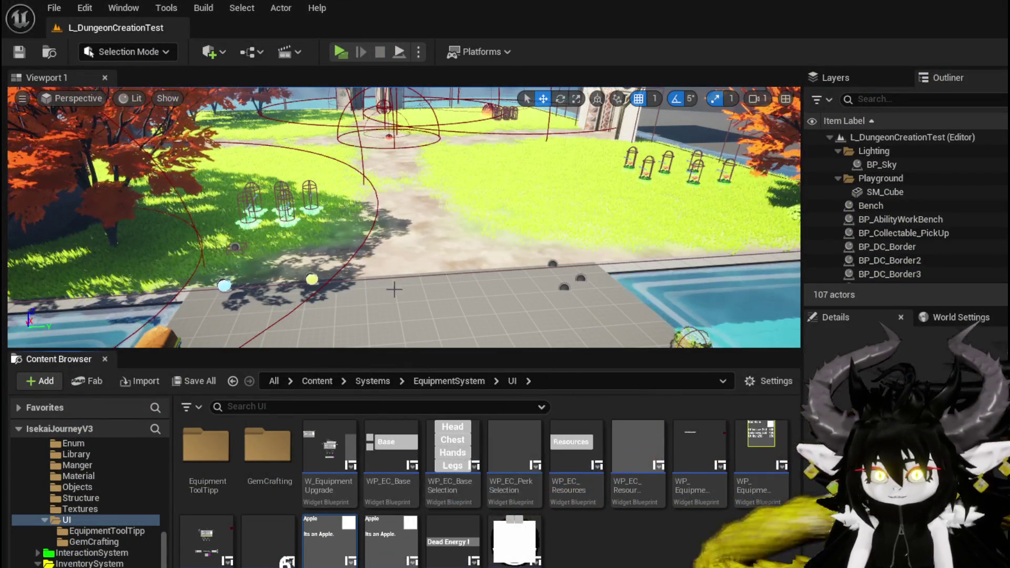
In the WP_ItemToolTipp SetData graph, add a second Parse Into Array node off the Item Data string.
{"action": "key", "text": "alt+Tab"}
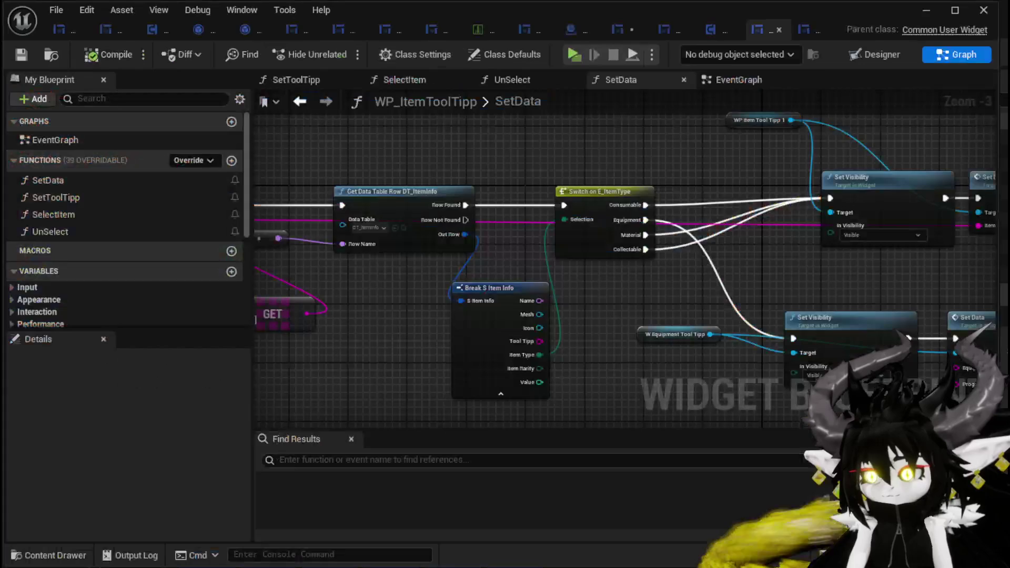
{"action": "mouse_move", "coordinate": [416, 330]}
{"action": "left_mouse_down"}
{"action": "mouse_move", "coordinate": [632, 298]}
{"action": "mouse_move", "coordinate": [623, 296]}
{"action": "mouse_move", "coordinate": [646, 242]}
{"action": "left_mouse_up"}
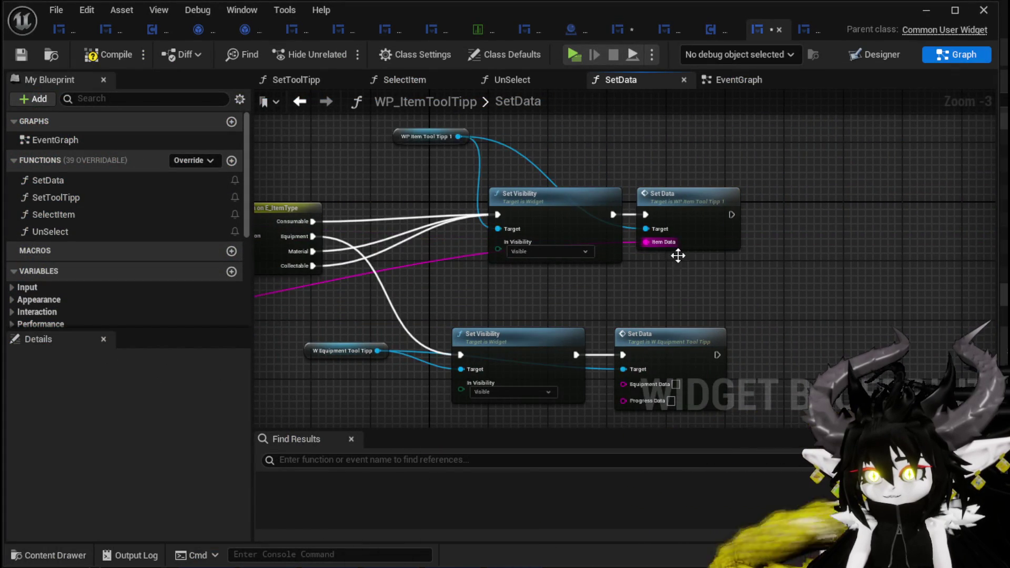
{"action": "left_click_drag", "start_coordinate": [895, 289], "coordinate": [946, 288]}
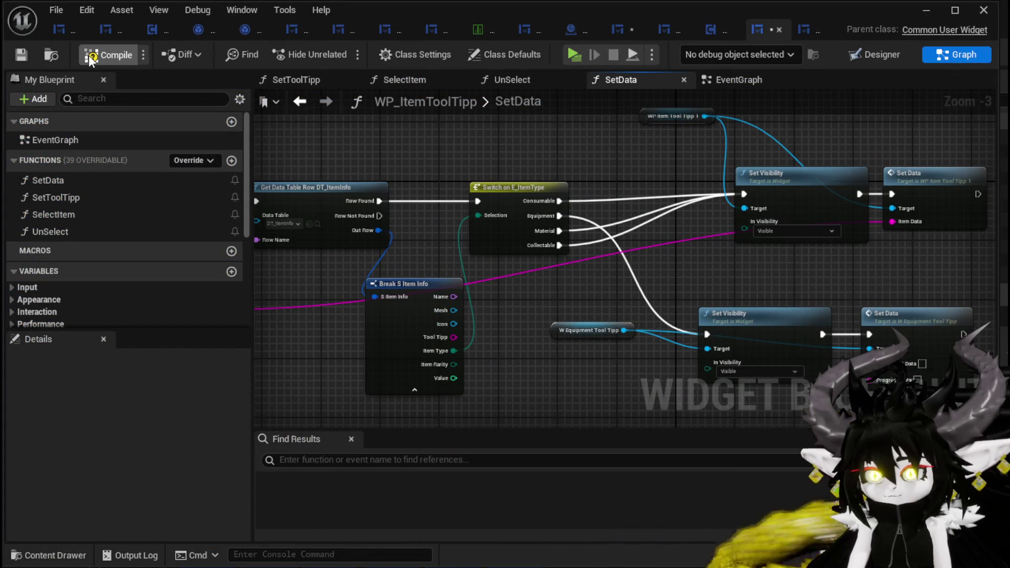
{"action": "mouse_move", "coordinate": [394, 160]}
{"action": "left_mouse_down"}
{"action": "mouse_move", "coordinate": [441, 142]}
{"action": "mouse_move", "coordinate": [370, 235]}
{"action": "left_mouse_up"}
{"action": "left_click_drag", "start_coordinate": [327, 178], "coordinate": [343, 345]}
{"action": "type", "text": "Parse Into"}
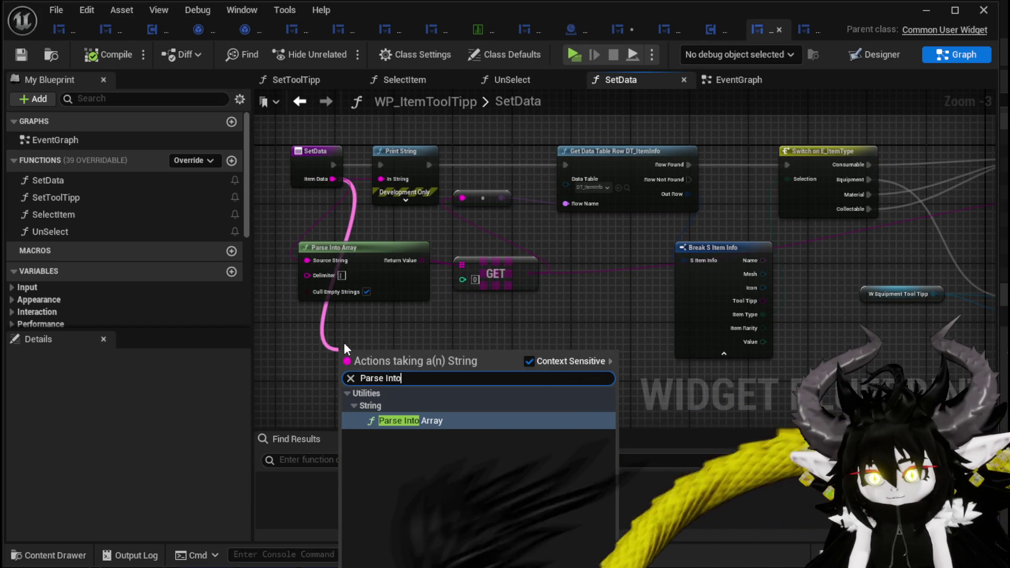
{"action": "key", "text": "Return"}
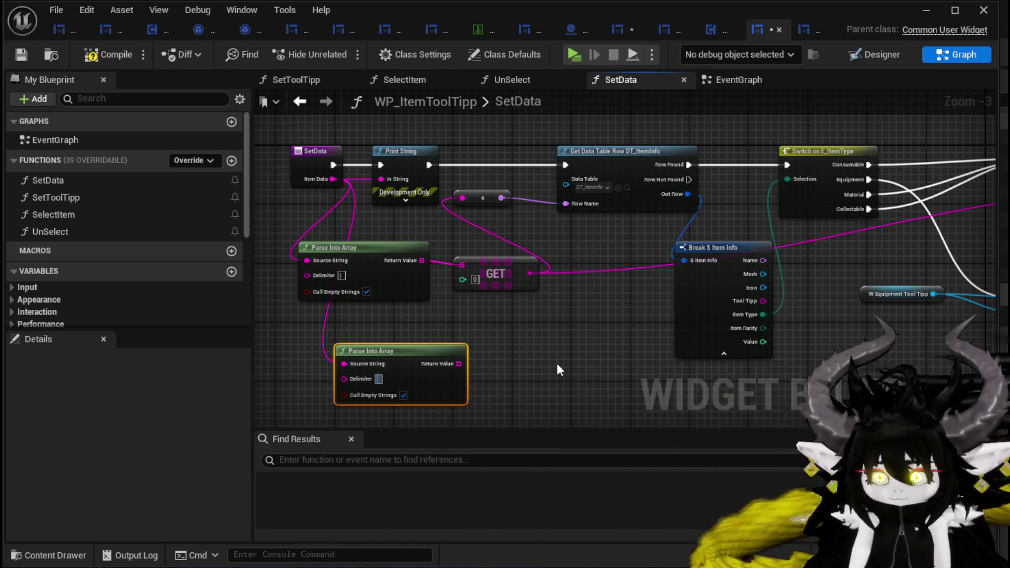
Save the tooltip widget, start a new play test, and open the loot chest's inventory.
{"action": "left_click", "coordinate": [20, 52]}
{"action": "left_click", "coordinate": [926, 10]}
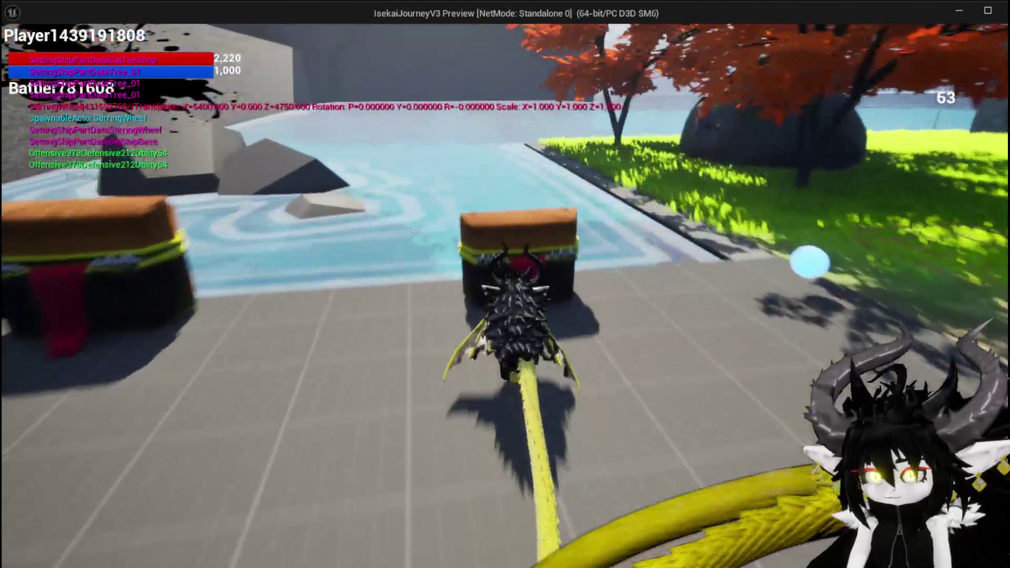
{"action": "key", "text": "e"}
{"action": "mouse_move", "coordinate": [342, 248]}
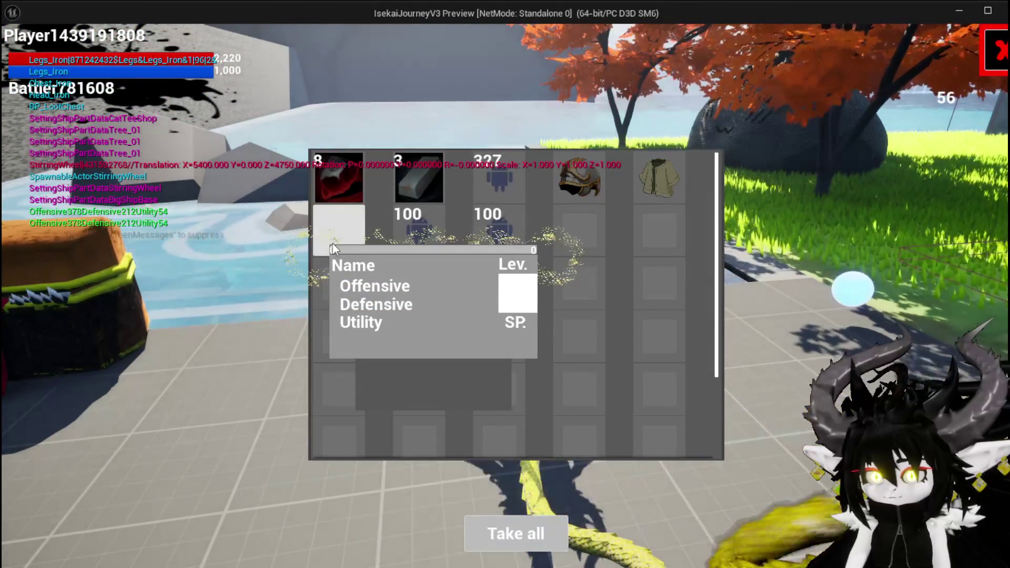
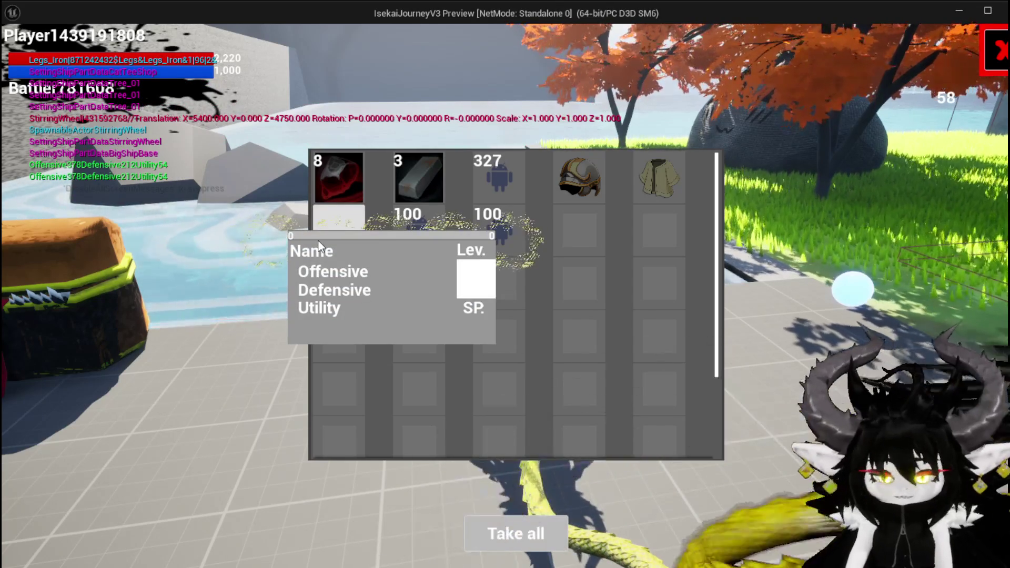
End the play test, save the level, and return to the tooltip's SetData graph.
{"action": "key", "text": "Escape"}
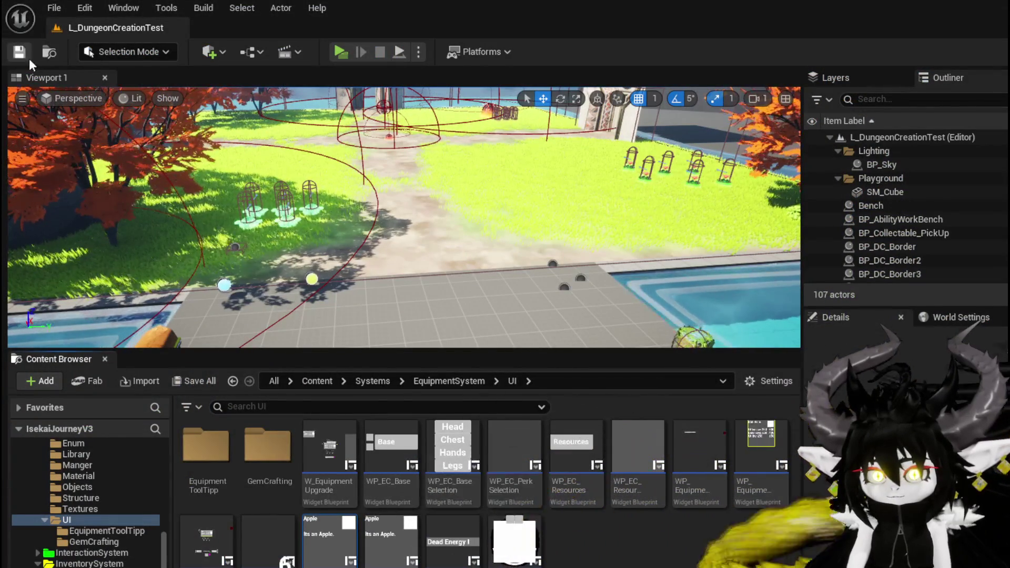
{"action": "key", "text": "ctrl+s"}
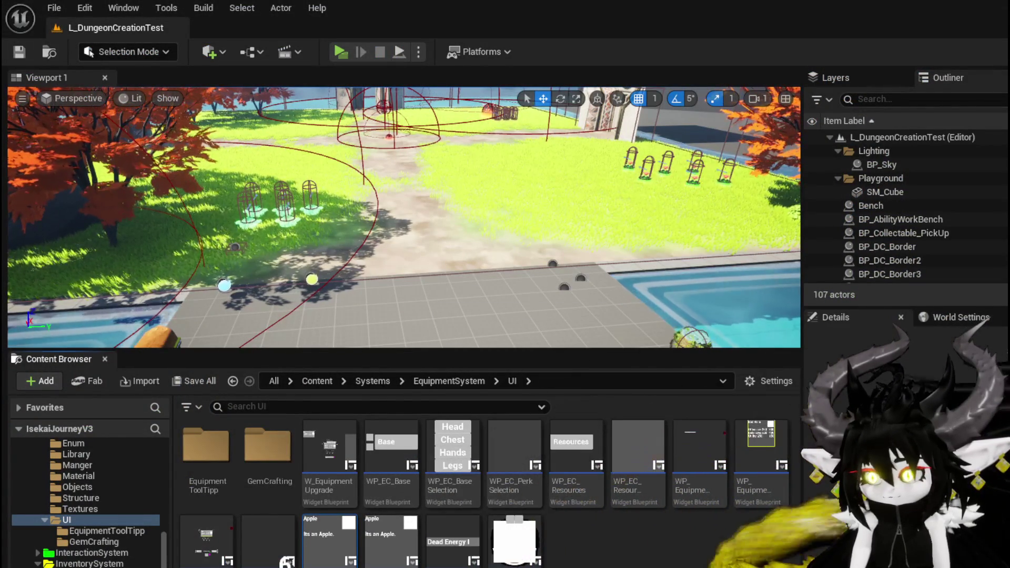
{"action": "key", "text": "alt+Tab"}
Add a GET node with index 1 from the lower Parse Into Array, then start a play test.
{"action": "left_click_drag", "start_coordinate": [458, 364], "coordinate": [513, 366]}
{"action": "type", "text": "get"}
{"action": "left_click", "coordinate": [569, 466]}
{"action": "mouse_move", "coordinate": [574, 412]}
{"action": "left_mouse_down"}
{"action": "mouse_move", "coordinate": [274, 339]}
{"action": "mouse_move", "coordinate": [721, 324]}
{"action": "mouse_move", "coordinate": [881, 283]}
{"action": "left_mouse_up"}
{"action": "type", "text": "1"}
{"action": "left_click", "coordinate": [592, 377]}
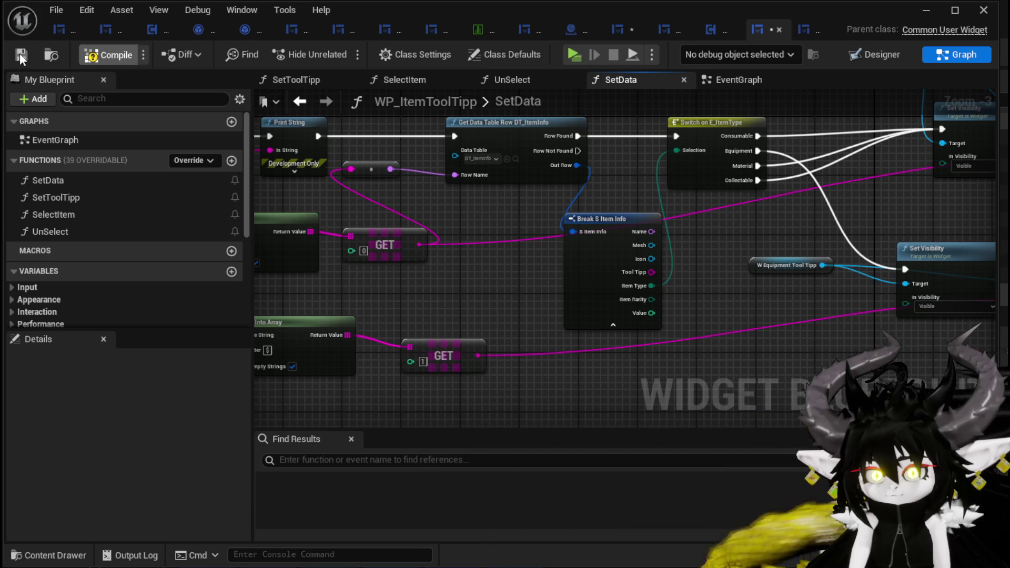
{"action": "left_click", "coordinate": [921, 13]}
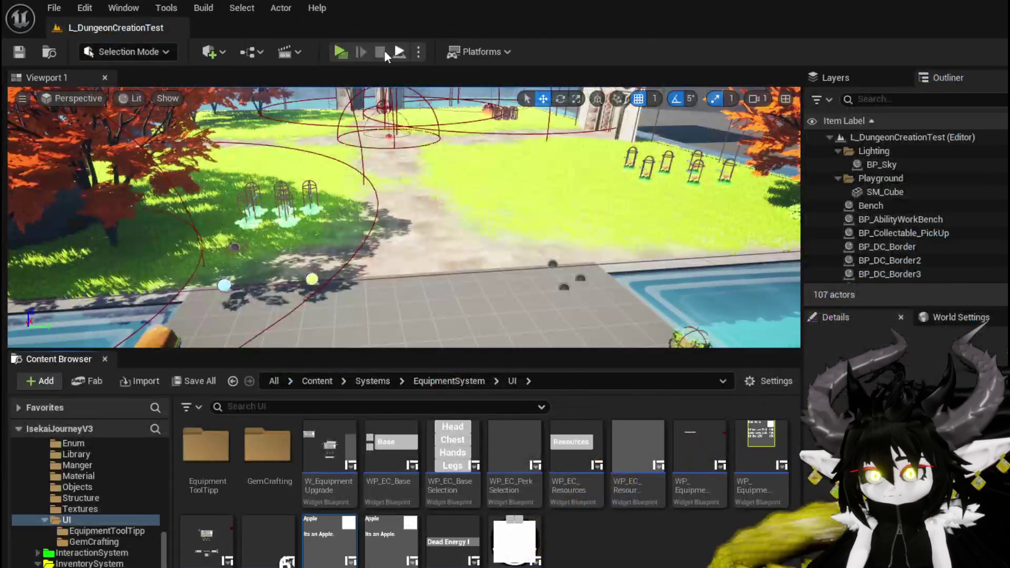
{"action": "left_click", "coordinate": [351, 49]}
Loot one Copper Ore from the chest, check the Iron_Head tooltip, and close the loot window.
{"action": "key", "text": "w"}
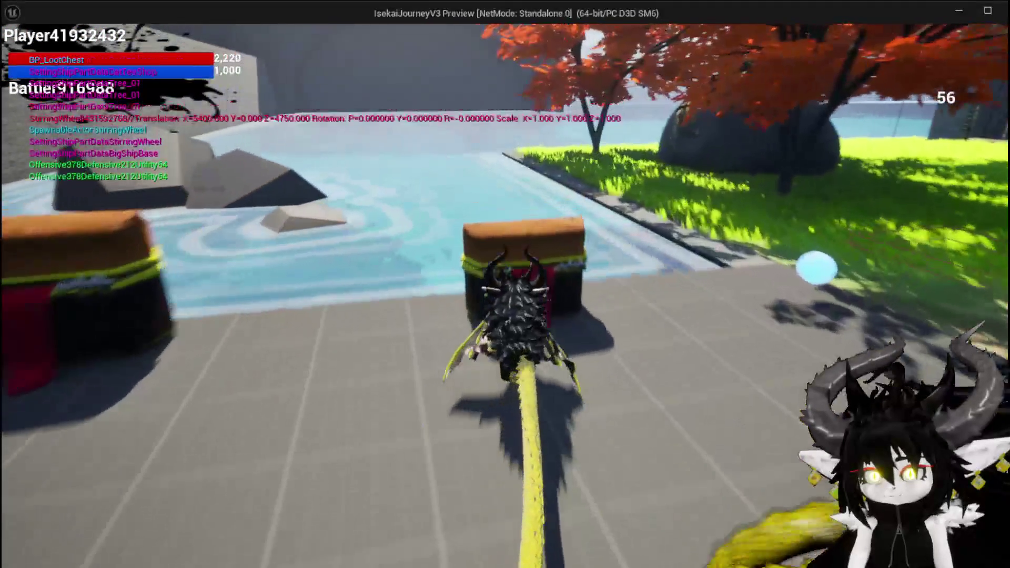
{"action": "key", "text": "e"}
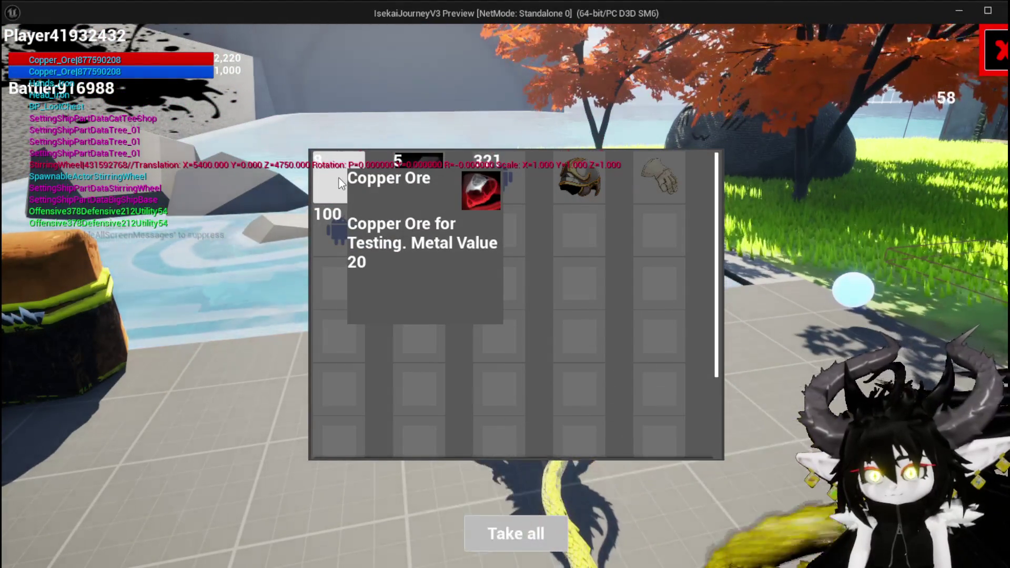
{"action": "left_click", "coordinate": [338, 178]}
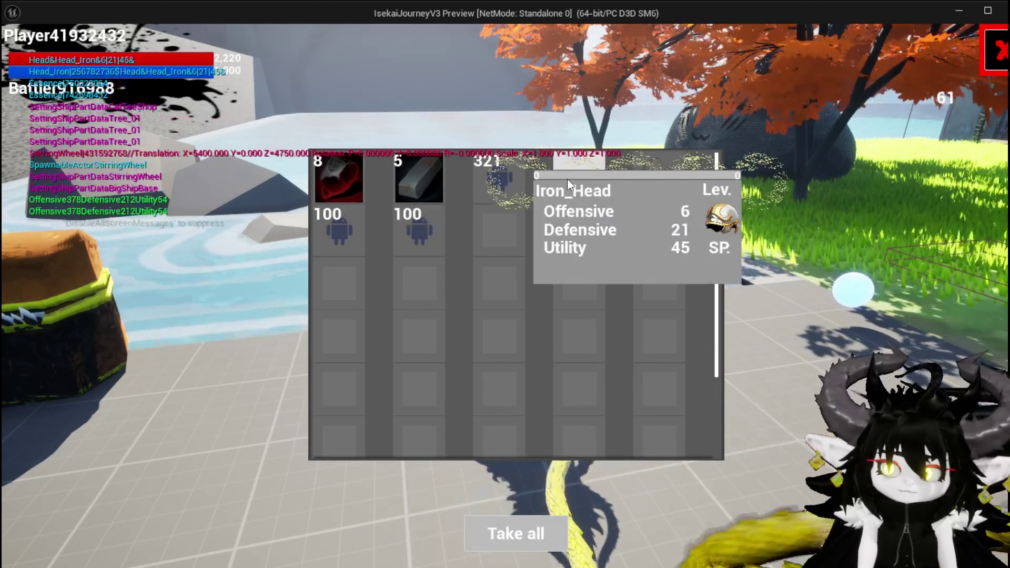
{"action": "mouse_move", "coordinate": [599, 179]}
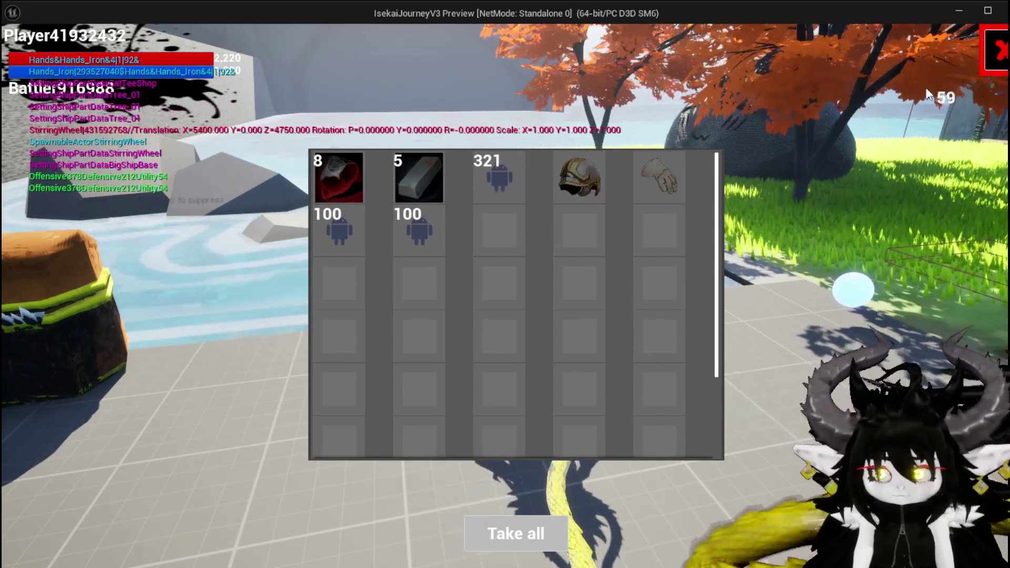
{"action": "left_click", "coordinate": [983, 54]}
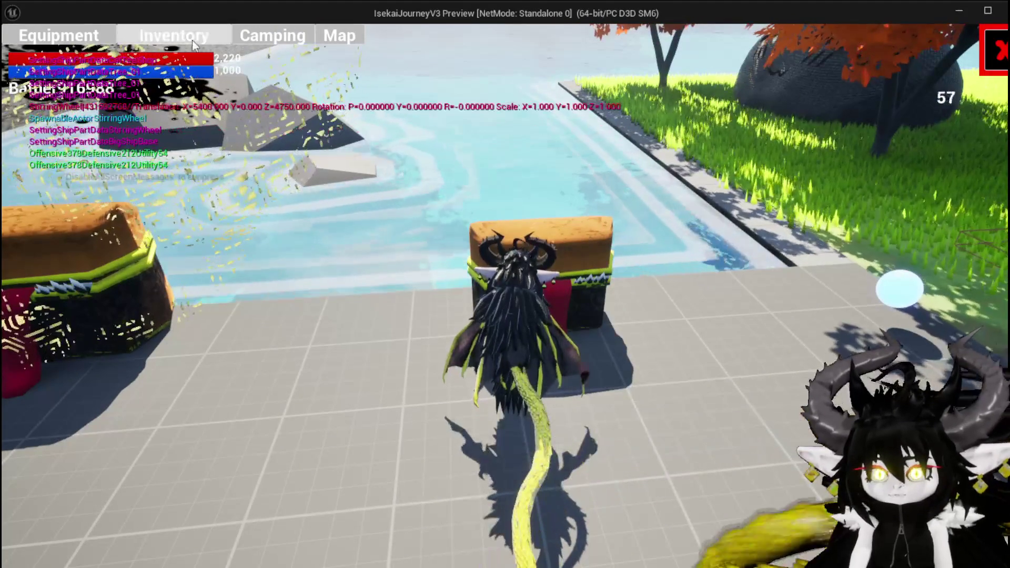
Check tooltips in the inventory's Materials and Equipment grids.
{"action": "left_click", "coordinate": [79, 36]}
{"action": "left_click", "coordinate": [494, 111]}
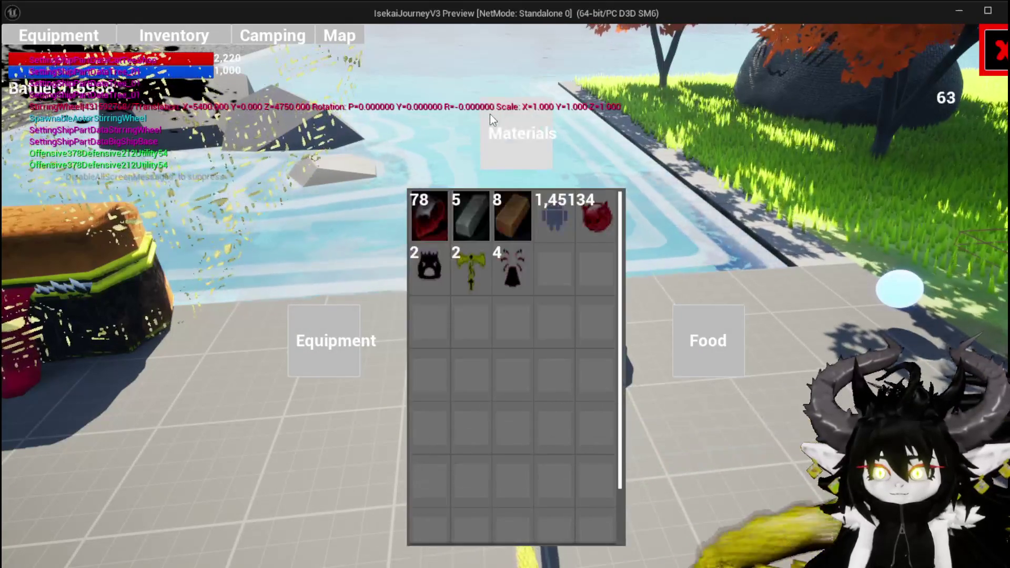
{"action": "mouse_move", "coordinate": [431, 227]}
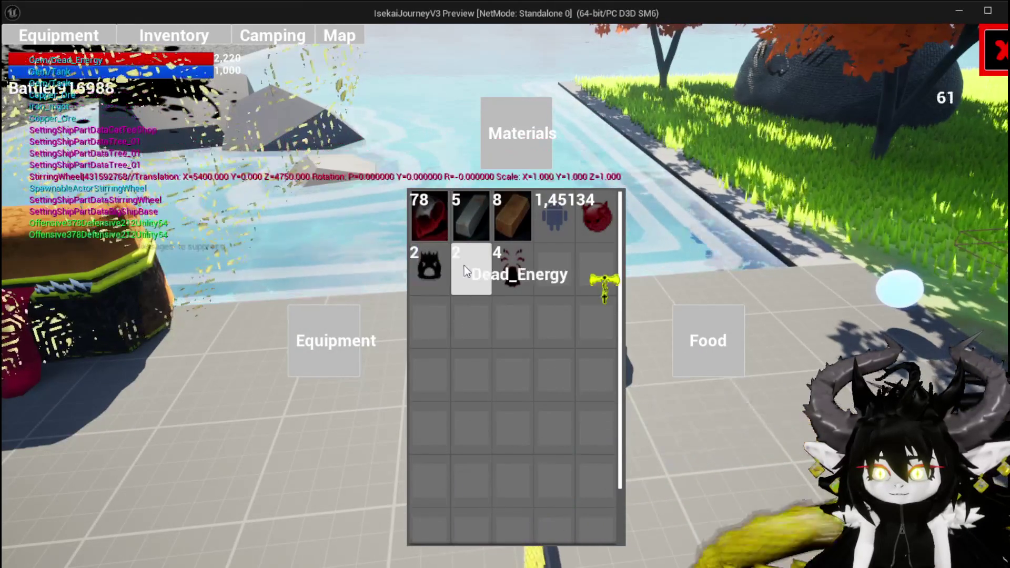
{"action": "left_click", "coordinate": [359, 347]}
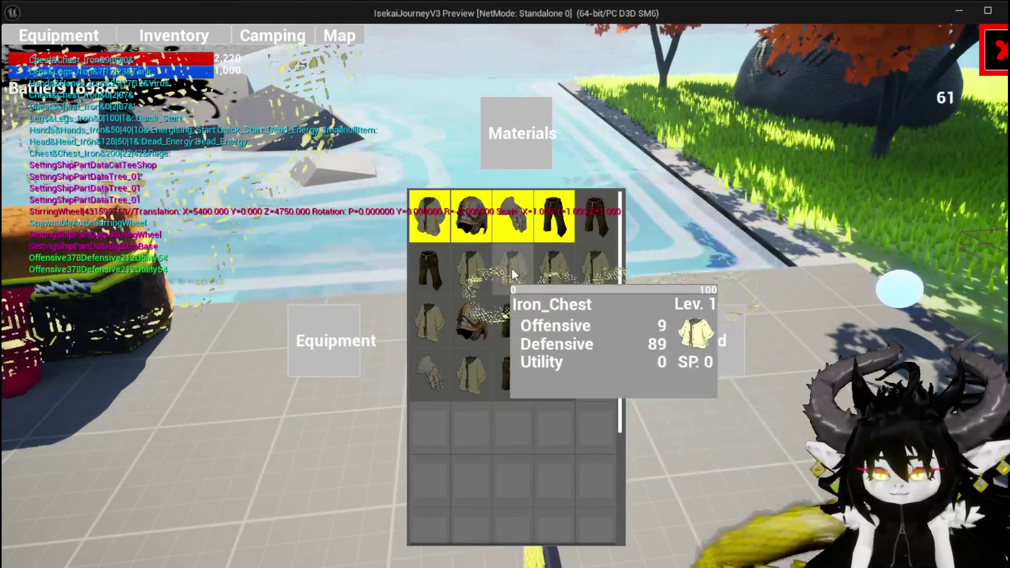
Browse the hands, head and chest slot lists on the Equipment screen, then end the play test.
{"action": "left_click", "coordinate": [58, 36]}
{"action": "left_click", "coordinate": [612, 304]}
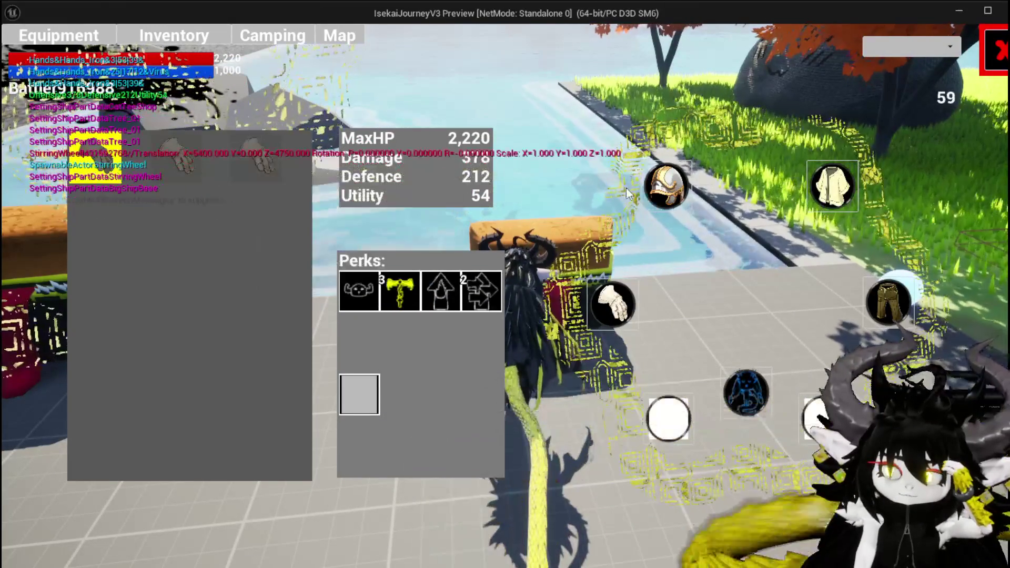
{"action": "left_click", "coordinate": [655, 187]}
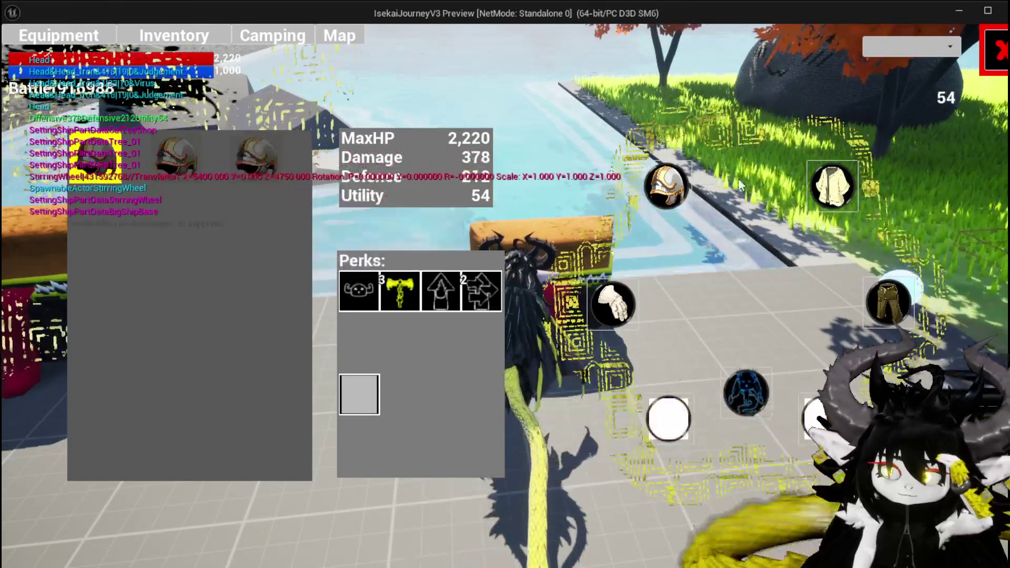
{"action": "left_click", "coordinate": [831, 192]}
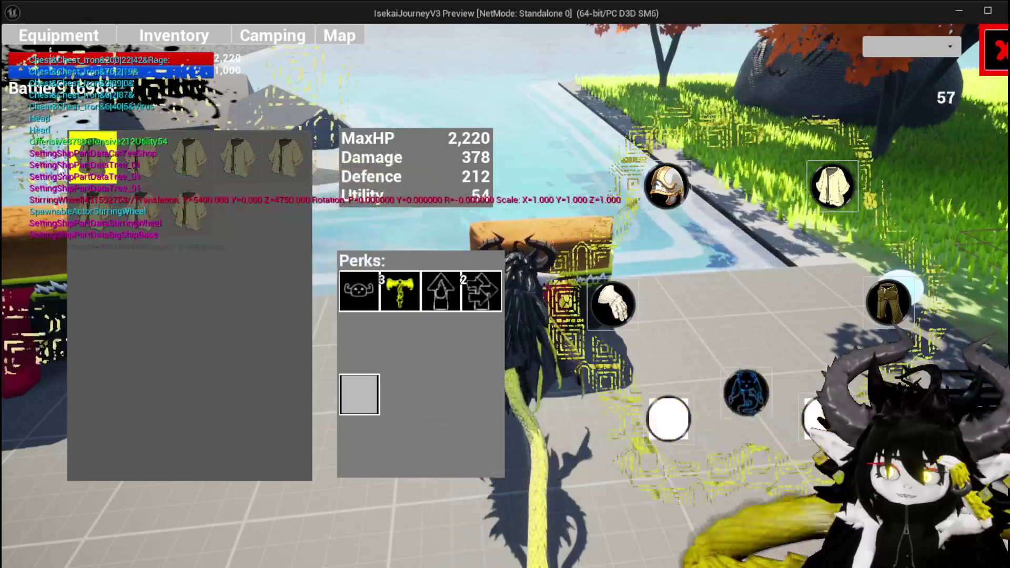
{"action": "key", "text": "Escape"}
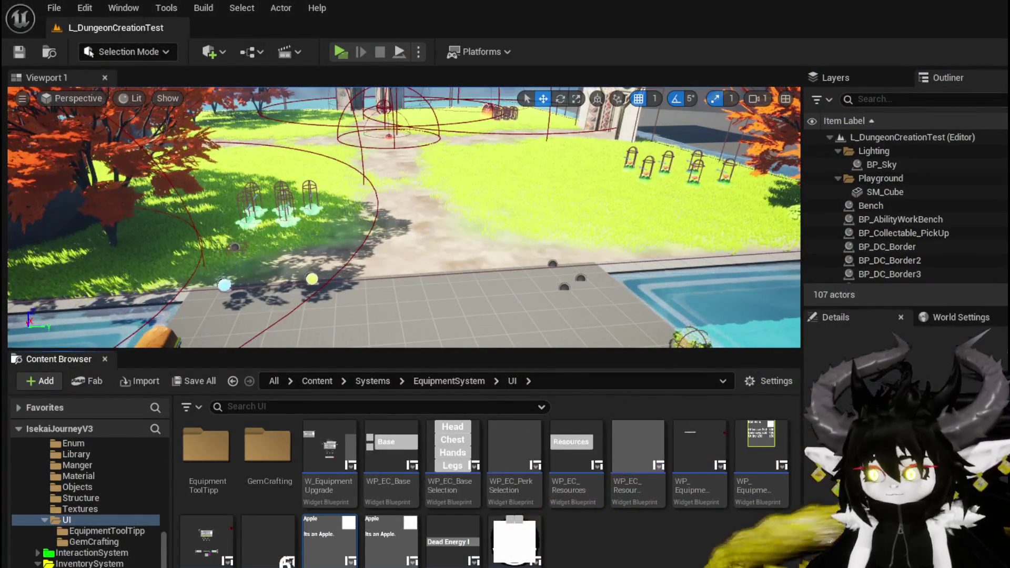
Save WP_LootContainer and select Set Data in the tooltip's SetData graph.
{"action": "key", "text": "ctrl+shift+s"}
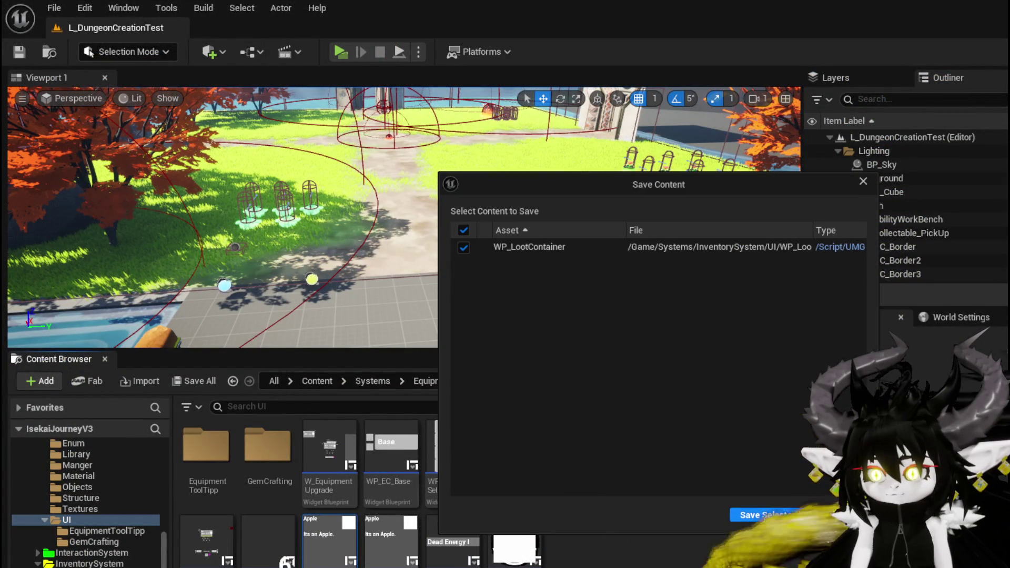
{"action": "left_click", "coordinate": [765, 515]}
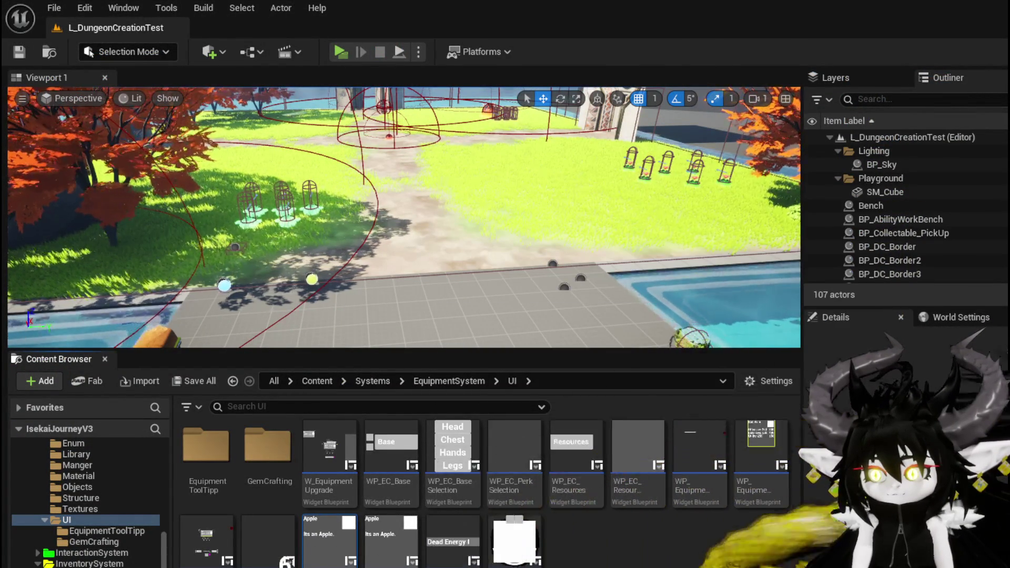
{"action": "key", "text": "alt+Tab"}
{"action": "left_click_drag", "start_coordinate": [590, 368], "coordinate": [670, 309]}
{"action": "left_click", "coordinate": [701, 277]}
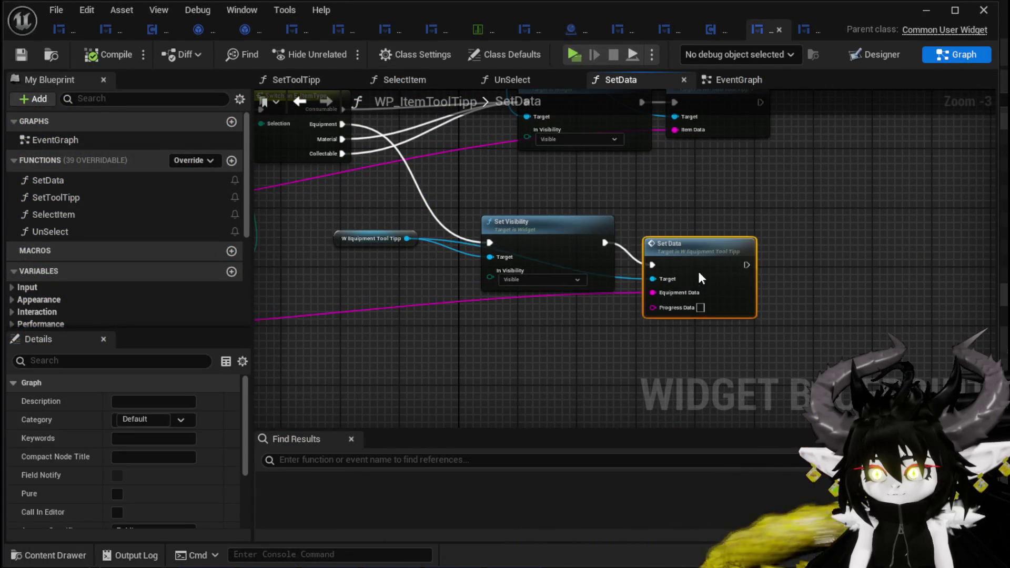
Rearrange the lower Parse Into Array and GET nodes, then drag a string node from Progress Data.
{"action": "scroll", "coordinate": [397, 298], "scroll_direction": "down", "scroll_amount": 2}
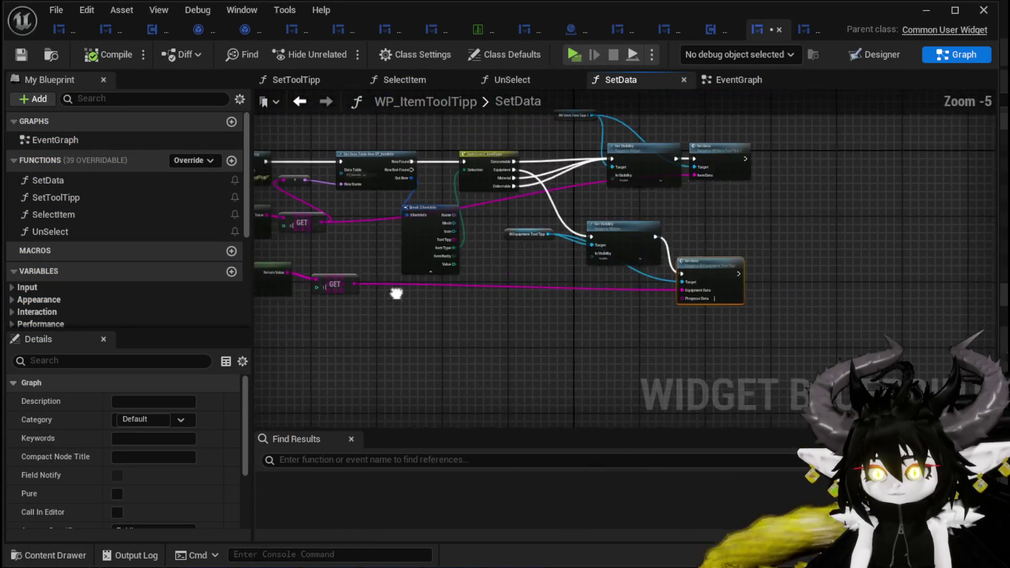
{"action": "scroll", "coordinate": [513, 293], "scroll_direction": "up", "scroll_amount": 1}
{"action": "scroll", "coordinate": [629, 286], "scroll_direction": "up", "scroll_amount": 1}
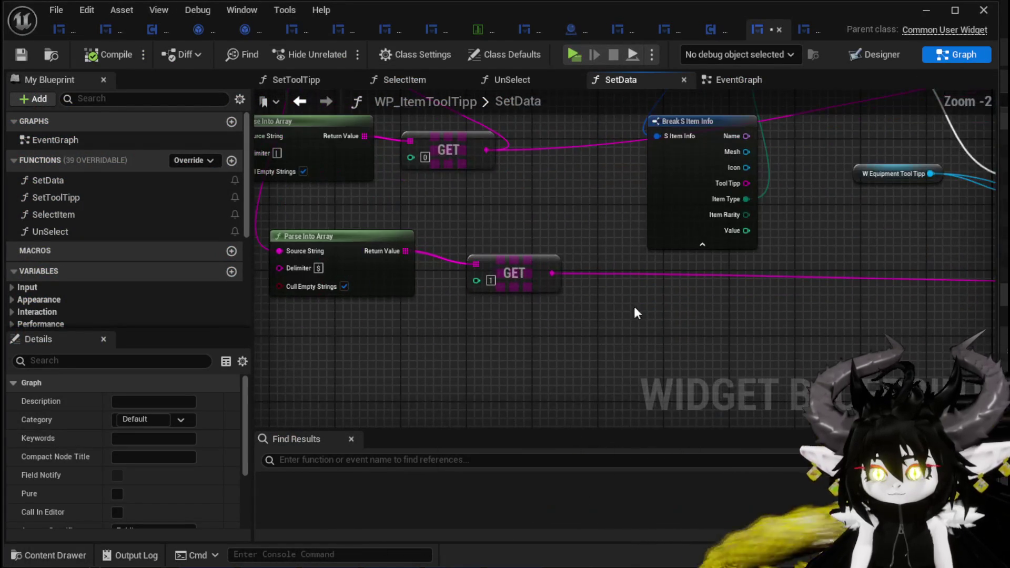
{"action": "left_click_drag", "start_coordinate": [393, 253], "coordinate": [416, 262]}
{"action": "left_click_drag", "start_coordinate": [440, 230], "coordinate": [532, 282]}
{"action": "left_click", "coordinate": [540, 254]}
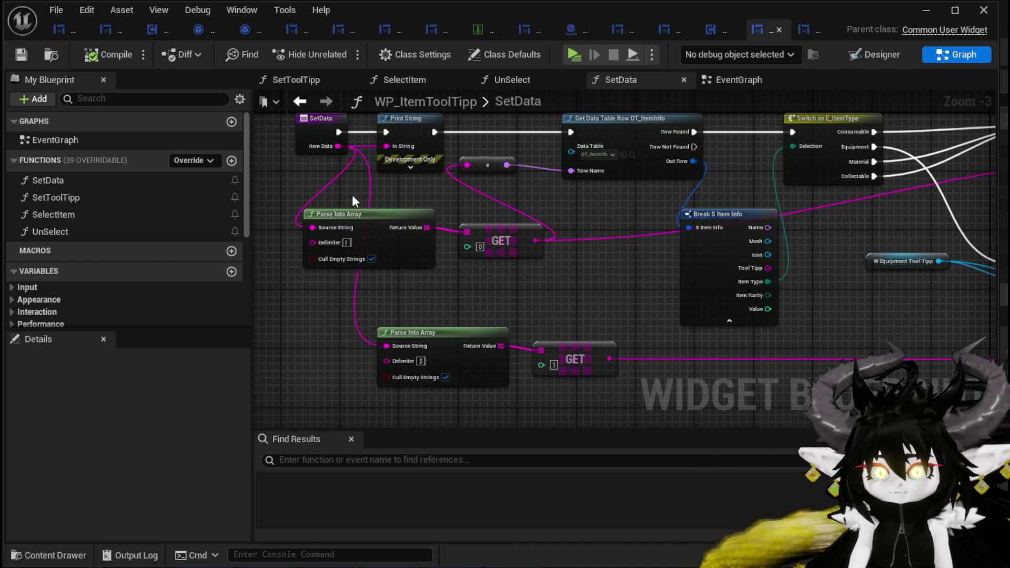
{"action": "mouse_move", "coordinate": [348, 194]}
{"action": "left_mouse_down"}
{"action": "mouse_move", "coordinate": [313, 300]}
{"action": "mouse_move", "coordinate": [430, 236]}
{"action": "left_mouse_up"}
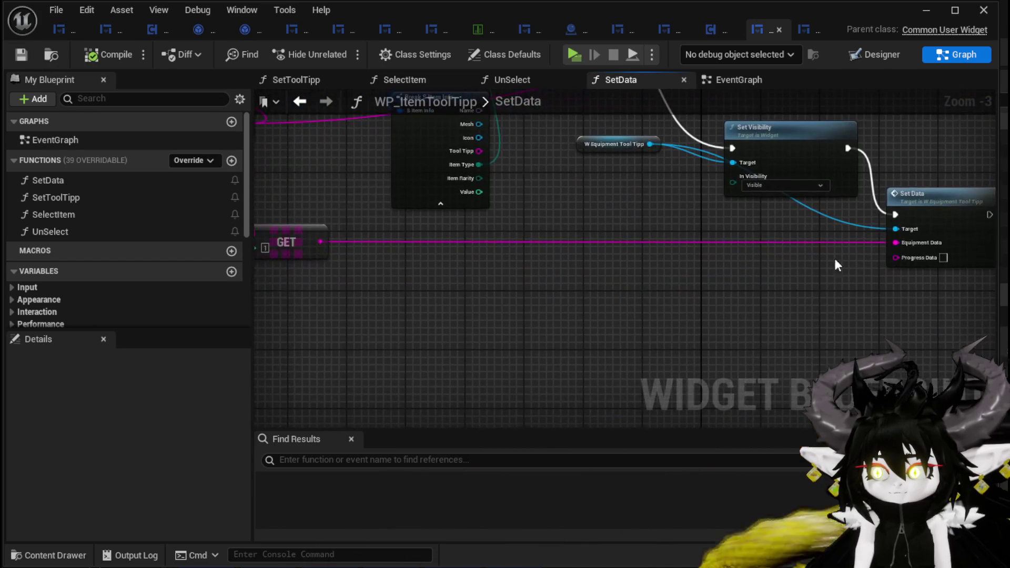
{"action": "left_click_drag", "start_coordinate": [777, 305], "coordinate": [771, 301]}
Add an Append node for Progress Data and give it extra inputs.
{"action": "type", "text": "Appe"}
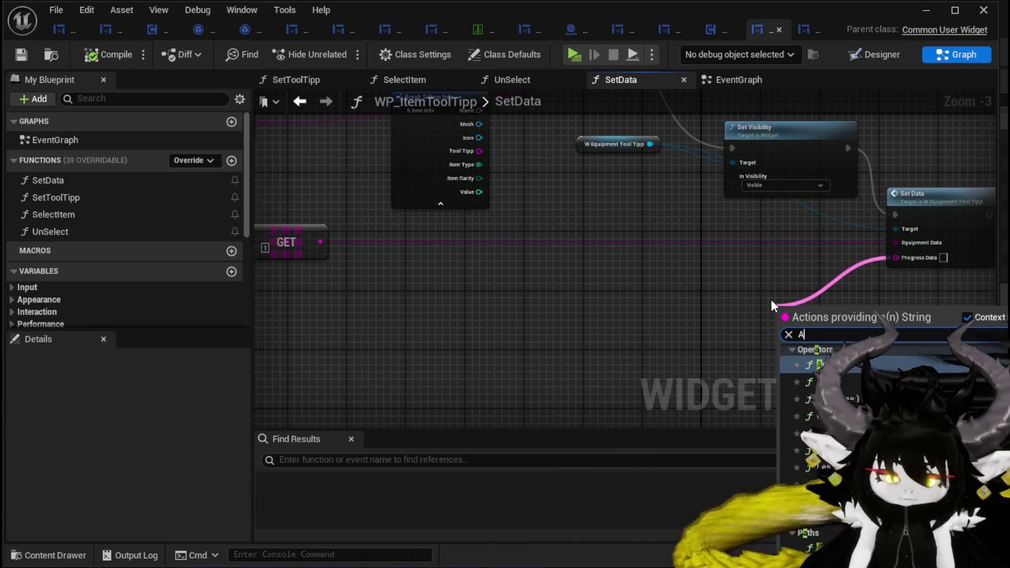
{"action": "key", "text": "Escape"}
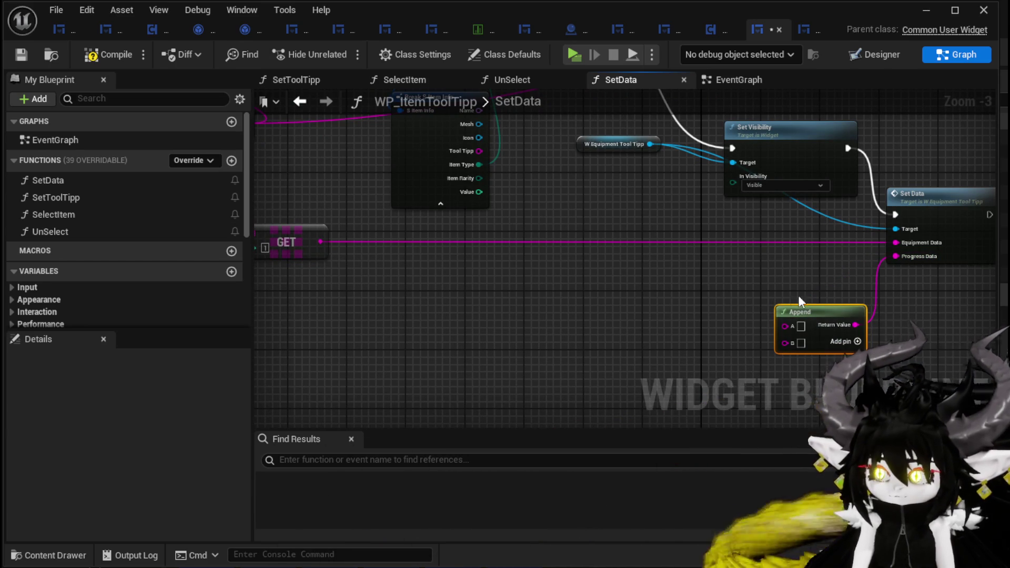
{"action": "left_click", "coordinate": [857, 342]}
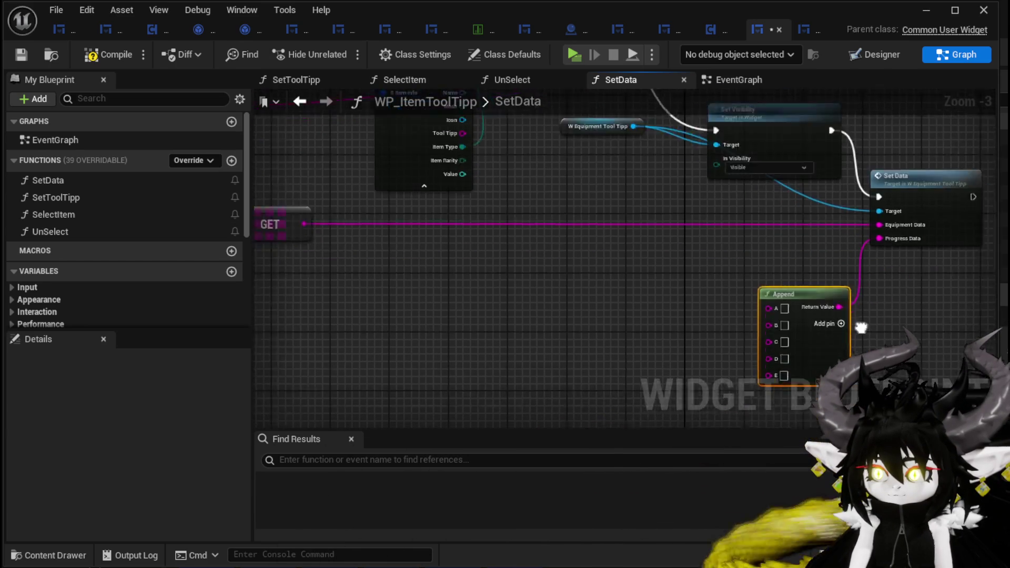
{"action": "scroll", "coordinate": [639, 253], "scroll_direction": "up", "scroll_amount": 3}
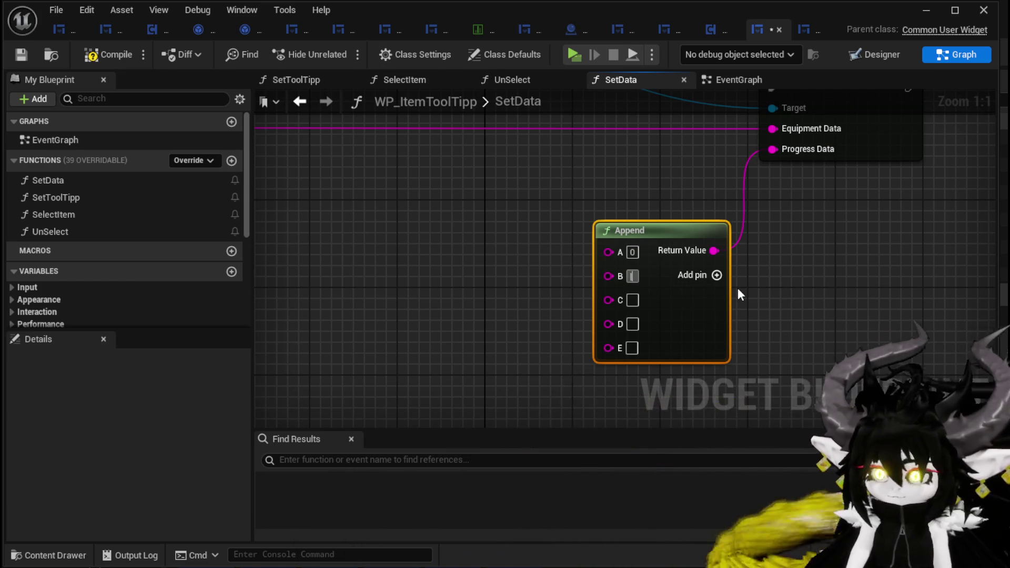
Set the Append node's C to 100 and G to 0, then launch a standalone play test.
{"action": "left_click", "coordinate": [632, 300]}
{"action": "type", "text": "100"}
{"action": "key", "text": "Return"}
{"action": "type", "text": "|"}
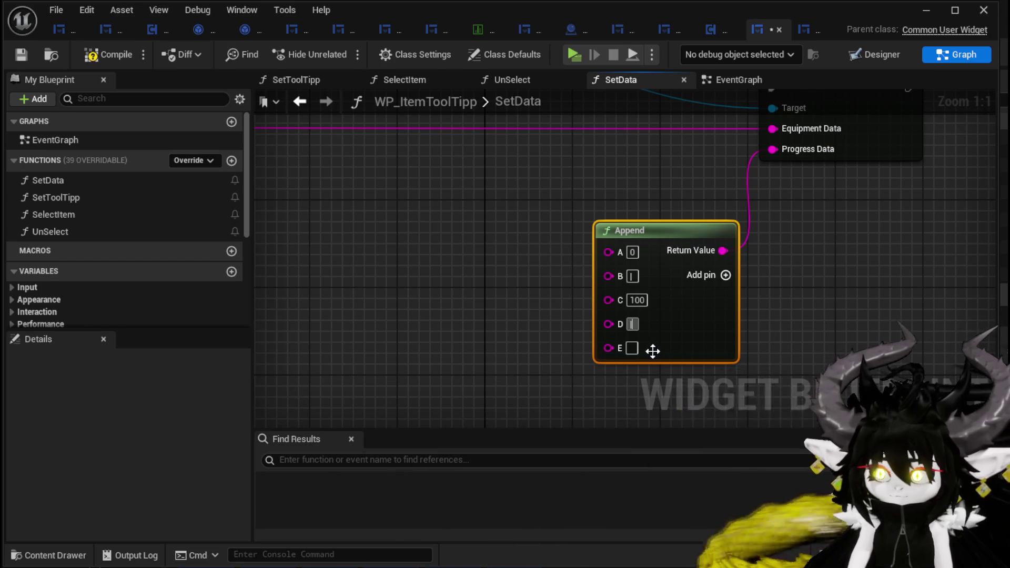
{"action": "type", "text": "1"}
{"action": "left_click", "coordinate": [725, 275]}
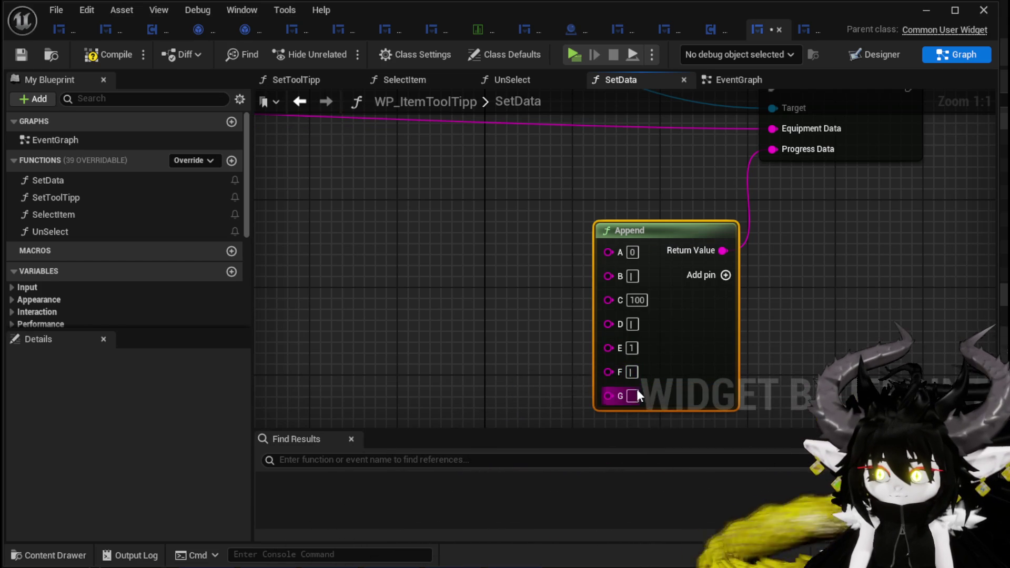
{"action": "left_click", "coordinate": [814, 326]}
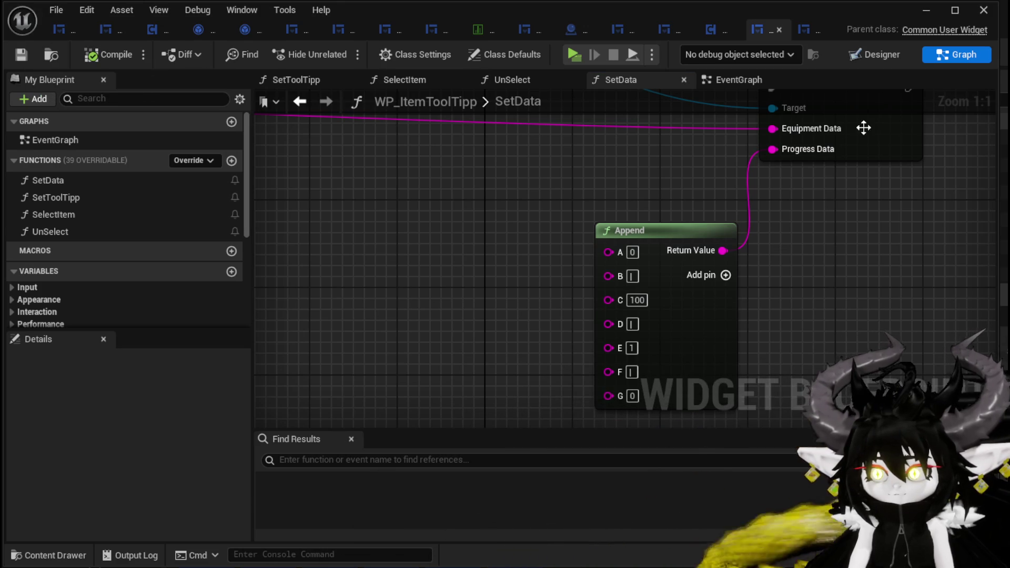
{"action": "left_click", "coordinate": [921, 14]}
{"action": "left_click", "coordinate": [342, 49]}
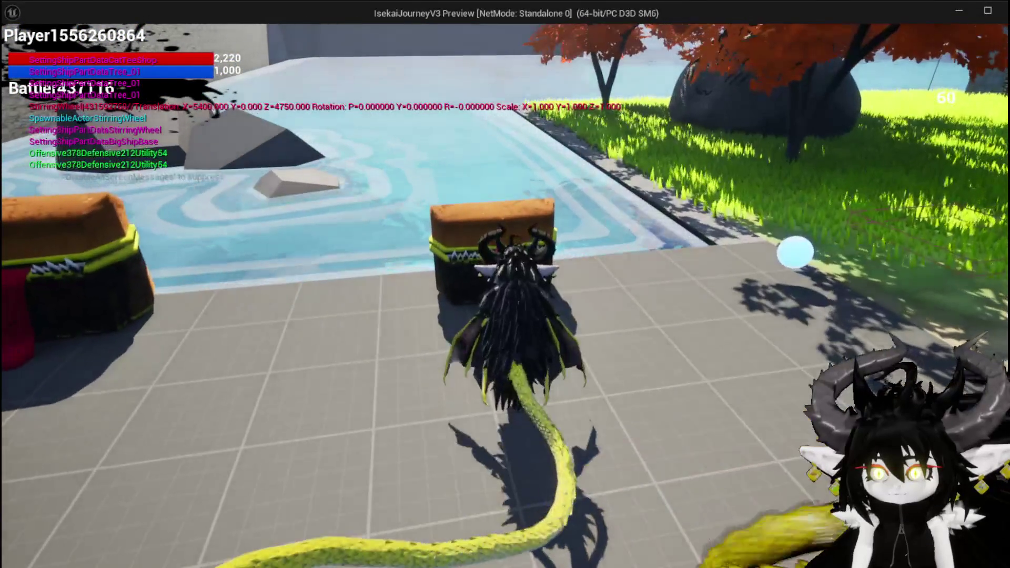
Open the chest, check the item tooltips' 0–100 progress bar, take Iron_Chest, and close the window.
{"action": "key", "text": "e"}
{"action": "mouse_move", "coordinate": [335, 231]}
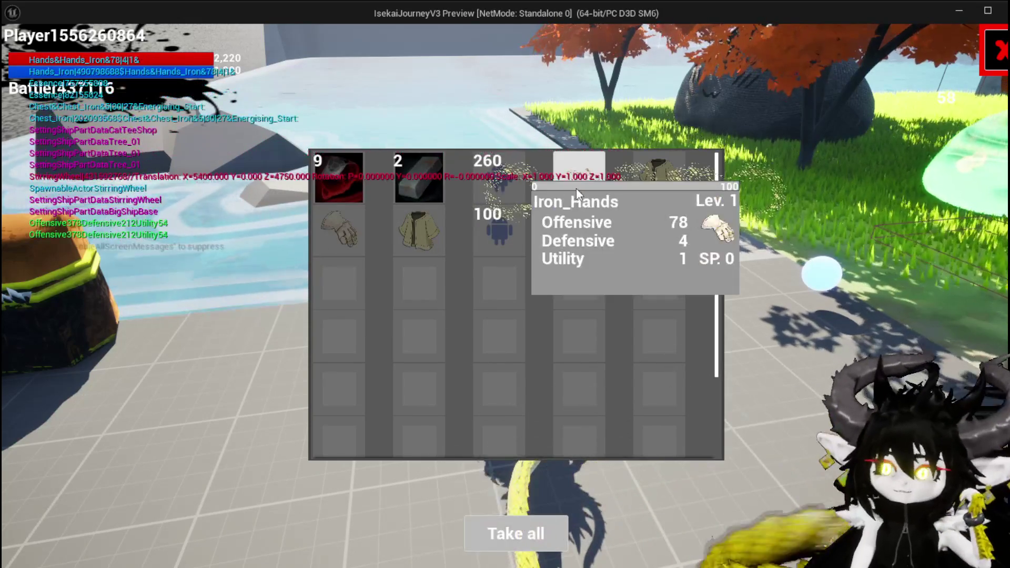
{"action": "mouse_move", "coordinate": [656, 191]}
{"action": "mouse_move", "coordinate": [442, 239]}
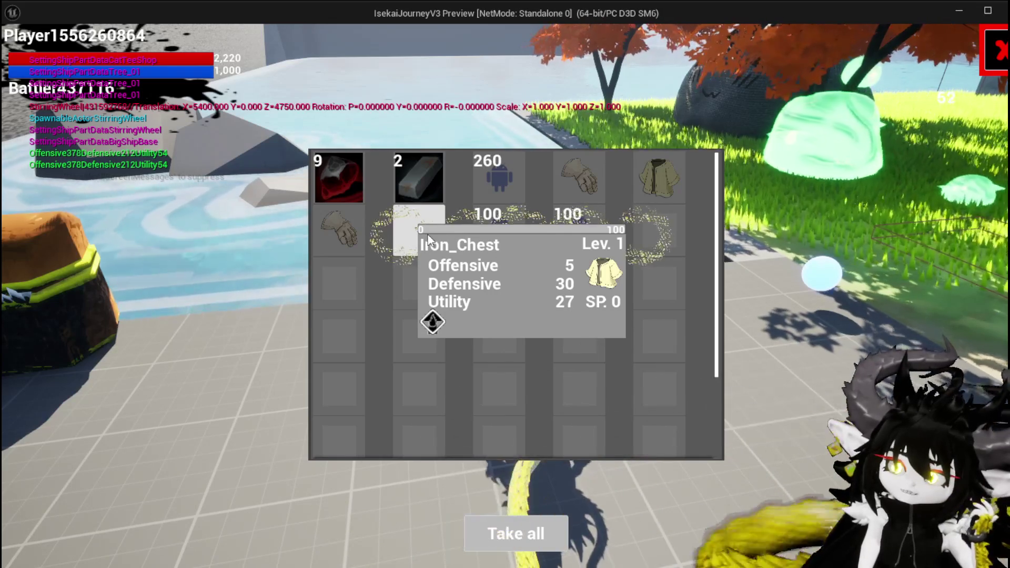
{"action": "left_click", "coordinate": [424, 240]}
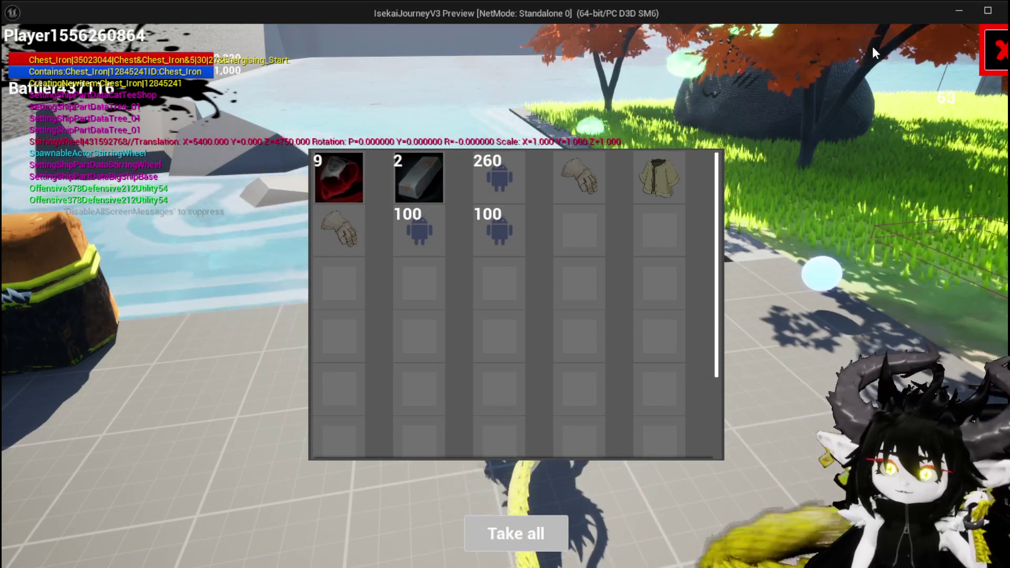
{"action": "left_click", "coordinate": [995, 51]}
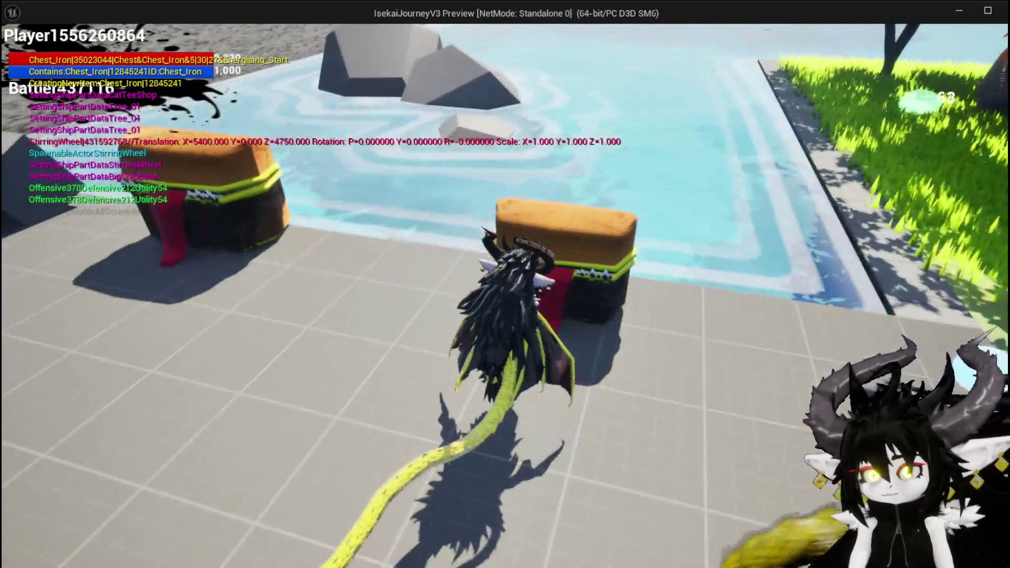
Check the chest-slot jacket tooltips on the equipment screen, then close it.
{"action": "key", "text": "i"}
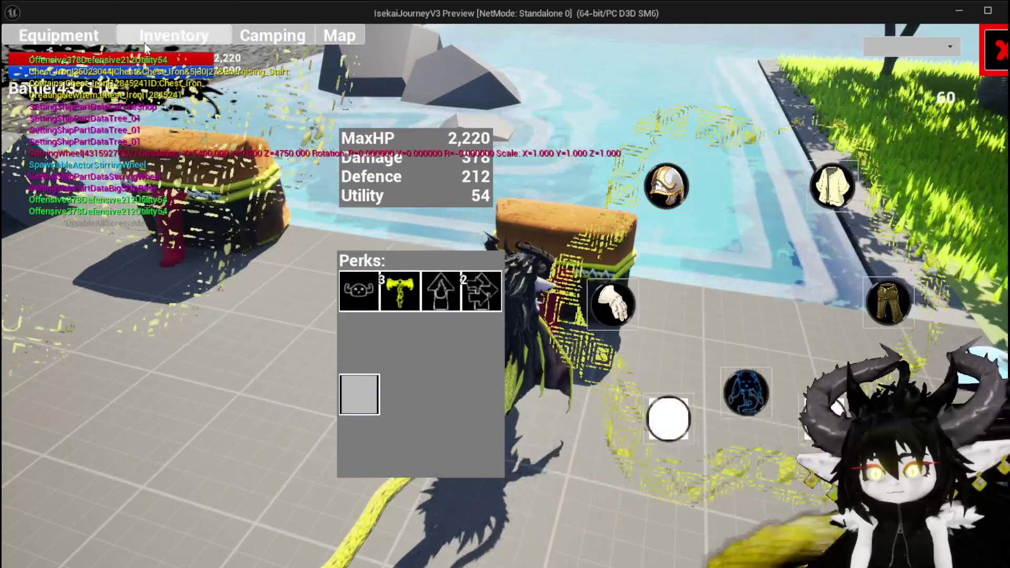
{"action": "left_click", "coordinate": [843, 181]}
{"action": "mouse_move", "coordinate": [247, 212]}
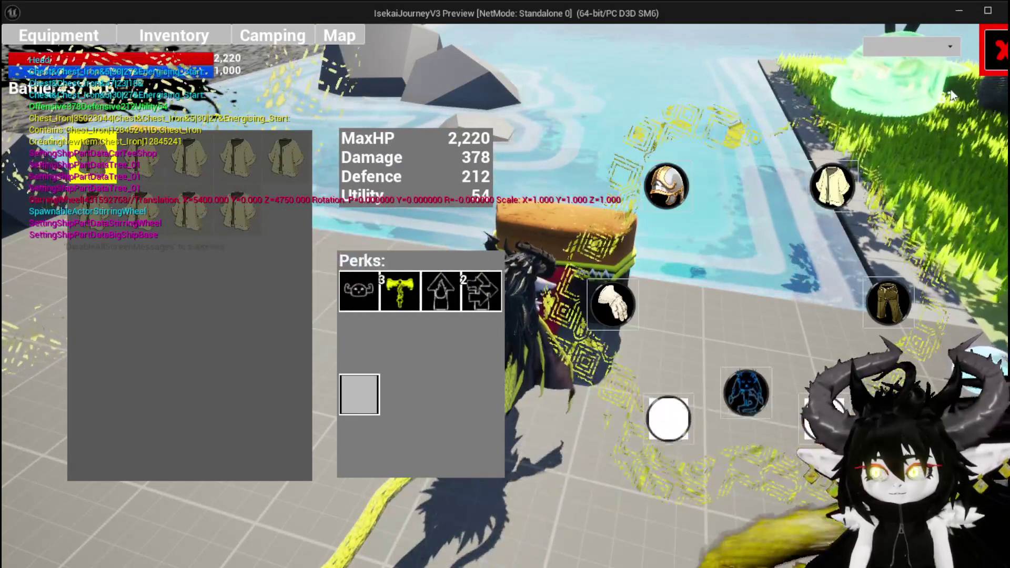
{"action": "left_click", "coordinate": [1002, 69]}
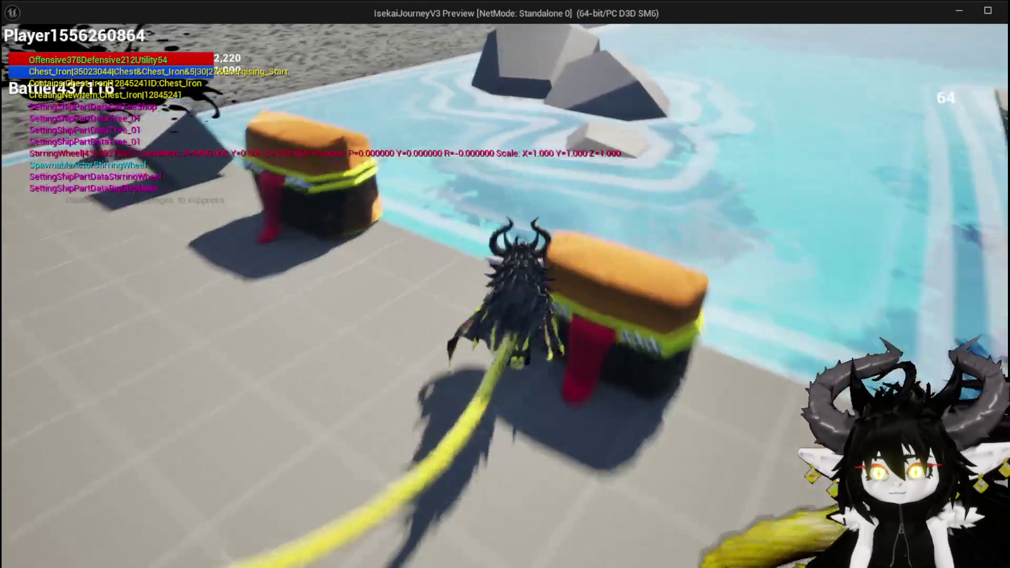
Loot the 260, 100 and 100 Essence stacks from the next chest.
{"action": "key", "text": "e"}
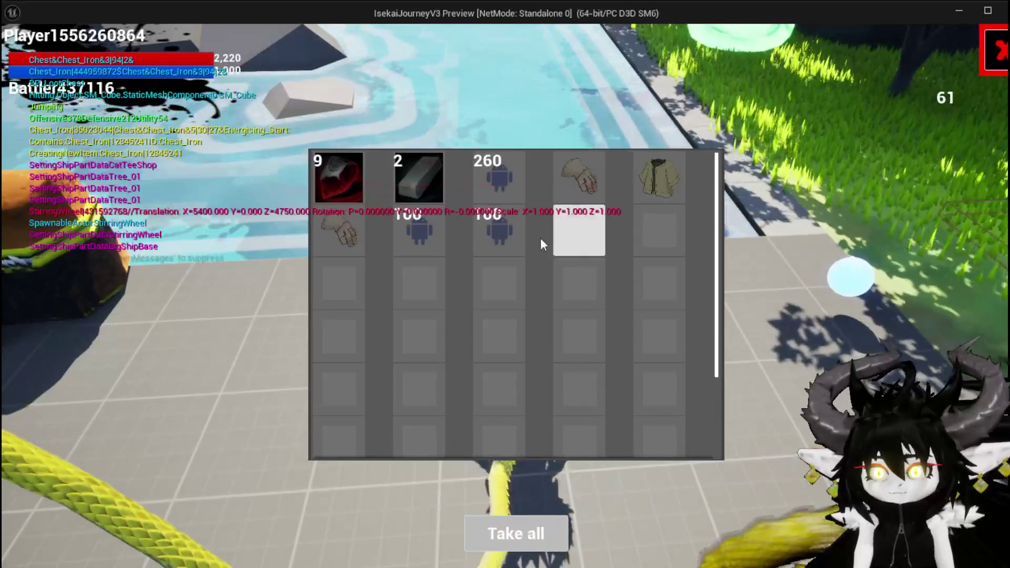
{"action": "left_click", "coordinate": [507, 192]}
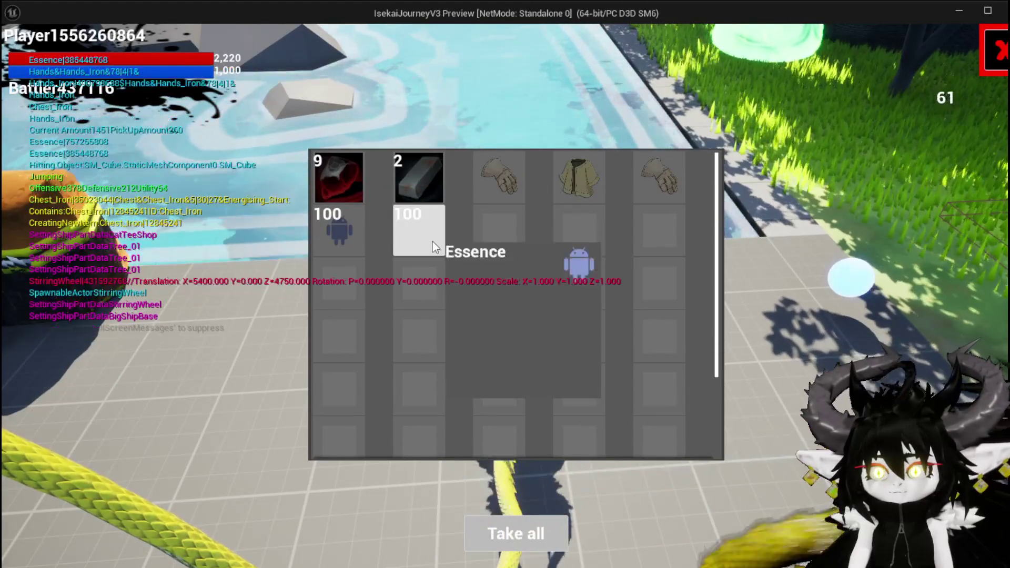
{"action": "left_click", "coordinate": [432, 242]}
{"action": "left_click", "coordinate": [346, 235]}
{"action": "key", "text": "e"}
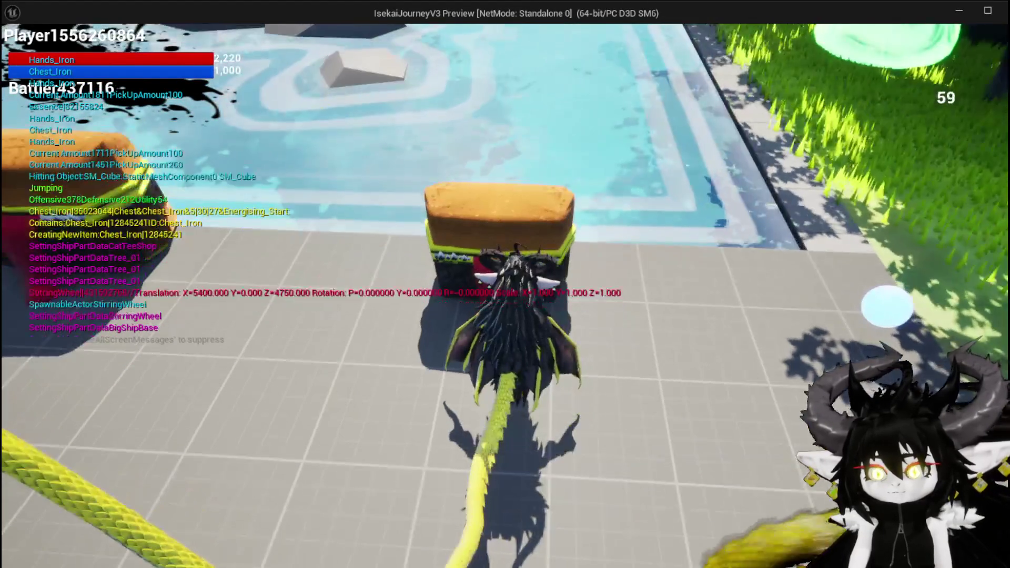
Review the Materials inventory, then run at Slime_Fire and play the SummonSpawn card.
{"action": "key", "text": "Tab"}
{"action": "left_click", "coordinate": [191, 36]}
{"action": "left_click", "coordinate": [490, 141]}
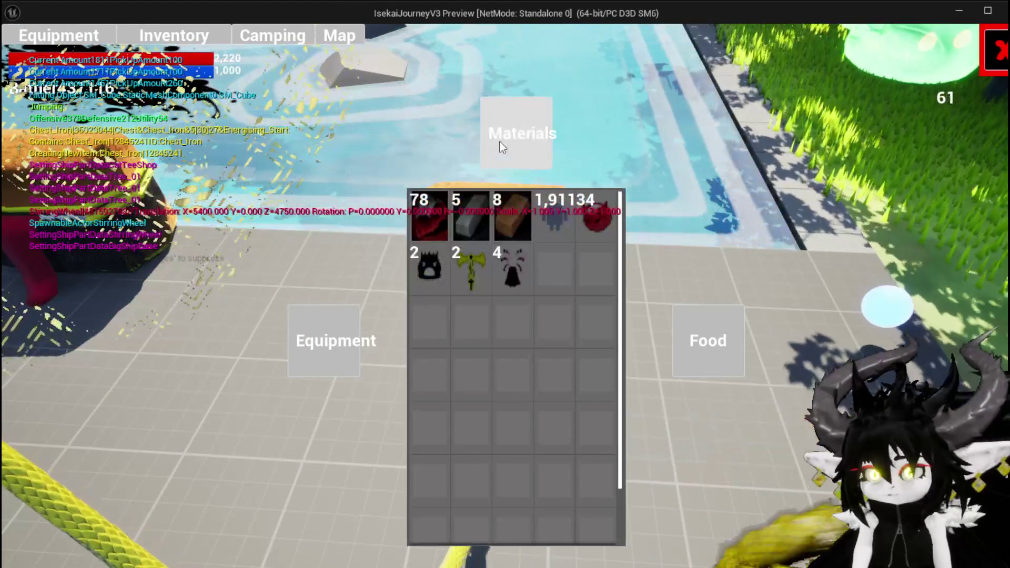
{"action": "left_click", "coordinate": [995, 51]}
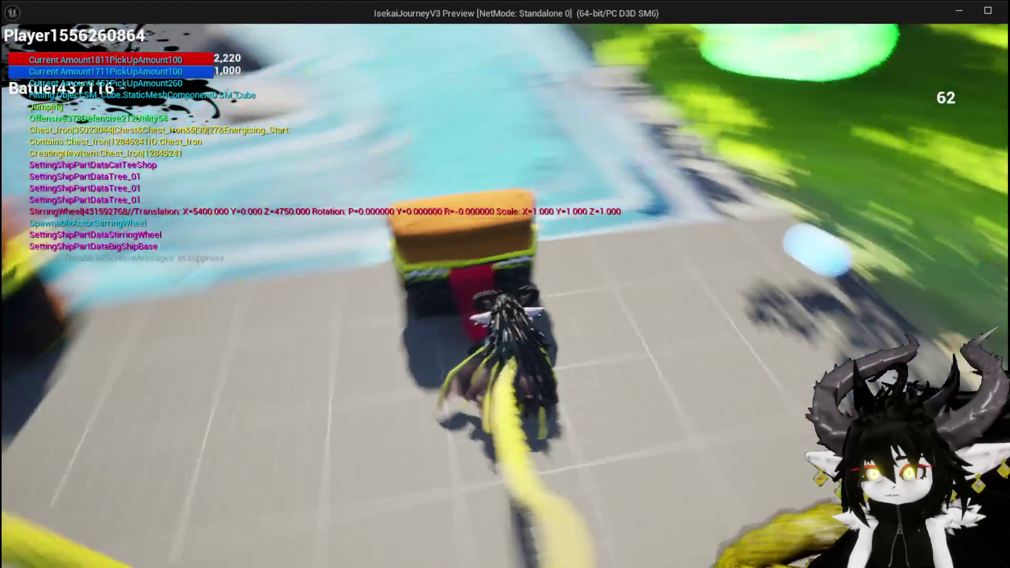
{"action": "key", "text": "w"}
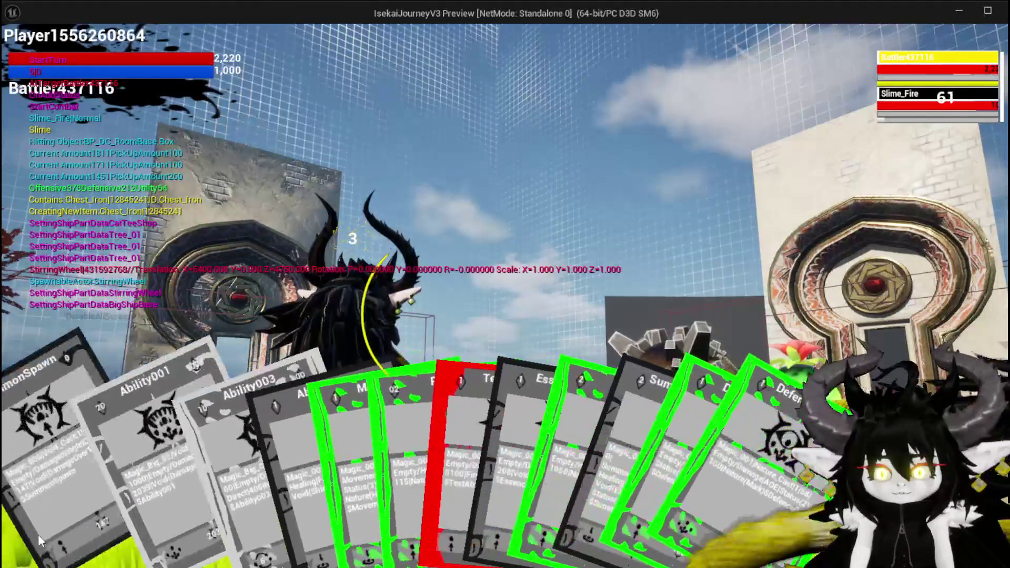
{"action": "left_click", "coordinate": [38, 534]}
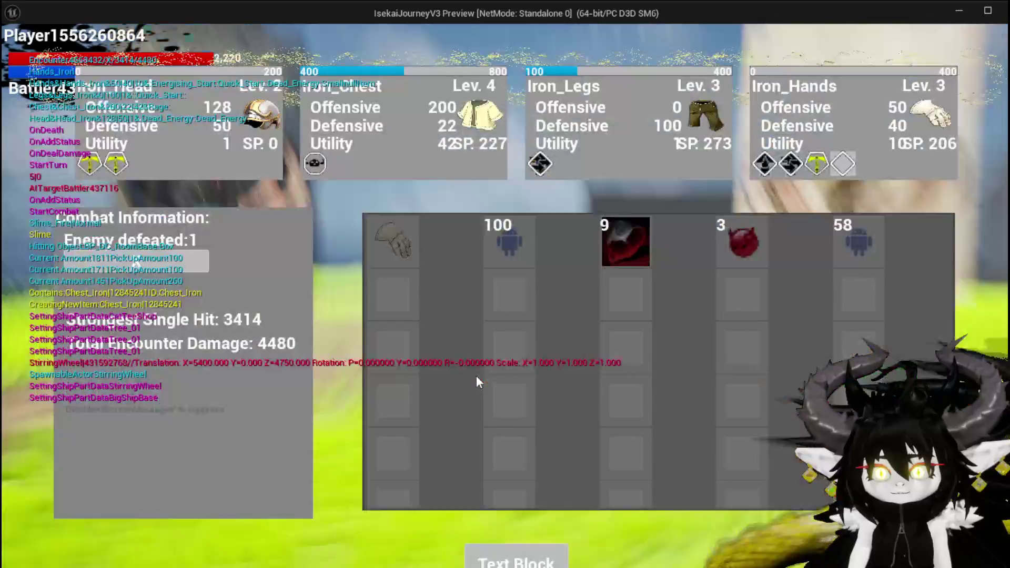
Check the gloves tooltip on the victory loot grid, then end the play test.
{"action": "mouse_move", "coordinate": [405, 252]}
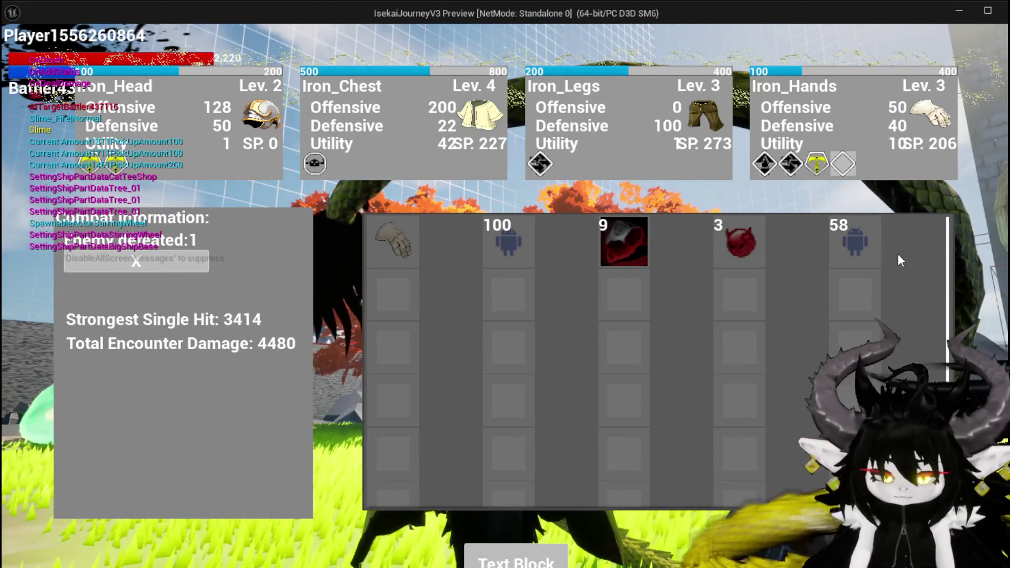
{"action": "key", "text": "Escape"}
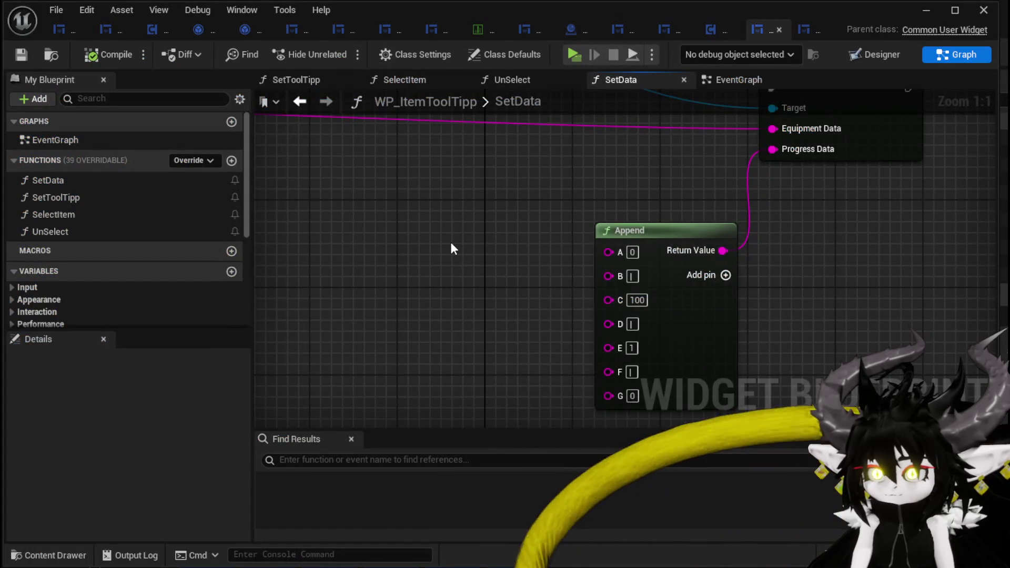
Open ShowToolTipp under the Tool Tipp category in WP_VS_Container's graph.
{"action": "scroll", "coordinate": [450, 248], "scroll_direction": "down", "scroll_amount": 2}
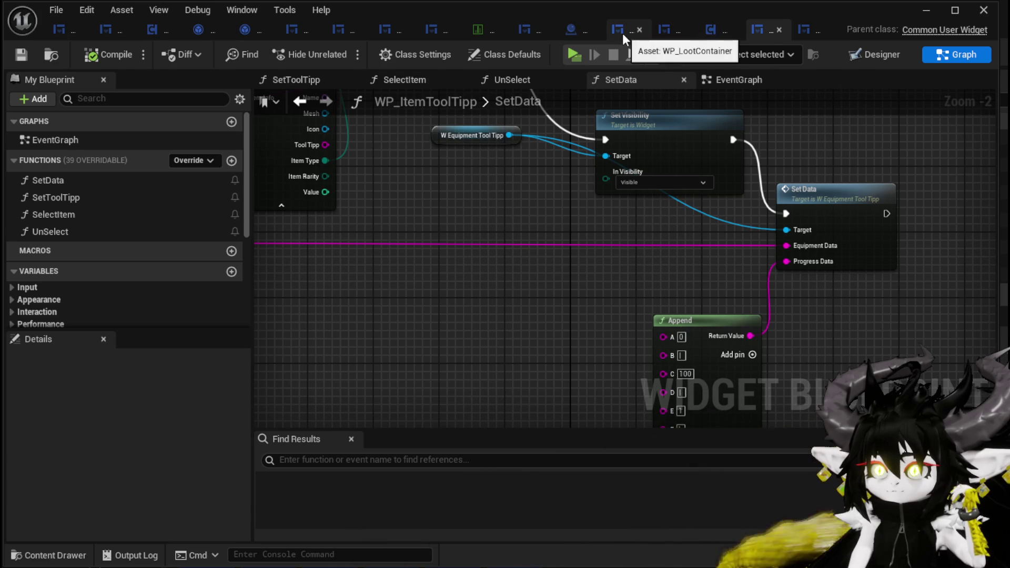
{"action": "left_click", "coordinate": [666, 36]}
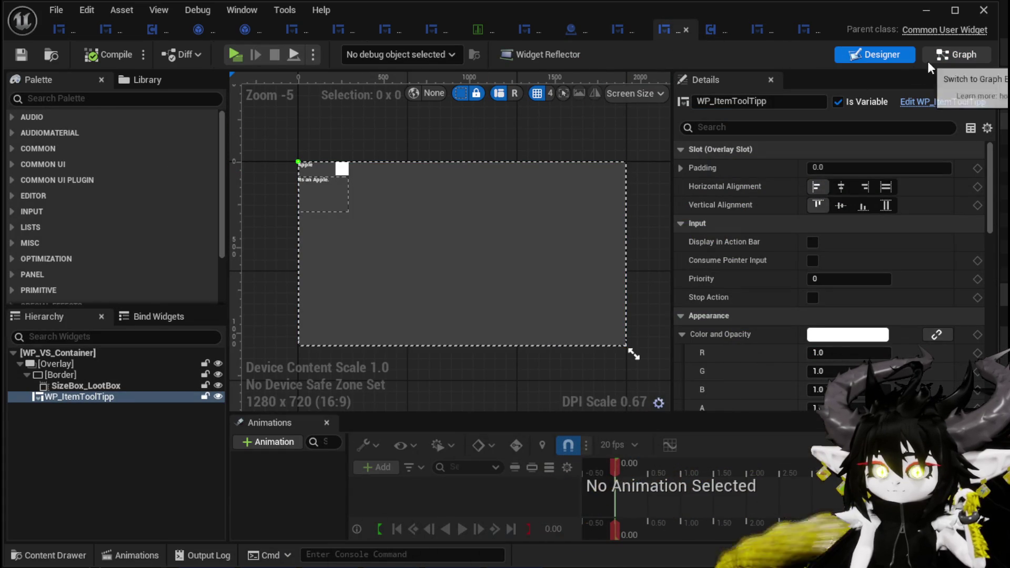
{"action": "left_click", "coordinate": [959, 56]}
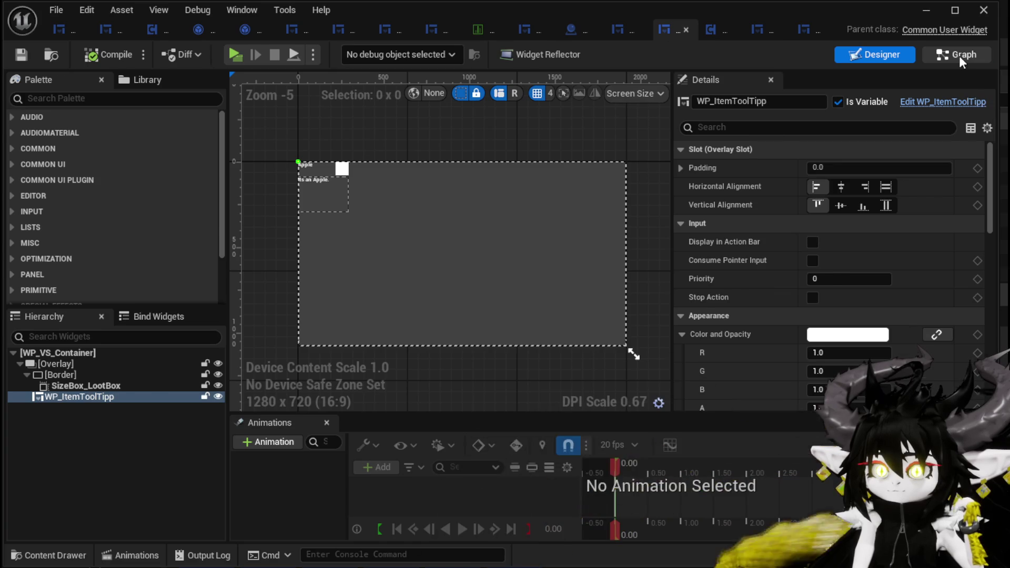
{"action": "scroll", "coordinate": [145, 202], "scroll_direction": "up", "scroll_amount": 5}
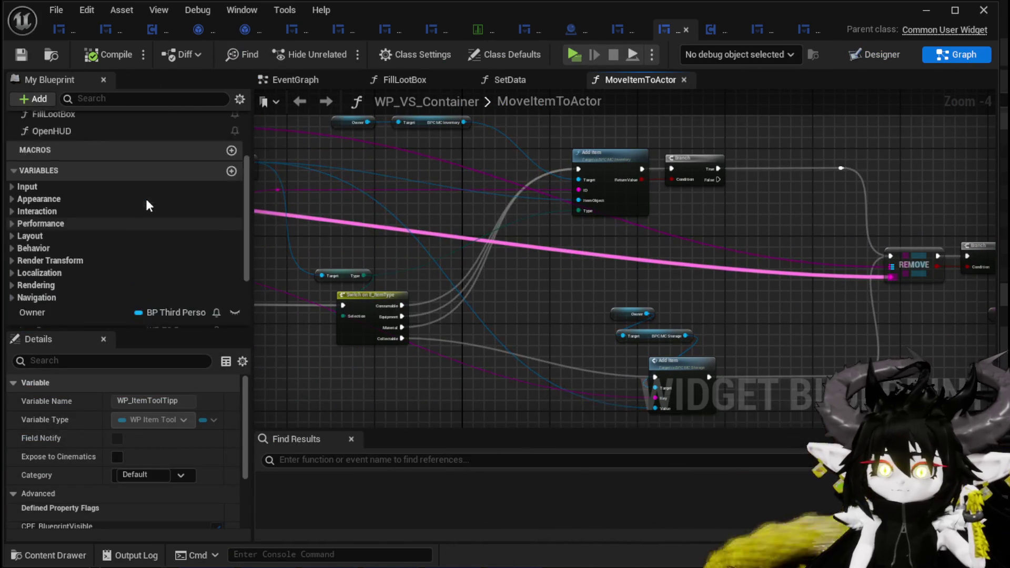
{"action": "left_click", "coordinate": [18, 128]}
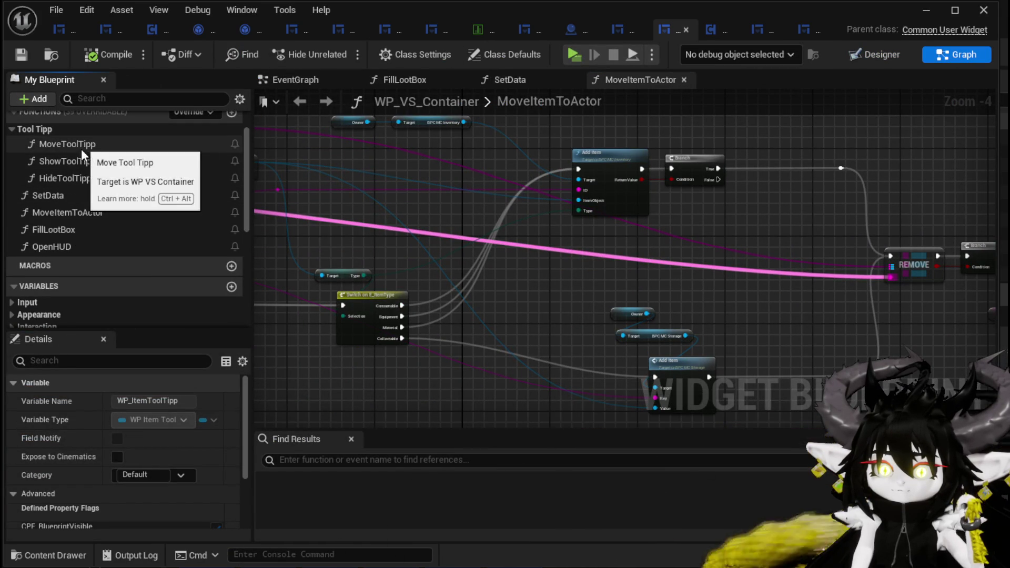
{"action": "double_click", "coordinate": [77, 161]}
Inspect the ShowToolTipp nodes, then switch to WP_LootContainer's ShowToolTipp graph.
{"action": "left_click_drag", "start_coordinate": [403, 139], "coordinate": [773, 340]}
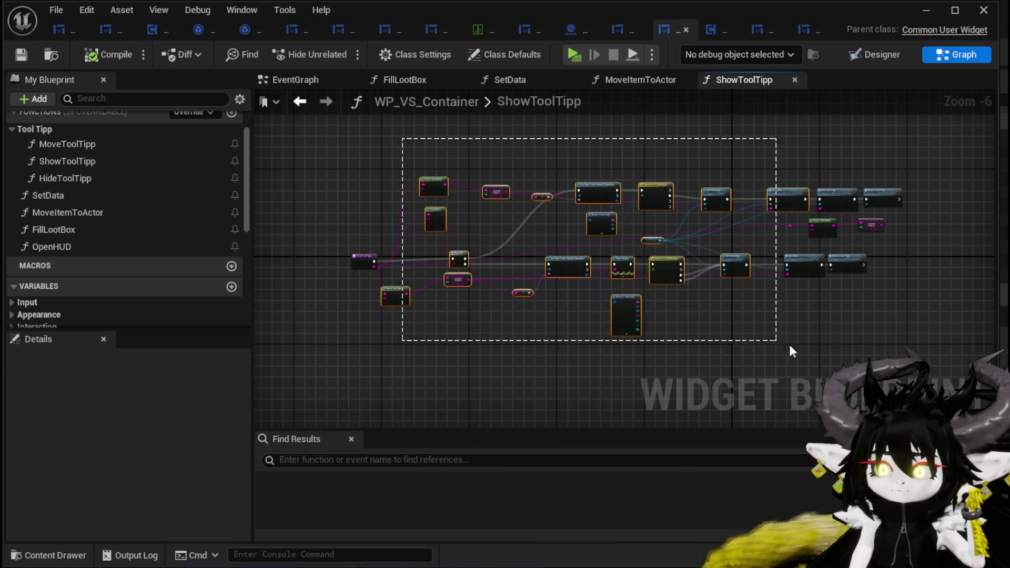
{"action": "left_click_drag", "start_coordinate": [906, 349], "coordinate": [227, 122]}
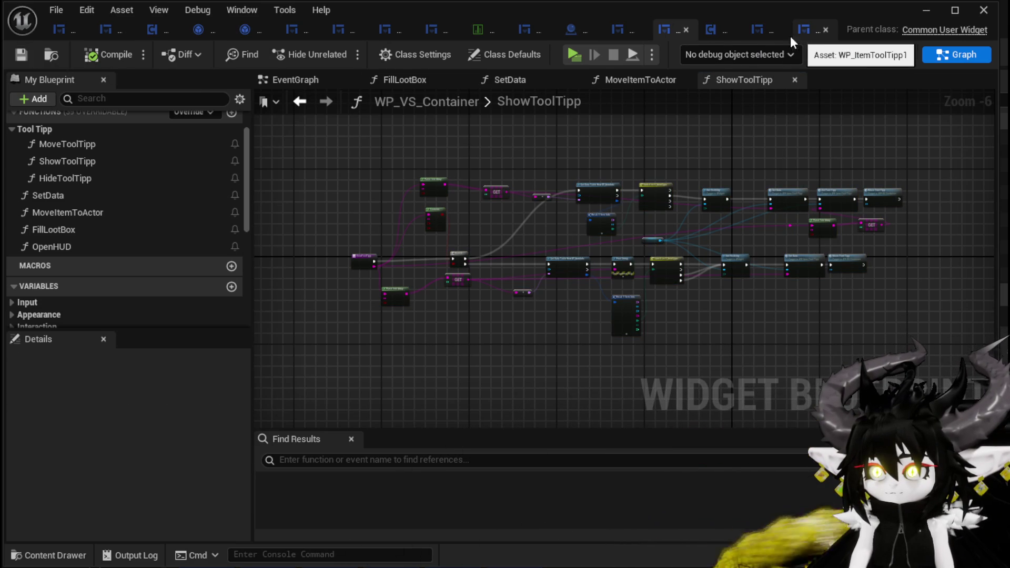
{"action": "left_click", "coordinate": [617, 30]}
Copy WP_LootContainer's Set Visibility, Move Tool Tipp and Set Data nodes into WP_VS_Container's ShowToolTipp.
{"action": "left_click_drag", "start_coordinate": [421, 164], "coordinate": [652, 293]}
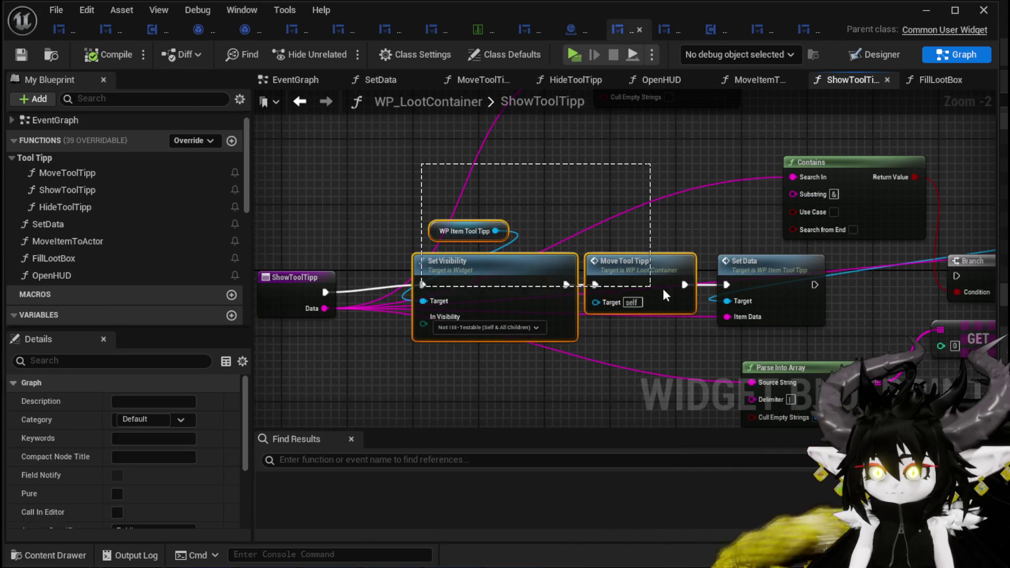
{"action": "left_click_drag", "start_coordinate": [735, 304], "coordinate": [734, 304]}
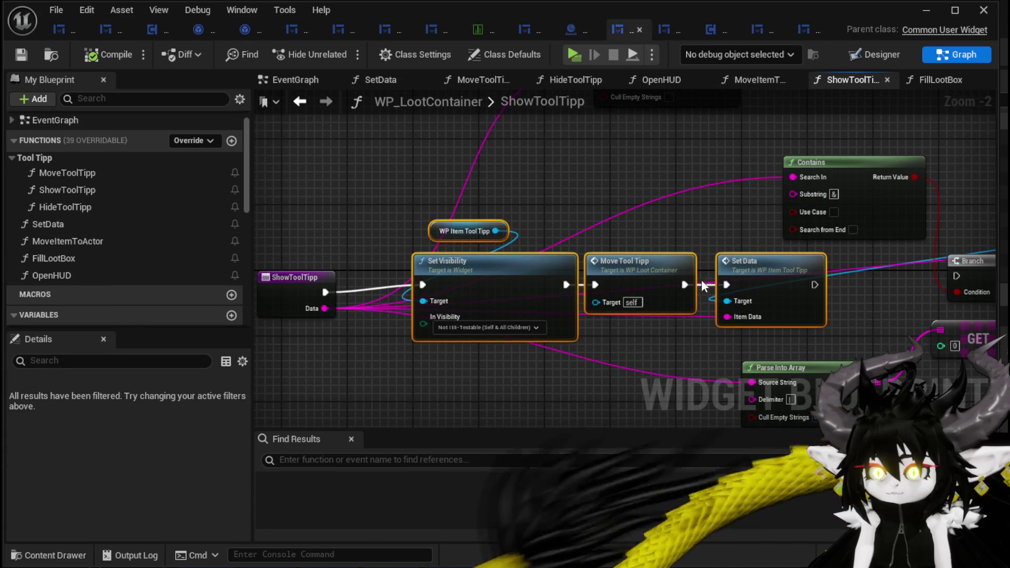
{"action": "left_click", "coordinate": [664, 29]}
{"action": "scroll", "coordinate": [424, 237], "scroll_direction": "up", "scroll_amount": 3}
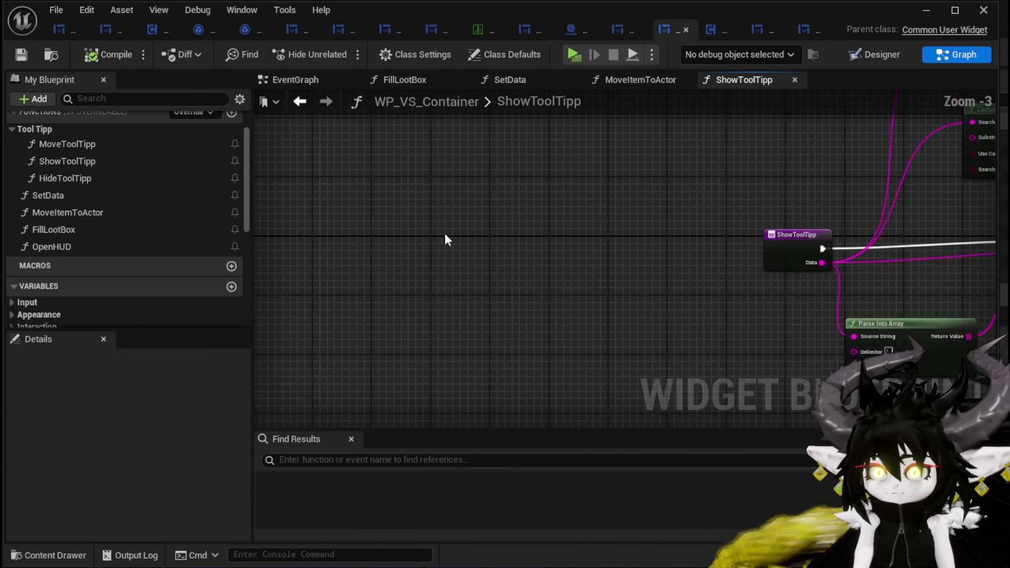
{"action": "left_click_drag", "start_coordinate": [425, 237], "coordinate": [445, 193]}
{"action": "key", "text": "ctrl+v"}
{"action": "mouse_move", "coordinate": [537, 269]}
{"action": "left_mouse_down"}
{"action": "mouse_move", "coordinate": [263, 270]}
{"action": "mouse_move", "coordinate": [288, 225]}
{"action": "mouse_move", "coordinate": [274, 197]}
{"action": "left_mouse_up"}
{"action": "left_click_drag", "start_coordinate": [299, 205], "coordinate": [381, 207]}
Wire the entry to Set Visibility, Data to Item Data, and the tooltip to Target, then compile and save.
{"action": "mouse_move", "coordinate": [299, 218]}
{"action": "left_mouse_down"}
{"action": "mouse_move", "coordinate": [661, 244]}
{"action": "mouse_move", "coordinate": [656, 236]}
{"action": "left_mouse_up"}
{"action": "left_click", "coordinate": [664, 269]}
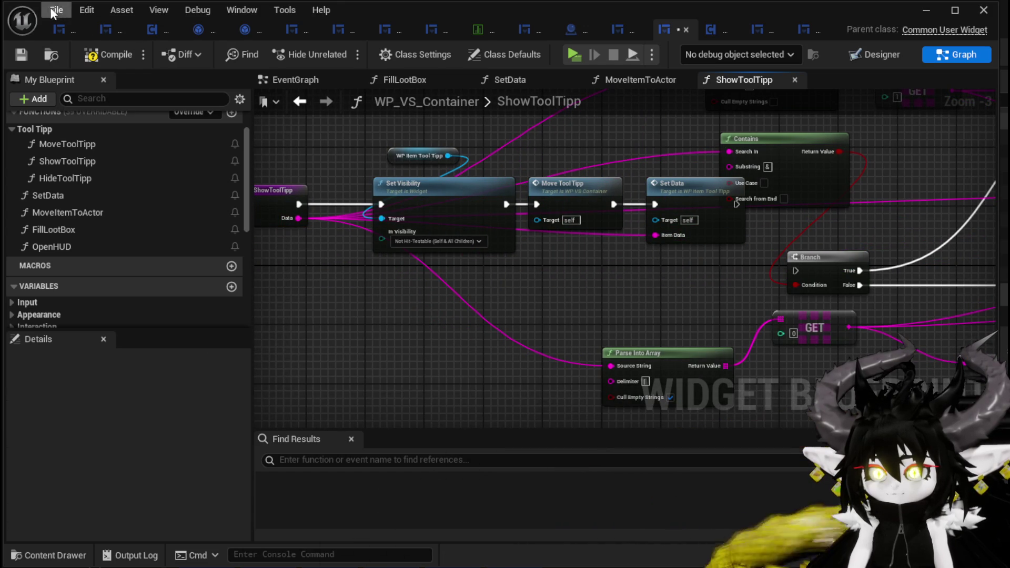
{"action": "left_click", "coordinate": [112, 54]}
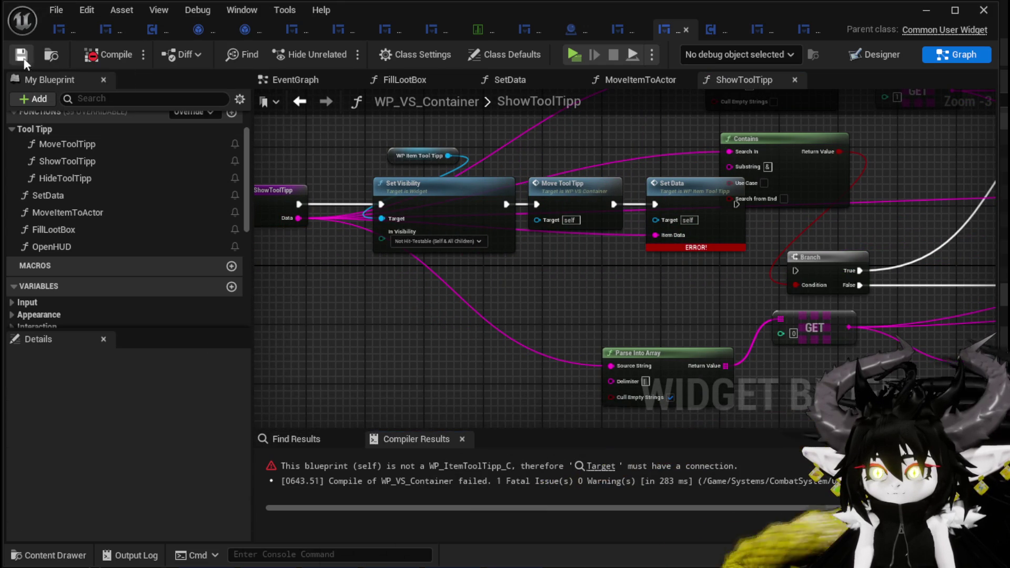
{"action": "mouse_move", "coordinate": [452, 156]}
{"action": "left_mouse_down"}
{"action": "mouse_move", "coordinate": [607, 215]}
{"action": "mouse_move", "coordinate": [663, 219]}
{"action": "left_mouse_up"}
{"action": "left_click", "coordinate": [14, 55]}
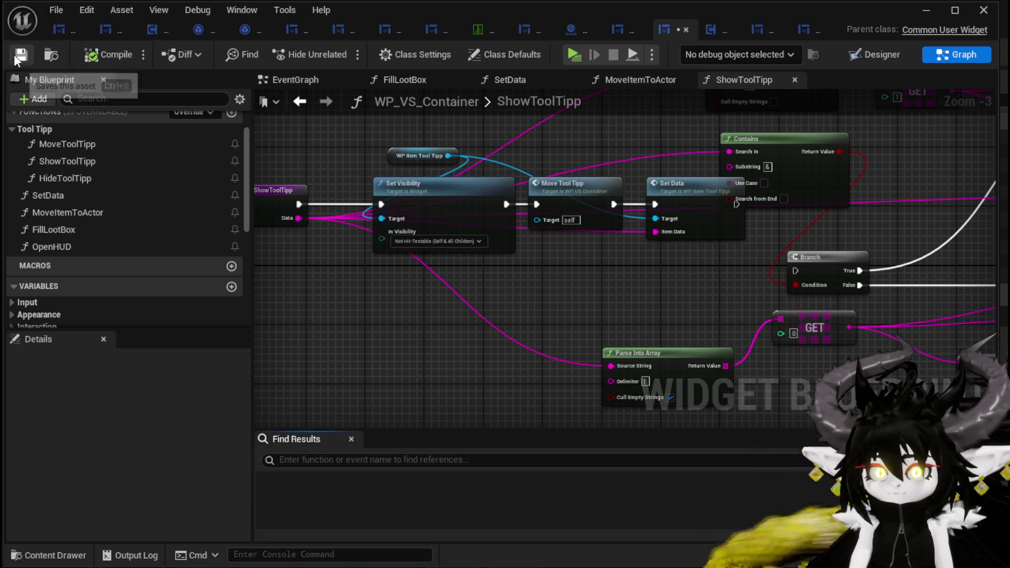
{"action": "left_click", "coordinate": [430, 161]}
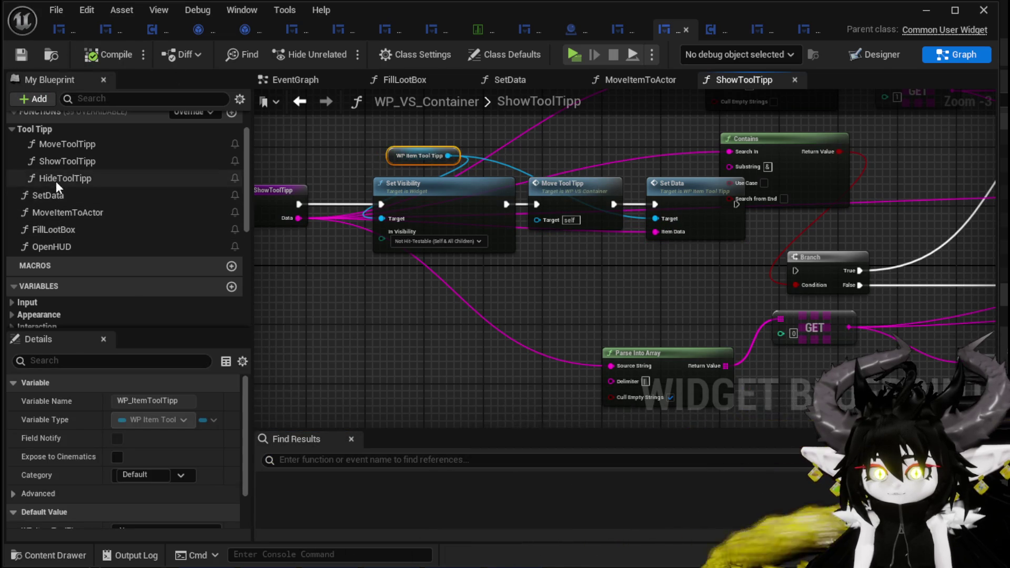
In HideToolTipp, add an Un Select call on a pasted tooltip reference.
{"action": "double_click", "coordinate": [56, 179]}
{"action": "key", "text": "ctrl+v"}
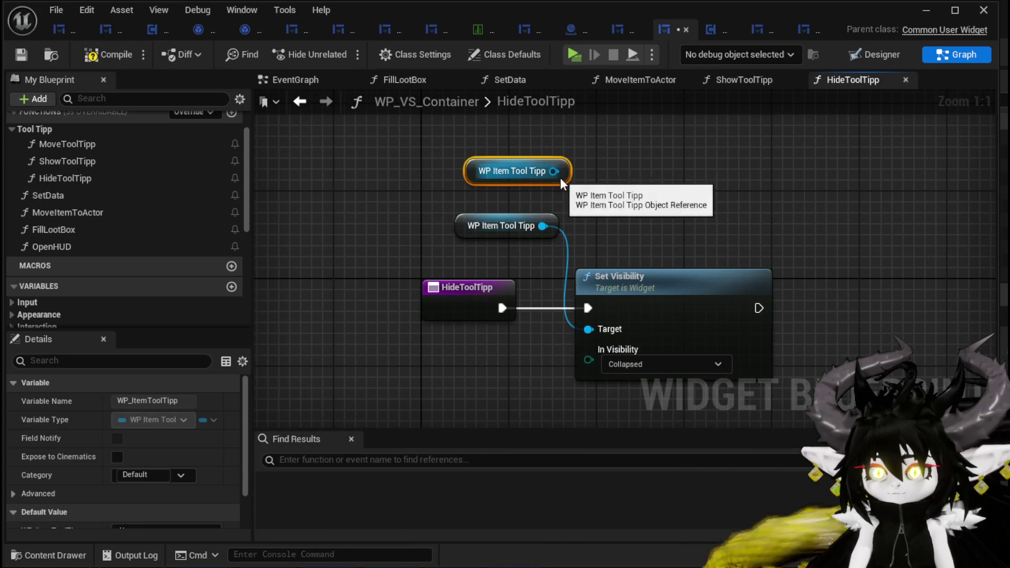
{"action": "left_click_drag", "start_coordinate": [554, 171], "coordinate": [676, 188]}
{"action": "type", "text": "Unsele"}
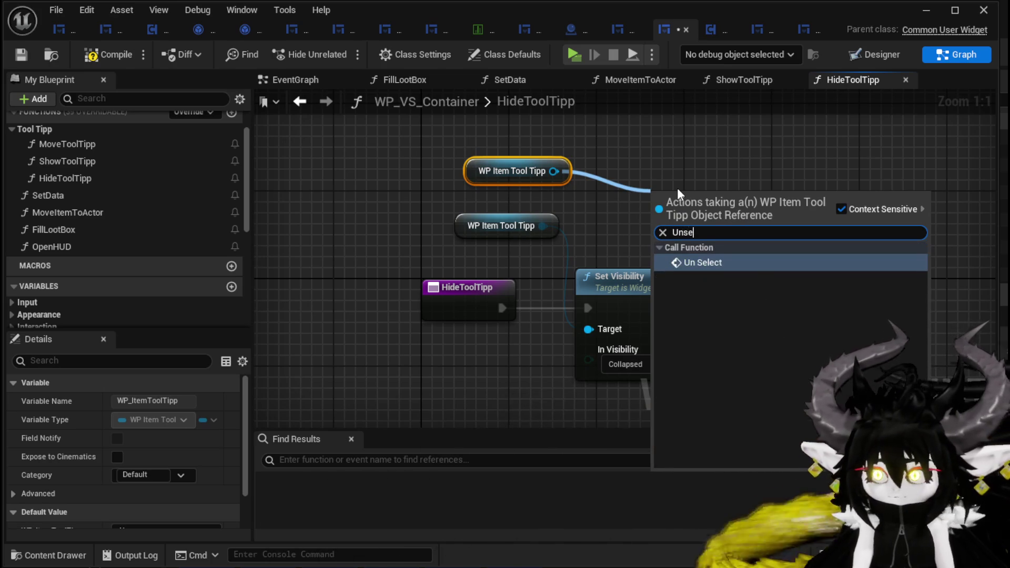
{"action": "left_click", "coordinate": [728, 263]}
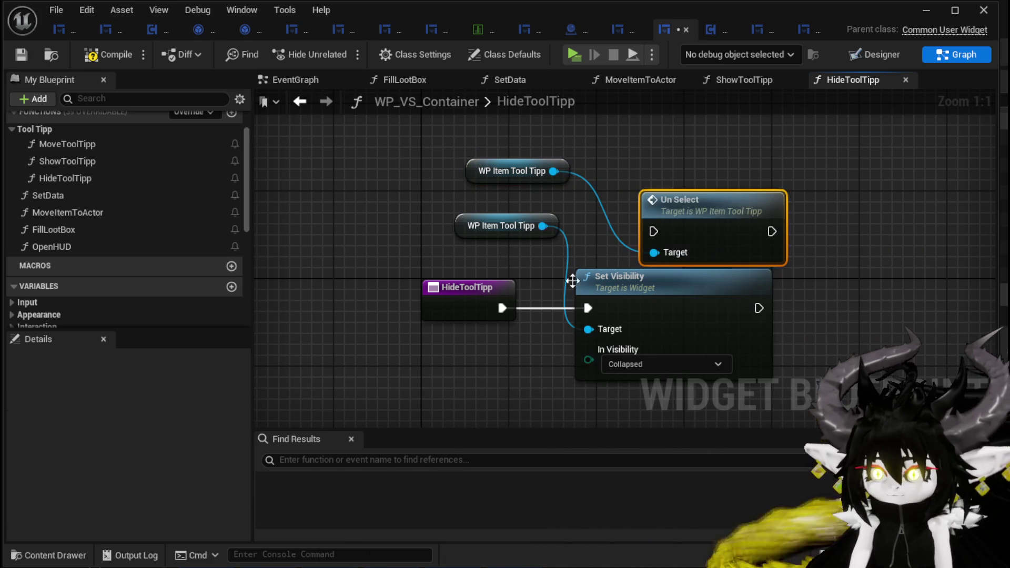
Delete the old Set Visibility nodes, place Un Select beside the entry, and save the container blueprint.
{"action": "left_click", "coordinate": [551, 231]}
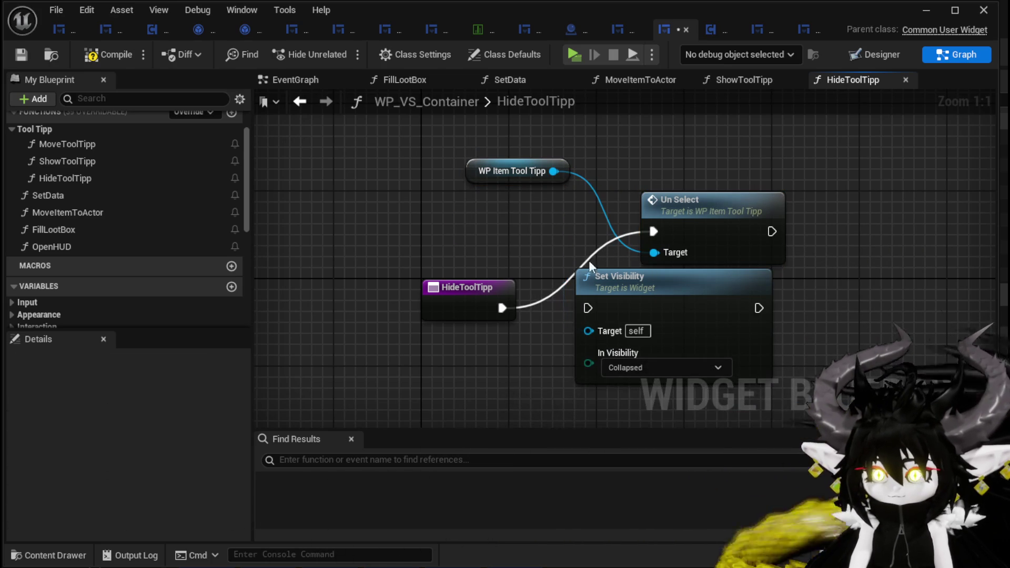
{"action": "key", "text": "Delete"}
{"action": "left_click", "coordinate": [620, 279]}
{"action": "key", "text": "Delete"}
{"action": "left_click_drag", "start_coordinate": [680, 231], "coordinate": [606, 297]}
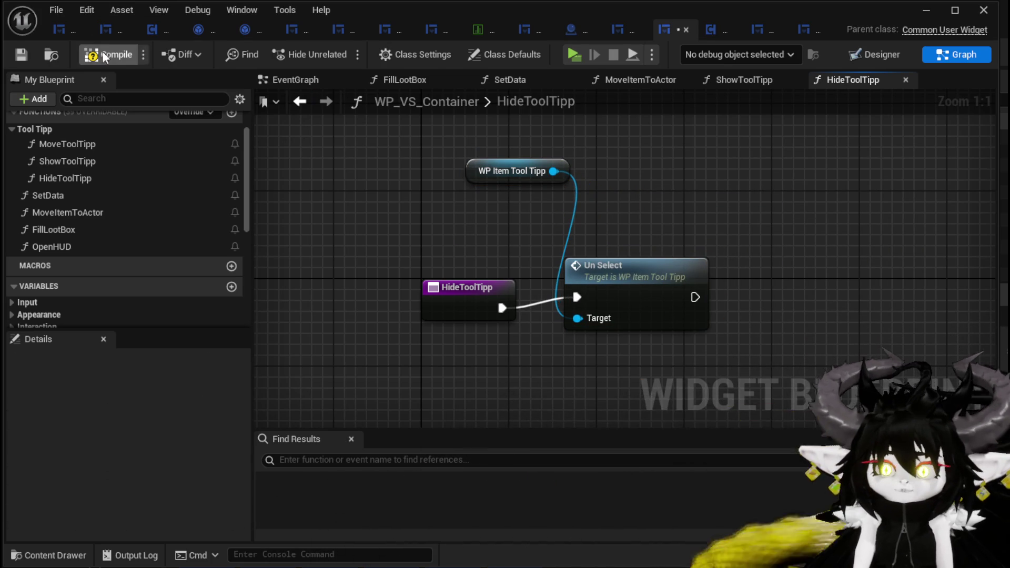
{"action": "left_click_drag", "start_coordinate": [472, 170], "coordinate": [438, 243]}
{"action": "left_click", "coordinate": [400, 221]}
{"action": "left_click", "coordinate": [20, 56]}
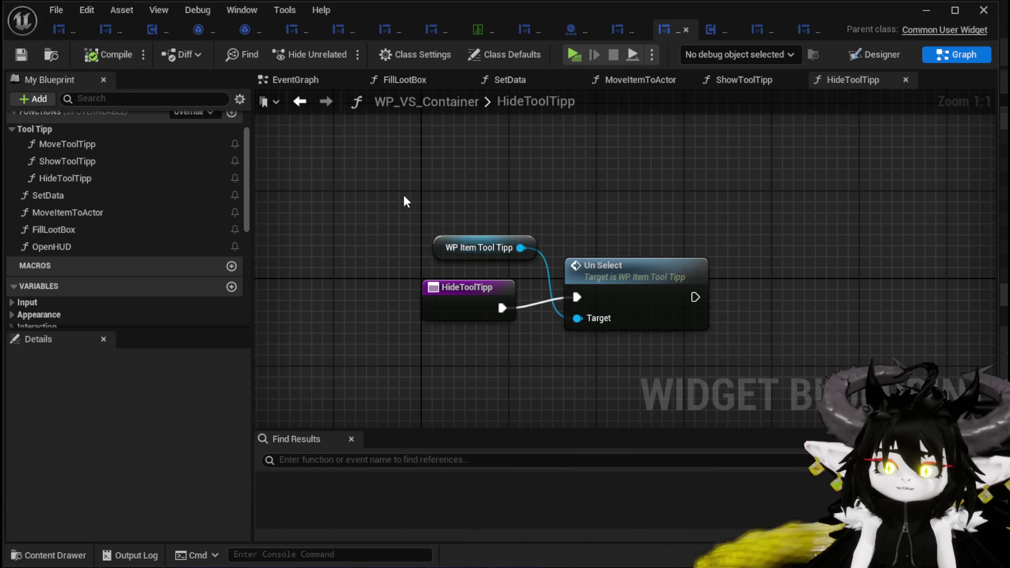
{"action": "double_click", "coordinate": [132, 150]}
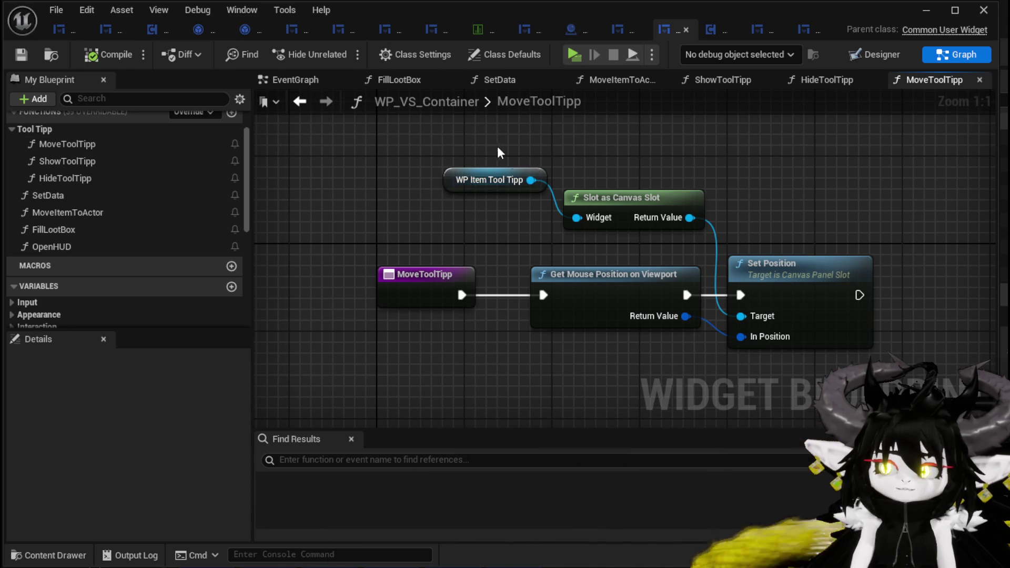
Look over the tooltip reference and canvas slot nodes, then return to the L_DungeonCreationTest level editor.
{"action": "left_click_drag", "start_coordinate": [496, 146], "coordinate": [620, 216]}
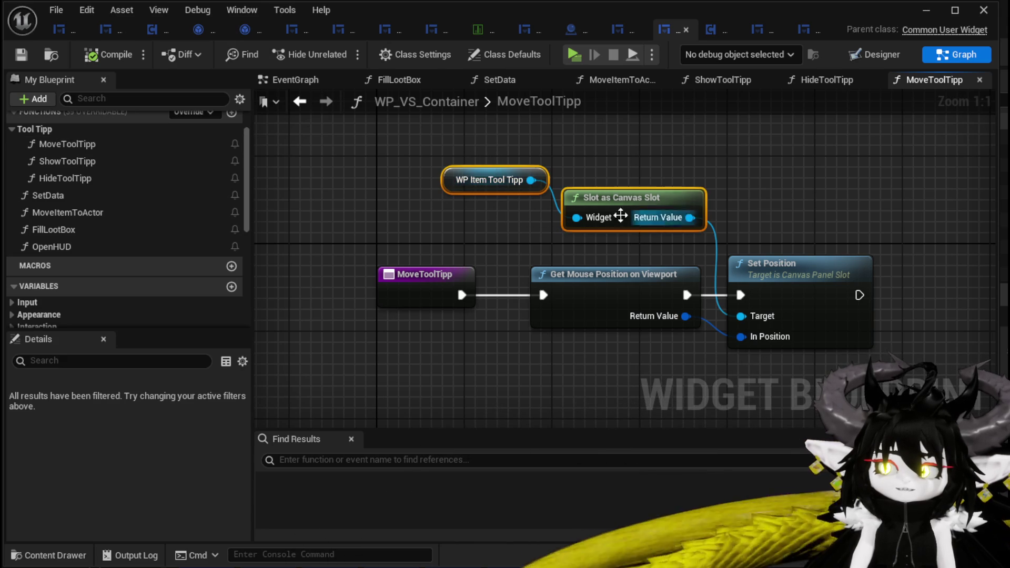
{"action": "left_click", "coordinate": [510, 215]}
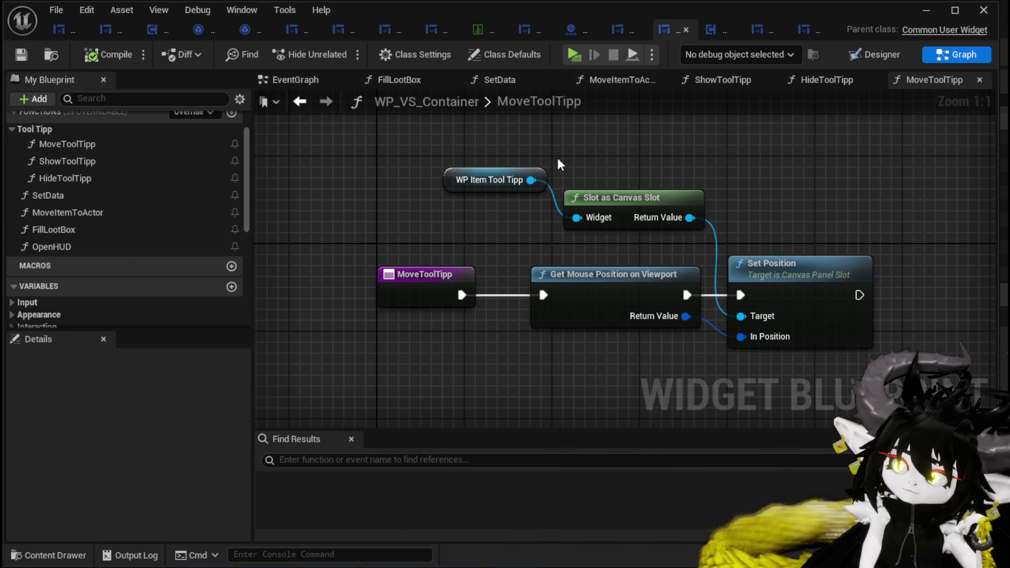
{"action": "left_click", "coordinate": [924, 13]}
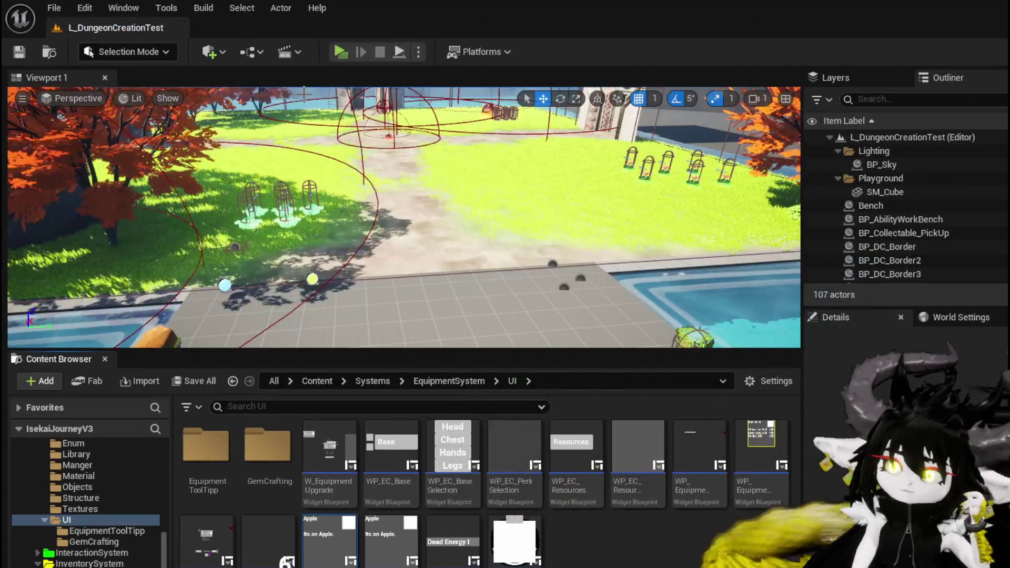
Start a standalone play test and win a battle by playing the SummonSpawn card.
{"action": "left_click", "coordinate": [342, 51]}
{"action": "left_click", "coordinate": [440, 168]}
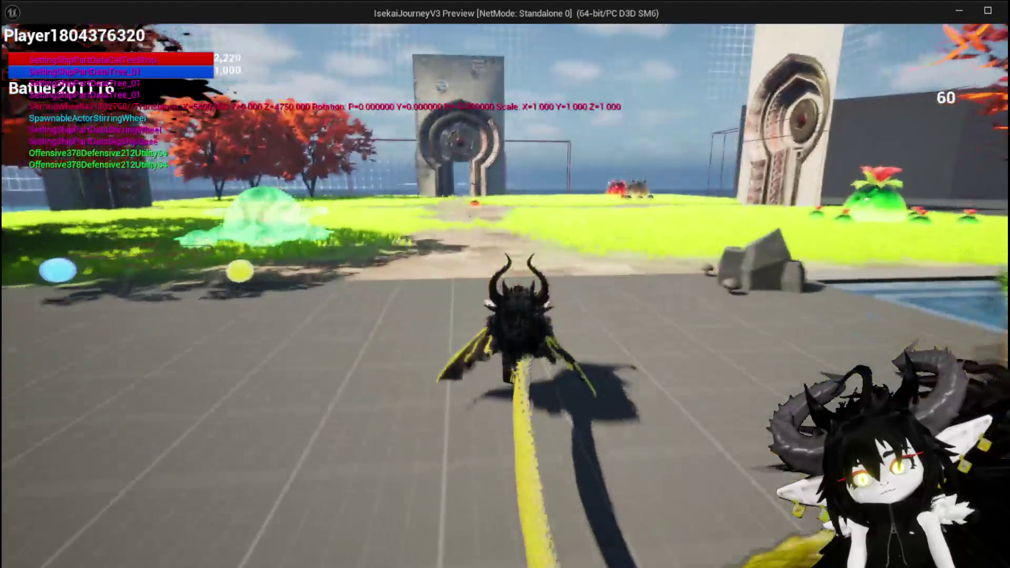
{"action": "key", "text": "w"}
{"action": "key", "text": "w"}
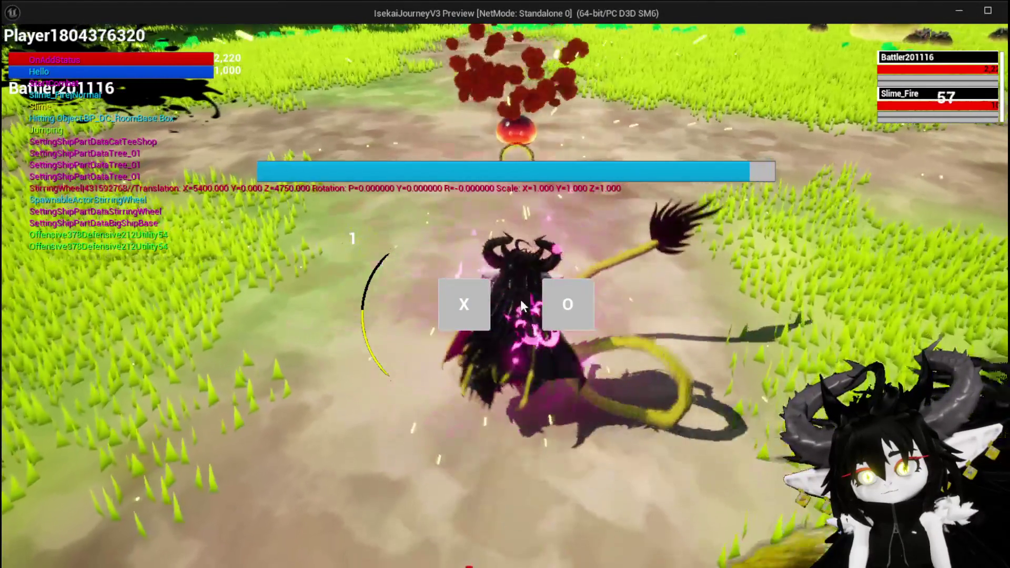
{"action": "left_click", "coordinate": [470, 317]}
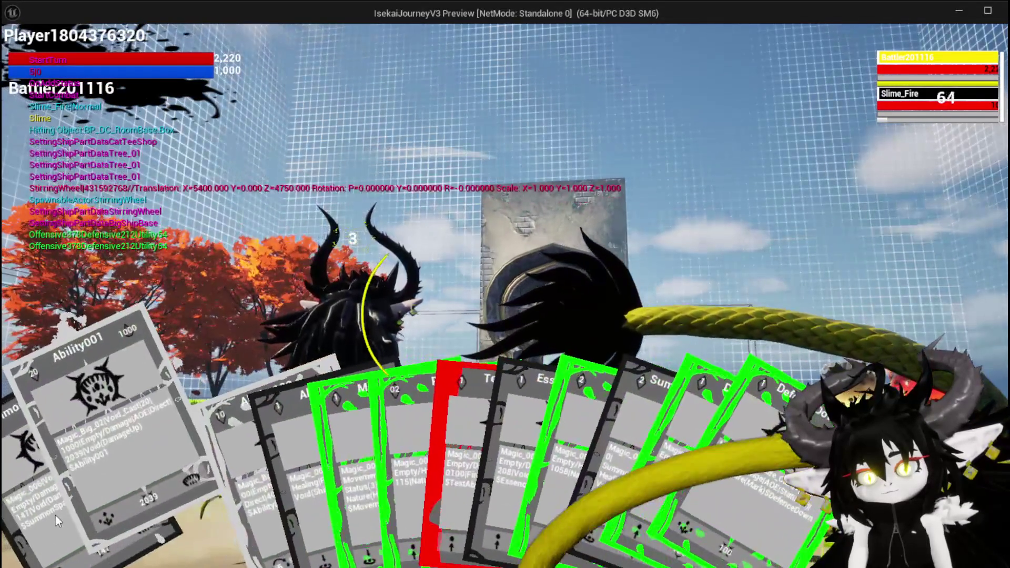
{"action": "left_click", "coordinate": [55, 516]}
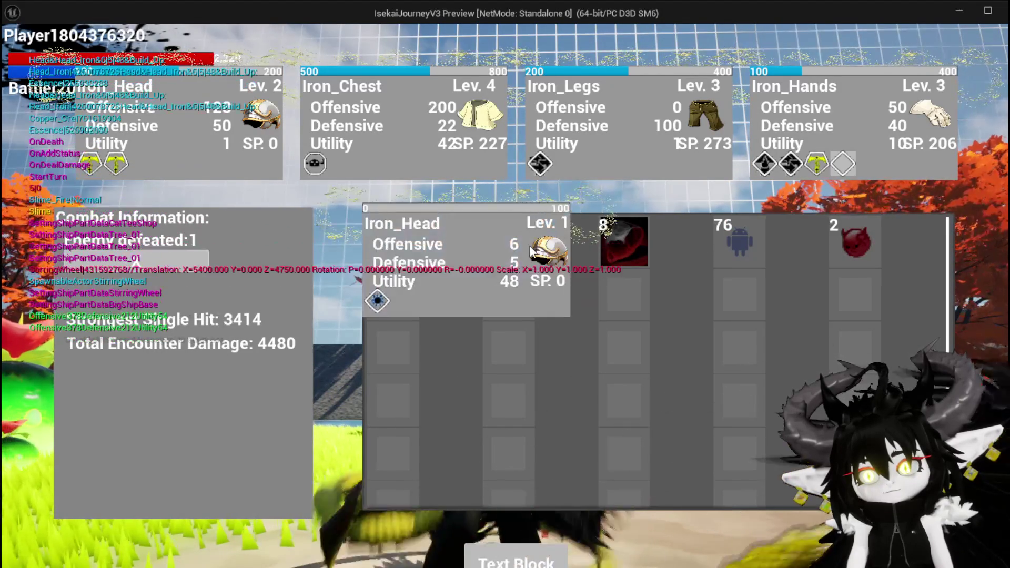
Check the Iron_Head and Copper Ore loot tooltips on the victory screen, then stop the test.
{"action": "mouse_move", "coordinate": [530, 253]}
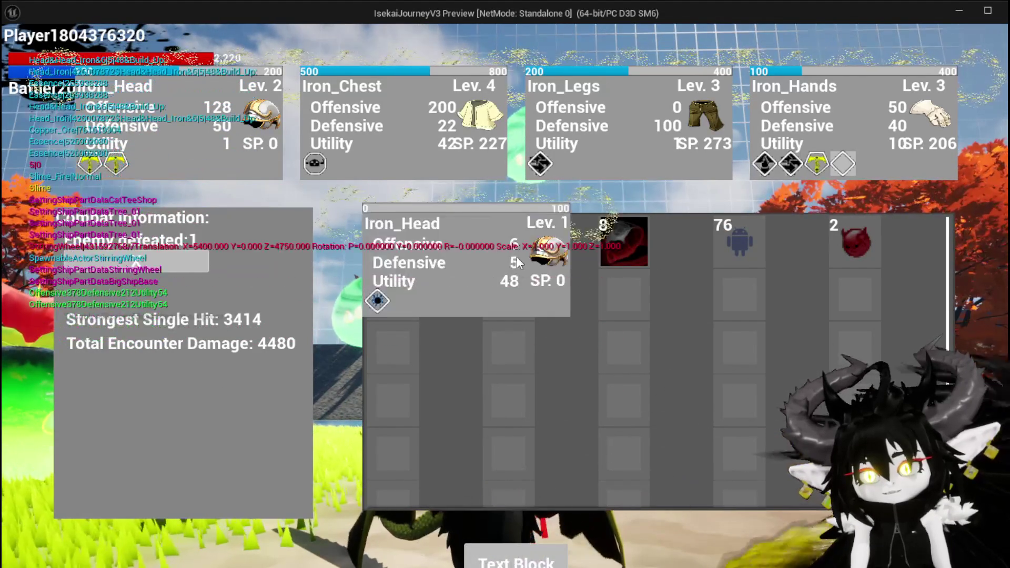
{"action": "mouse_move", "coordinate": [624, 264]}
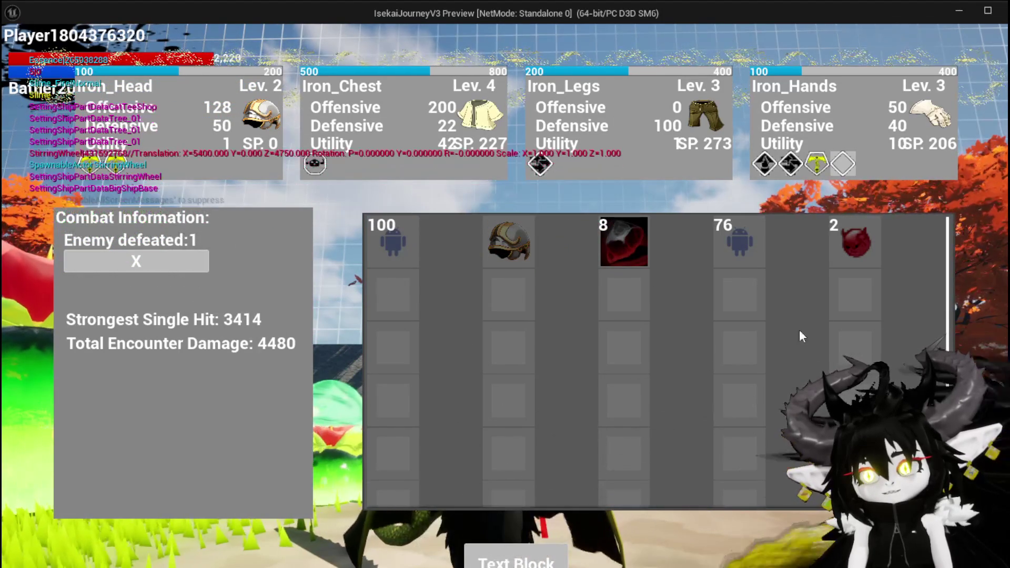
{"action": "key", "text": "Escape"}
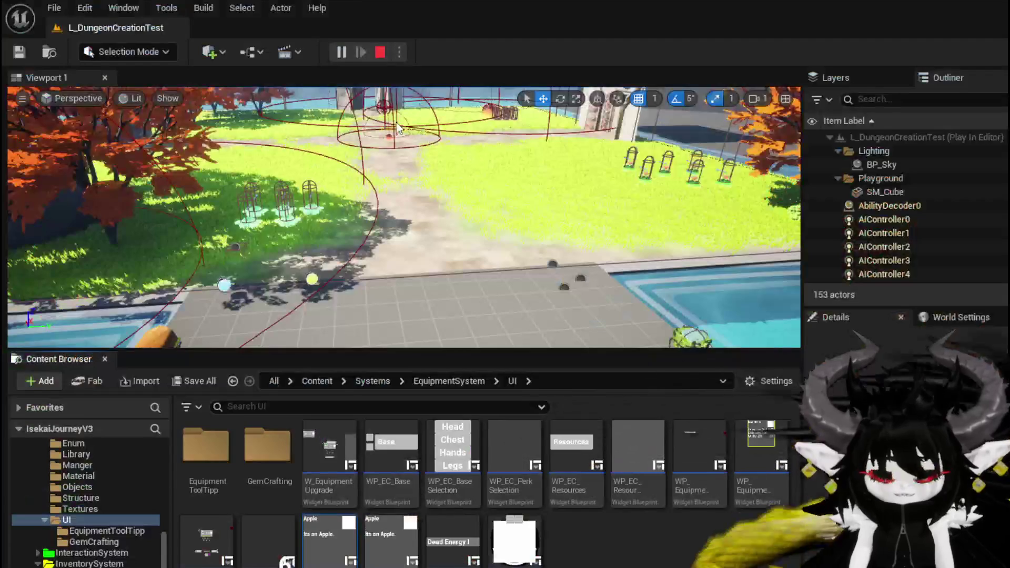
Save all changed assets and close the WP_LootContainer editor.
{"action": "left_click", "coordinate": [20, 53]}
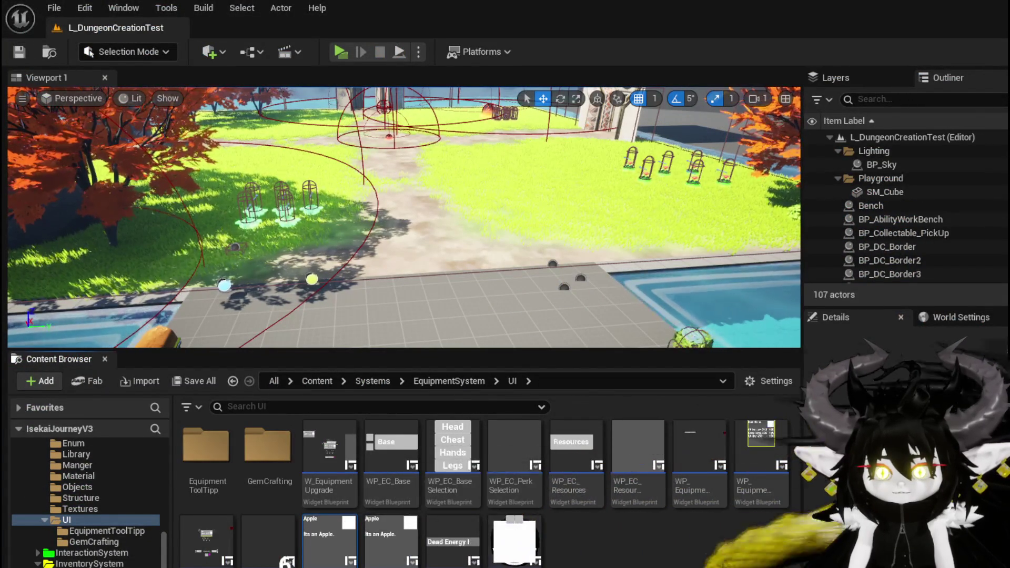
{"action": "key", "text": "ctrl+s"}
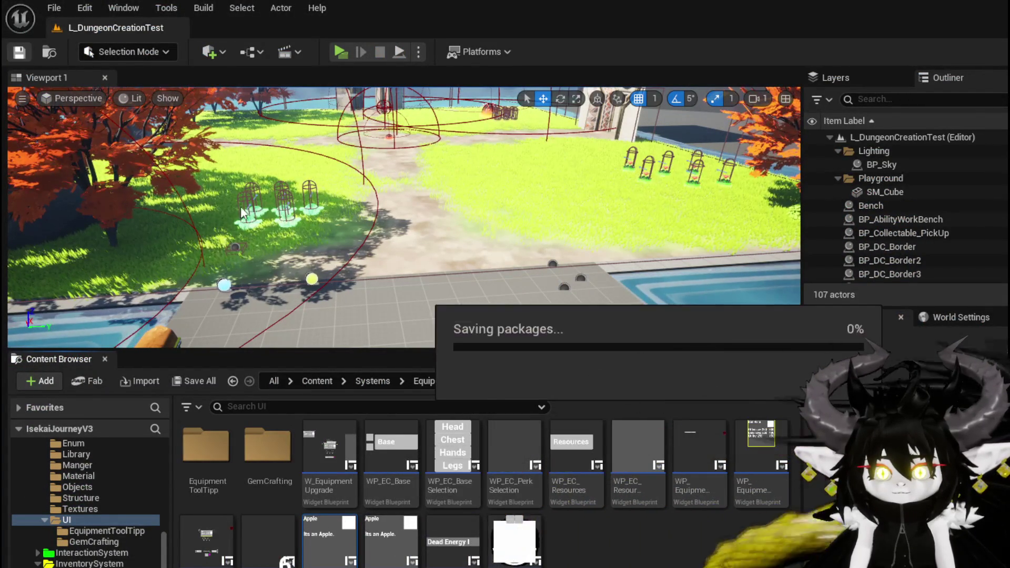
{"action": "key", "text": "alt+Tab"}
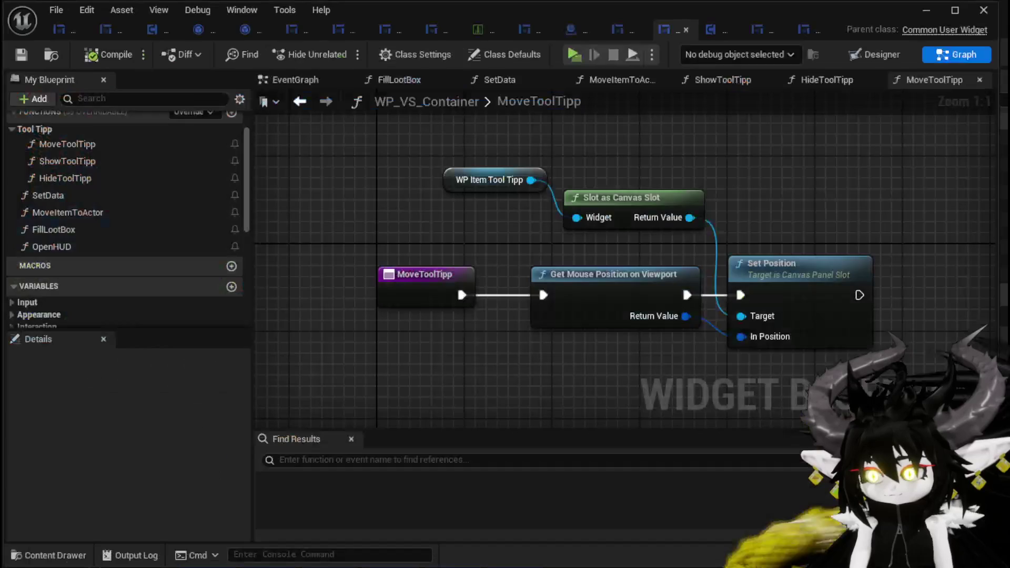
{"action": "middle_click", "coordinate": [612, 32]}
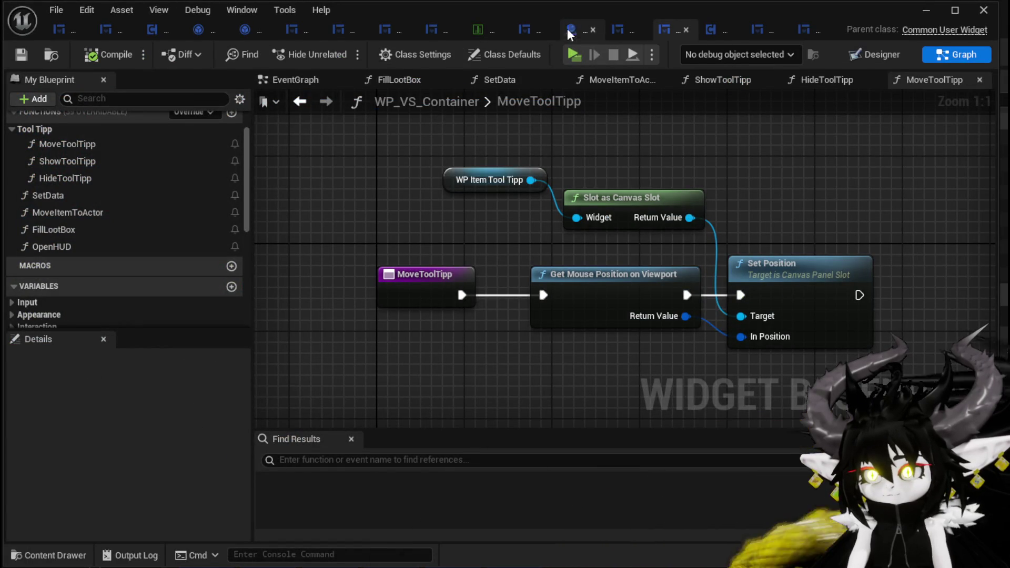
Add a WP Item Tool Tipp widget to WP_VictoryUI's designer layout.
{"action": "left_click", "coordinate": [527, 28]}
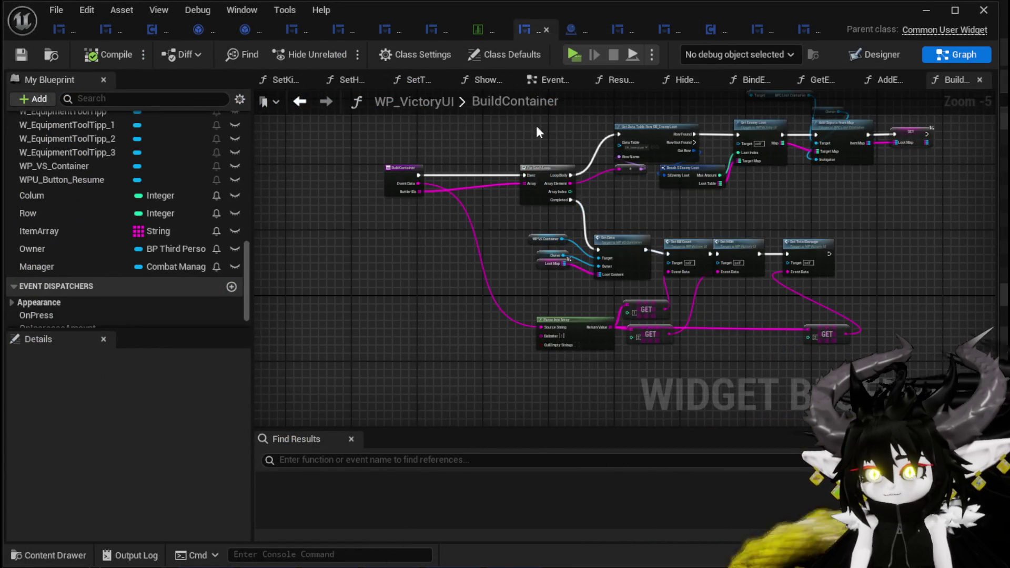
{"action": "key", "text": "ctrl+shift+alt+d"}
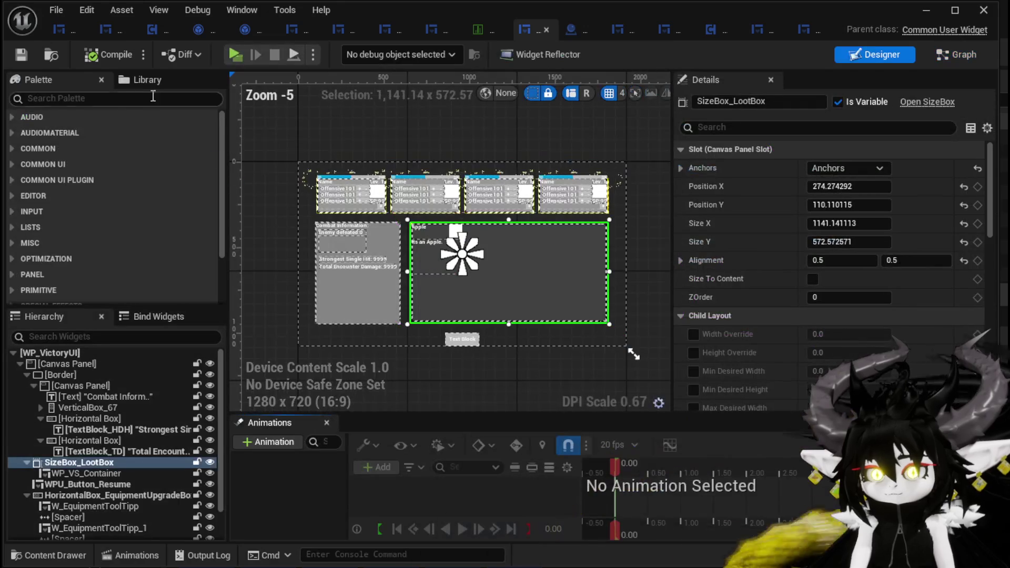
{"action": "type", "text": "Item"}
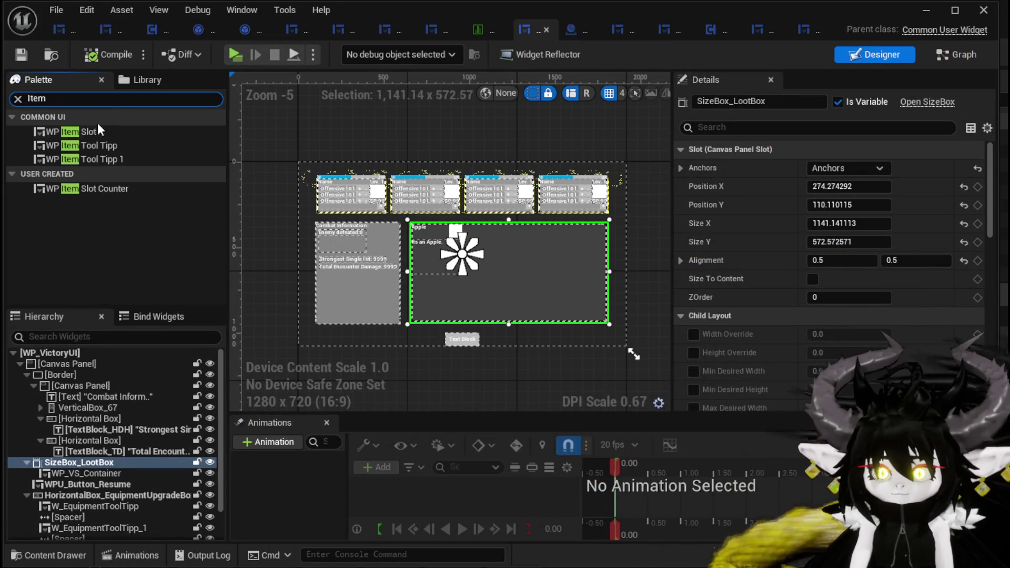
{"action": "mouse_move", "coordinate": [103, 409]}
{"action": "left_mouse_down"}
{"action": "mouse_move", "coordinate": [100, 364]}
{"action": "mouse_move", "coordinate": [289, 173]}
{"action": "mouse_move", "coordinate": [327, 182]}
{"action": "mouse_move", "coordinate": [297, 172]}
{"action": "left_mouse_up"}
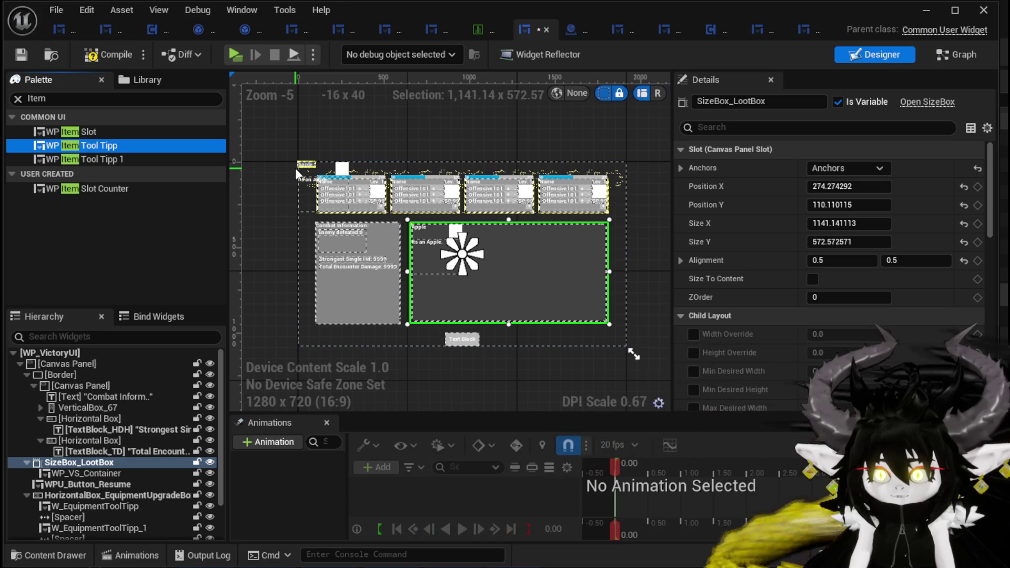
{"action": "mouse_move", "coordinate": [122, 457]}
{"action": "left_mouse_down"}
{"action": "mouse_move", "coordinate": [122, 411]}
{"action": "mouse_move", "coordinate": [67, 519]}
{"action": "mouse_move", "coordinate": [101, 509]}
{"action": "left_mouse_up"}
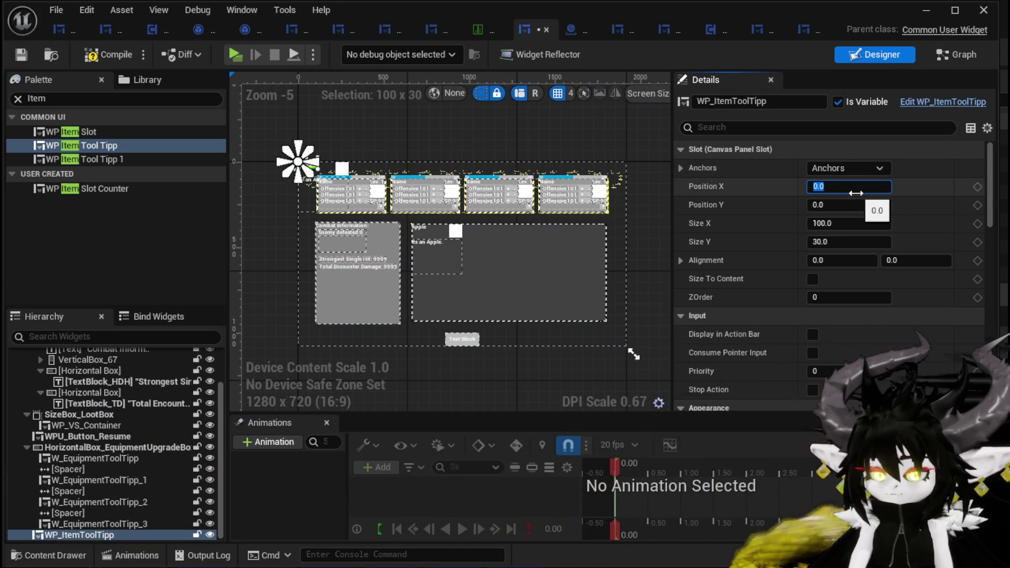
Set the tooltip to position 0,0 and size 300 by 300, then compile and save.
{"action": "scroll", "coordinate": [352, 156], "scroll_direction": "up", "scroll_amount": 4}
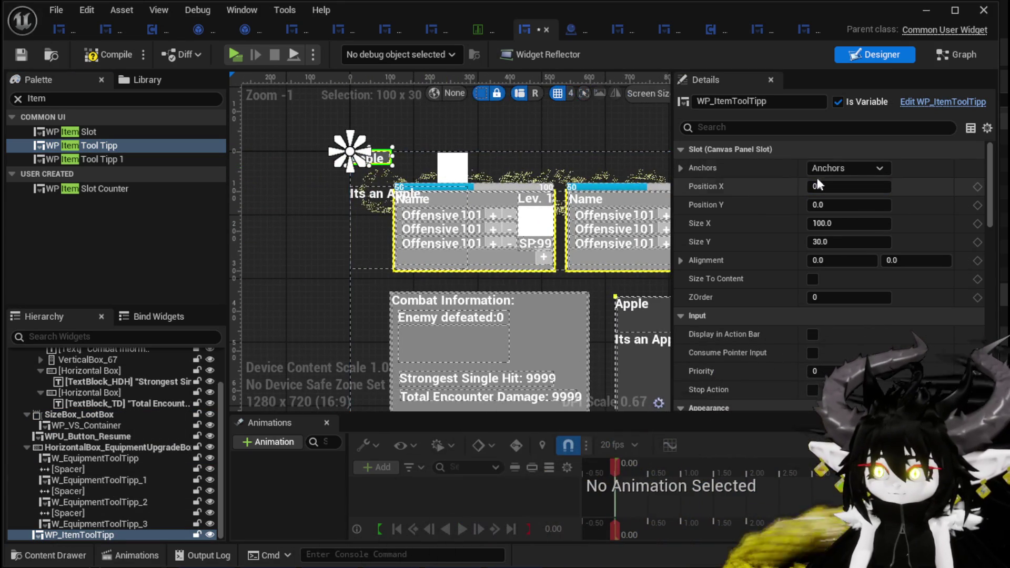
{"action": "type", "text": "3"}
{"action": "key", "text": "BackSpace"}
{"action": "type", "text": "0"}
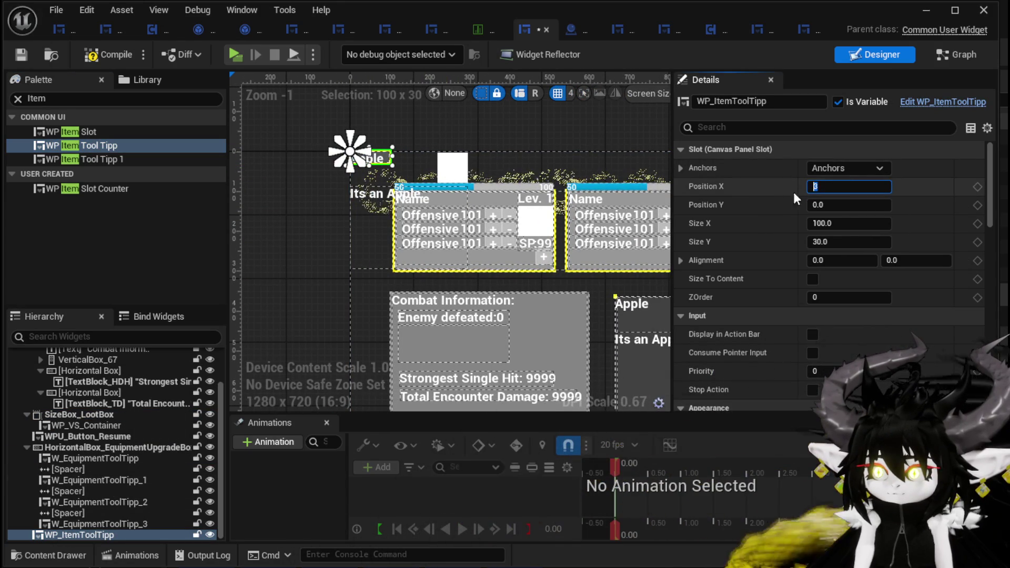
{"action": "type", "text": "0"}
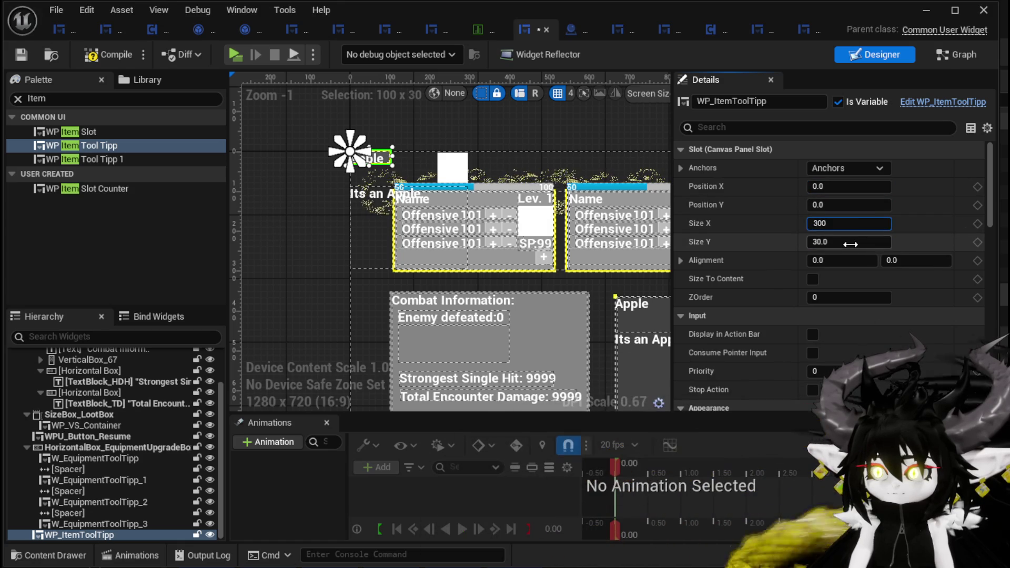
{"action": "type", "text": "00"}
{"action": "type", "text": "300"}
{"action": "key", "text": "Return"}
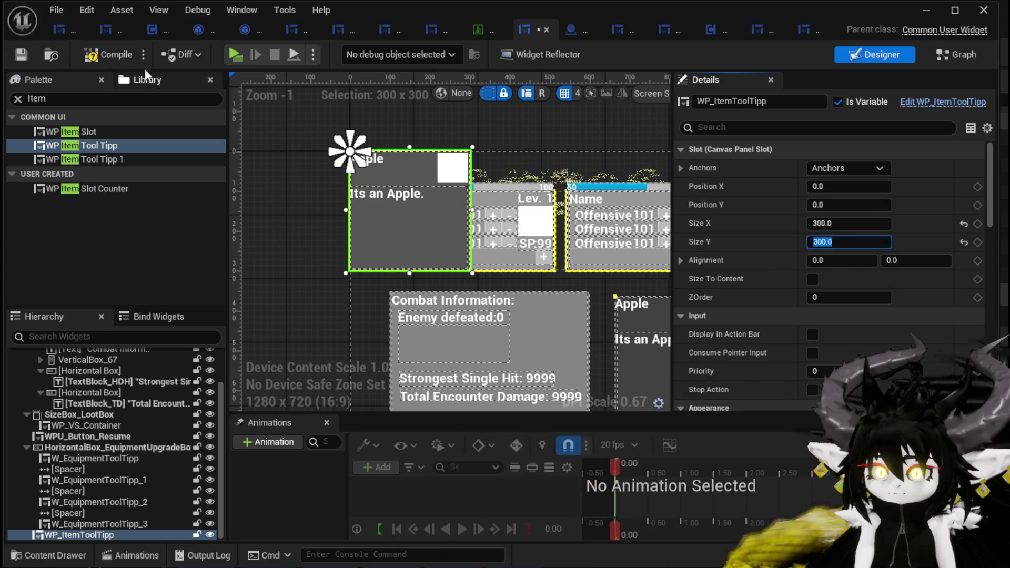
{"action": "left_click", "coordinate": [89, 57]}
{"action": "left_click", "coordinate": [20, 56]}
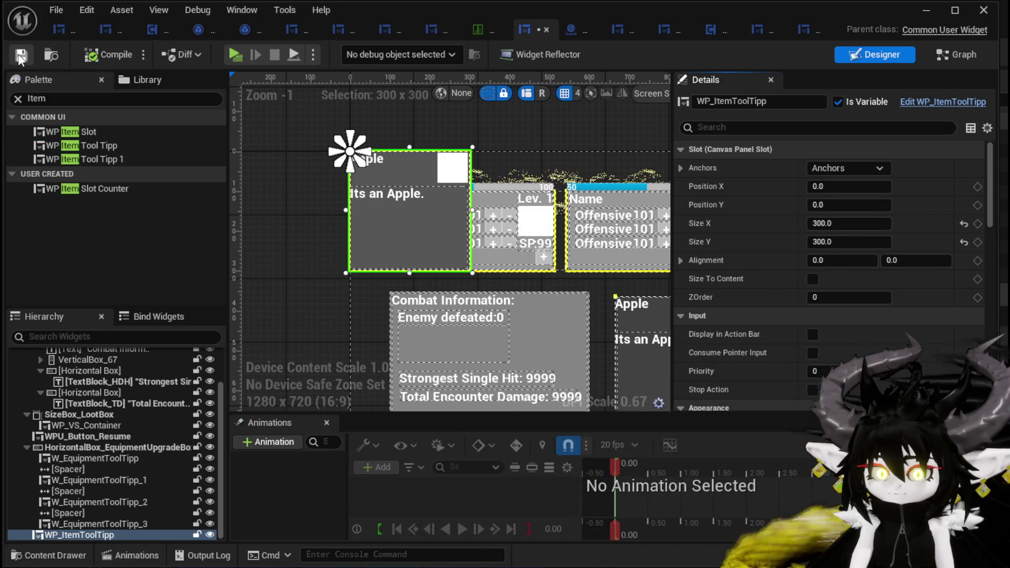
{"action": "left_click", "coordinate": [951, 54]}
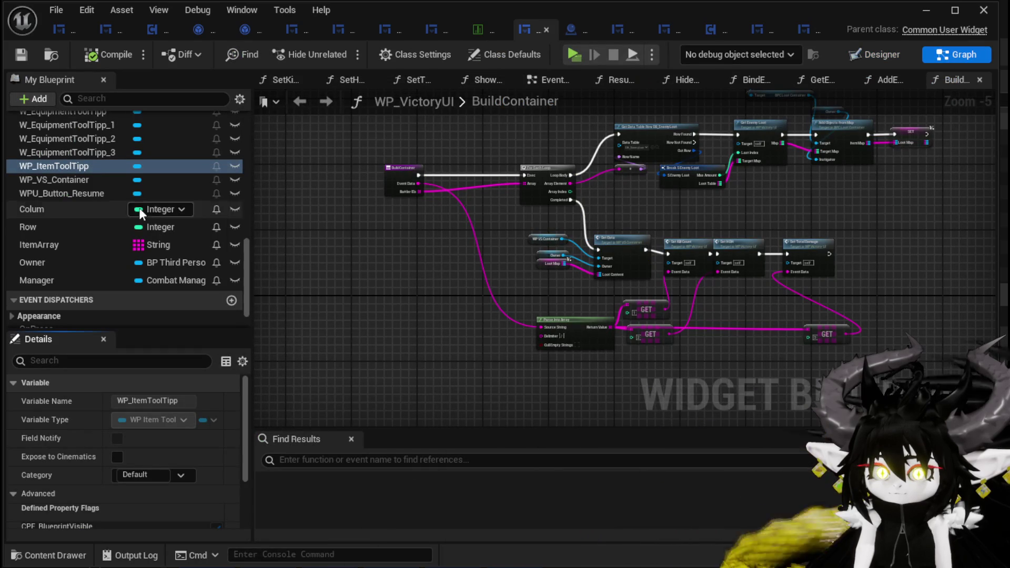
{"action": "scroll", "coordinate": [310, 178], "scroll_direction": "up", "scroll_amount": 5}
{"action": "scroll", "coordinate": [315, 175], "scroll_direction": "down", "scroll_amount": 4}
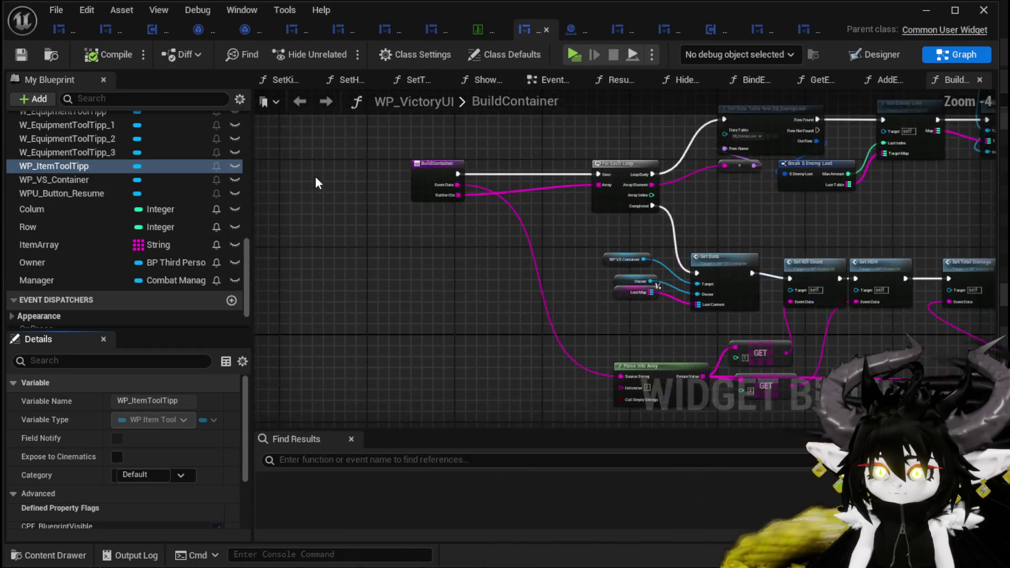
{"action": "scroll", "coordinate": [141, 185], "scroll_direction": "up", "scroll_amount": 5}
{"action": "scroll", "coordinate": [141, 186], "scroll_direction": "up", "scroll_amount": 10}
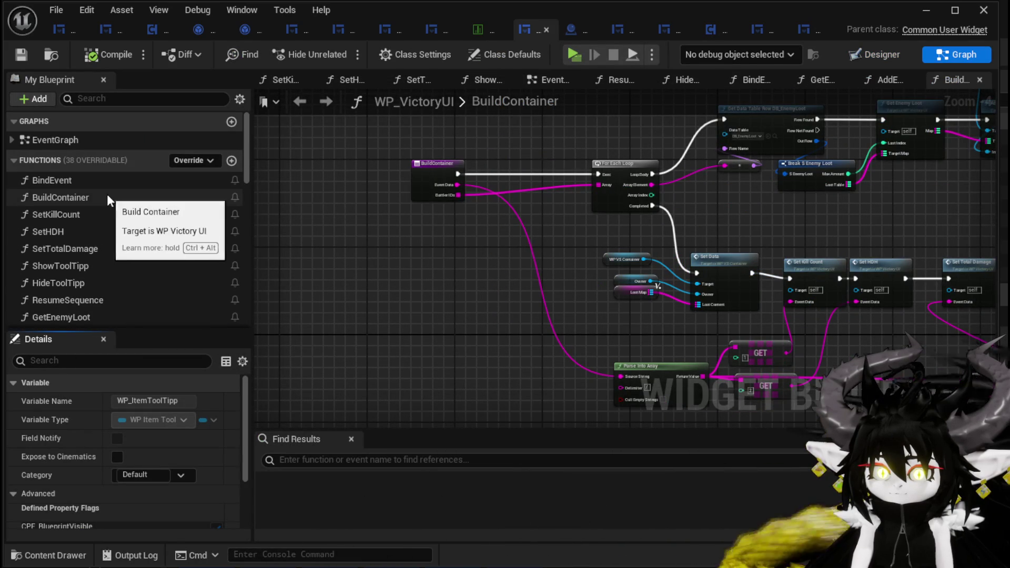
{"action": "scroll", "coordinate": [135, 197], "scroll_direction": "down", "scroll_amount": 4}
{"action": "scroll", "coordinate": [136, 197], "scroll_direction": "up", "scroll_amount": 1}
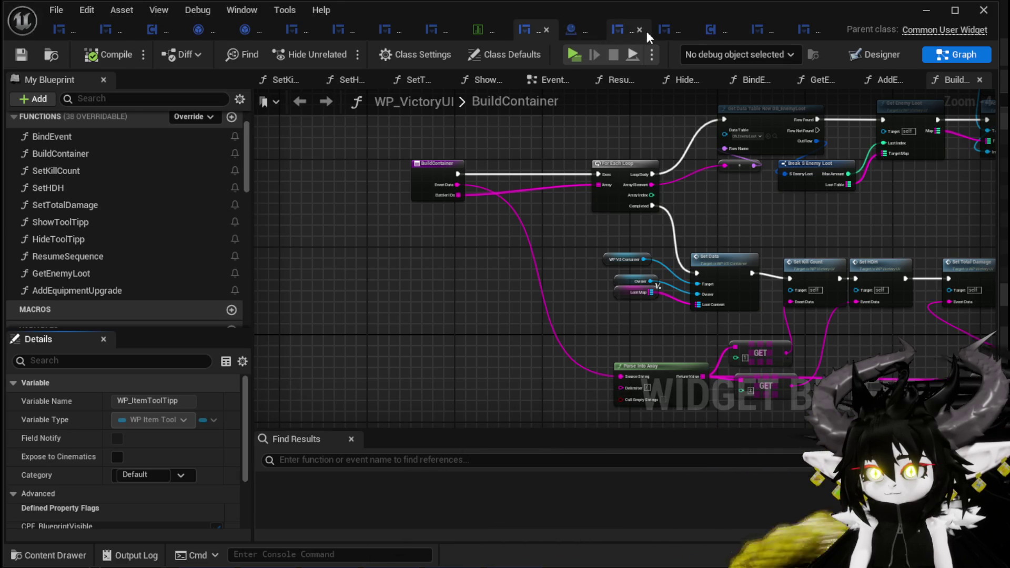
Order the front tabs as WP_VictoryUI, WP_VS_Container, then WP_ItemToolTipp.
{"action": "left_click_drag", "start_coordinate": [525, 32], "coordinate": [63, 30]}
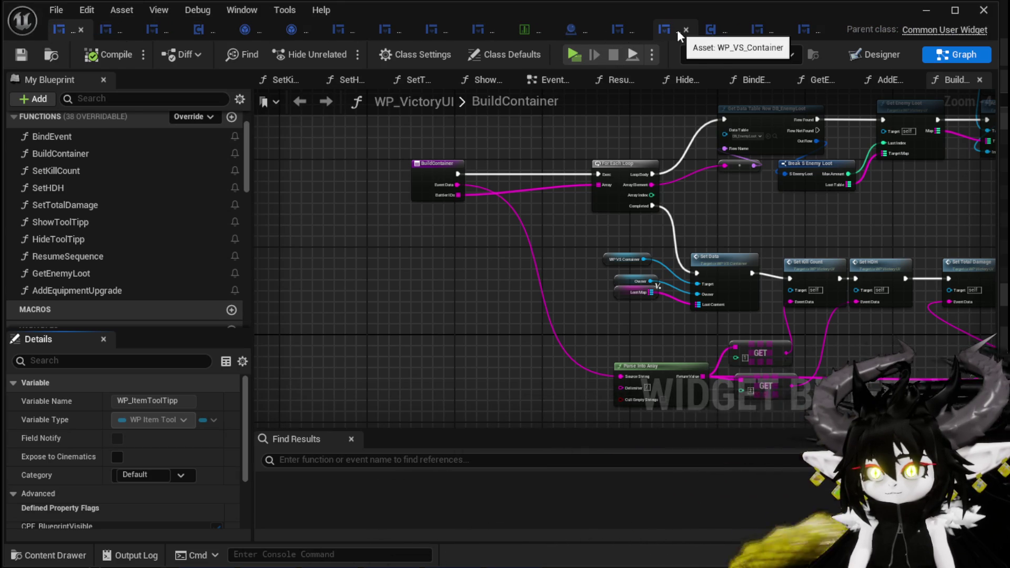
{"action": "left_click", "coordinate": [677, 29]}
{"action": "mouse_move", "coordinate": [677, 30]}
{"action": "left_mouse_down"}
{"action": "mouse_move", "coordinate": [112, 40]}
{"action": "mouse_move", "coordinate": [116, 30]}
{"action": "left_mouse_up"}
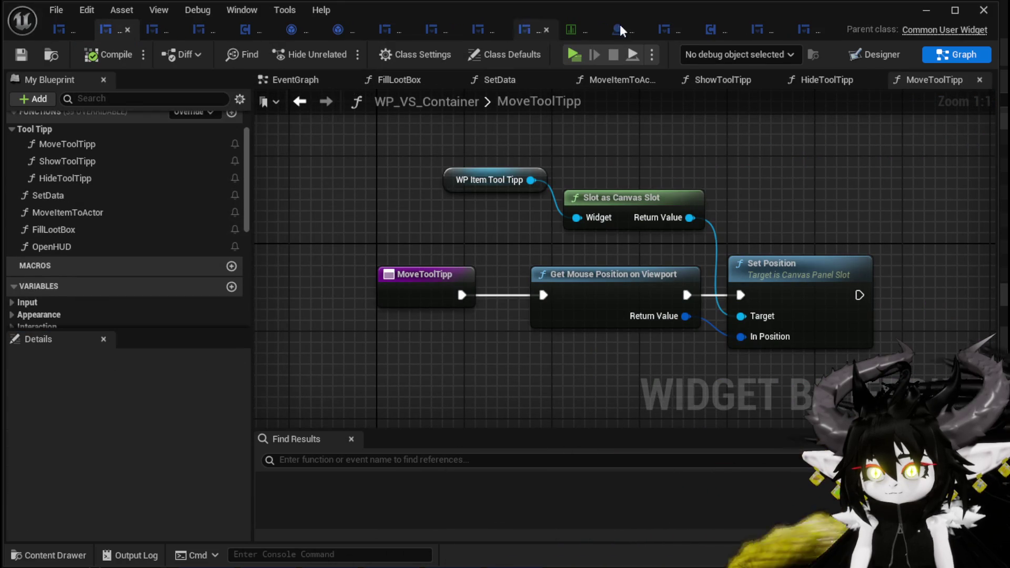
{"action": "left_click", "coordinate": [768, 29]}
{"action": "left_click_drag", "start_coordinate": [764, 29], "coordinate": [420, 30]}
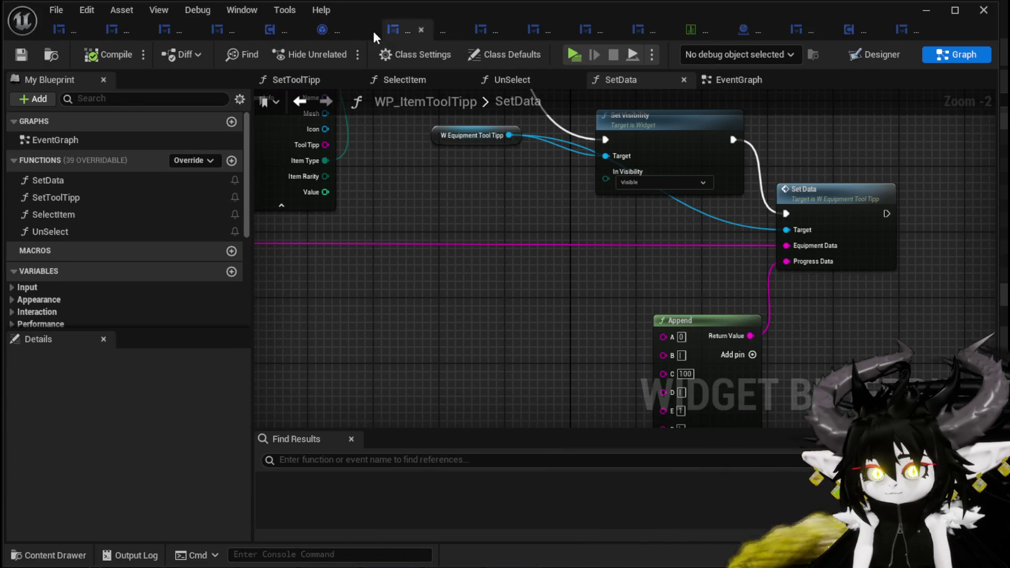
{"action": "left_click_drag", "start_coordinate": [182, 34], "coordinate": [163, 34]}
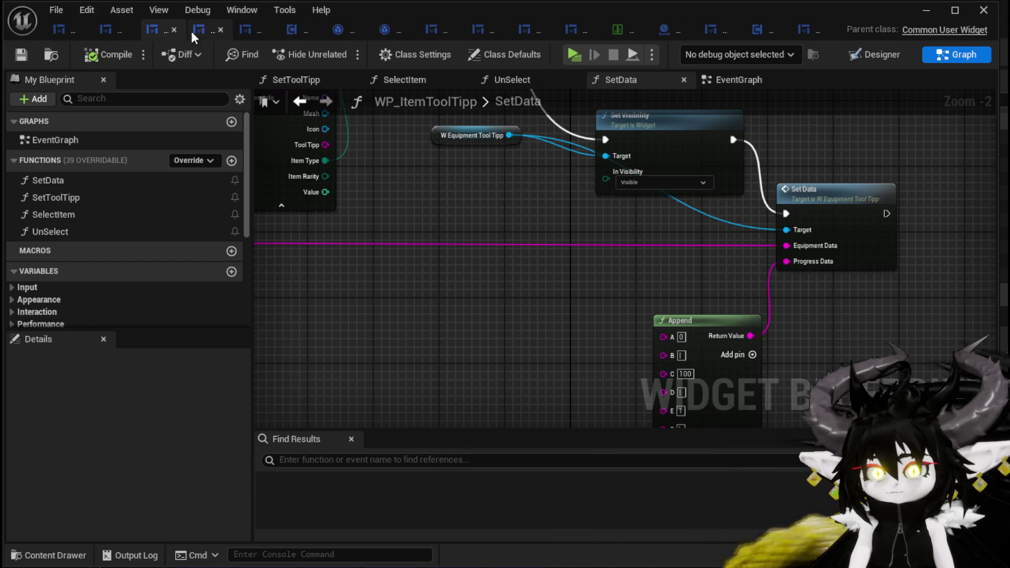
Close every other asset tab, including DT_ItemInfo, Combat_Manager, WP_LootContainer and BPC_LootContainer.
{"action": "left_click", "coordinate": [224, 30]}
{"action": "left_click", "coordinate": [234, 29]}
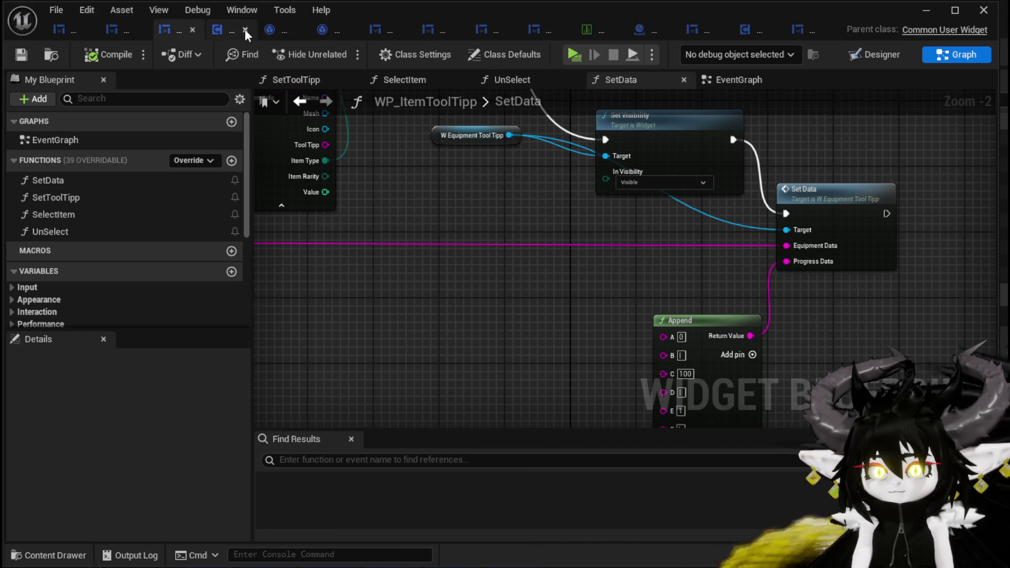
{"action": "left_click", "coordinate": [249, 29]}
{"action": "left_click", "coordinate": [260, 30]}
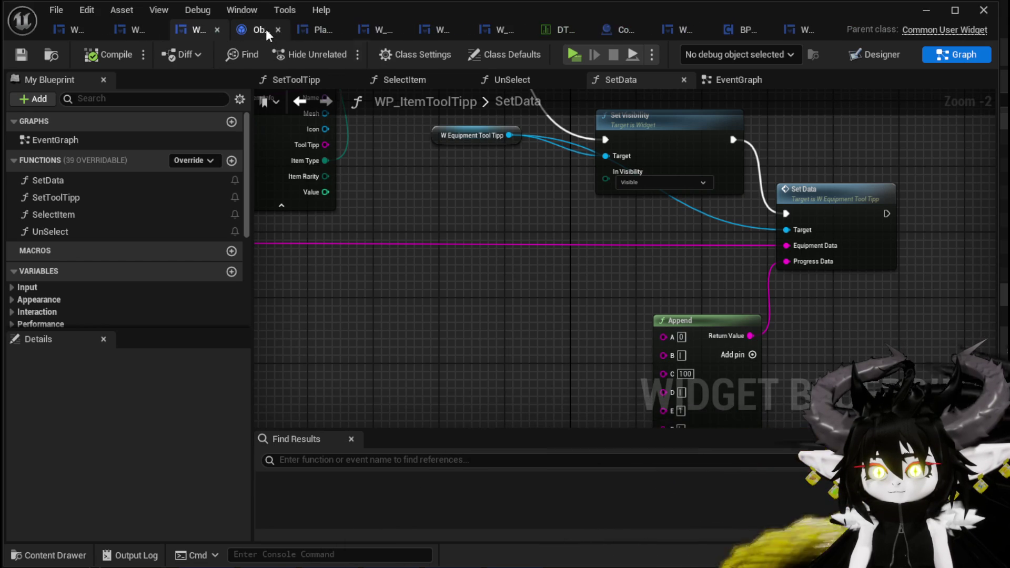
{"action": "left_click", "coordinate": [293, 30]}
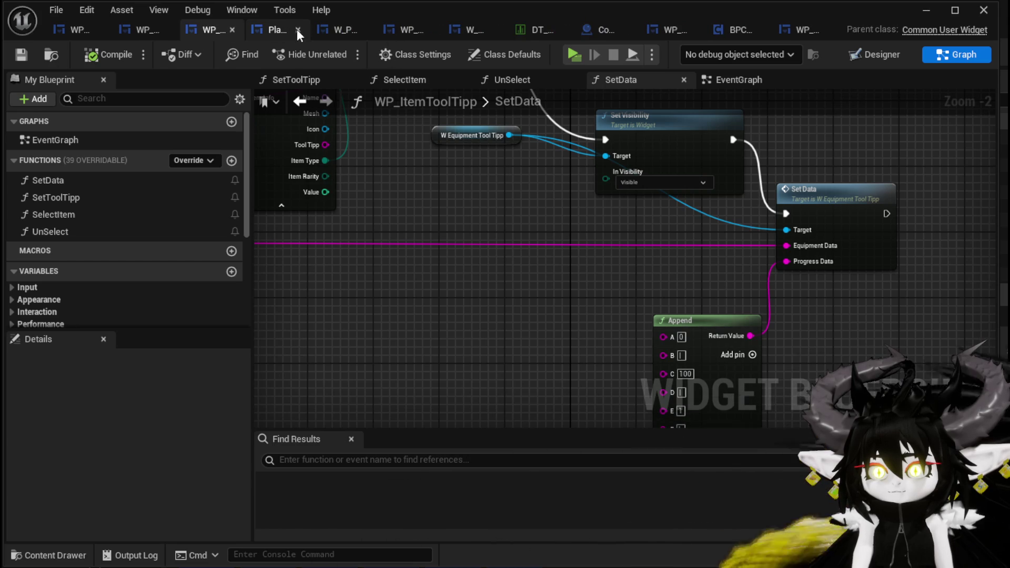
{"action": "left_click", "coordinate": [300, 29]}
{"action": "left_click", "coordinate": [322, 29]}
{"action": "left_click", "coordinate": [350, 31]}
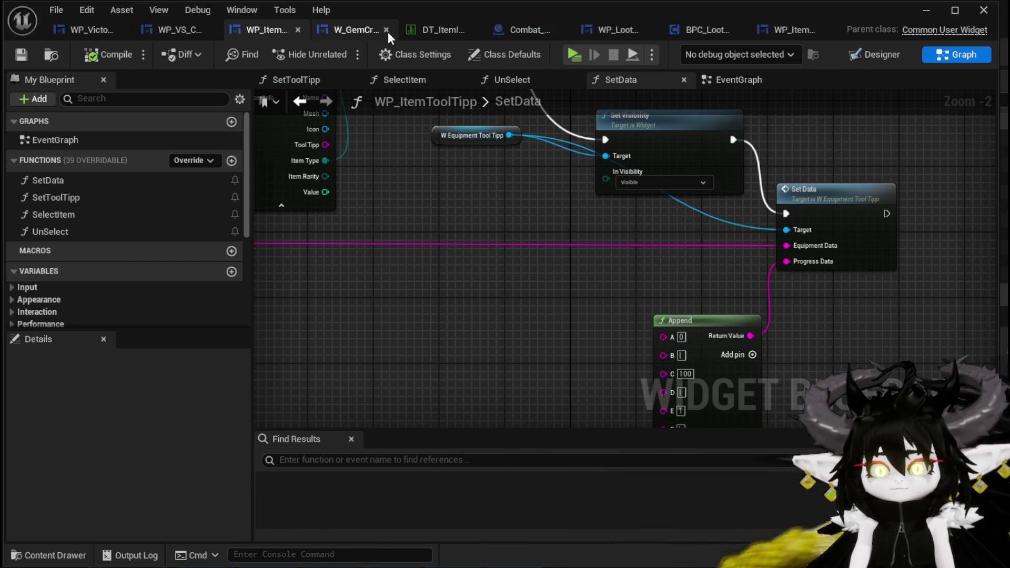
{"action": "left_click", "coordinate": [387, 30]}
{"action": "left_click", "coordinate": [429, 30]}
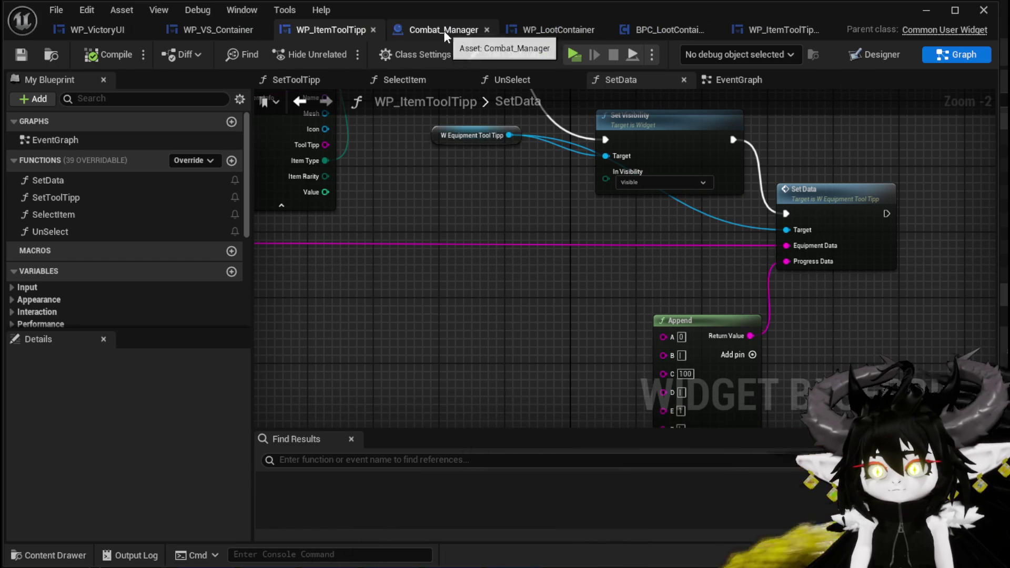
{"action": "left_click", "coordinate": [490, 30]}
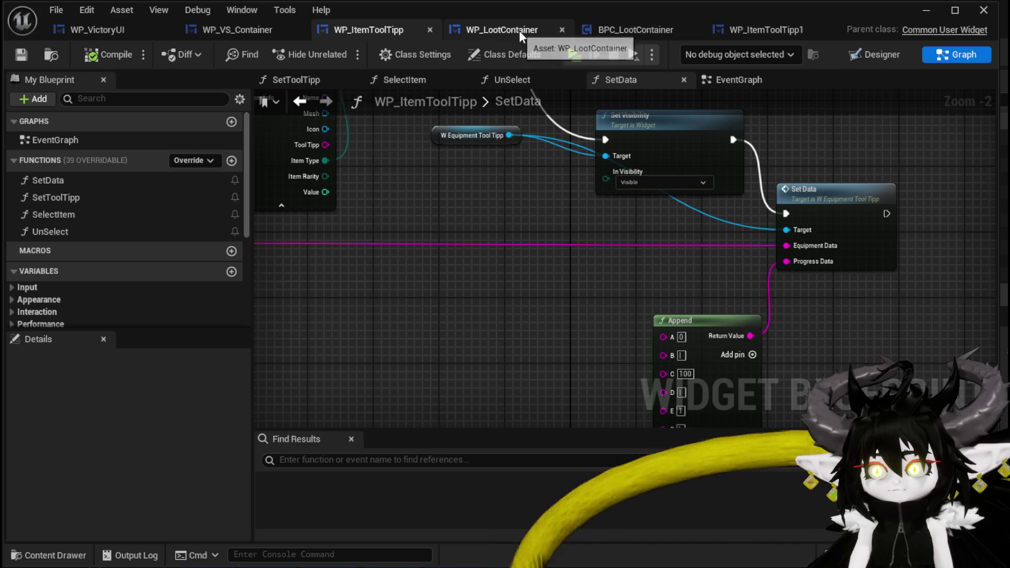
{"action": "left_click", "coordinate": [566, 30]}
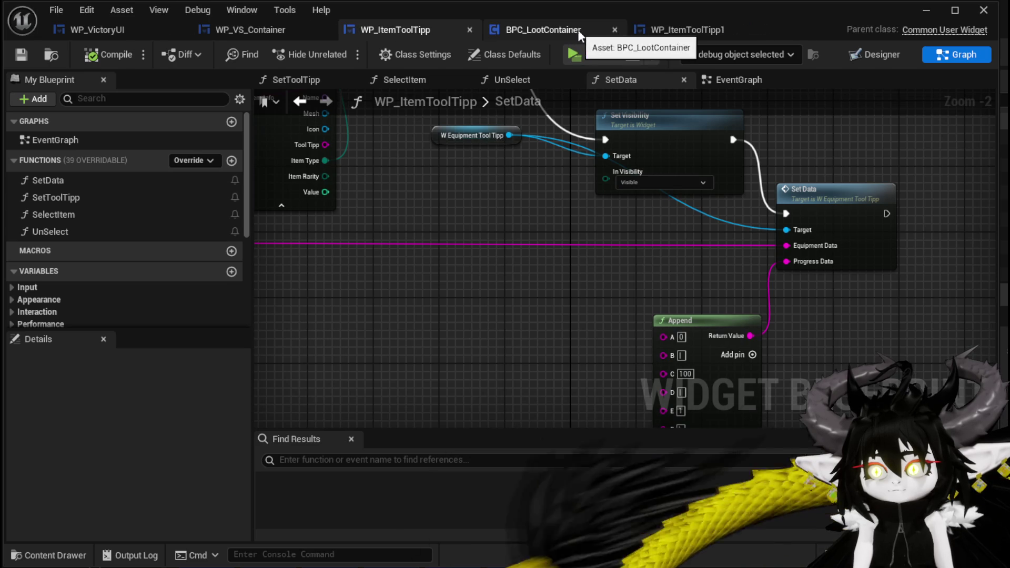
{"action": "left_click", "coordinate": [614, 30]}
{"action": "left_click", "coordinate": [614, 29]}
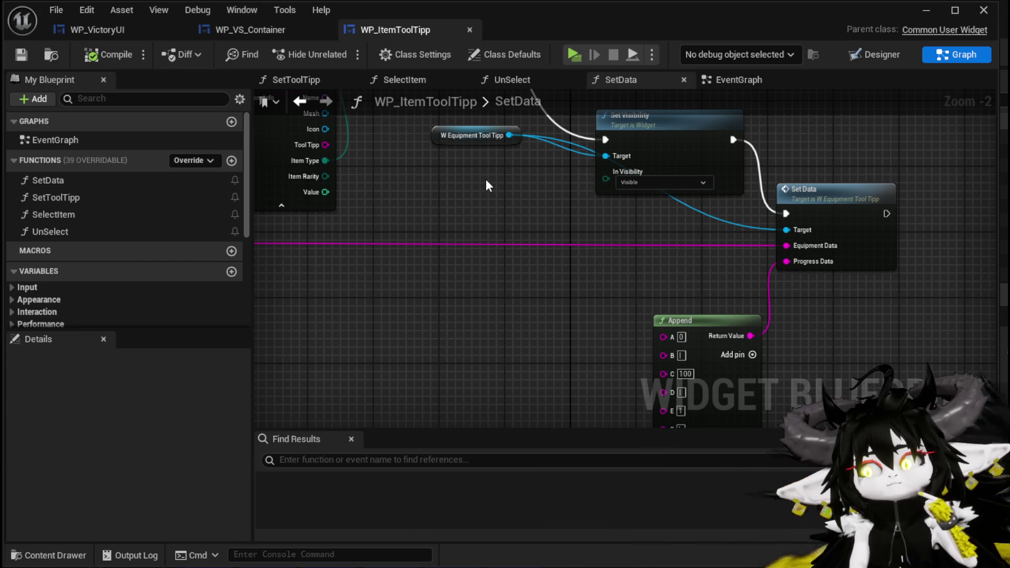
Switch to WP_VictoryUI and remove a stray NewFunction from its function list.
{"action": "key", "text": "Home"}
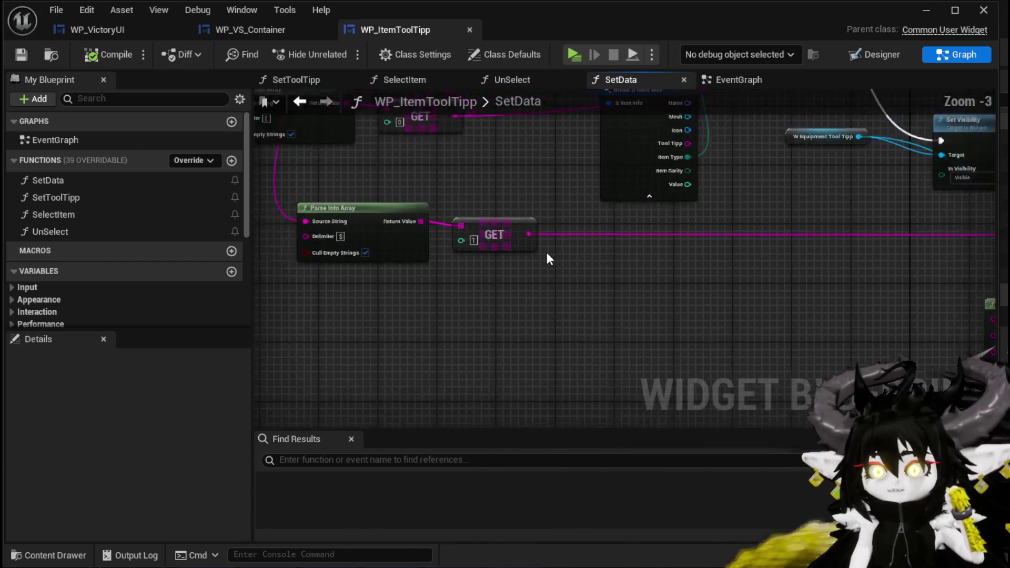
{"action": "left_click", "coordinate": [236, 31]}
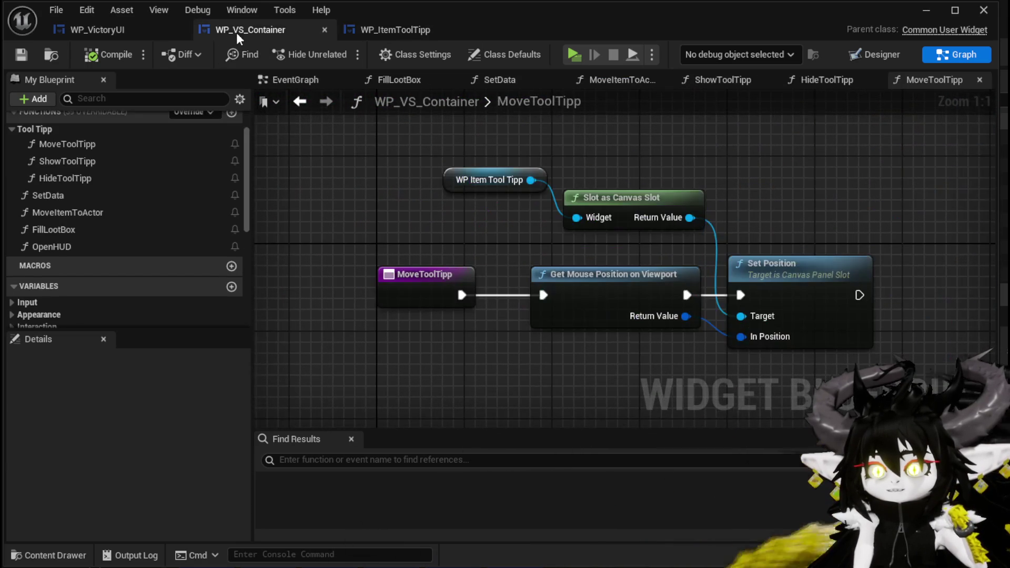
{"action": "left_click", "coordinate": [99, 29]}
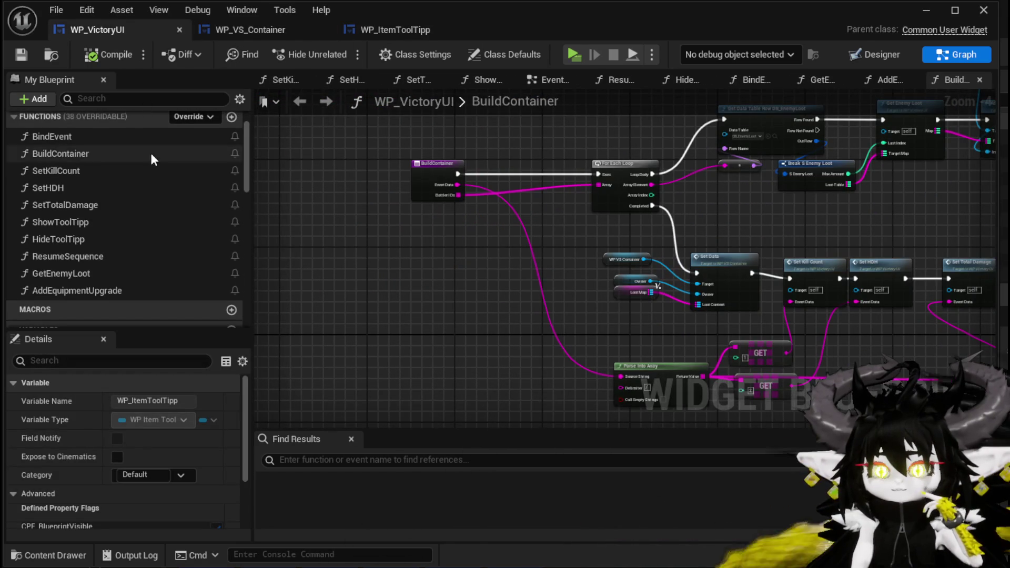
{"action": "scroll", "coordinate": [223, 137], "scroll_direction": "up", "scroll_amount": 2}
{"action": "left_click", "coordinate": [232, 161]}
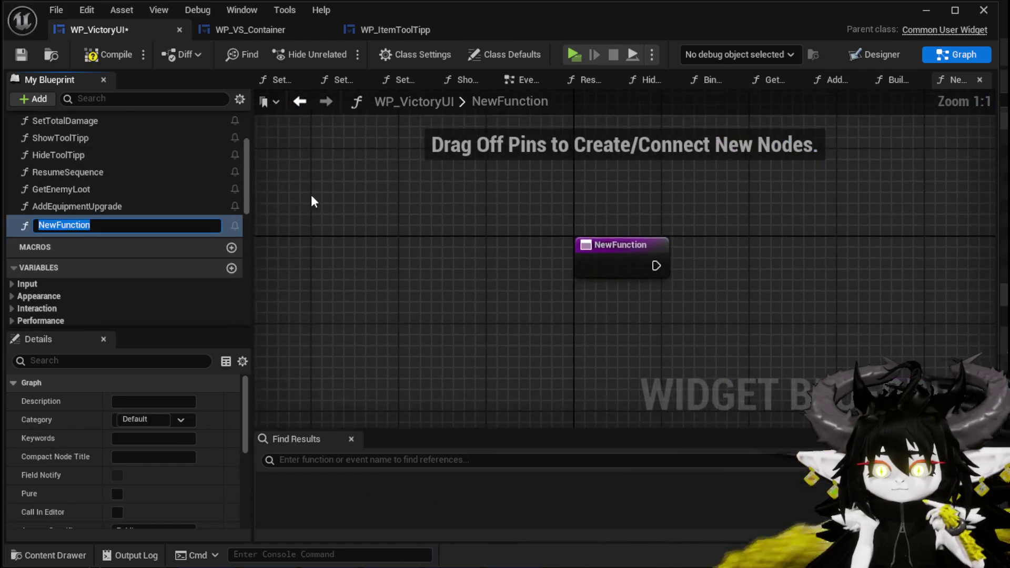
{"action": "type", "text": "Sh"}
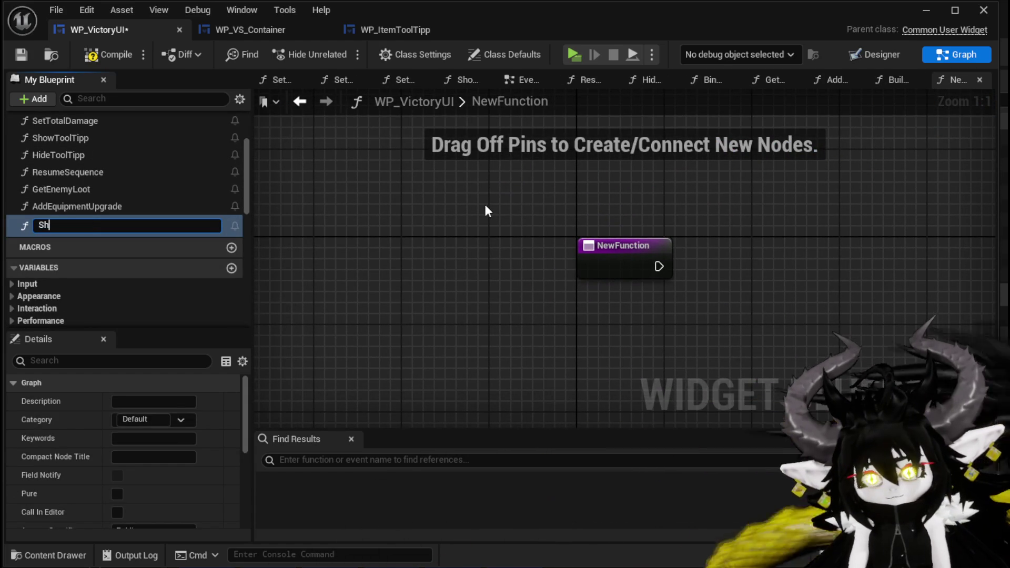
{"action": "type", "text": "owToolTipp"}
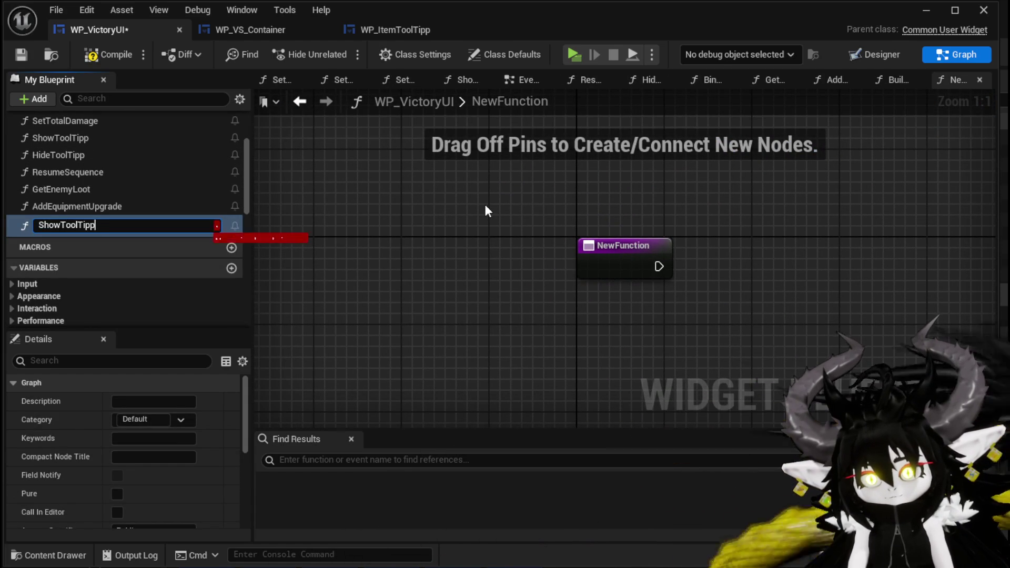
{"action": "scroll", "coordinate": [85, 200], "scroll_direction": "up", "scroll_amount": 2}
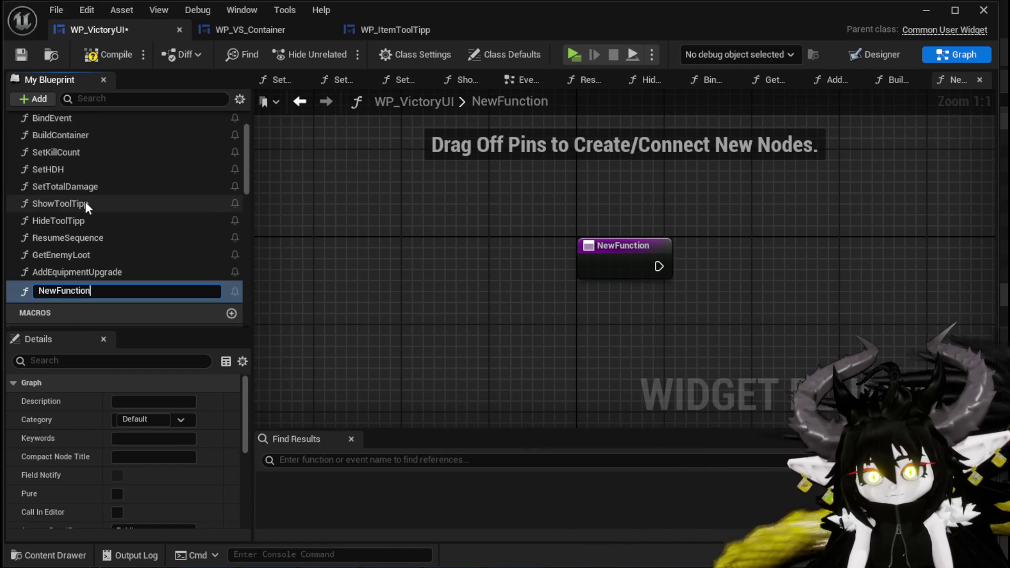
{"action": "left_click", "coordinate": [374, 247]}
{"action": "left_click", "coordinate": [90, 291]}
{"action": "key", "text": "Delete"}
{"action": "left_click", "coordinate": [70, 205]}
Set the category of both ShowToolTipp and HideToolTipp to ToolTipp.
{"action": "left_click", "coordinate": [163, 419]}
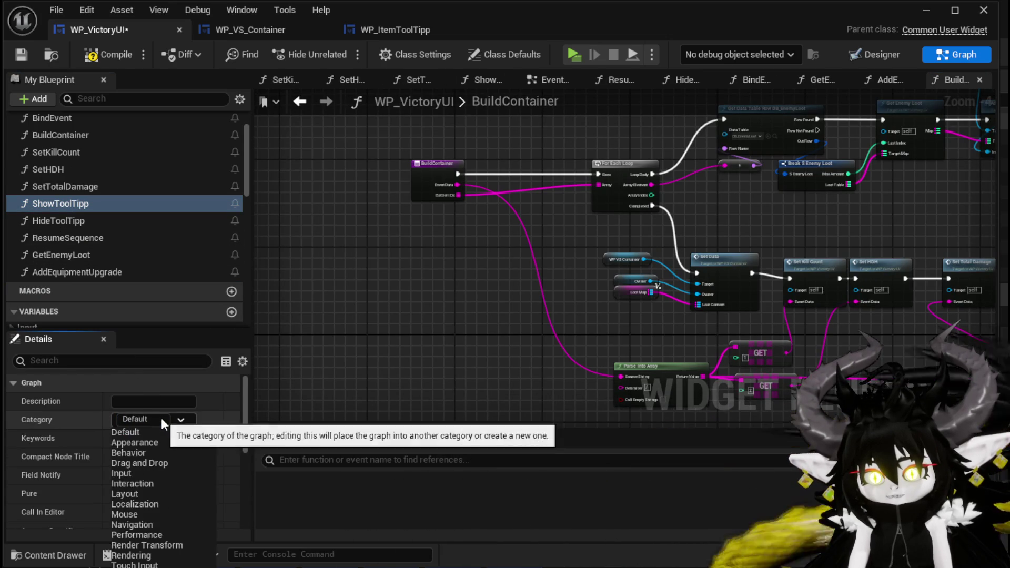
{"action": "left_click", "coordinate": [161, 419]}
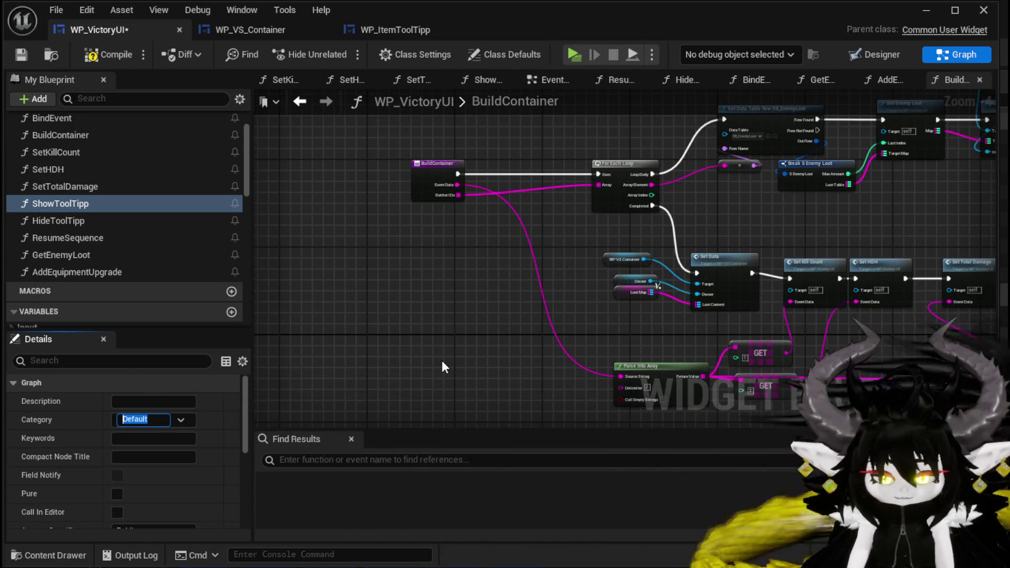
{"action": "type", "text": "ToolTipp"}
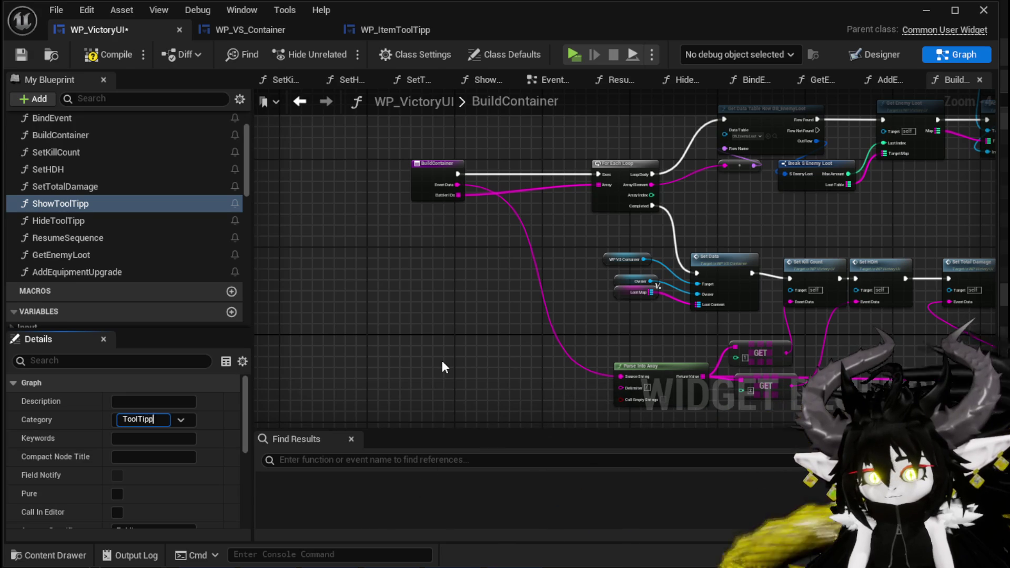
{"action": "key", "text": "Return"}
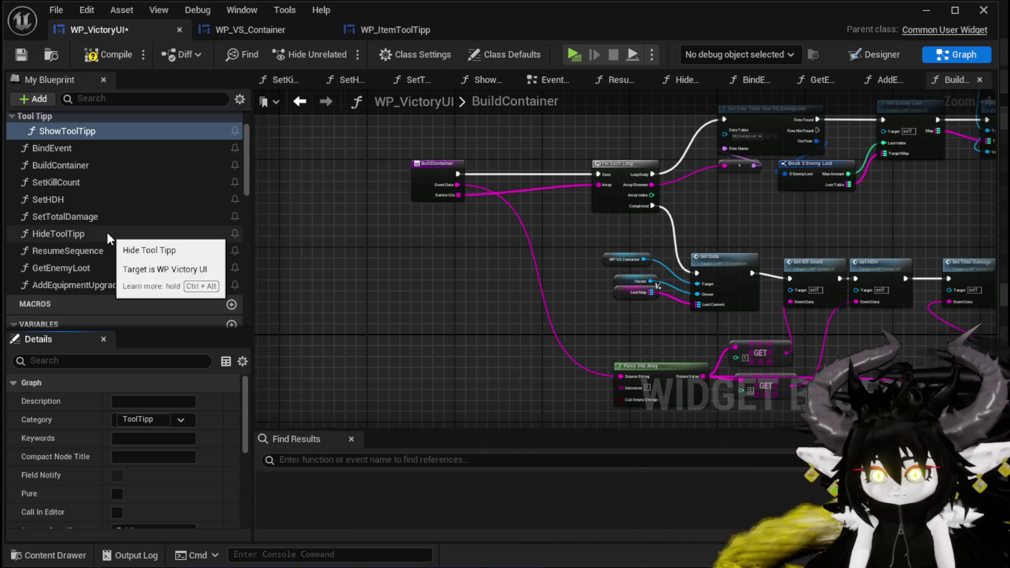
{"action": "left_click", "coordinate": [106, 232]}
{"action": "left_click", "coordinate": [141, 420]}
{"action": "type", "text": "T"}
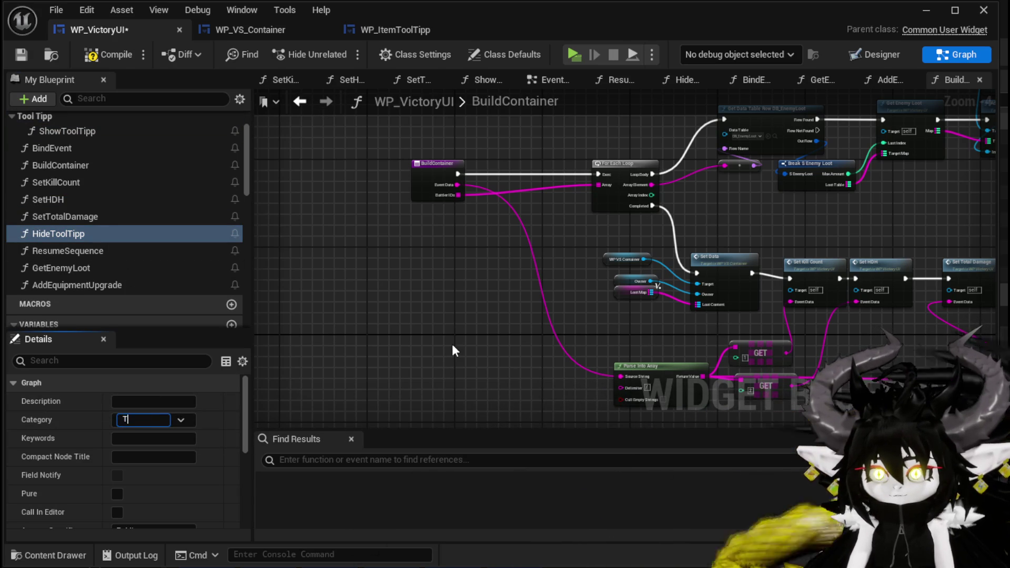
{"action": "type", "text": "oolTi"}
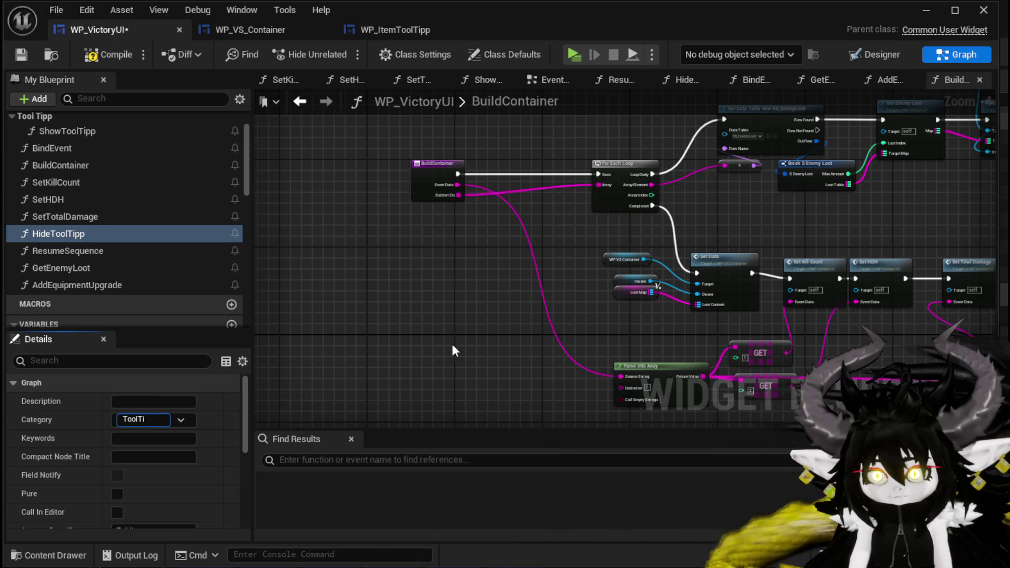
{"action": "type", "text": "pp"}
{"action": "key", "text": "Return"}
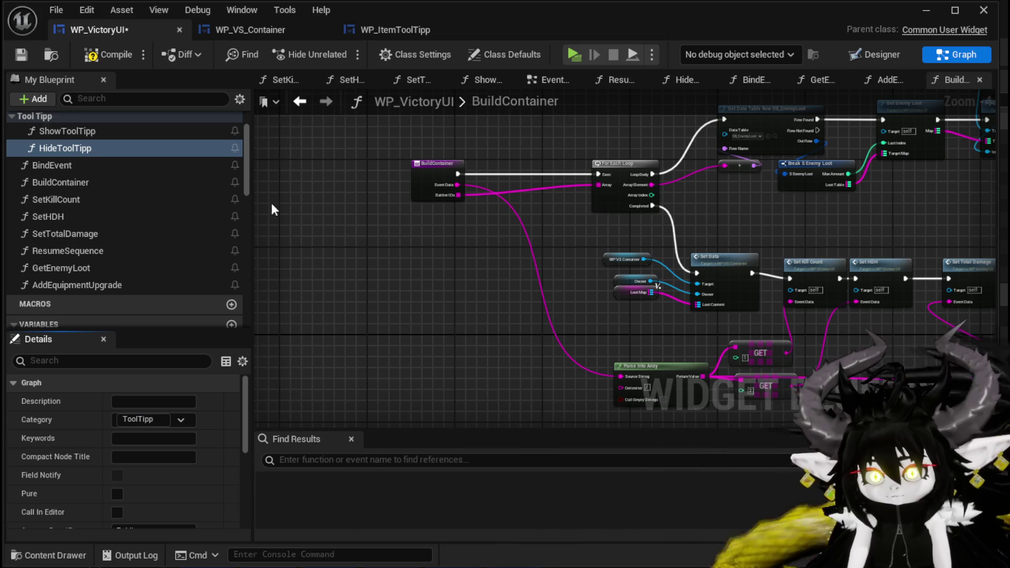
Compile and save the WP_VictoryUI blueprint.
{"action": "left_click", "coordinate": [93, 56]}
{"action": "left_click", "coordinate": [22, 57]}
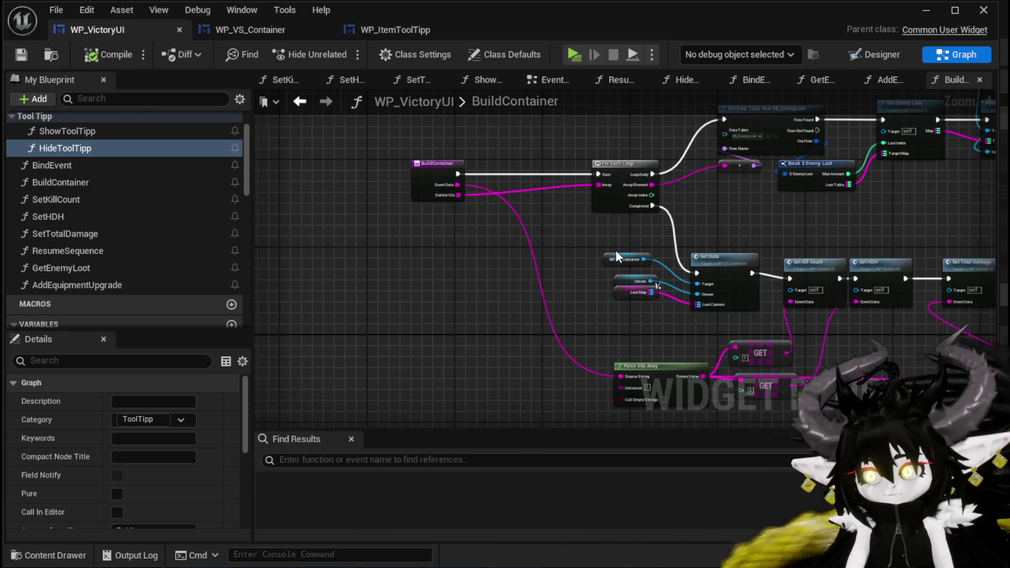
{"action": "double_click", "coordinate": [93, 136]}
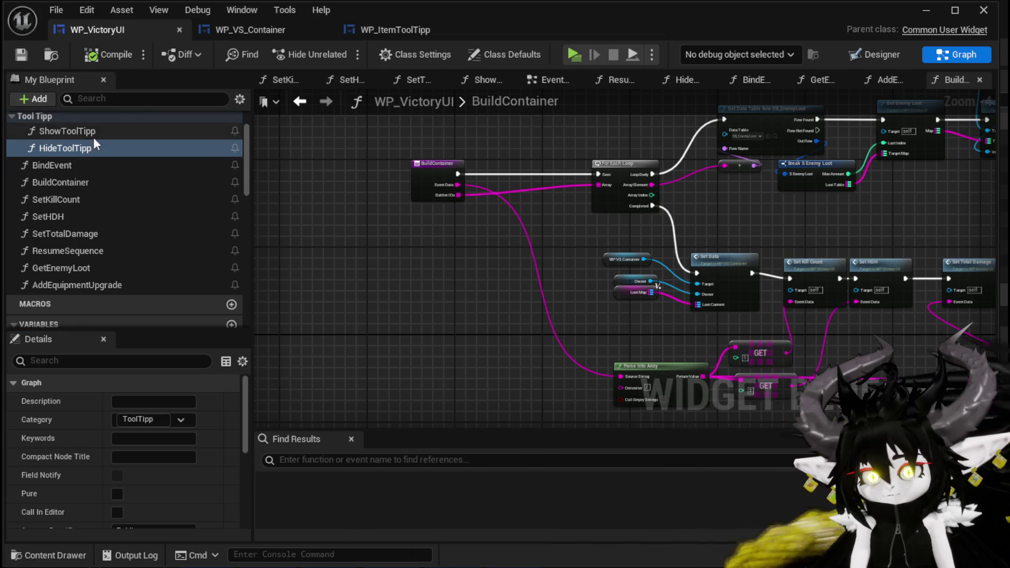
Delete every ShowToolTipp node except the entry, then compile and save WP_VictoryUI.
{"action": "mouse_move", "coordinate": [617, 181]}
{"action": "left_mouse_down"}
{"action": "mouse_move", "coordinate": [337, 210]}
{"action": "mouse_move", "coordinate": [405, 226]}
{"action": "mouse_move", "coordinate": [391, 293]}
{"action": "mouse_move", "coordinate": [550, 271]}
{"action": "mouse_move", "coordinate": [558, 263]}
{"action": "mouse_move", "coordinate": [392, 235]}
{"action": "left_mouse_up"}
{"action": "scroll", "coordinate": [387, 229], "scroll_direction": "down", "scroll_amount": 3}
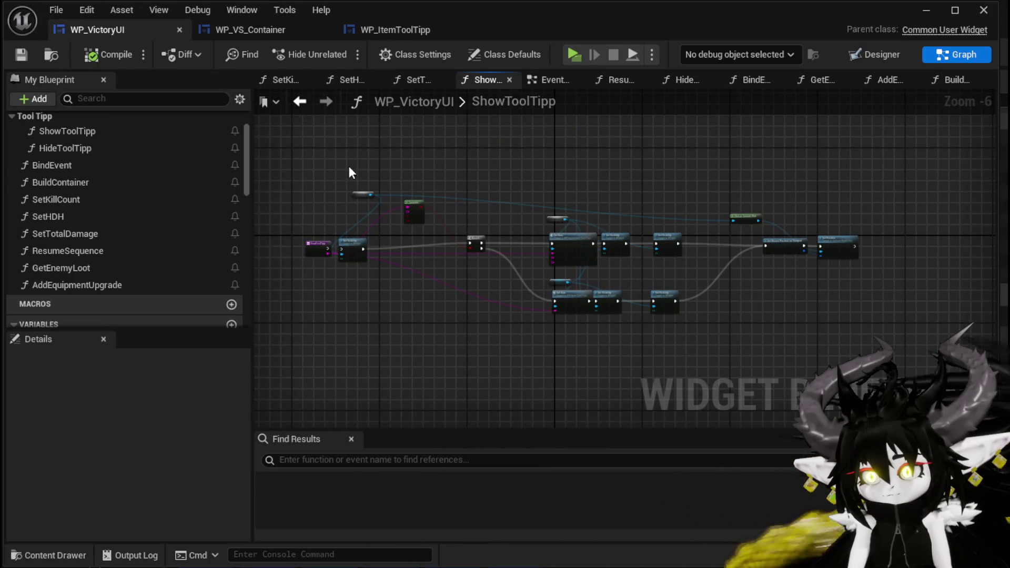
{"action": "left_click_drag", "start_coordinate": [355, 171], "coordinate": [810, 336]}
{"action": "scroll", "coordinate": [449, 300], "scroll_direction": "up", "scroll_amount": 1}
{"action": "scroll", "coordinate": [542, 286], "scroll_direction": "up", "scroll_amount": 2}
{"action": "scroll", "coordinate": [539, 286], "scroll_direction": "down", "scroll_amount": 2}
{"action": "left_click_drag", "start_coordinate": [539, 286], "coordinate": [670, 284]}
{"action": "key", "text": "Delete"}
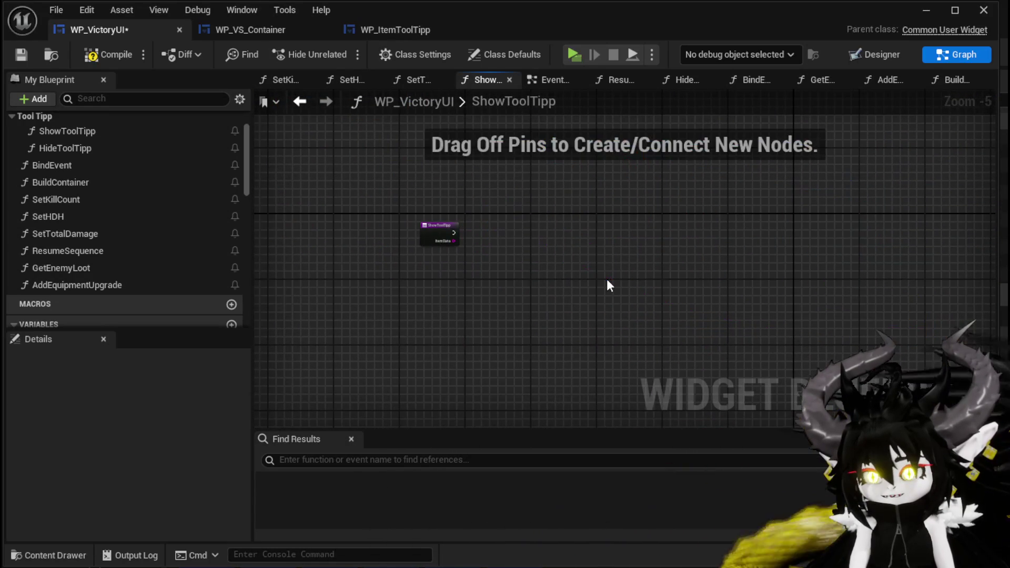
{"action": "left_click", "coordinate": [81, 55]}
{"action": "left_click", "coordinate": [20, 55]}
{"action": "double_click", "coordinate": [83, 146]}
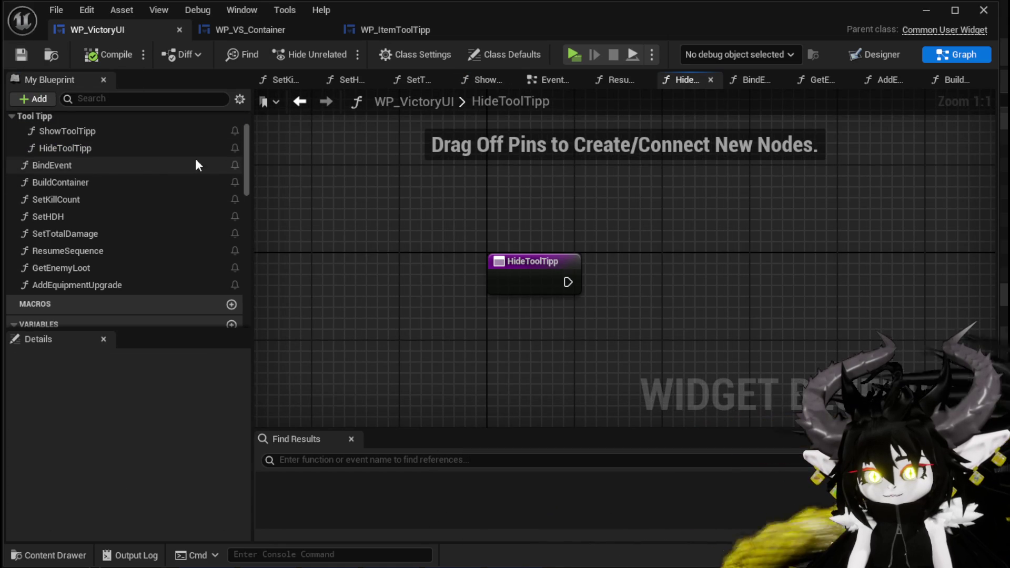
Add a WP_ItemToolTipp getter with an Un Select call and wire HideToolTipp's exec into it.
{"action": "scroll", "coordinate": [124, 152], "scroll_direction": "down", "scroll_amount": 3}
{"action": "scroll", "coordinate": [125, 151], "scroll_direction": "down", "scroll_amount": 5}
{"action": "scroll", "coordinate": [125, 190], "scroll_direction": "down", "scroll_amount": 3}
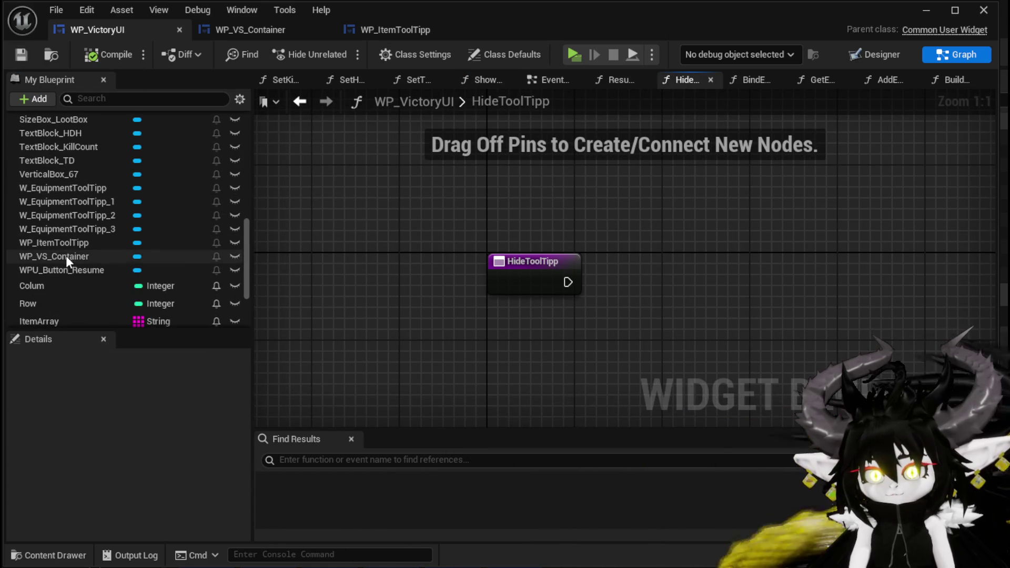
{"action": "mouse_move", "coordinate": [68, 244]}
{"action": "left_mouse_down"}
{"action": "mouse_move", "coordinate": [513, 196]}
{"action": "mouse_move", "coordinate": [702, 191]}
{"action": "left_mouse_up"}
{"action": "left_click", "coordinate": [542, 199]}
{"action": "type", "text": "Unsele"}
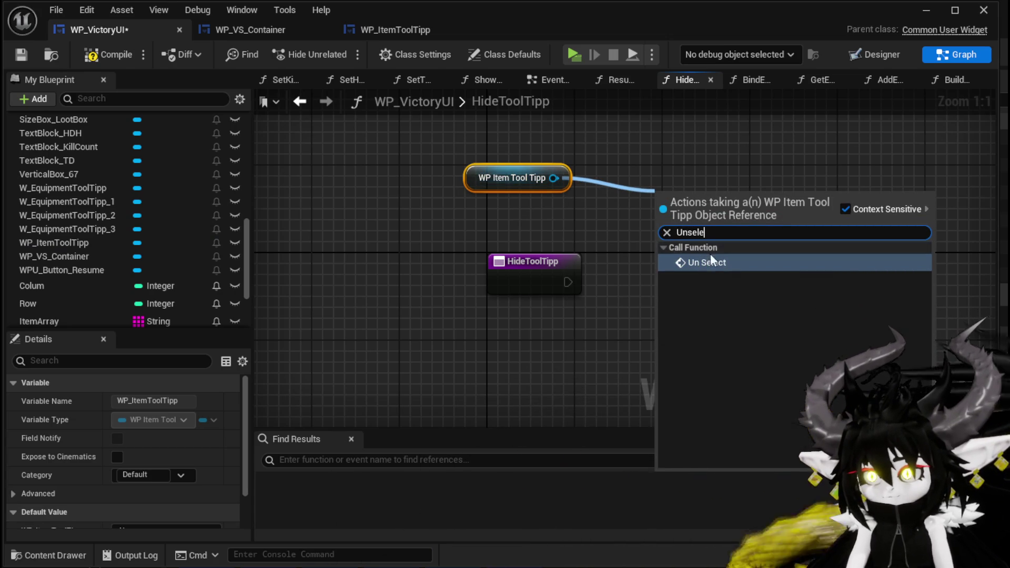
{"action": "left_click", "coordinate": [706, 262]}
{"action": "mouse_move", "coordinate": [567, 282]}
{"action": "left_mouse_down"}
{"action": "mouse_move", "coordinate": [660, 240]}
{"action": "mouse_move", "coordinate": [664, 227]}
{"action": "mouse_move", "coordinate": [673, 269]}
{"action": "left_mouse_up"}
{"action": "left_click_drag", "start_coordinate": [509, 186], "coordinate": [554, 219]}
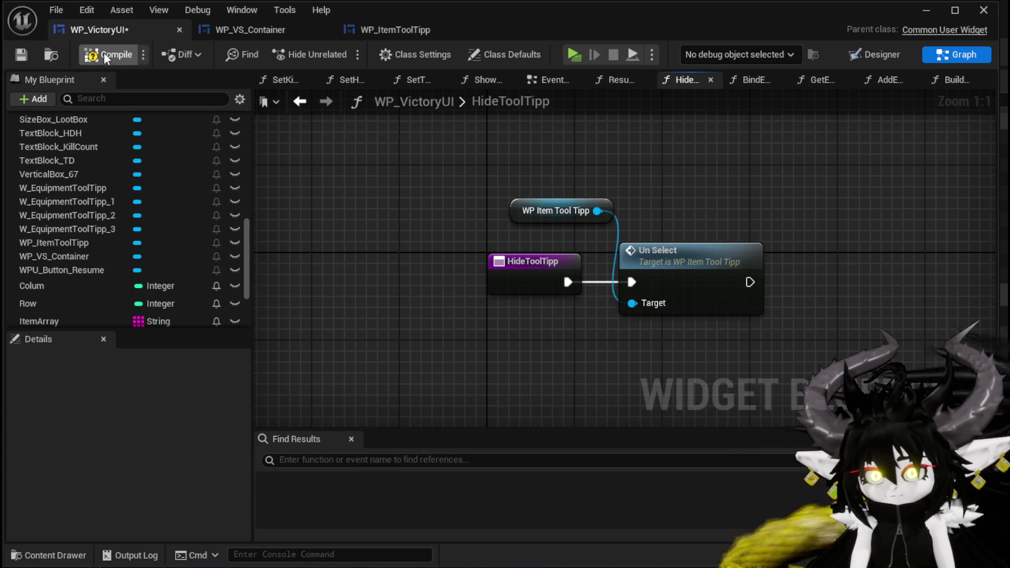
{"action": "scroll", "coordinate": [79, 199], "scroll_direction": "up", "scroll_amount": 15}
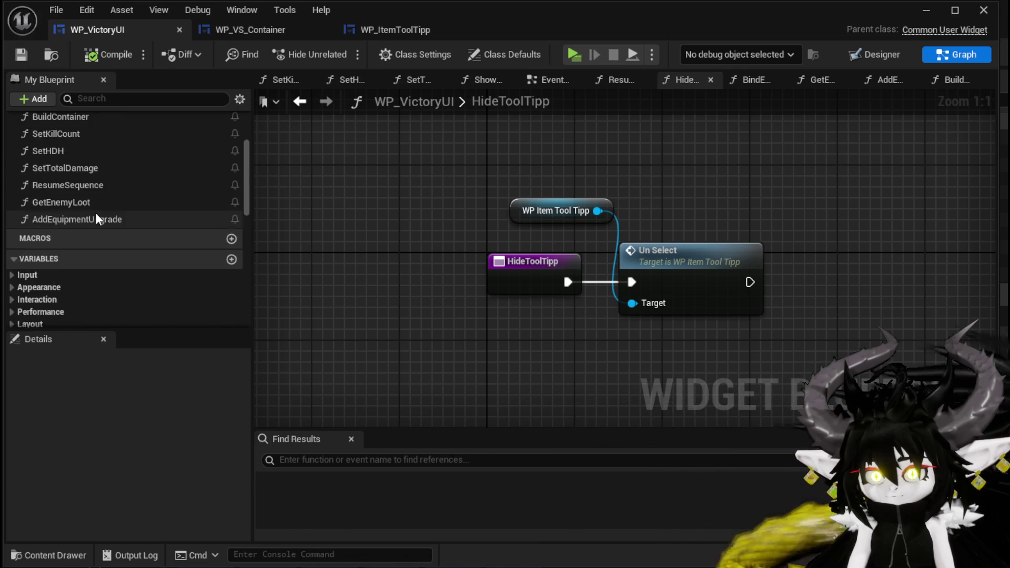
{"action": "double_click", "coordinate": [80, 158]}
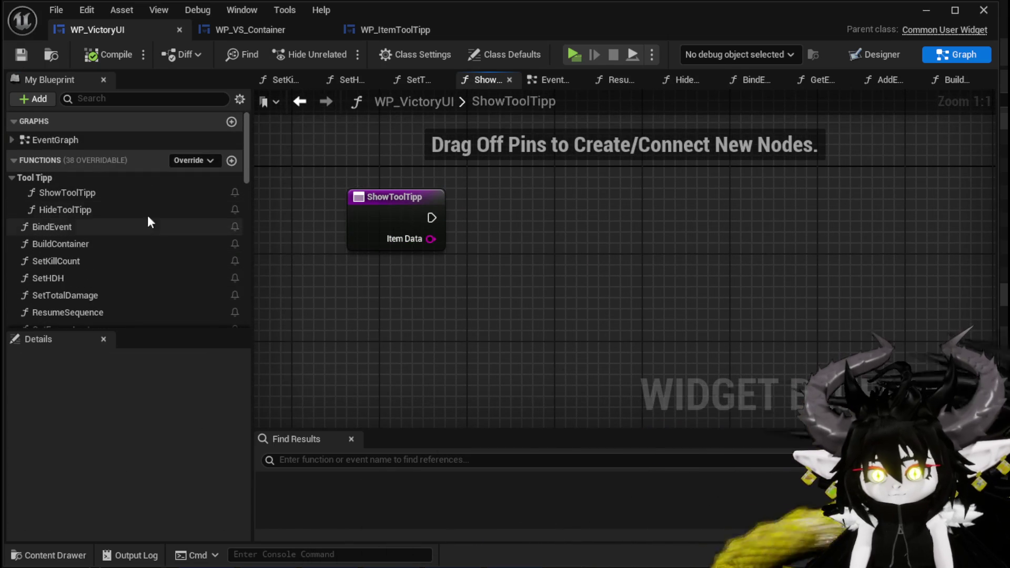
Select the visibility, move and data nodes in WP_VS_Container's ShowToolTipp graph.
{"action": "scroll", "coordinate": [194, 222], "scroll_direction": "down", "scroll_amount": 5}
{"action": "scroll", "coordinate": [210, 228], "scroll_direction": "down", "scroll_amount": 8}
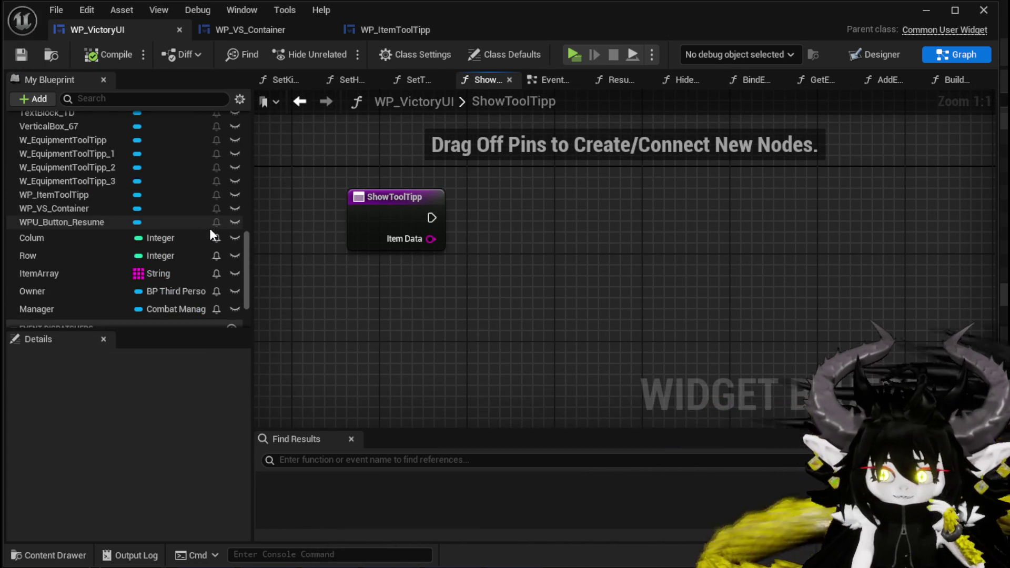
{"action": "left_click", "coordinate": [252, 33]}
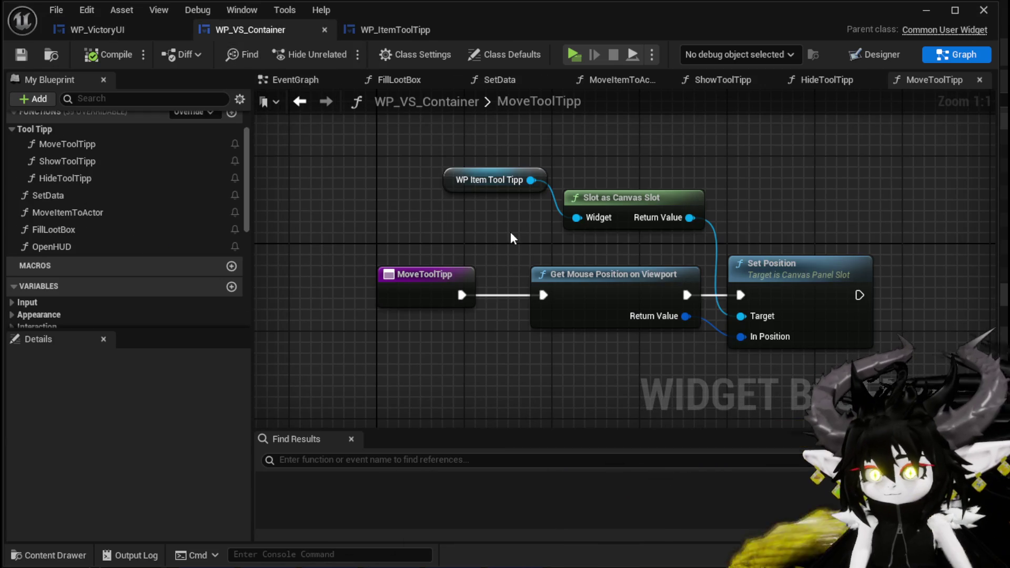
{"action": "scroll", "coordinate": [138, 169], "scroll_direction": "up", "scroll_amount": 3}
{"action": "double_click", "coordinate": [92, 205]}
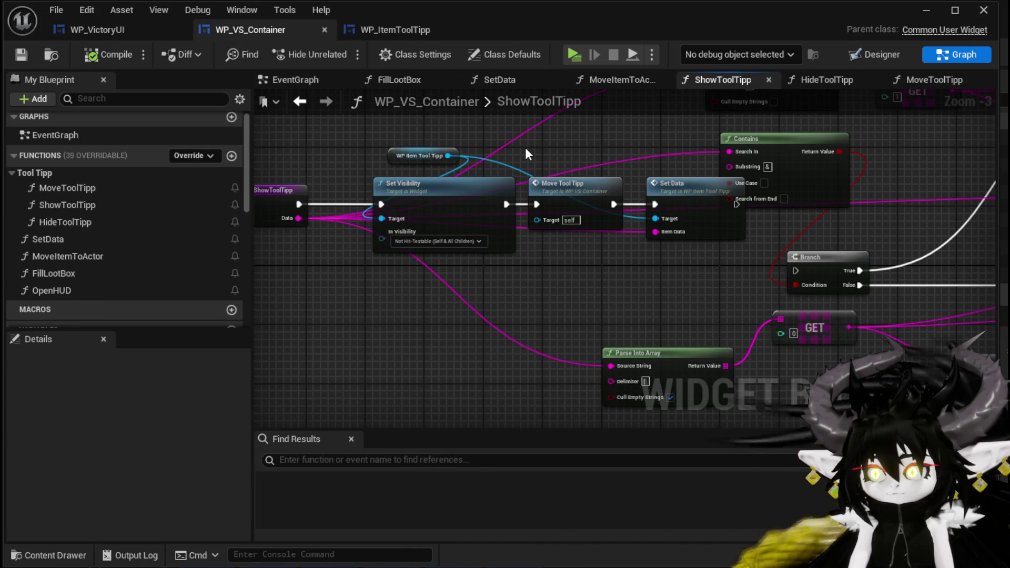
{"action": "mouse_move", "coordinate": [402, 137]}
{"action": "left_mouse_down"}
{"action": "mouse_move", "coordinate": [529, 205]}
{"action": "mouse_move", "coordinate": [672, 238]}
{"action": "left_mouse_up"}
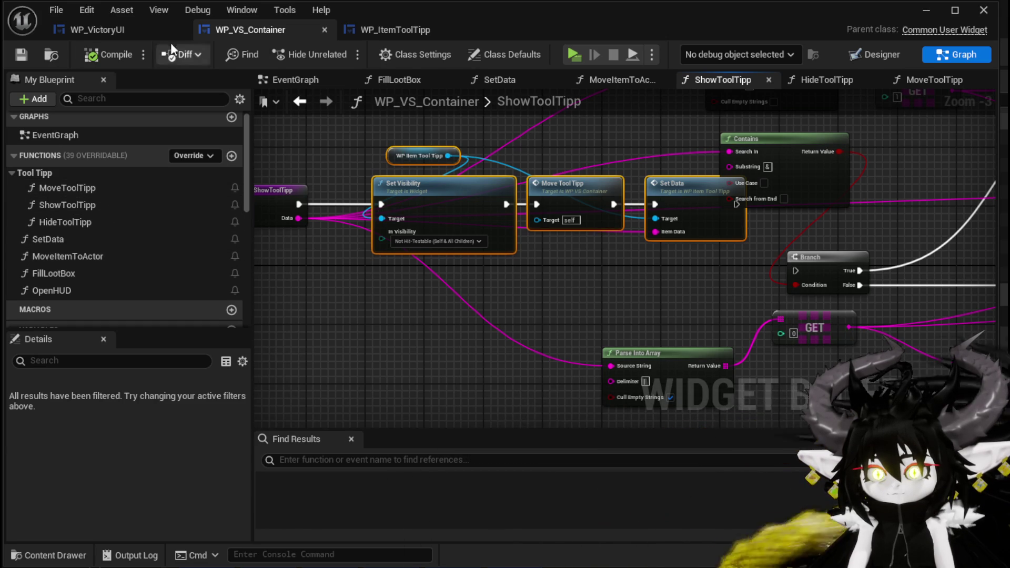
Paste them into WP_VictoryUI's ShowToolTipp, dismiss the MoveToolTipp reference prompt, and add a function.
{"action": "left_click", "coordinate": [118, 29]}
{"action": "key", "text": "ctrl+v"}
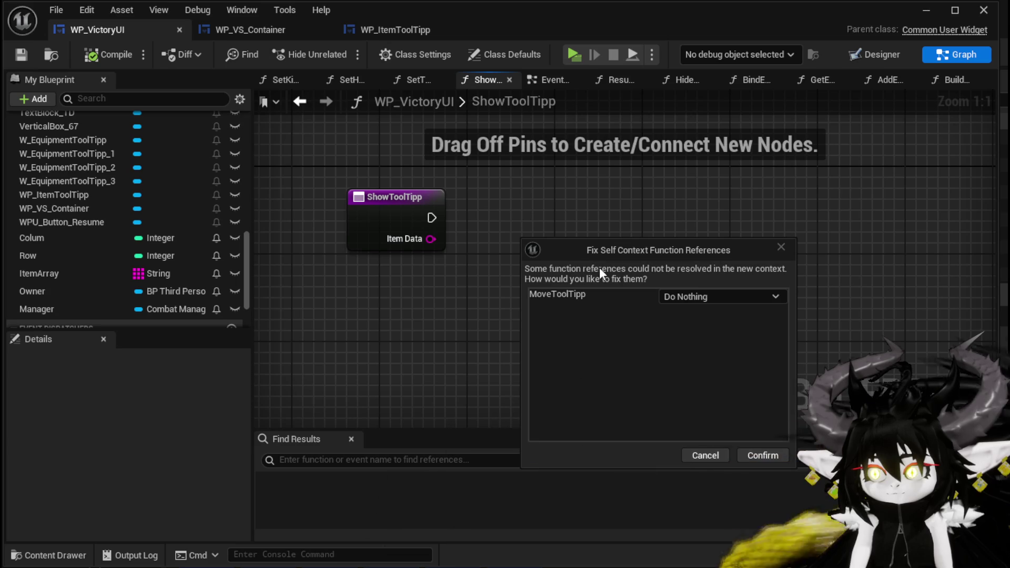
{"action": "left_click", "coordinate": [696, 456]}
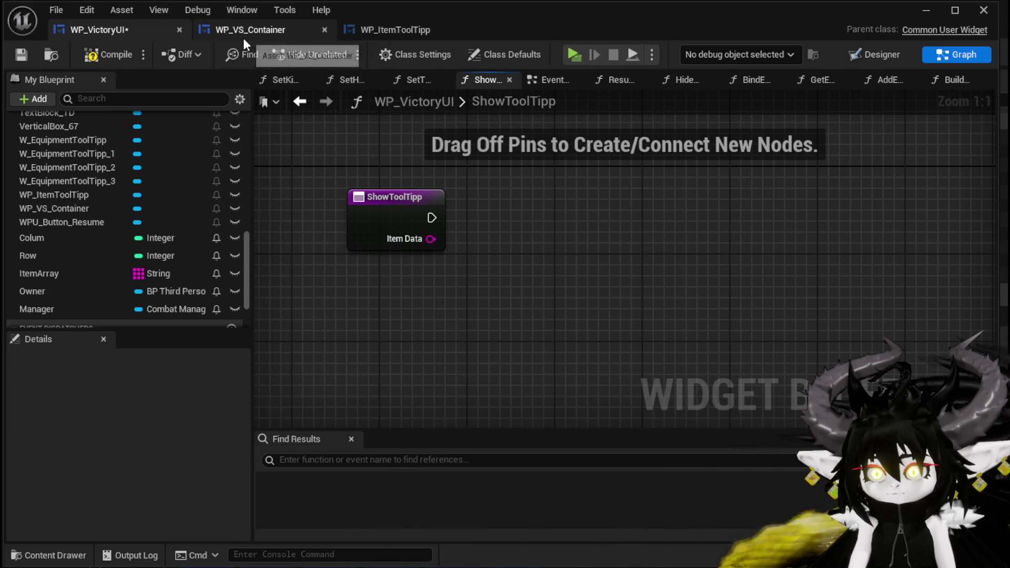
{"action": "scroll", "coordinate": [141, 144], "scroll_direction": "up", "scroll_amount": 15}
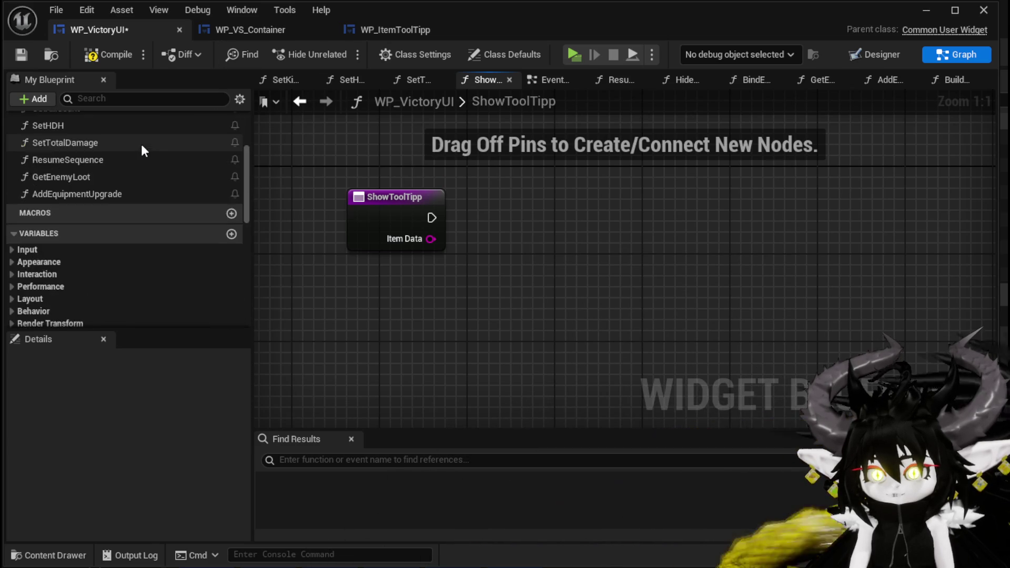
{"action": "left_click", "coordinate": [230, 160]}
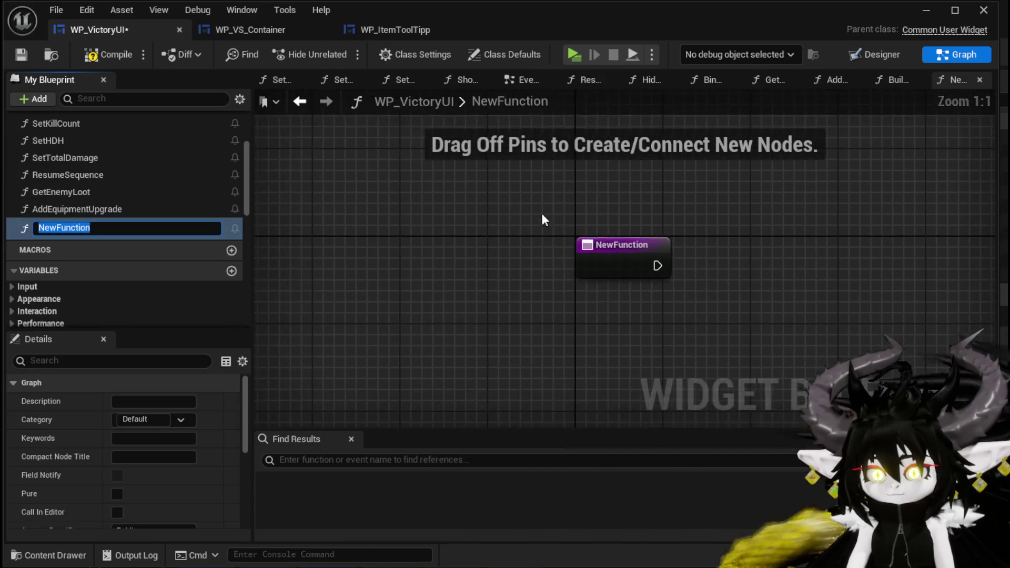
Name the new function MoveToolTipp and place it in the ToolTipp category.
{"action": "type", "text": "MoveTo"}
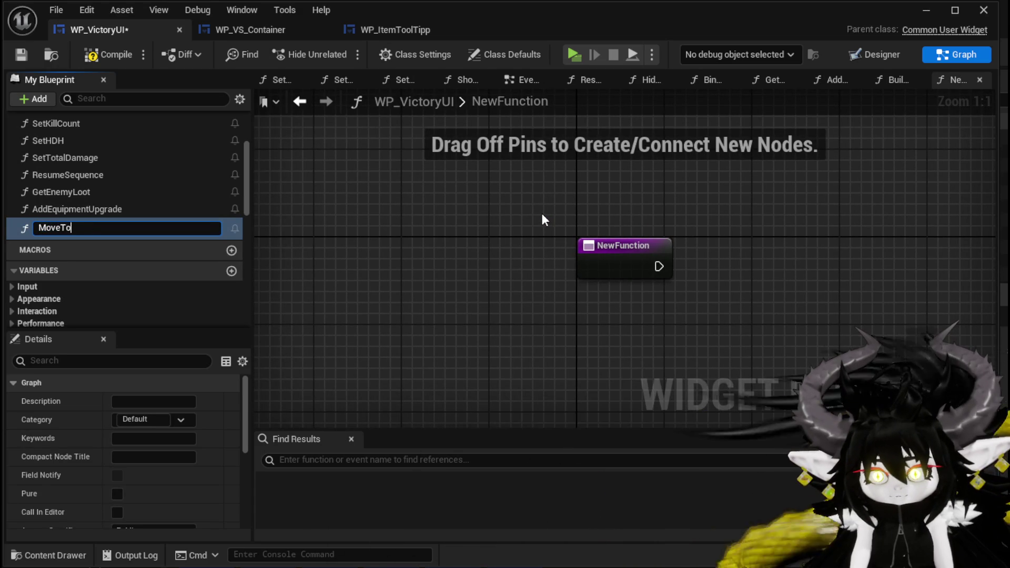
{"action": "type", "text": "olTipp"}
{"action": "key", "text": "Return"}
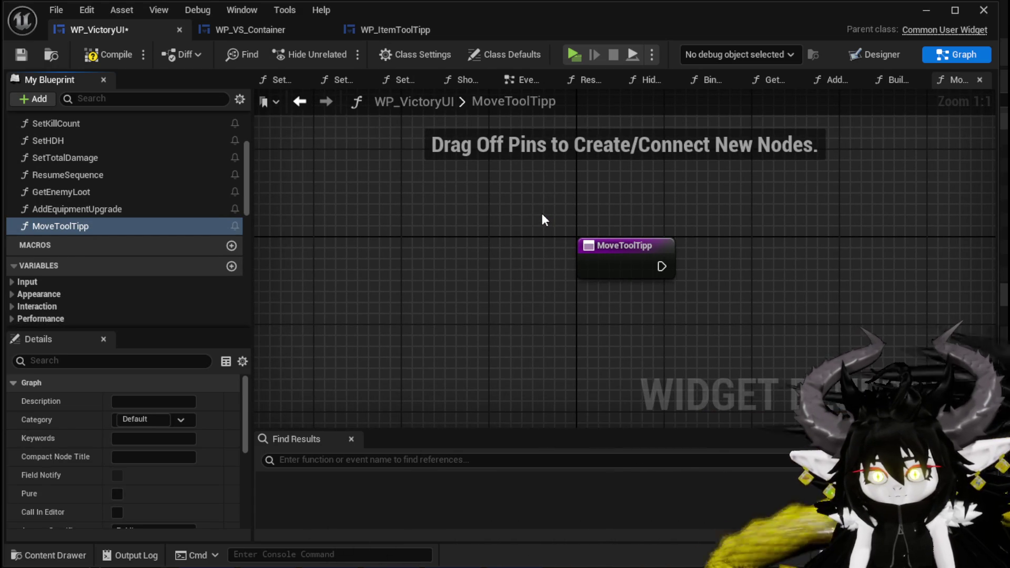
{"action": "left_click", "coordinate": [142, 420]}
{"action": "type", "text": "T"}
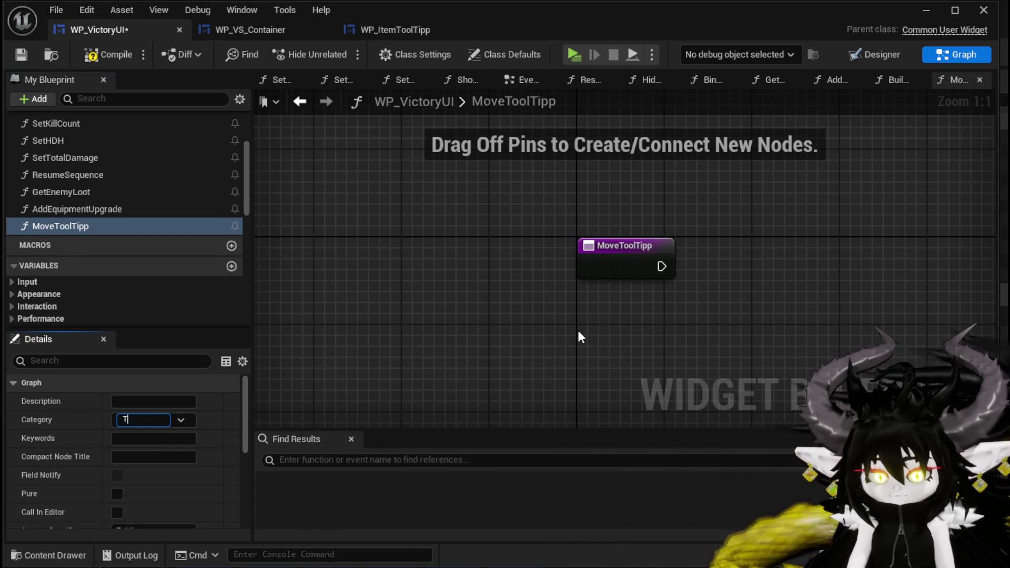
{"action": "type", "text": "oolTipp"}
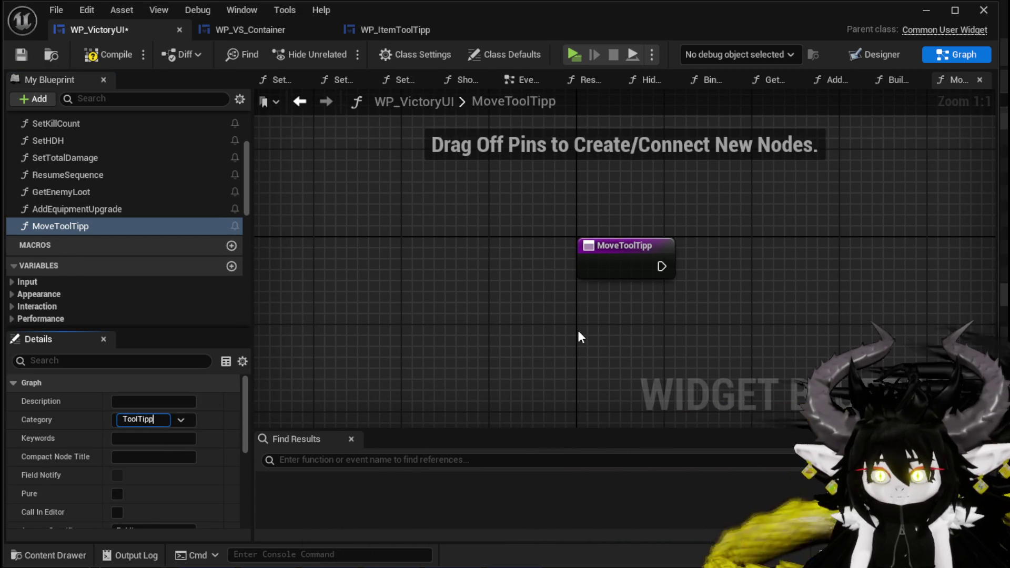
{"action": "key", "text": "Return"}
Paste the copied tooltip nodes into the graph and reposition them.
{"action": "key", "text": "ctrl+v"}
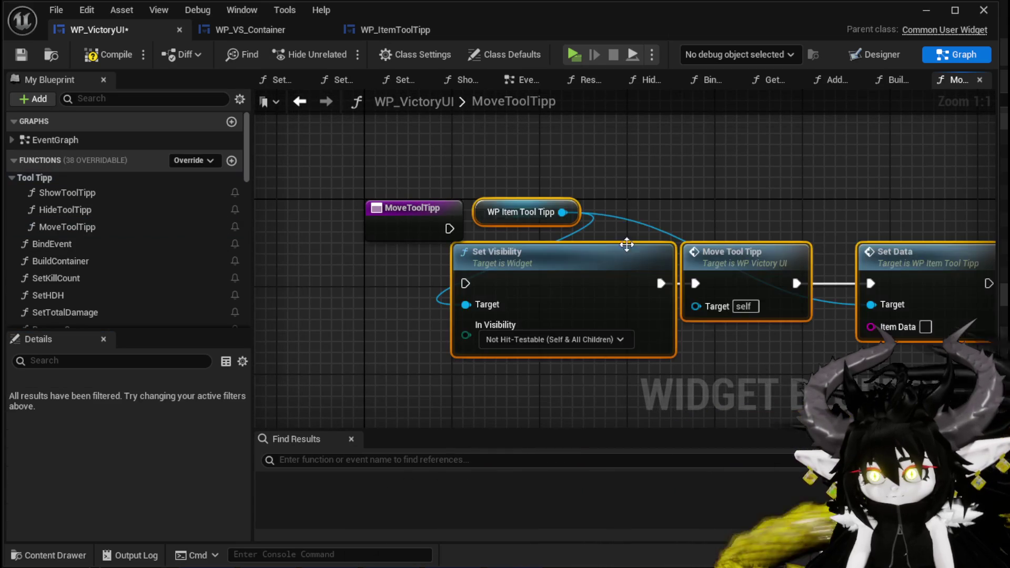
{"action": "left_click_drag", "start_coordinate": [599, 268], "coordinate": [636, 233]}
{"action": "left_click_drag", "start_coordinate": [456, 228], "coordinate": [284, 182]}
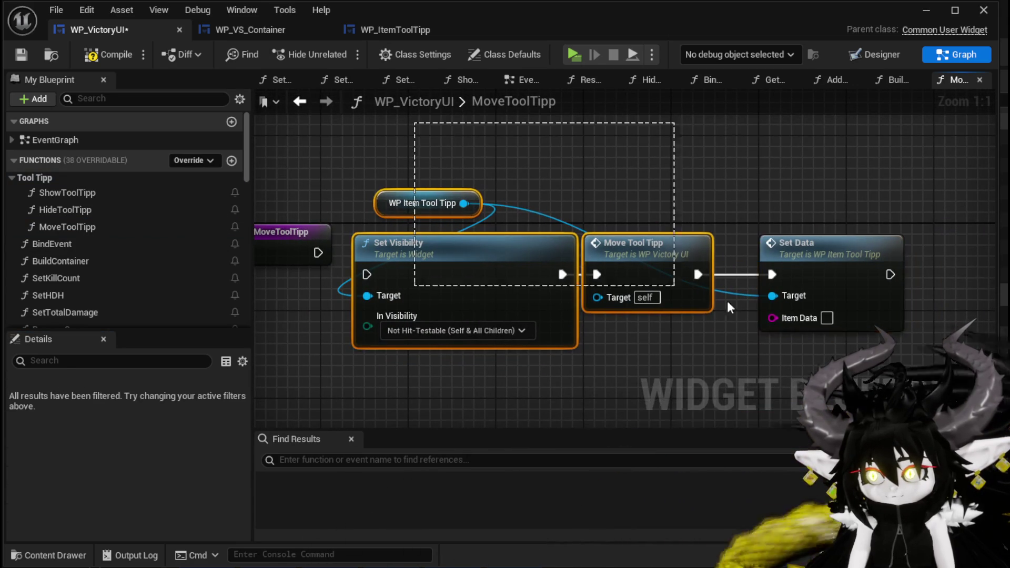
{"action": "double_click", "coordinate": [87, 194]}
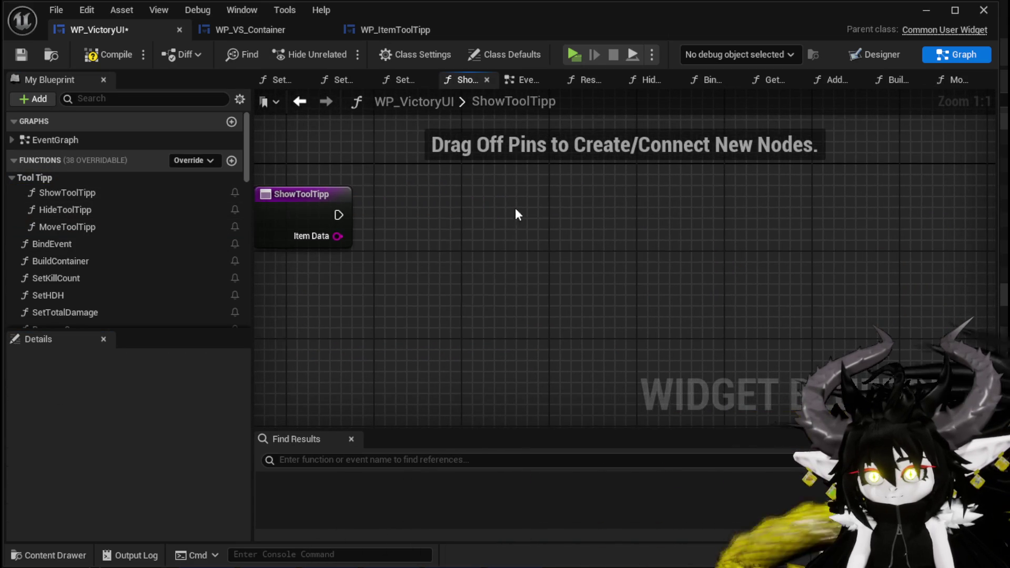
Paste Set Visibility, Move Tool Tipp and Set Data into ShowToolTipp, wiring exec and Item Data.
{"action": "key", "text": "ctrl+v"}
{"action": "left_click_drag", "start_coordinate": [526, 217], "coordinate": [591, 186]}
{"action": "left_click_drag", "start_coordinate": [337, 213], "coordinate": [404, 218]}
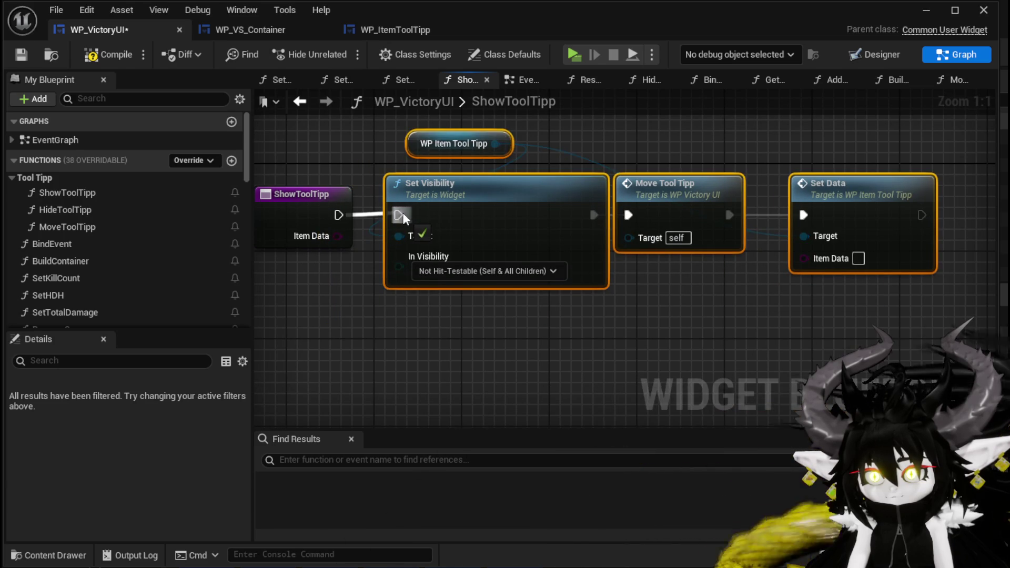
{"action": "left_click_drag", "start_coordinate": [830, 260], "coordinate": [830, 259]}
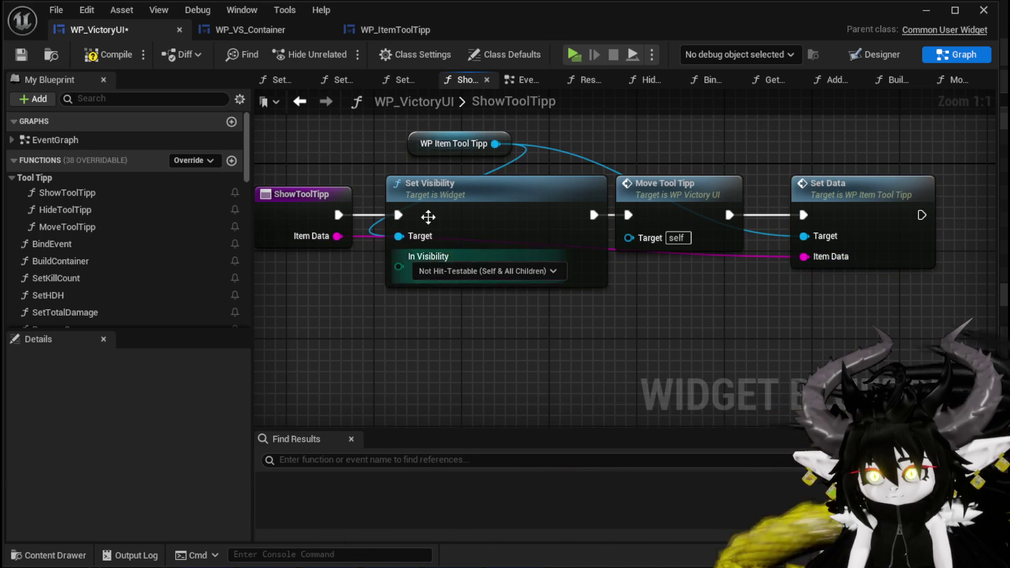
{"action": "left_click", "coordinate": [269, 33]}
{"action": "left_click", "coordinate": [81, 202]}
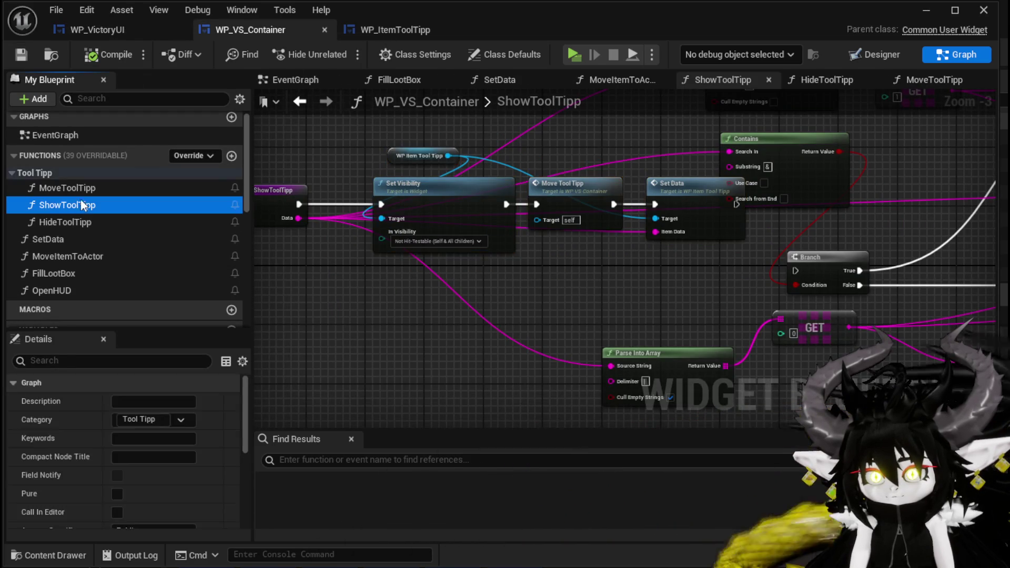
Copy the container's mouse-position Set Position nodes into WP_VictoryUI's MoveToolTipp.
{"action": "double_click", "coordinate": [78, 190]}
{"action": "mouse_move", "coordinate": [516, 356]}
{"action": "left_mouse_down"}
{"action": "mouse_move", "coordinate": [657, 228]}
{"action": "mouse_move", "coordinate": [860, 185]}
{"action": "left_mouse_up"}
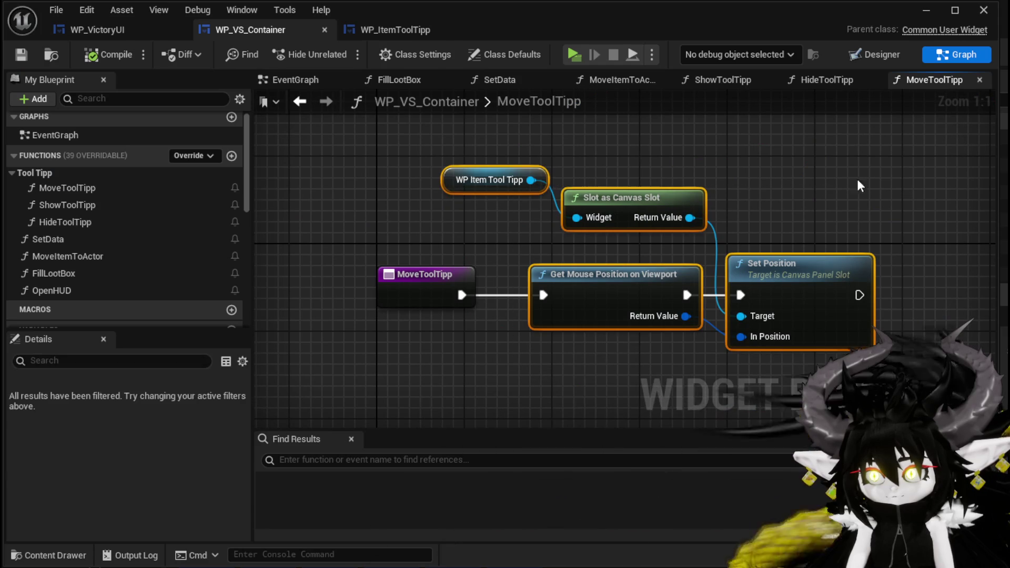
{"action": "left_click", "coordinate": [97, 30]}
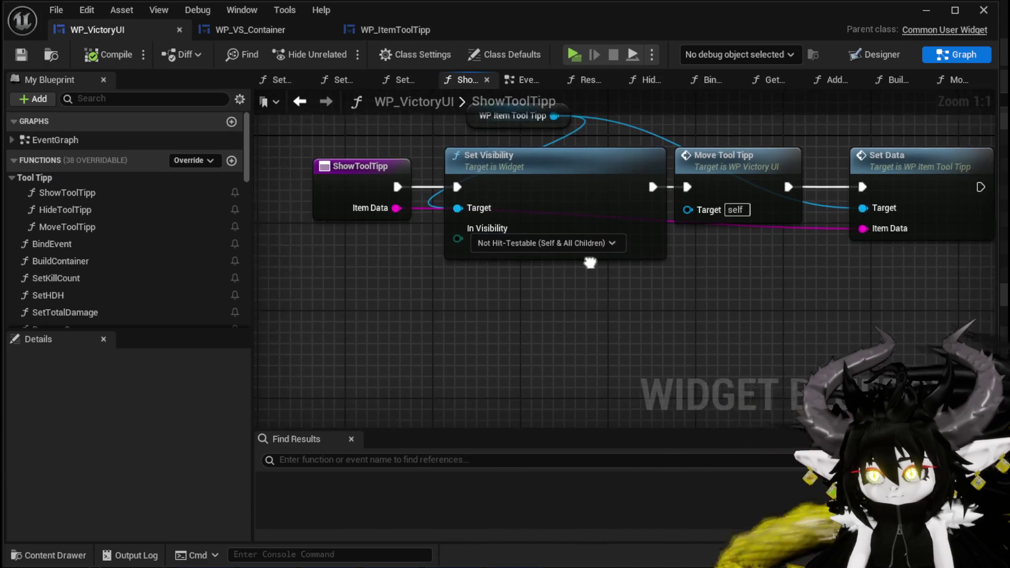
{"action": "double_click", "coordinate": [90, 227]}
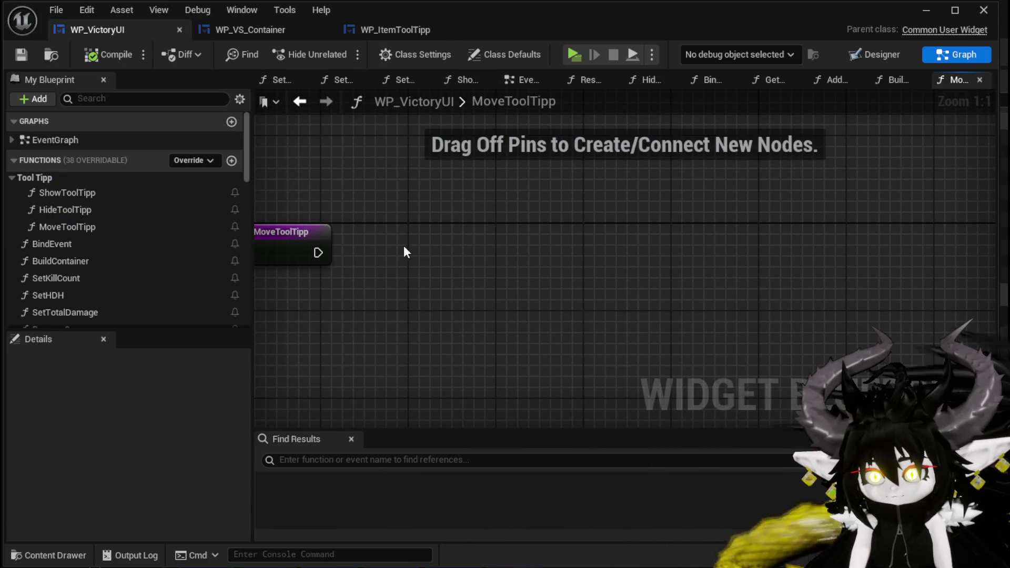
{"action": "key", "text": "ctrl+v"}
Arrange the pasted nodes beside the MoveToolTipp entry, then compile and save WP_VictoryUI.
{"action": "left_click_drag", "start_coordinate": [357, 403], "coordinate": [623, 181]}
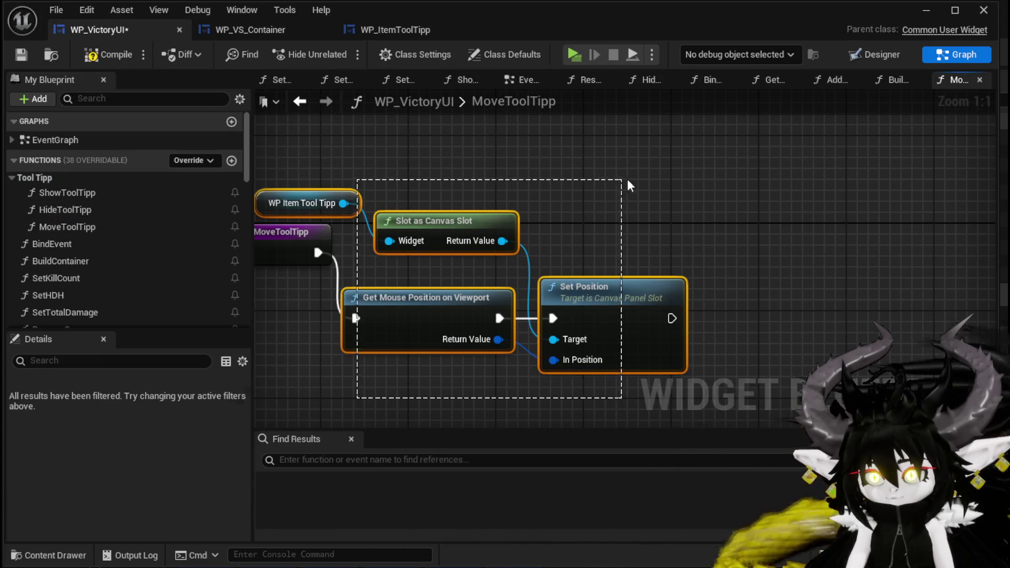
{"action": "left_click_drag", "start_coordinate": [625, 292], "coordinate": [636, 227]}
{"action": "left_click", "coordinate": [557, 179]}
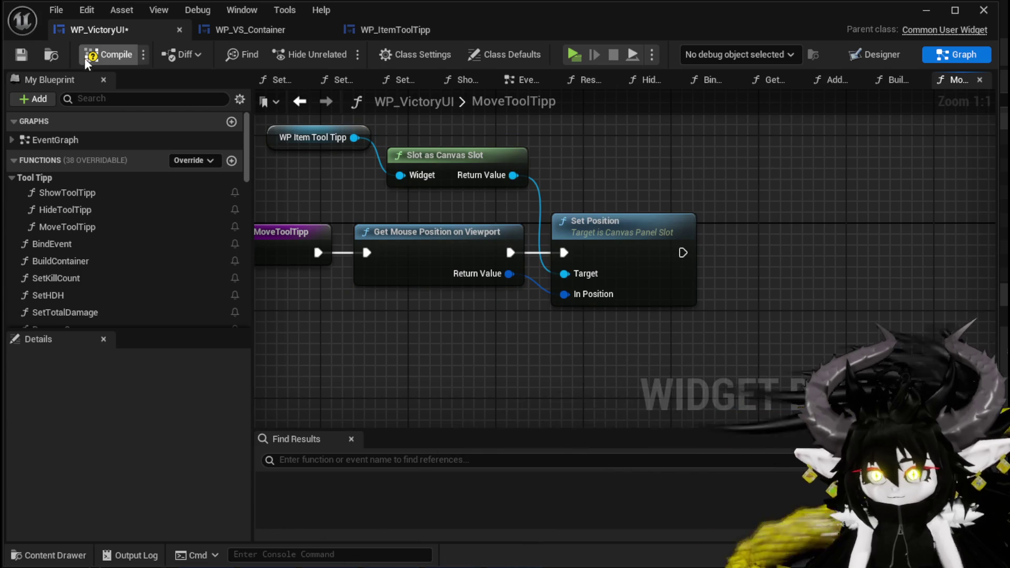
{"action": "left_click", "coordinate": [105, 57]}
{"action": "left_click", "coordinate": [21, 55]}
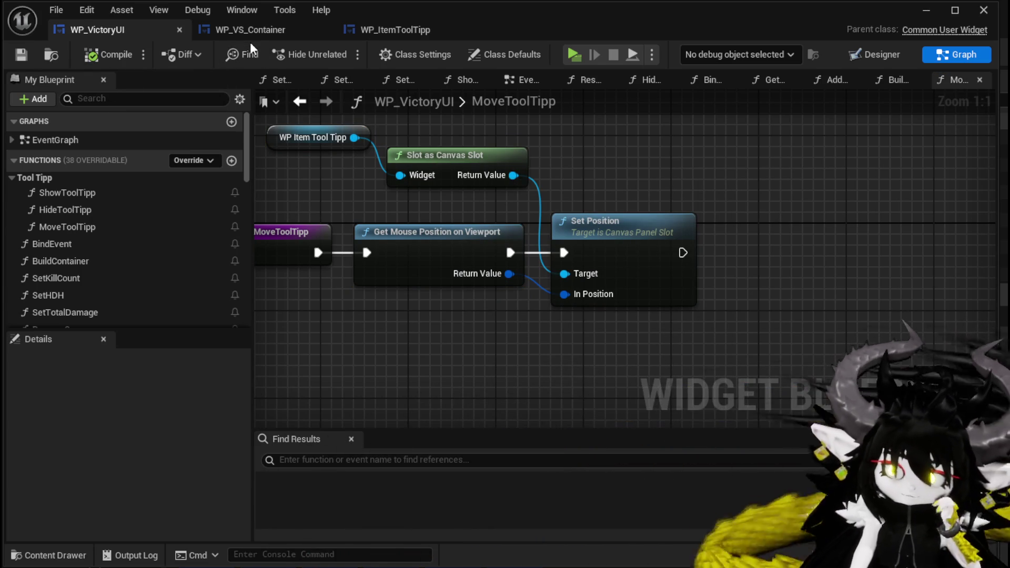
Compare both blueprints and break the container MoveToolTipp's link to Get Mouse Position.
{"action": "left_click", "coordinate": [258, 32]}
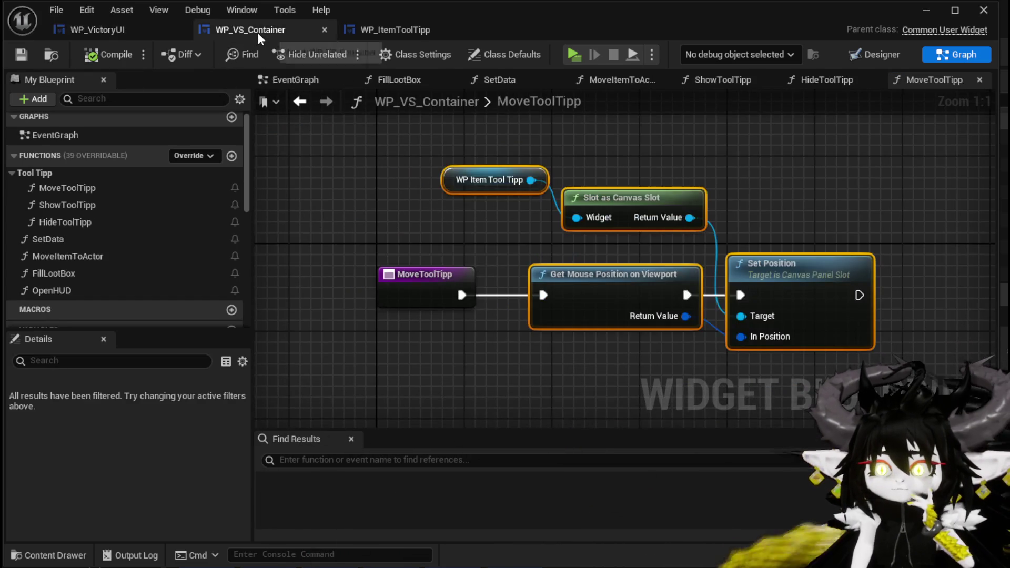
{"action": "left_click", "coordinate": [140, 34]}
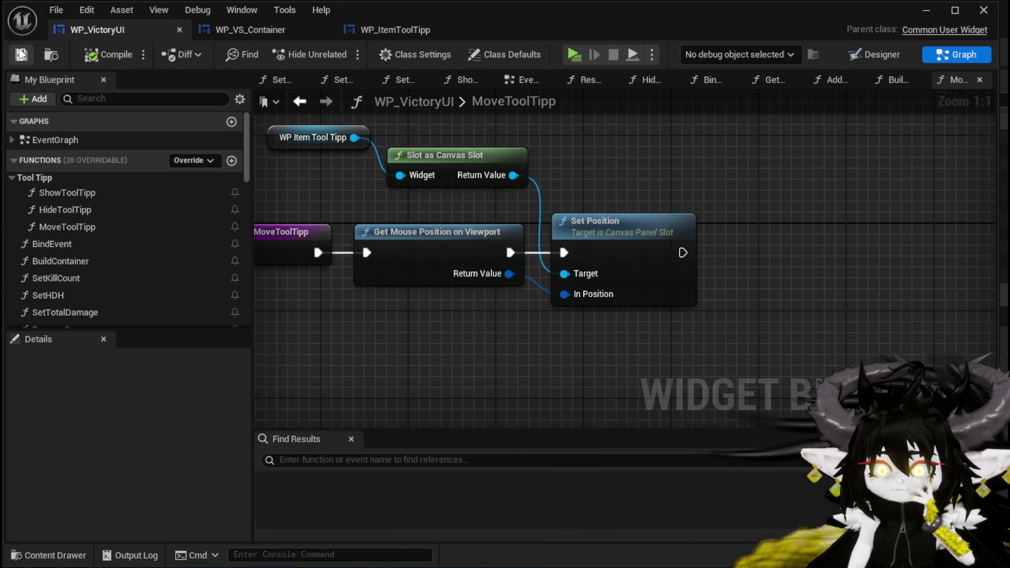
{"action": "left_click", "coordinate": [241, 34]}
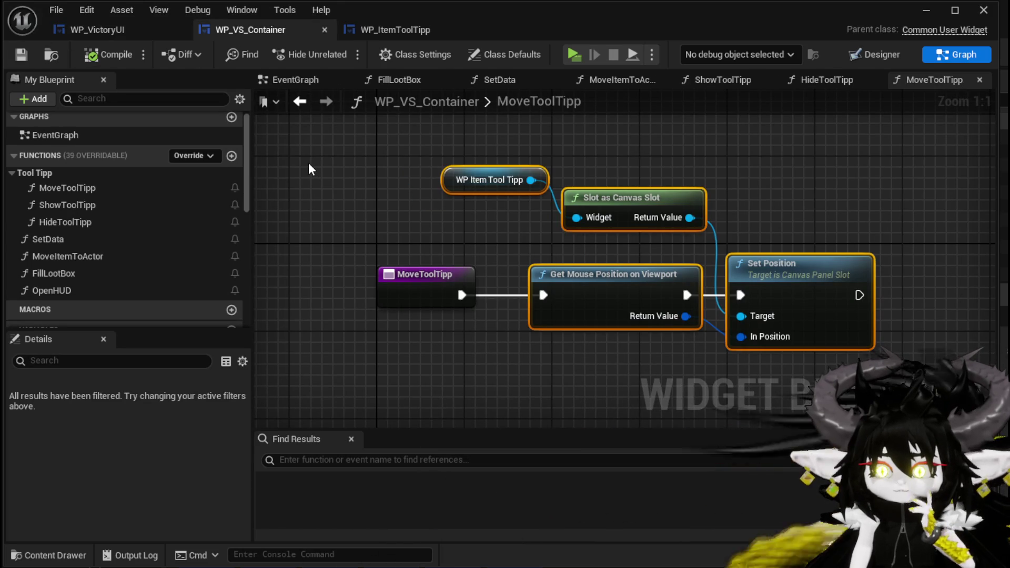
{"action": "left_click", "coordinate": [107, 33]}
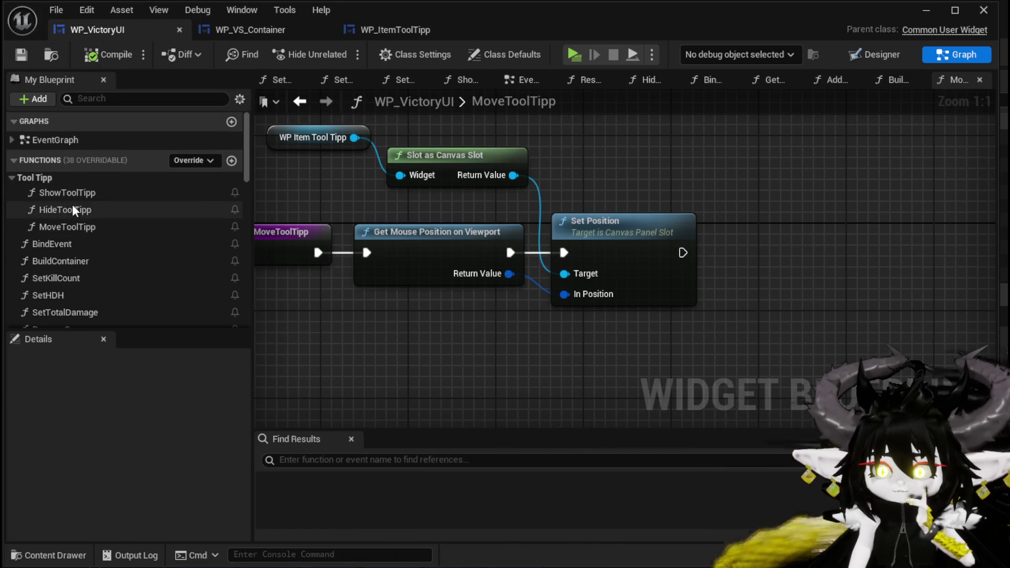
{"action": "left_click", "coordinate": [266, 29]}
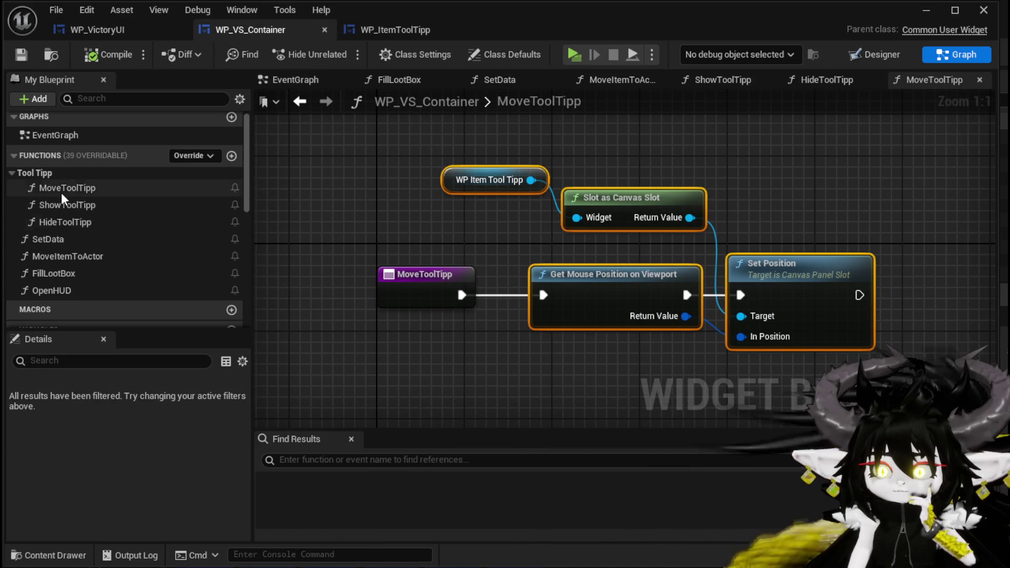
{"action": "left_click", "coordinate": [461, 295], "text": "alt"}
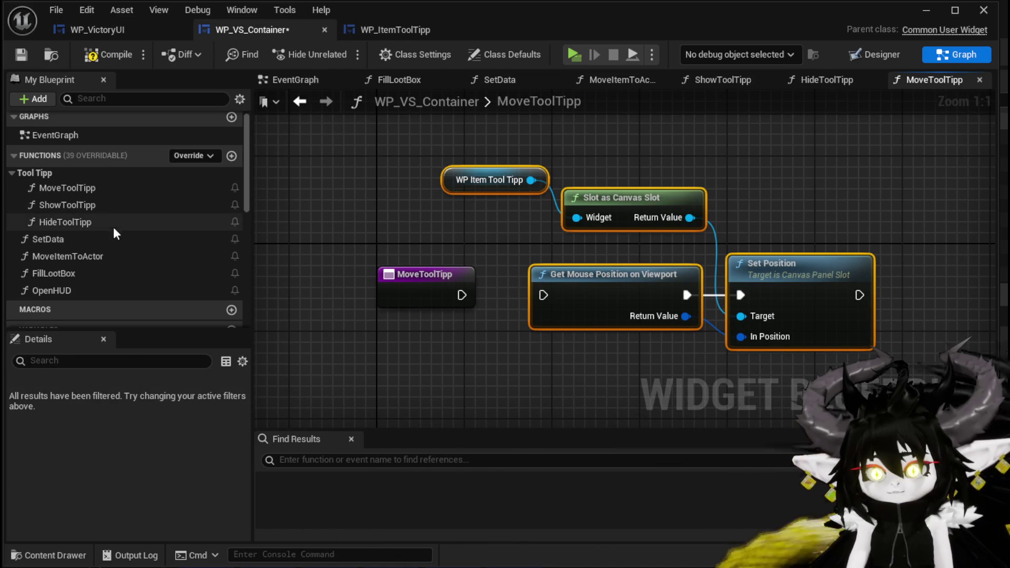
Review the container's ShowToolTipp and HideToolTipp, save WP_VS_Container, and launch a Standalone Game test.
{"action": "left_click", "coordinate": [125, 207]}
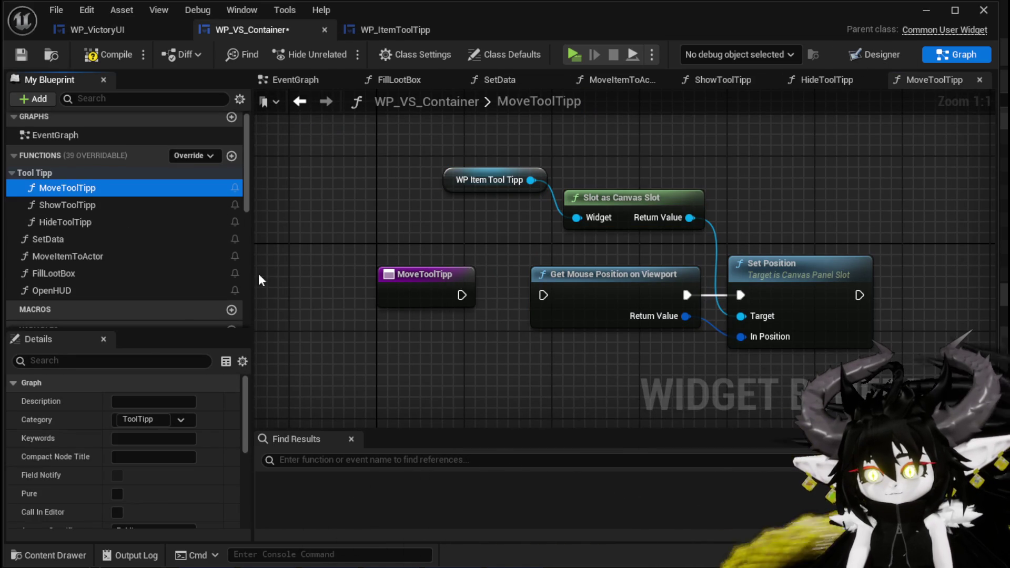
{"action": "left_click", "coordinate": [65, 220]}
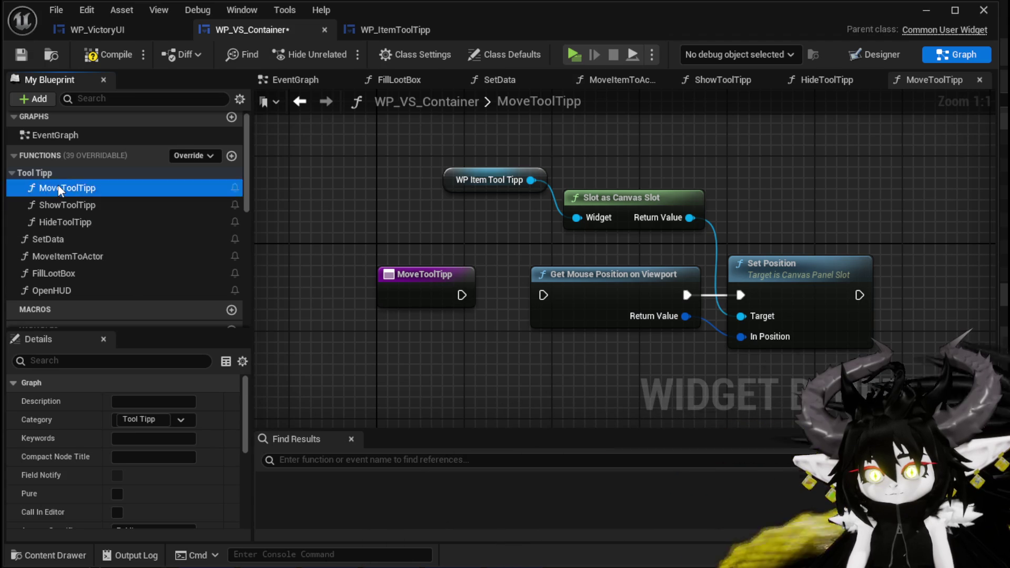
{"action": "double_click", "coordinate": [70, 205]}
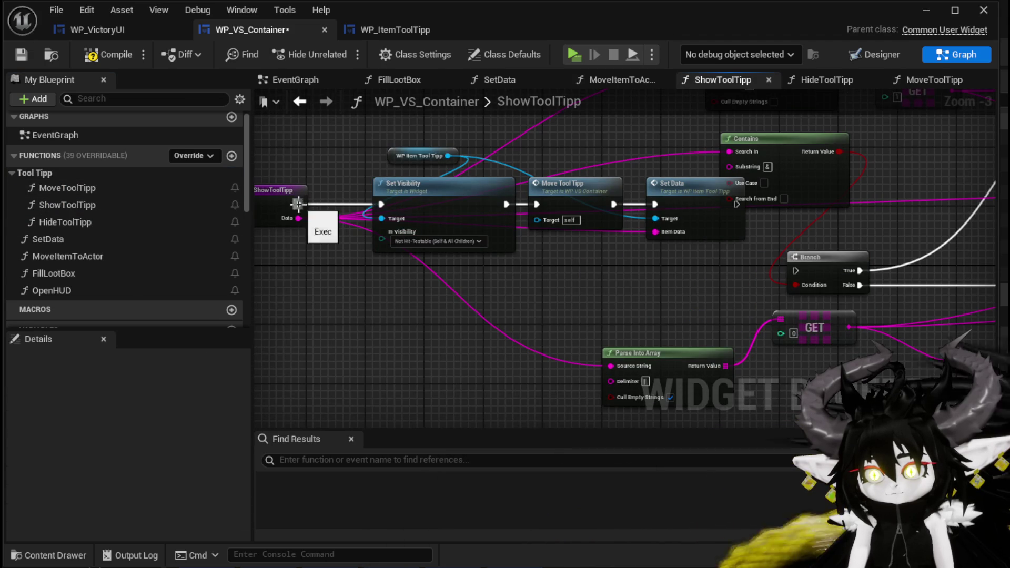
{"action": "double_click", "coordinate": [86, 221]}
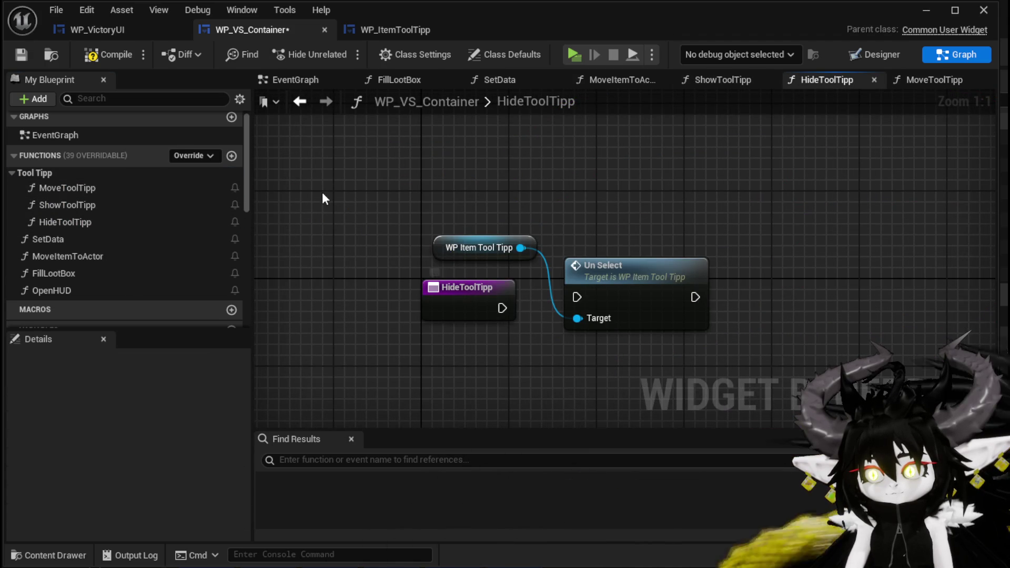
{"action": "left_click", "coordinate": [20, 58]}
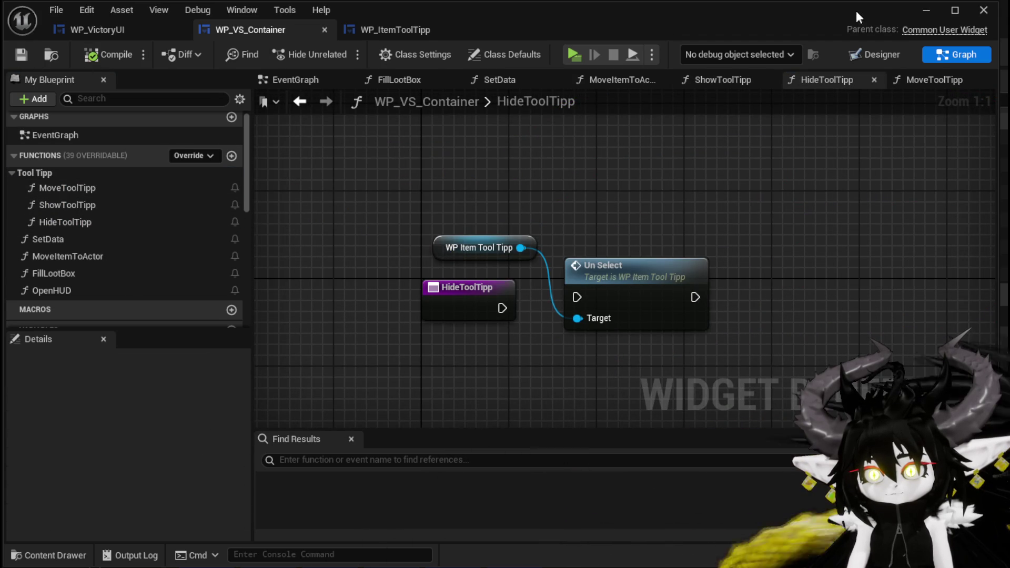
{"action": "left_click", "coordinate": [926, 14]}
{"action": "left_click", "coordinate": [342, 49]}
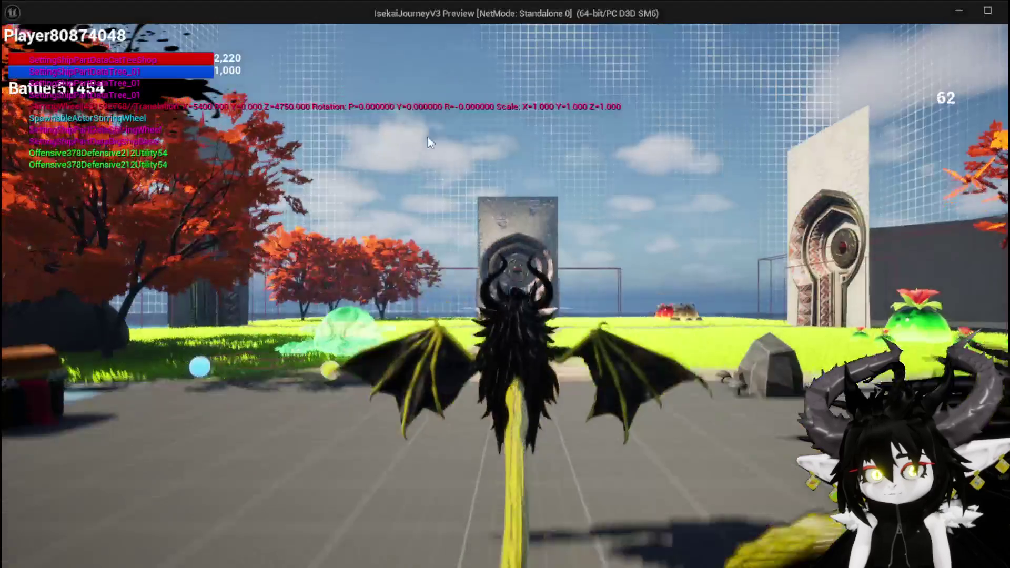
Dive onto the slime, win the fight, take a victory loot item, then exit with Esc.
{"action": "key", "text": "space"}
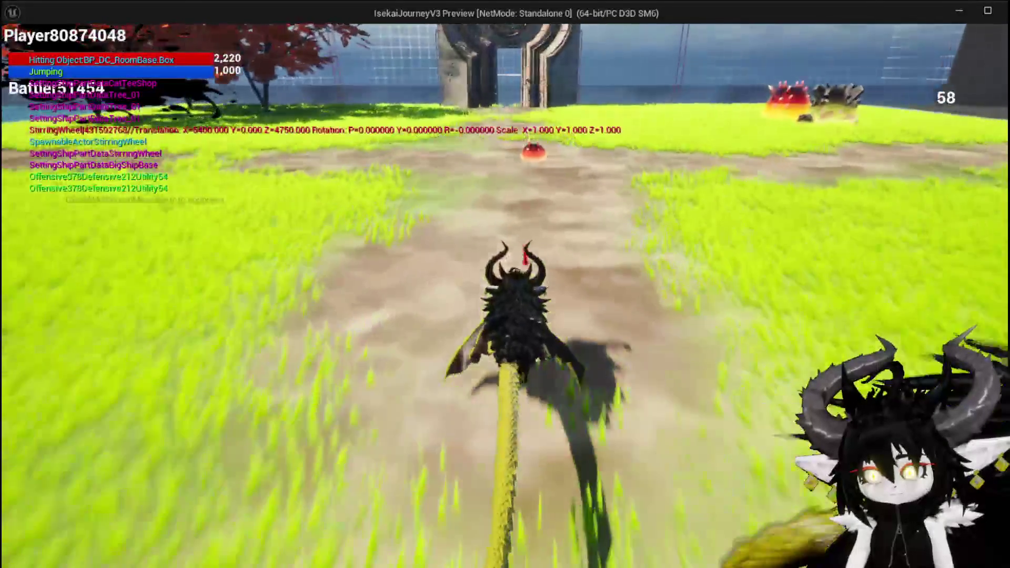
{"action": "key", "text": "w"}
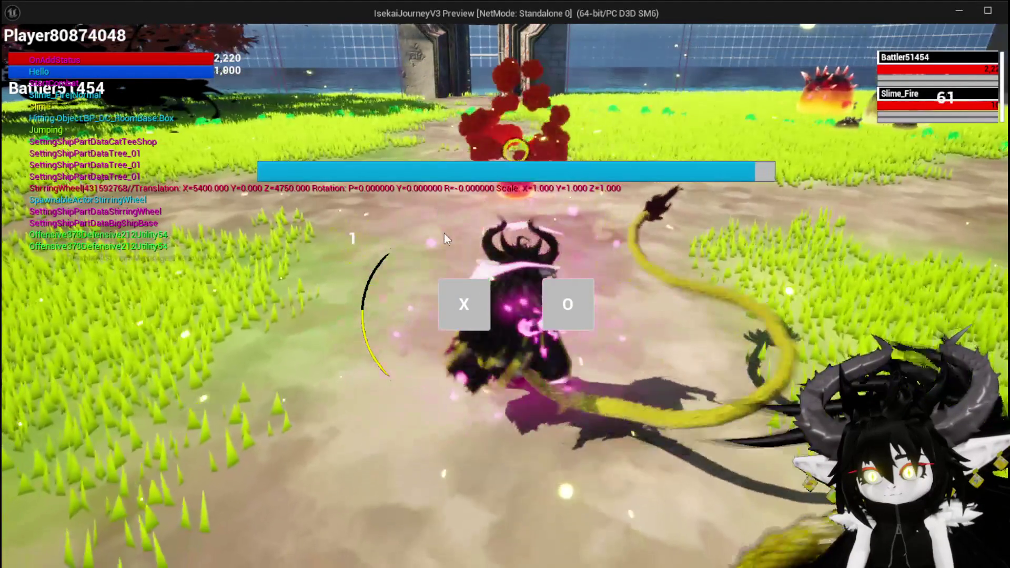
{"action": "left_click", "coordinate": [460, 294]}
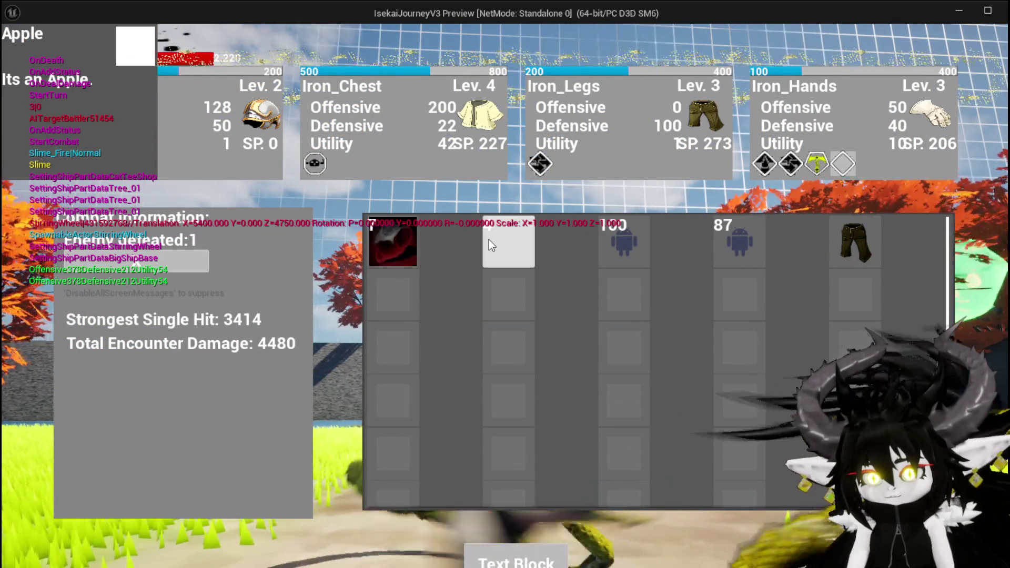
{"action": "left_click", "coordinate": [402, 232]}
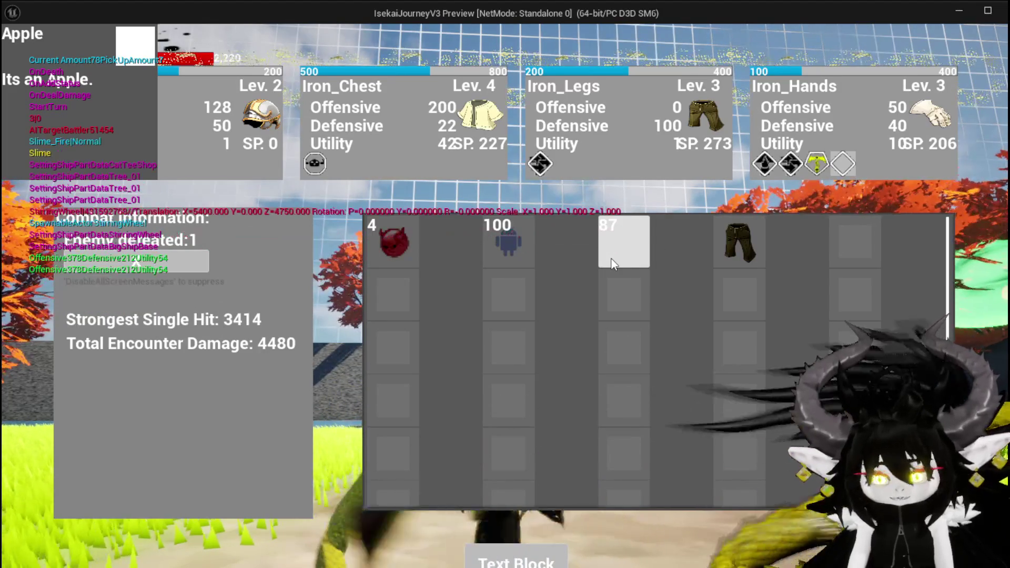
{"action": "key", "text": "Escape"}
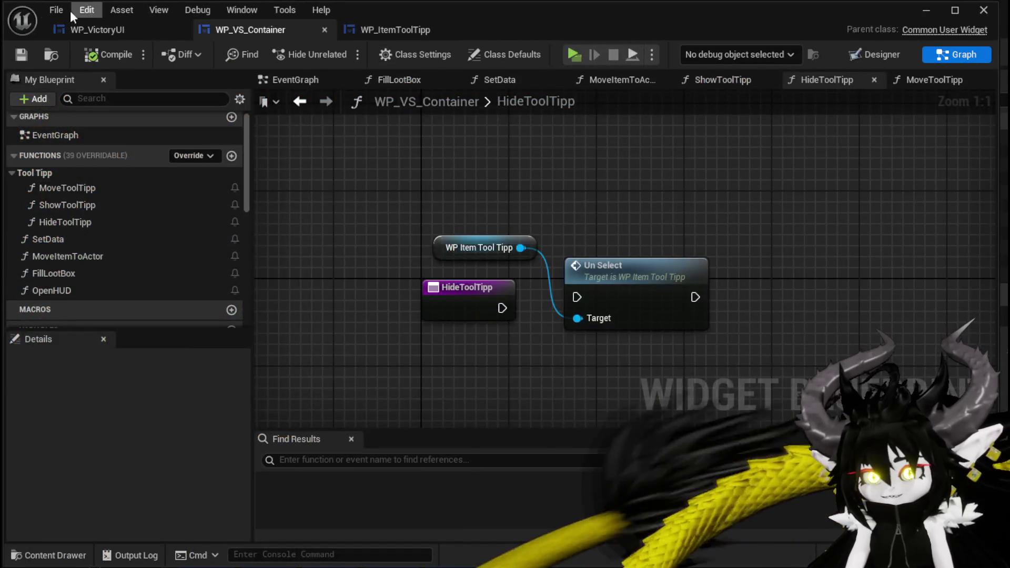
In WP_VictoryUI's Designer, drop WP_ItemToolTipp onto the Canvas Panel and recompile the widget.
{"action": "left_click", "coordinate": [95, 30]}
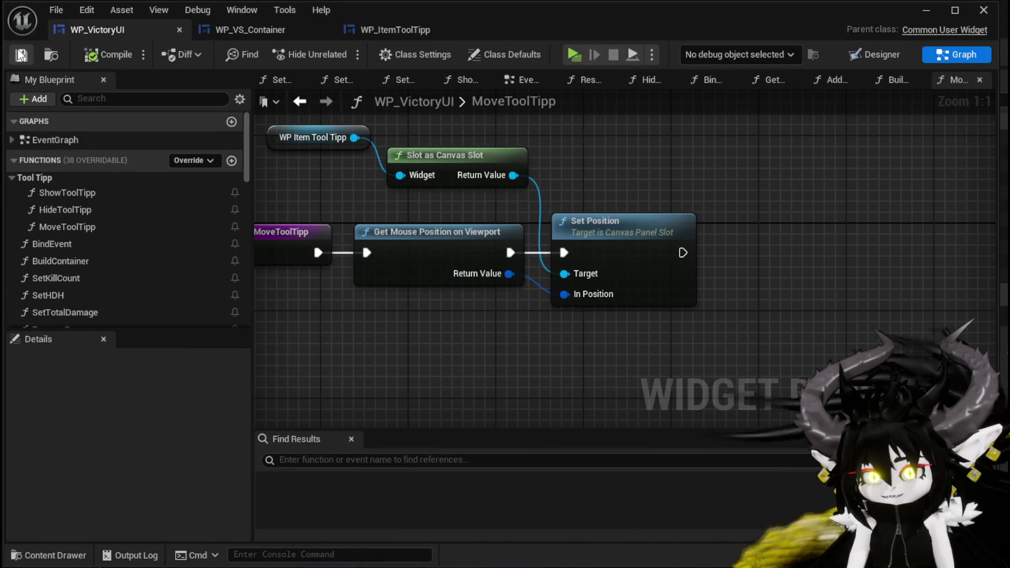
{"action": "left_click", "coordinate": [882, 56]}
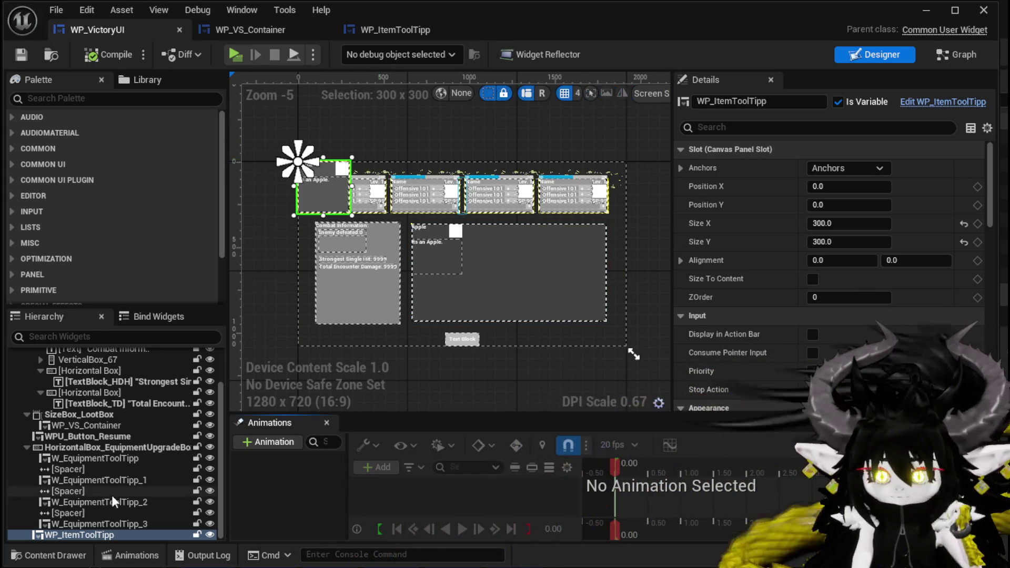
{"action": "mouse_move", "coordinate": [52, 538]}
{"action": "left_mouse_down"}
{"action": "mouse_move", "coordinate": [111, 467]}
{"action": "mouse_move", "coordinate": [102, 428]}
{"action": "mouse_move", "coordinate": [58, 365]}
{"action": "left_mouse_up"}
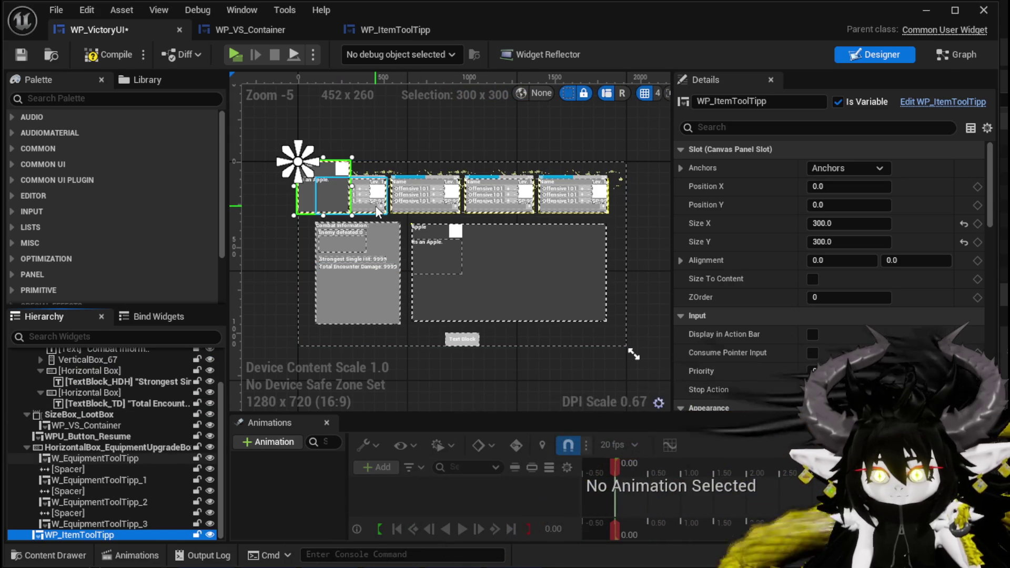
{"action": "left_click", "coordinate": [108, 55]}
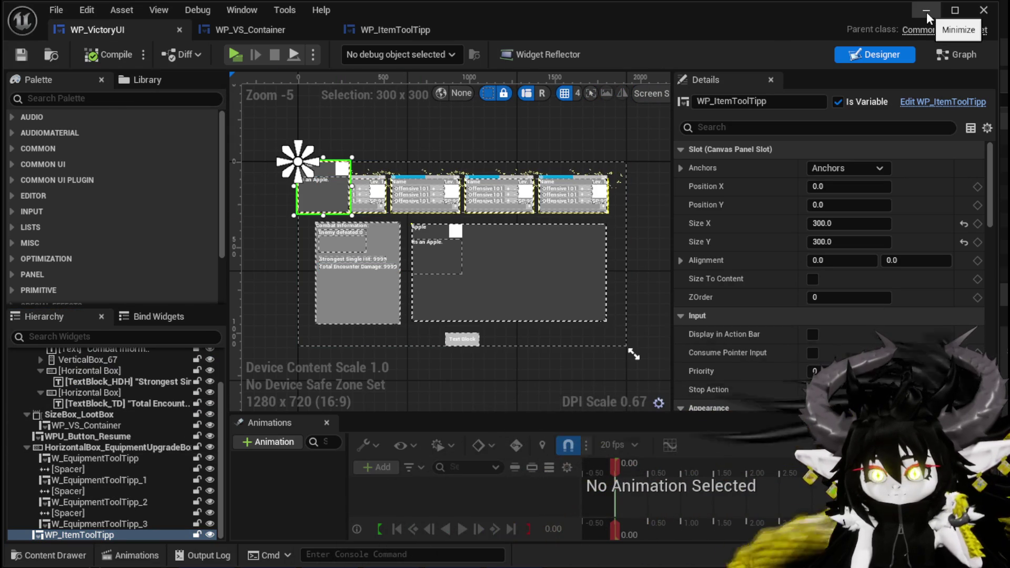
{"action": "left_click", "coordinate": [393, 30]}
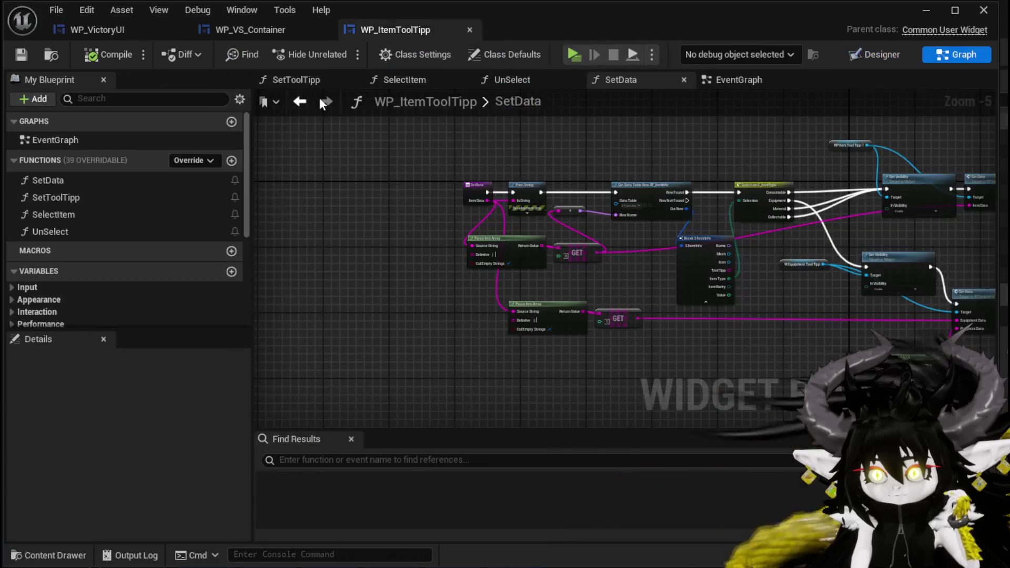
Return to WP_VictoryUI's node graph and scroll through its tooltip functions.
{"action": "left_click", "coordinate": [273, 34]}
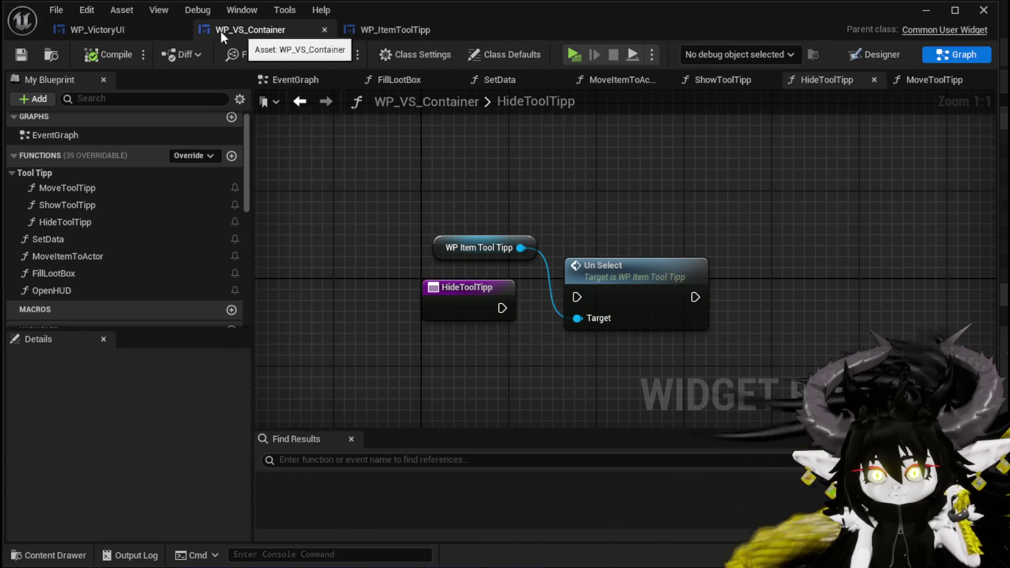
{"action": "left_click", "coordinate": [106, 29]}
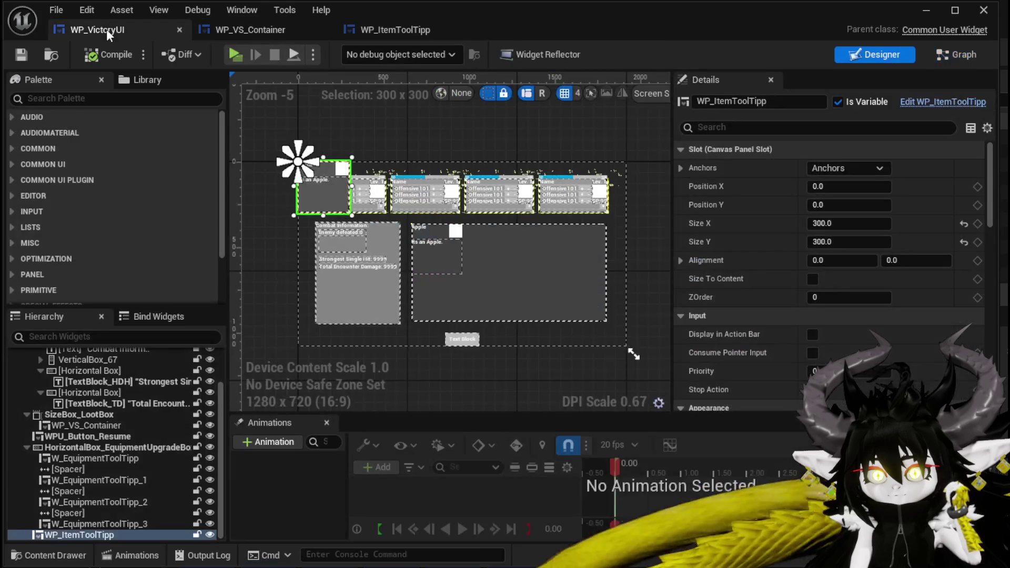
{"action": "left_click", "coordinate": [943, 56]}
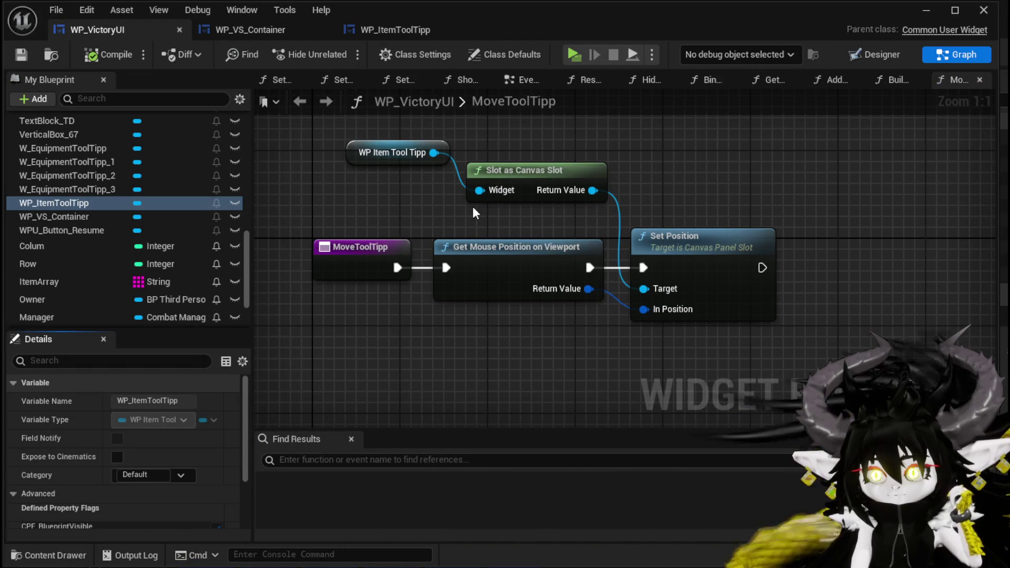
{"action": "scroll", "coordinate": [106, 185], "scroll_direction": "up", "scroll_amount": 10}
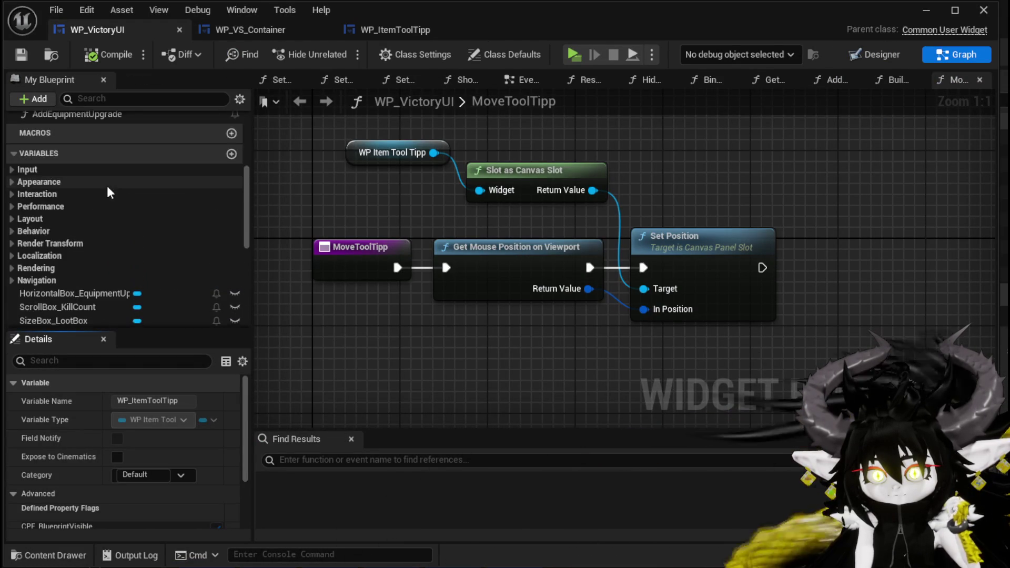
{"action": "scroll", "coordinate": [106, 185], "scroll_direction": "up", "scroll_amount": 5}
Open ShowToolTipp and shift the Move Tool Tipp node right for a tidier layout.
{"action": "double_click", "coordinate": [106, 186]}
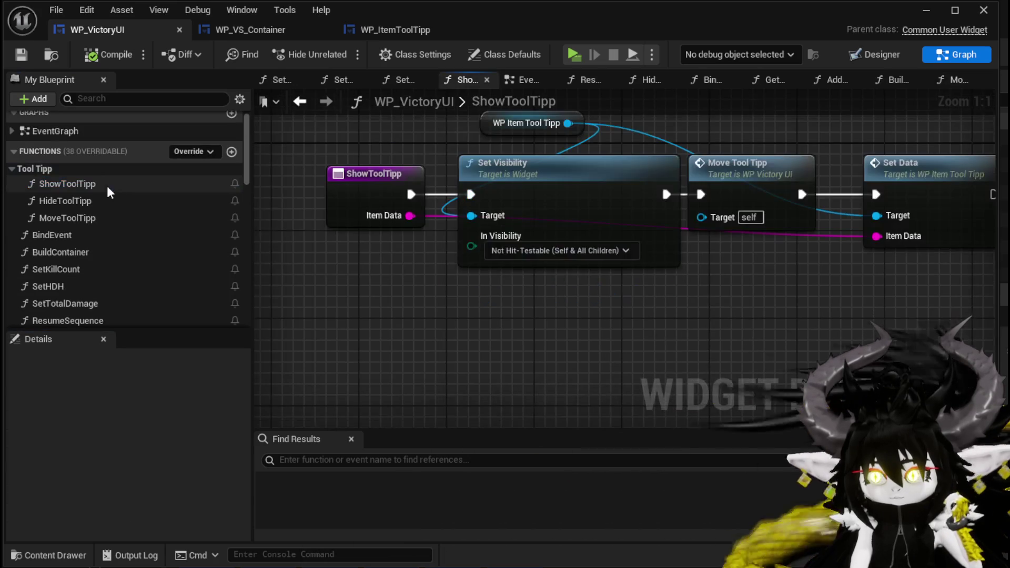
{"action": "left_click_drag", "start_coordinate": [624, 308], "coordinate": [427, 335]}
{"action": "left_click_drag", "start_coordinate": [548, 208], "coordinate": [692, 197]}
{"action": "left_click", "coordinate": [708, 182]}
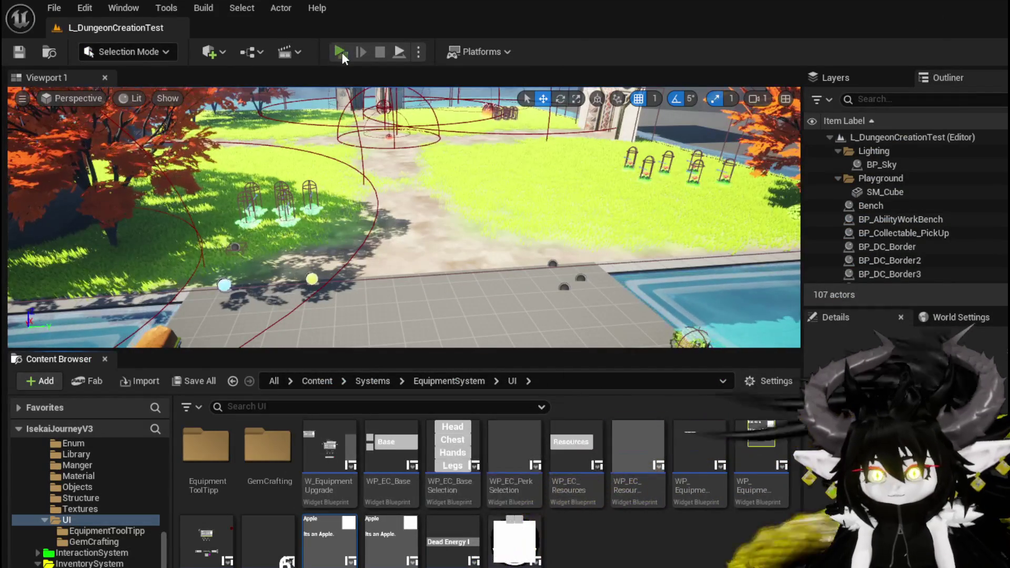
Start a play test and run the dragon toward the gate into a battle.
{"action": "left_click", "coordinate": [342, 52]}
{"action": "key", "text": "w"}
{"action": "key", "text": "space"}
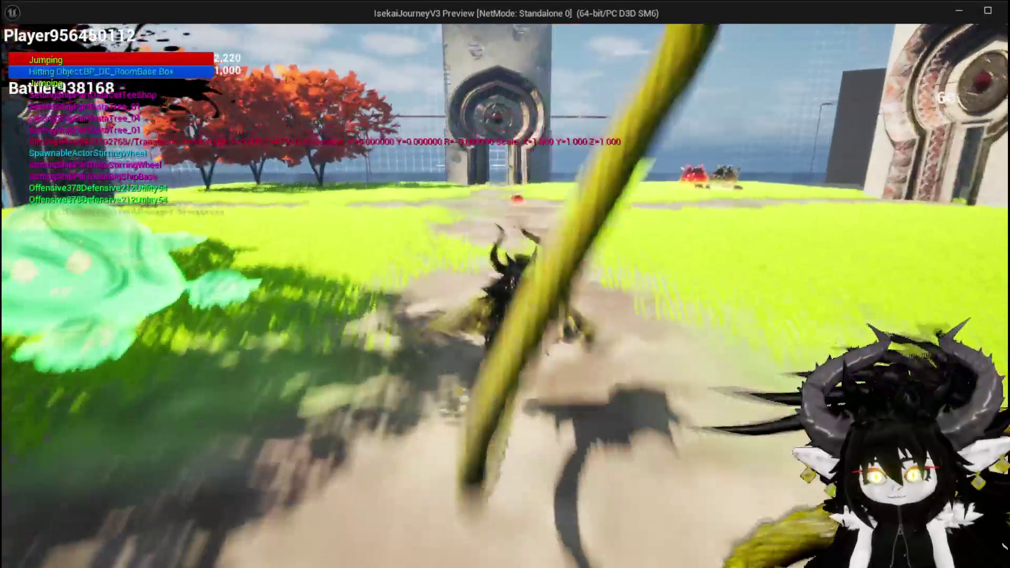
{"action": "key", "text": "w"}
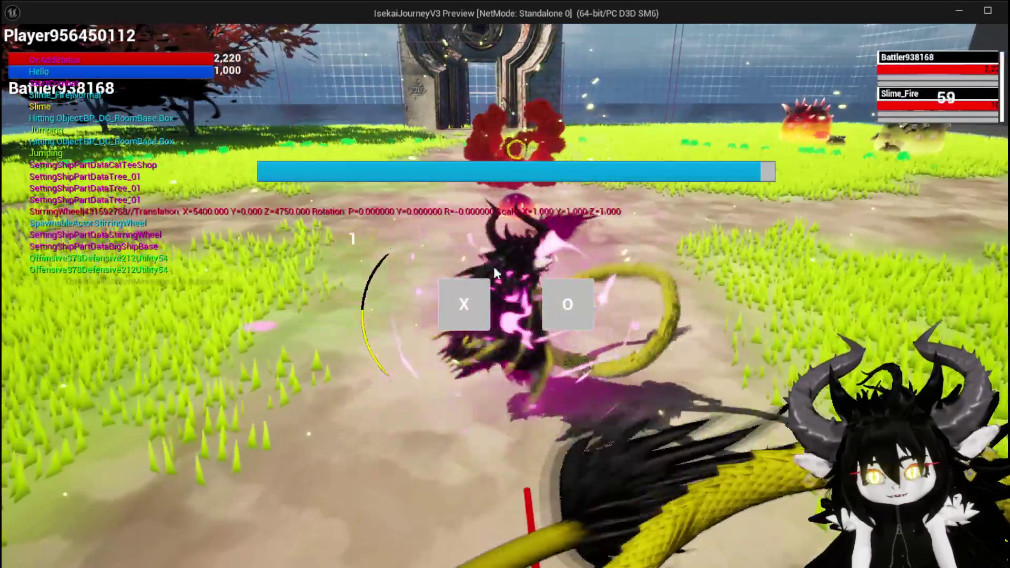
{"action": "left_click", "coordinate": [463, 313]}
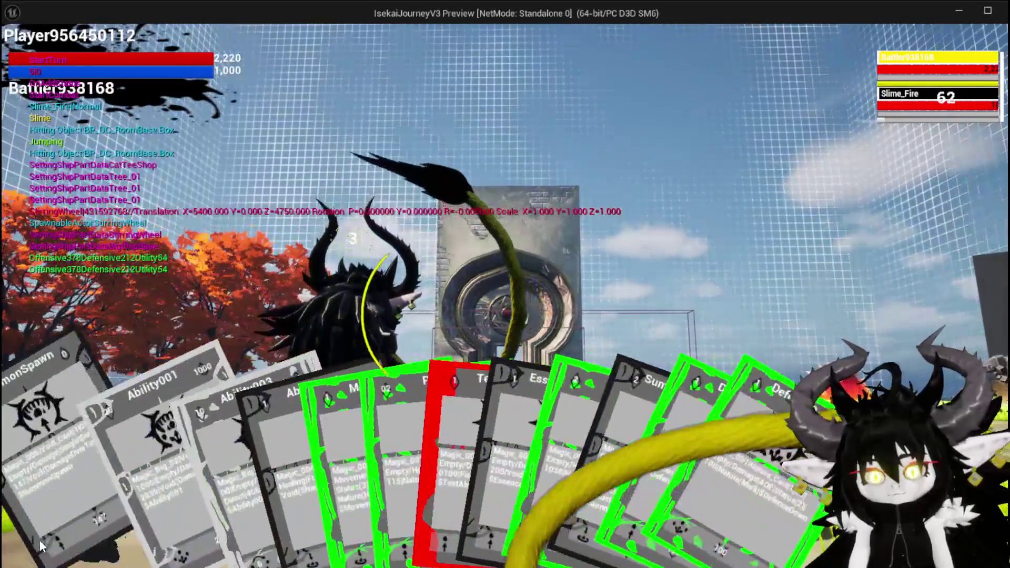
Play the SummonSpawn card on Slime_Fire, check the victory loot screen, then stop with Esc.
{"action": "left_click", "coordinate": [40, 539]}
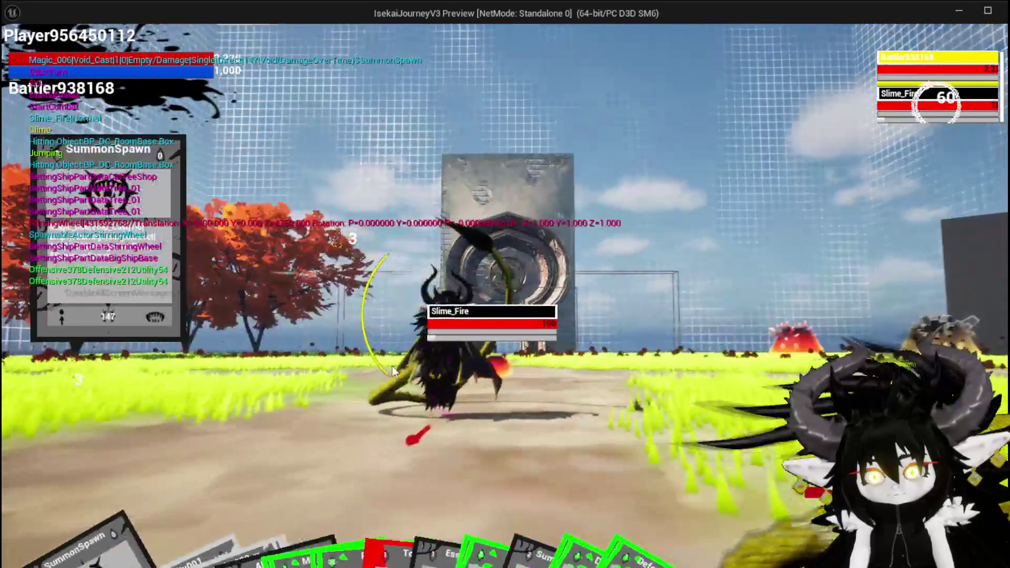
{"action": "left_click", "coordinate": [439, 354]}
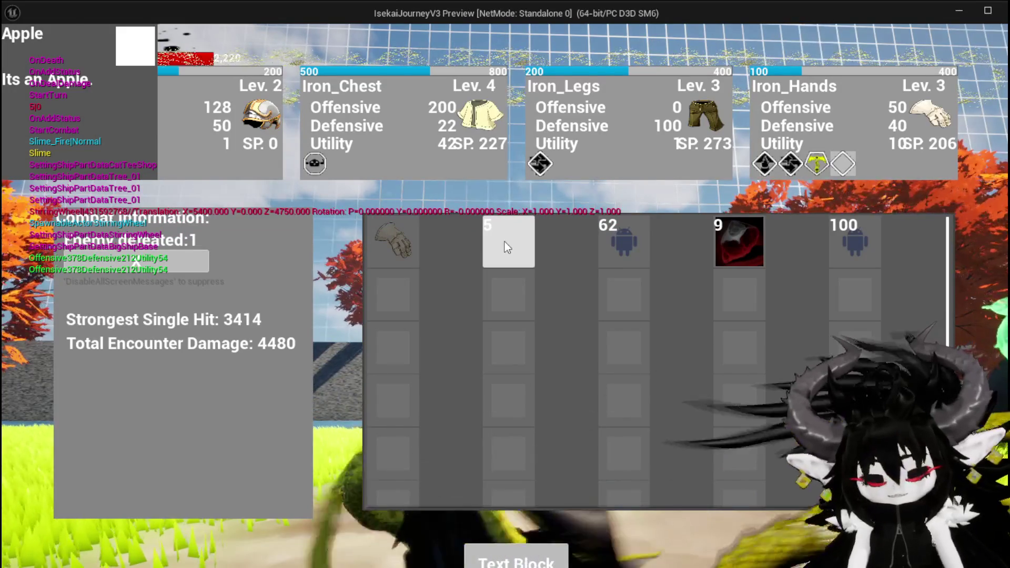
{"action": "key", "text": "Escape"}
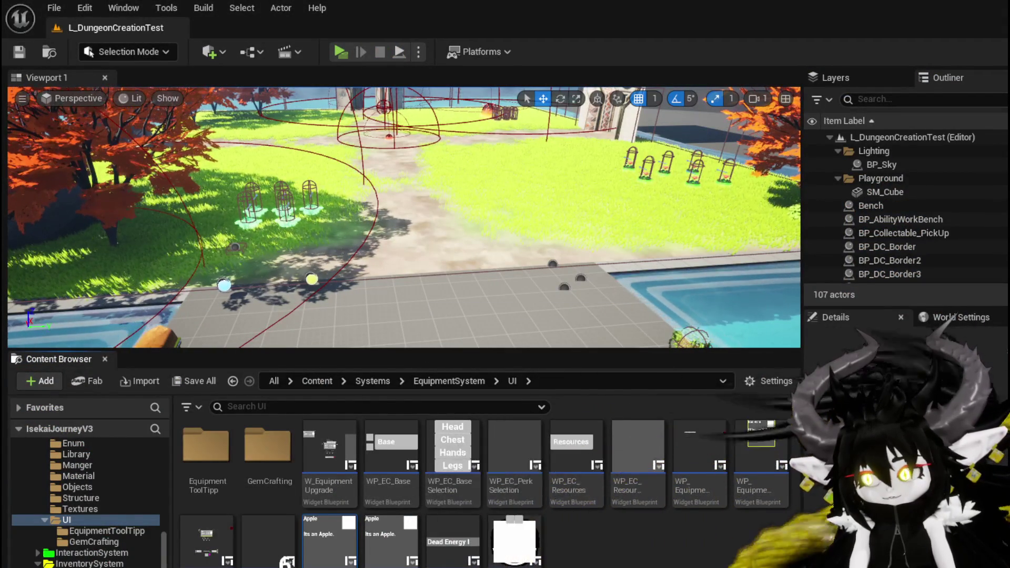
Save the modified WP_VictoryUI asset, then open WP_VS_Container's FillLootBox graph.
{"action": "key", "text": "ctrl+shift+s"}
{"action": "left_click", "coordinate": [760, 511]}
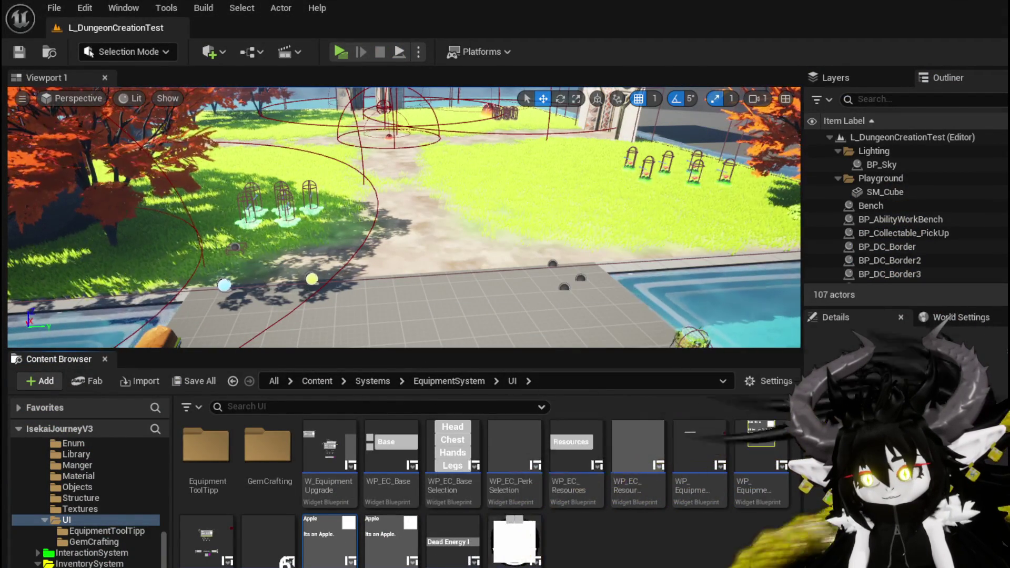
{"action": "key", "text": "alt+Tab"}
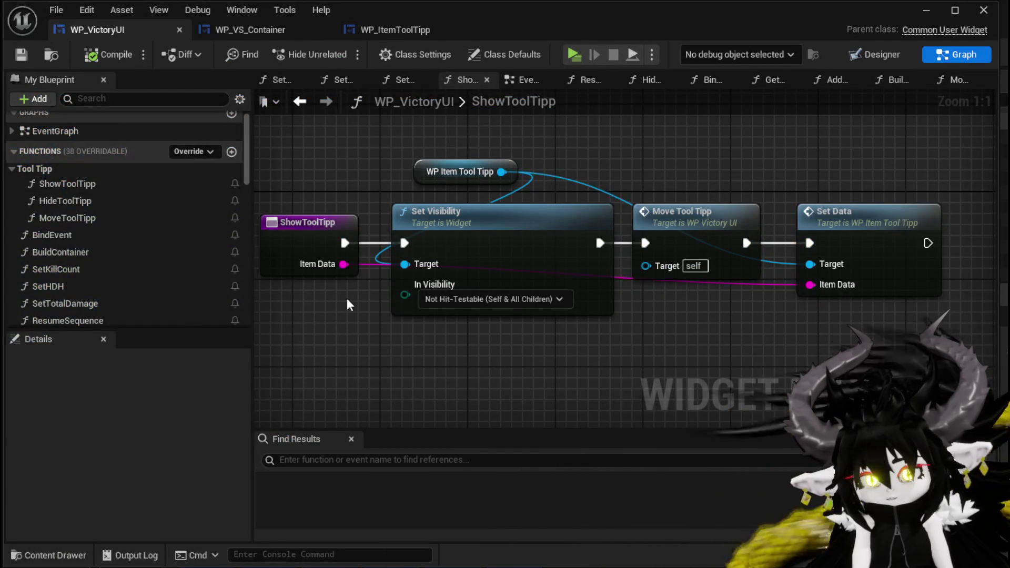
{"action": "left_click", "coordinate": [249, 28]}
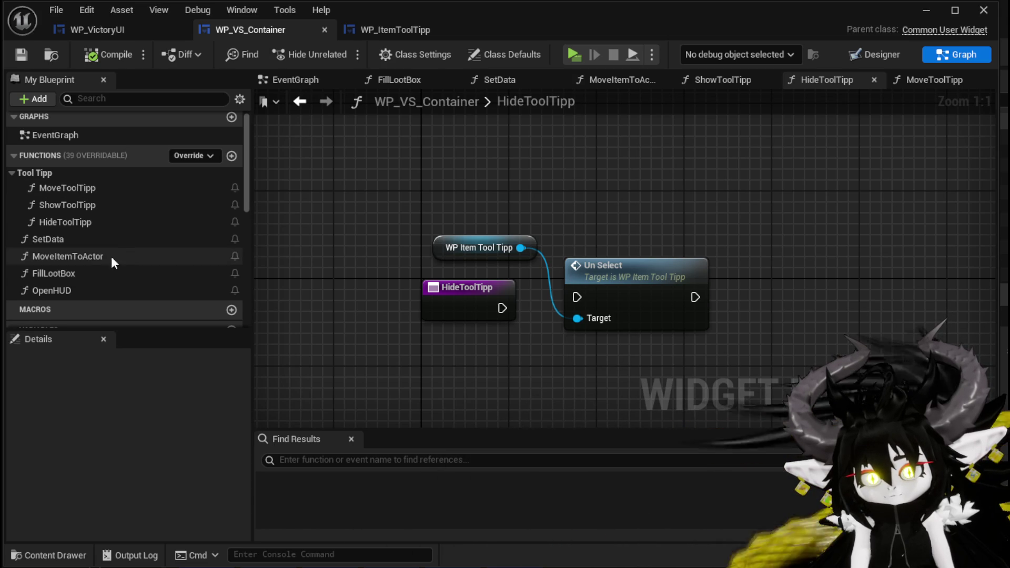
{"action": "double_click", "coordinate": [84, 269]}
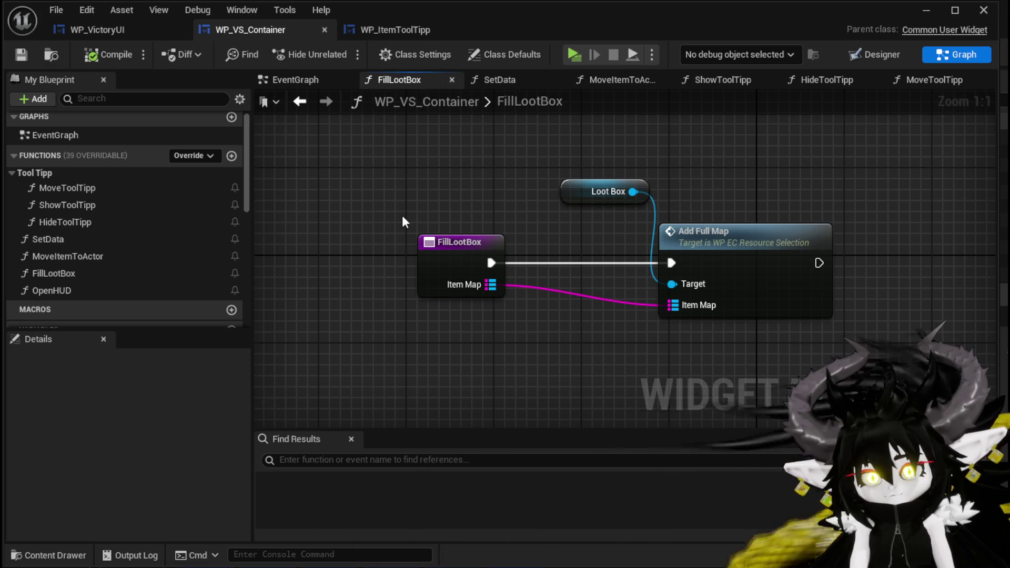
Add a Bind Event to On Hover Item node from Loot Box, running right after Add Full Map.
{"action": "left_click_drag", "start_coordinate": [632, 192], "coordinate": [787, 163]}
{"action": "type", "text": "Bind Ho"}
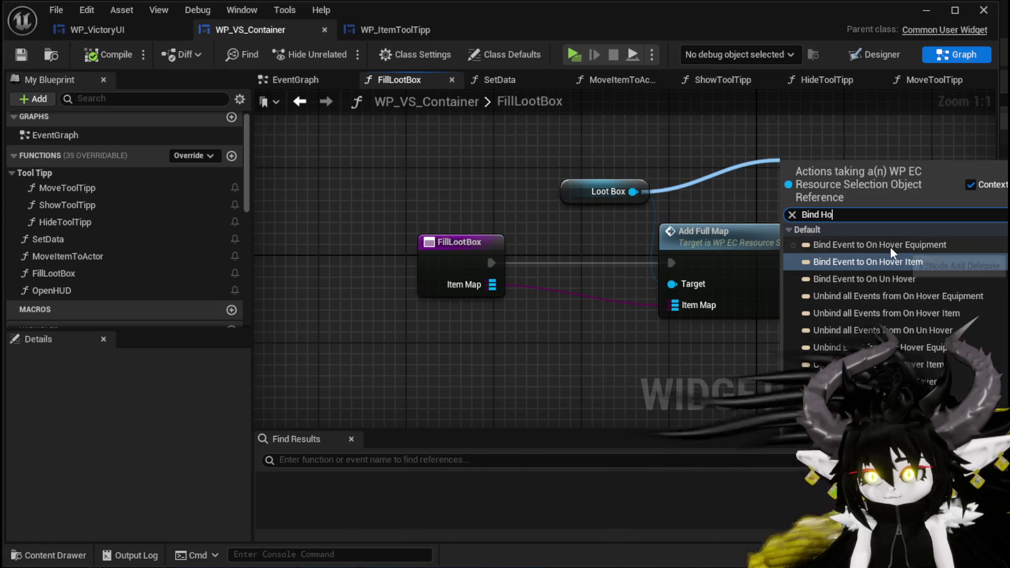
{"action": "left_click", "coordinate": [860, 263]}
{"action": "left_click_drag", "start_coordinate": [668, 210], "coordinate": [796, 224]}
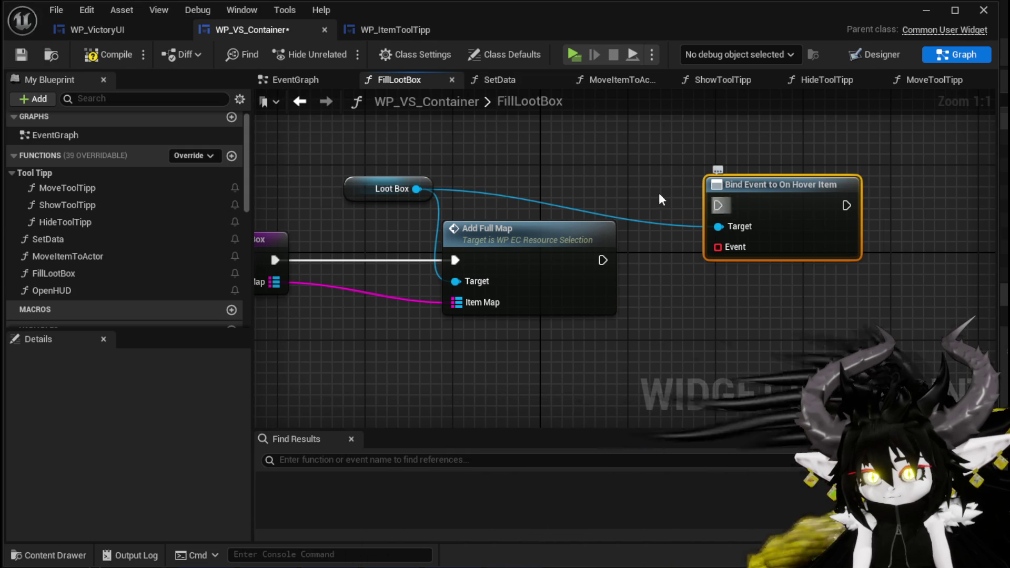
{"action": "mouse_move", "coordinate": [745, 186]}
{"action": "left_mouse_down"}
{"action": "mouse_move", "coordinate": [690, 220]}
{"action": "mouse_move", "coordinate": [712, 175]}
{"action": "mouse_move", "coordinate": [700, 164]}
{"action": "left_mouse_up"}
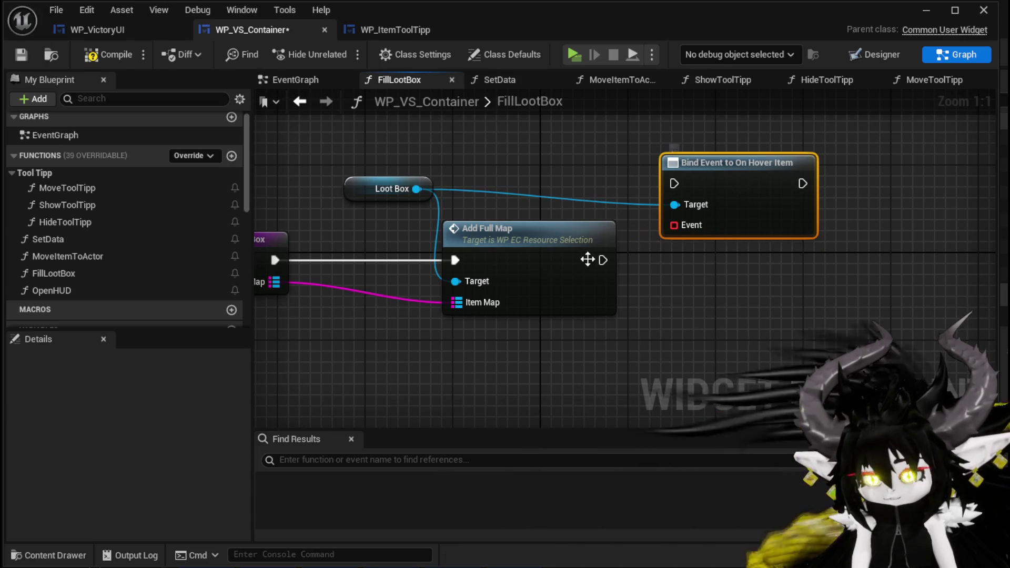
{"action": "left_click_drag", "start_coordinate": [603, 259], "coordinate": [674, 183]}
{"action": "mouse_move", "coordinate": [726, 202]}
{"action": "left_mouse_down"}
{"action": "mouse_move", "coordinate": [748, 223]}
{"action": "mouse_move", "coordinate": [748, 246]}
{"action": "left_mouse_up"}
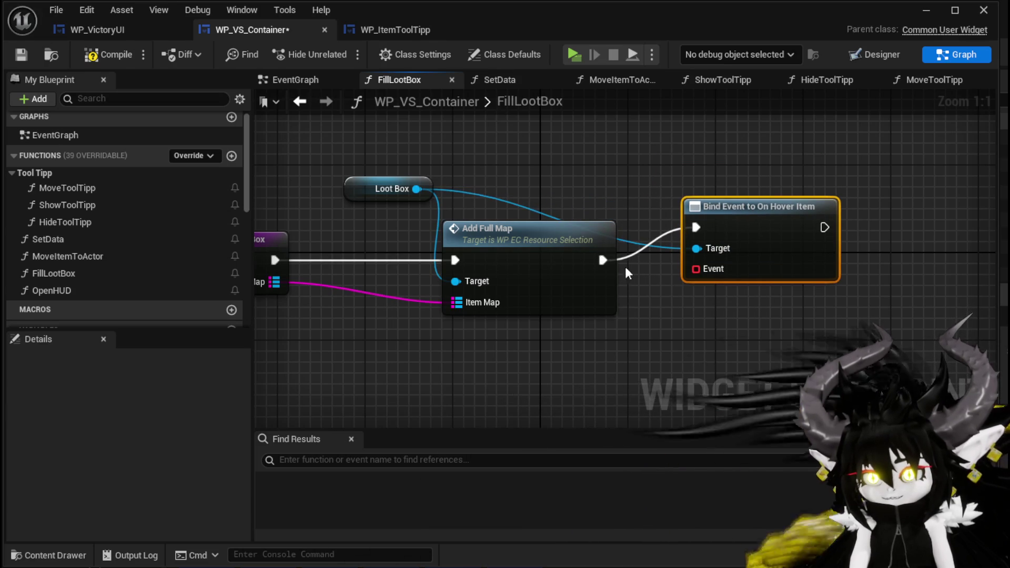
Search Loot Box's 'Hover' actions without adding one, then open WP_EC_ResourceSelection's AddFullMap.
{"action": "left_click_drag", "start_coordinate": [413, 189], "coordinate": [610, 165]}
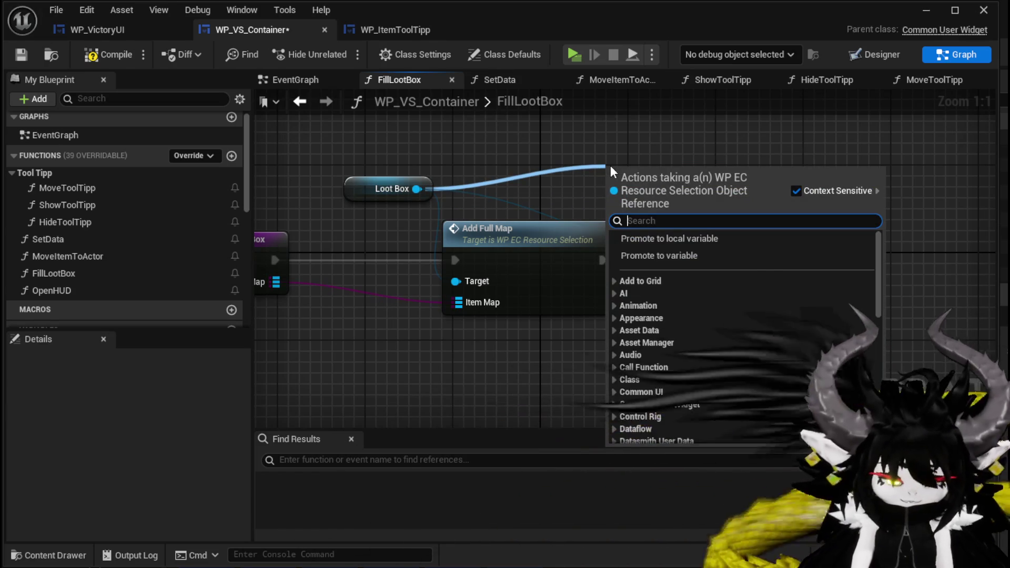
{"action": "type", "text": "Hover"}
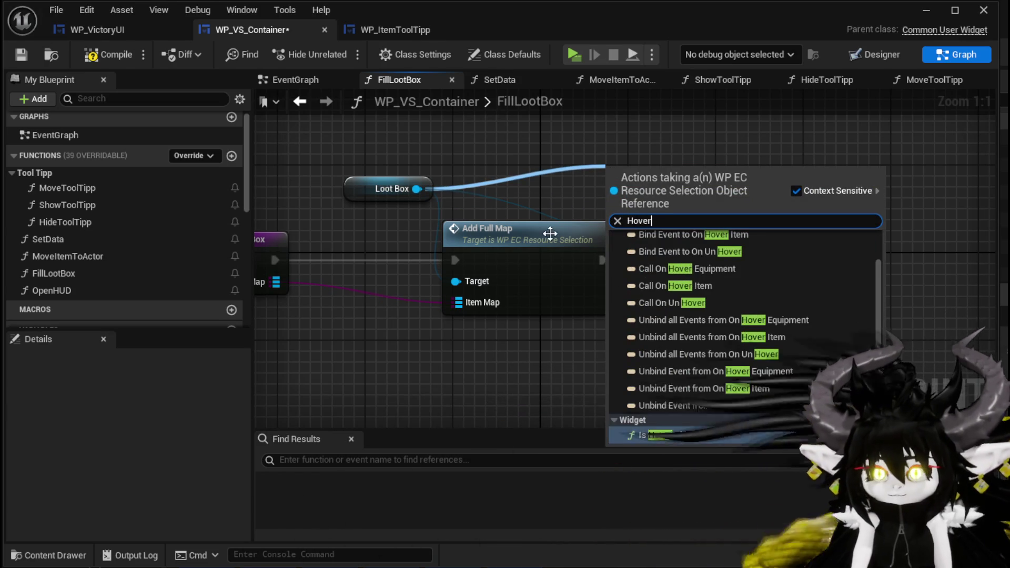
{"action": "left_click", "coordinate": [550, 232]}
{"action": "double_click", "coordinate": [724, 209]}
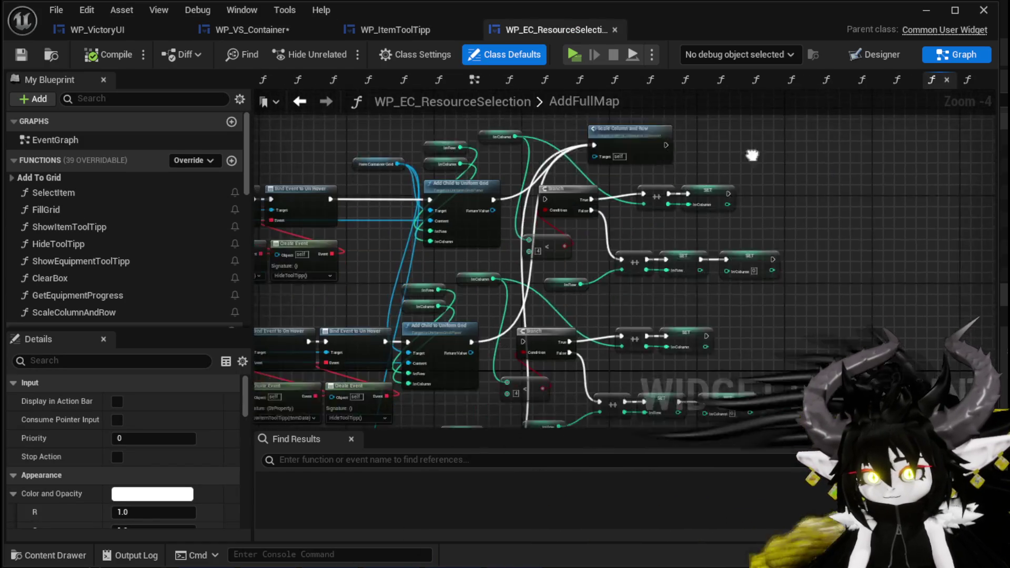
Browse the AddFullMap graph and the functions in the Add To Grid group.
{"action": "scroll", "coordinate": [447, 285], "scroll_direction": "up", "scroll_amount": 3}
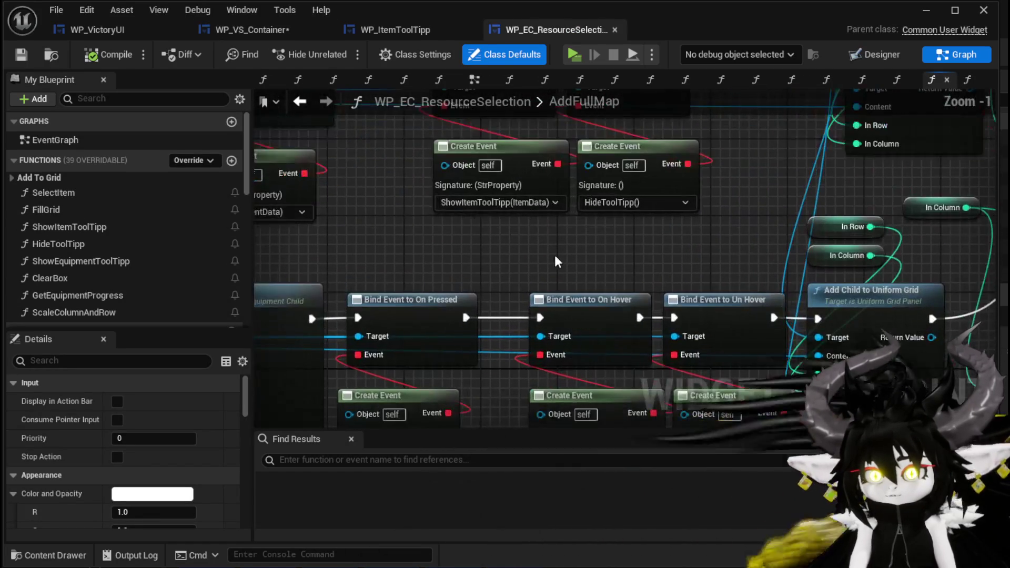
{"action": "scroll", "coordinate": [592, 230], "scroll_direction": "down", "scroll_amount": 1}
{"action": "mouse_move", "coordinate": [595, 225]}
{"action": "left_mouse_down"}
{"action": "mouse_move", "coordinate": [605, 204]}
{"action": "mouse_move", "coordinate": [638, 218]}
{"action": "left_mouse_up"}
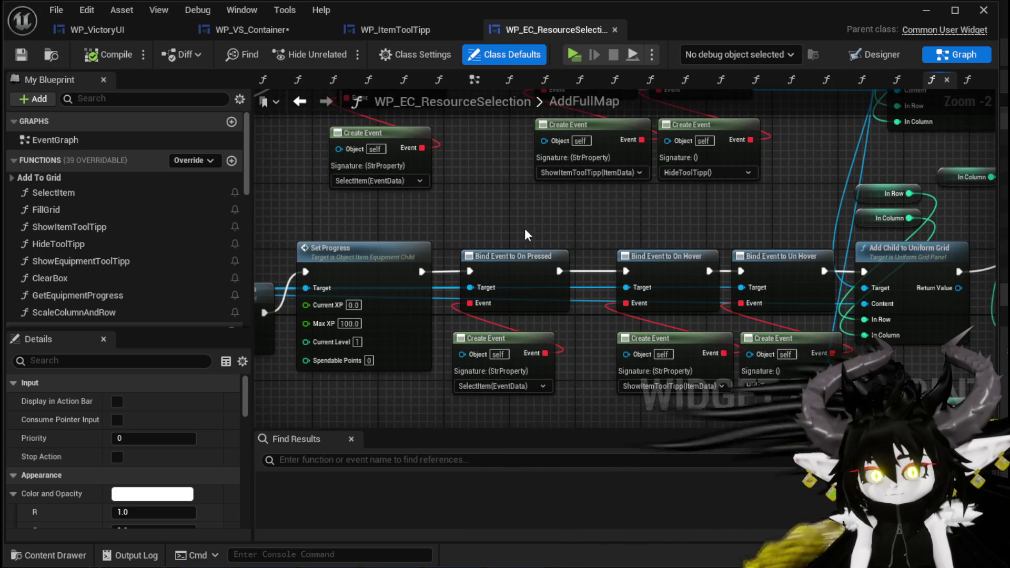
{"action": "left_click", "coordinate": [23, 180]}
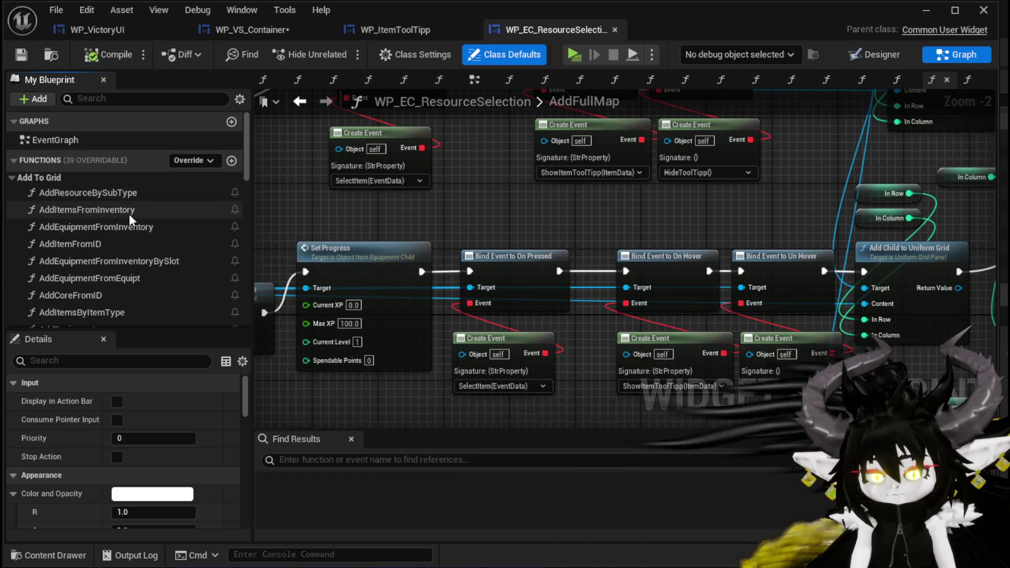
{"action": "scroll", "coordinate": [153, 226], "scroll_direction": "down", "scroll_amount": 4}
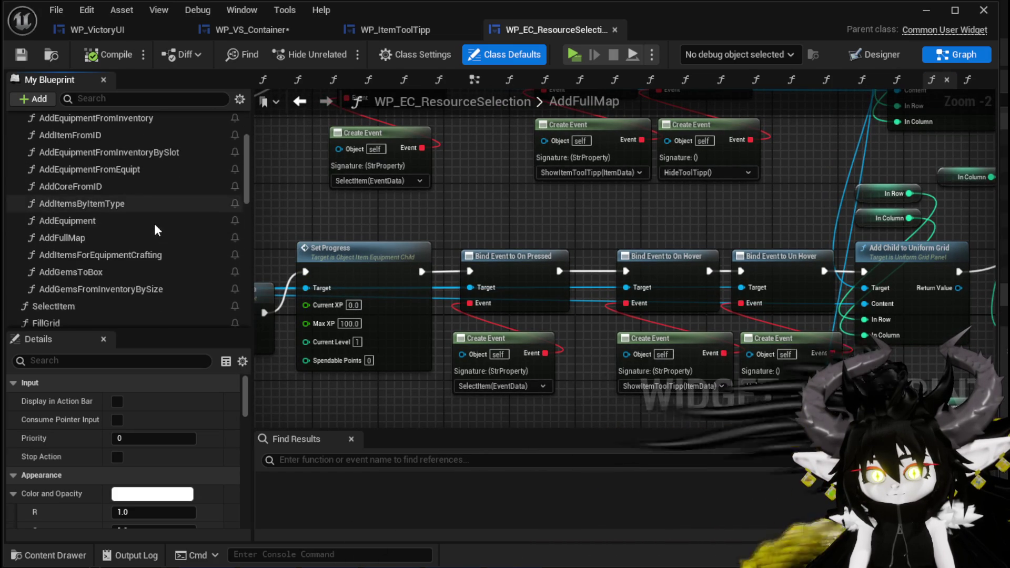
{"action": "scroll", "coordinate": [153, 223], "scroll_direction": "down", "scroll_amount": 2}
{"action": "scroll", "coordinate": [154, 223], "scroll_direction": "up", "scroll_amount": 10}
{"action": "left_click", "coordinate": [29, 178]}
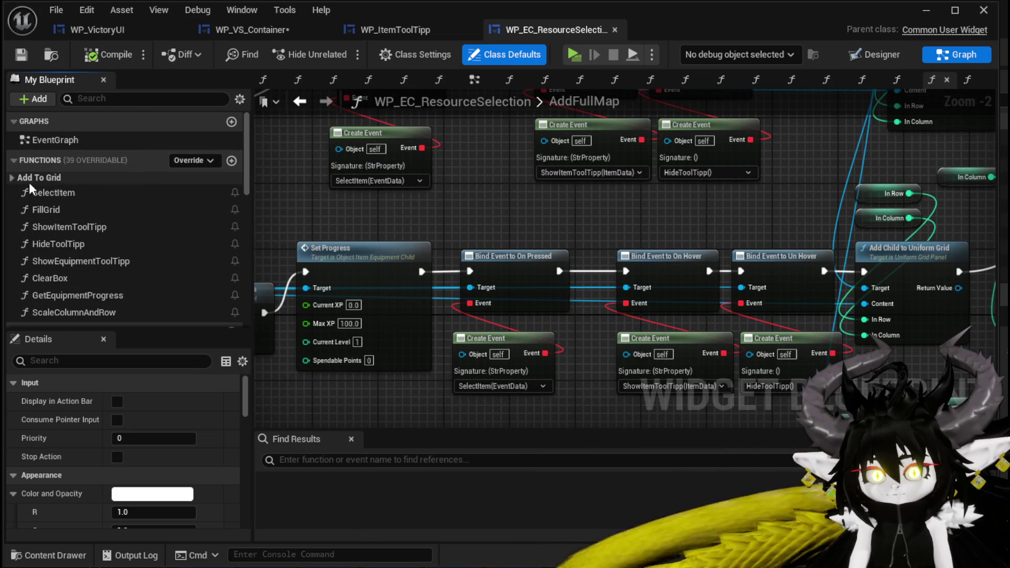
Inspect the ShowEquipmentToolTipp, ShowItemToolTipp and AddItemsFromInventory function graphs.
{"action": "double_click", "coordinate": [127, 258]}
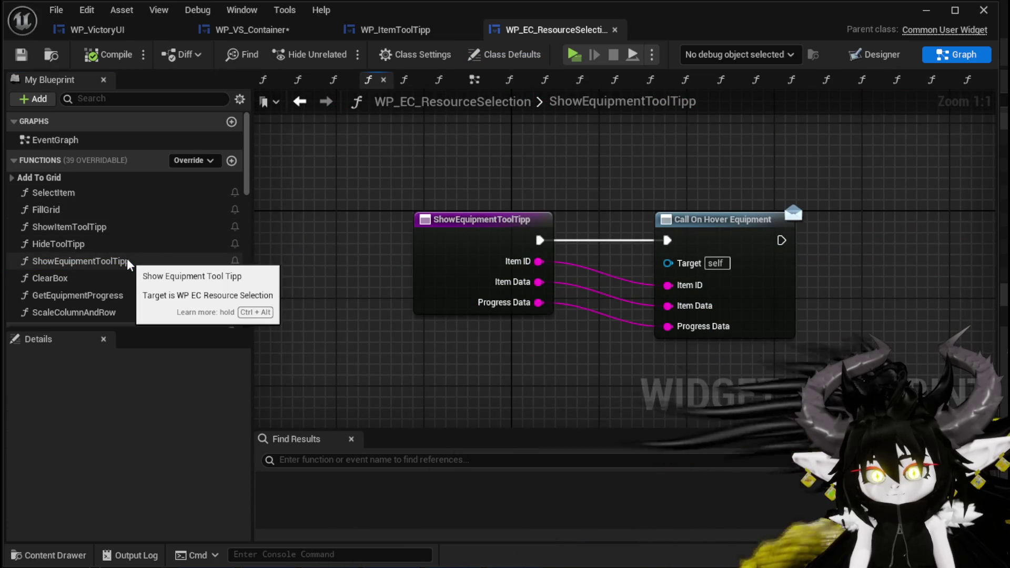
{"action": "double_click", "coordinate": [102, 228]}
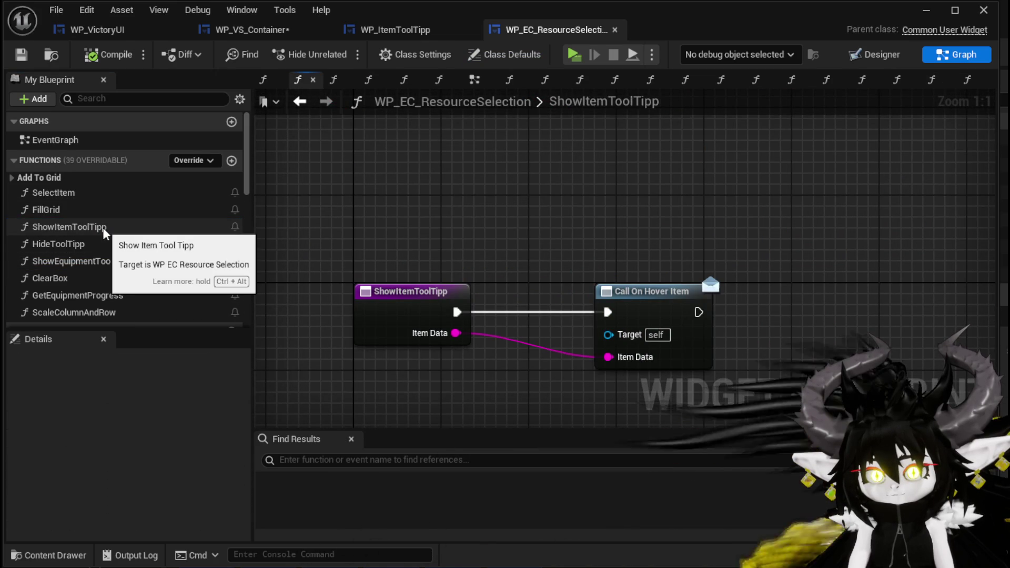
{"action": "double_click", "coordinate": [83, 263]}
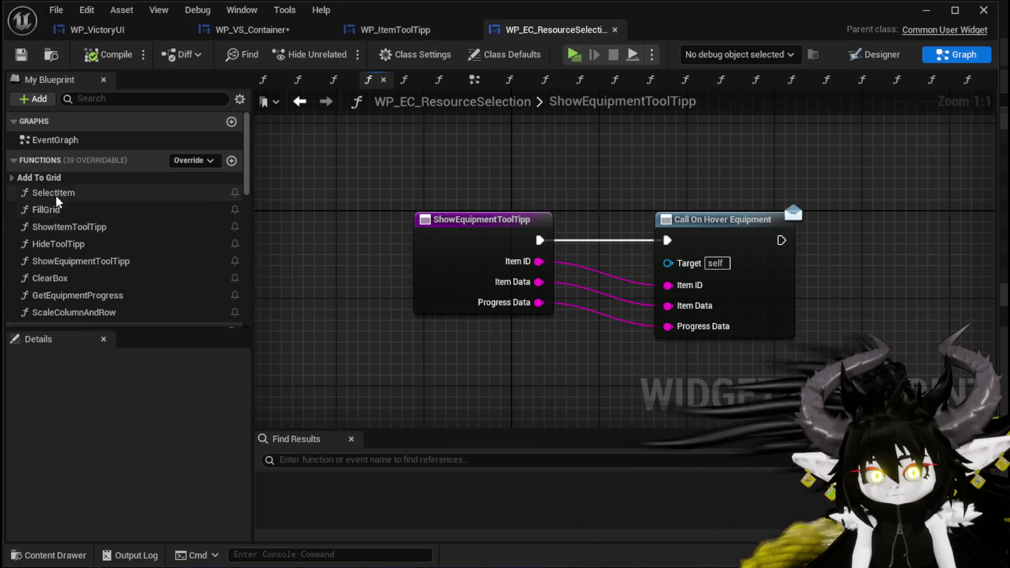
{"action": "left_click", "coordinate": [12, 177]}
{"action": "scroll", "coordinate": [134, 245], "scroll_direction": "down", "scroll_amount": 2}
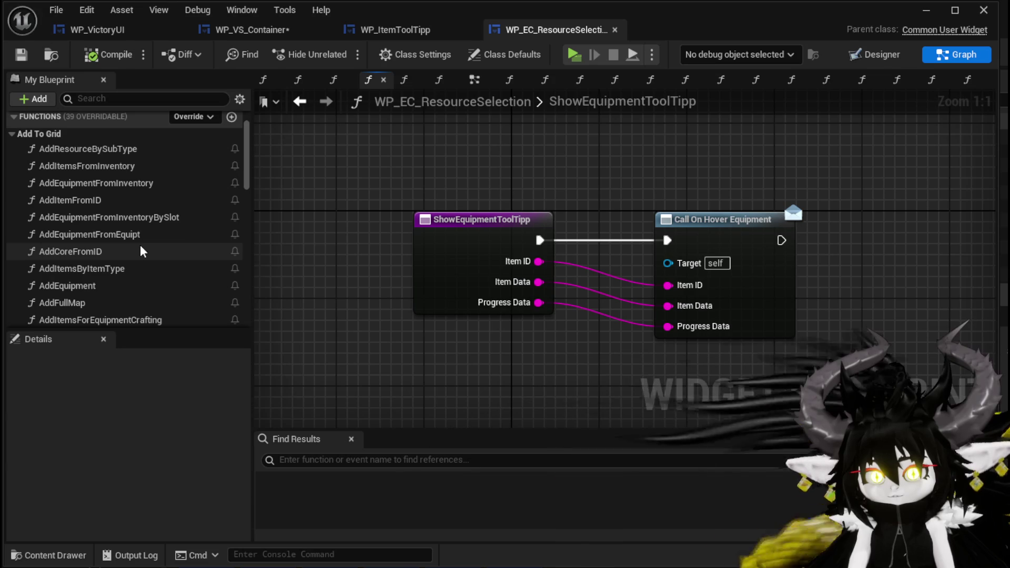
{"action": "scroll", "coordinate": [140, 251], "scroll_direction": "down", "scroll_amount": 1}
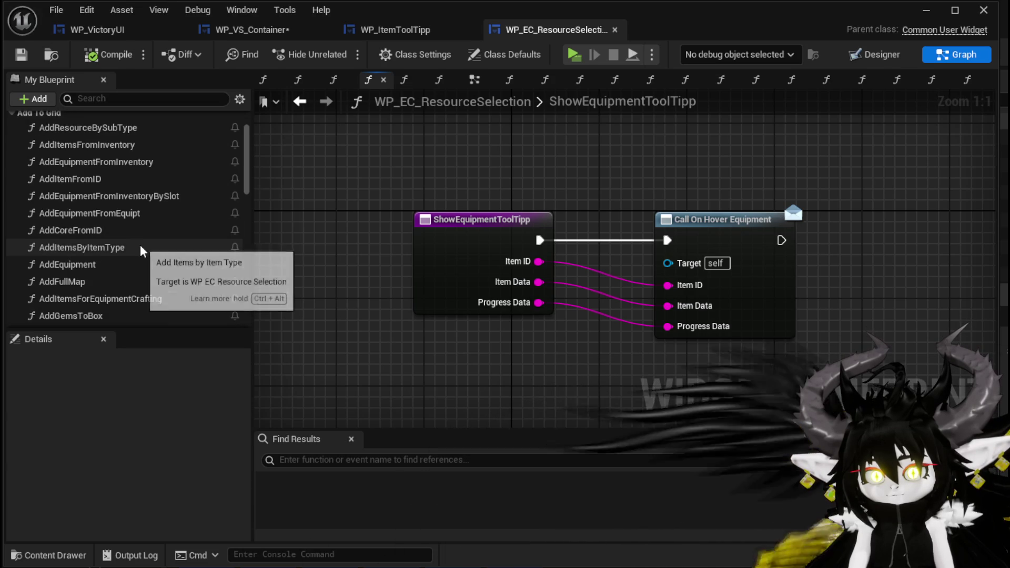
{"action": "scroll", "coordinate": [197, 260], "scroll_direction": "down", "scroll_amount": 1}
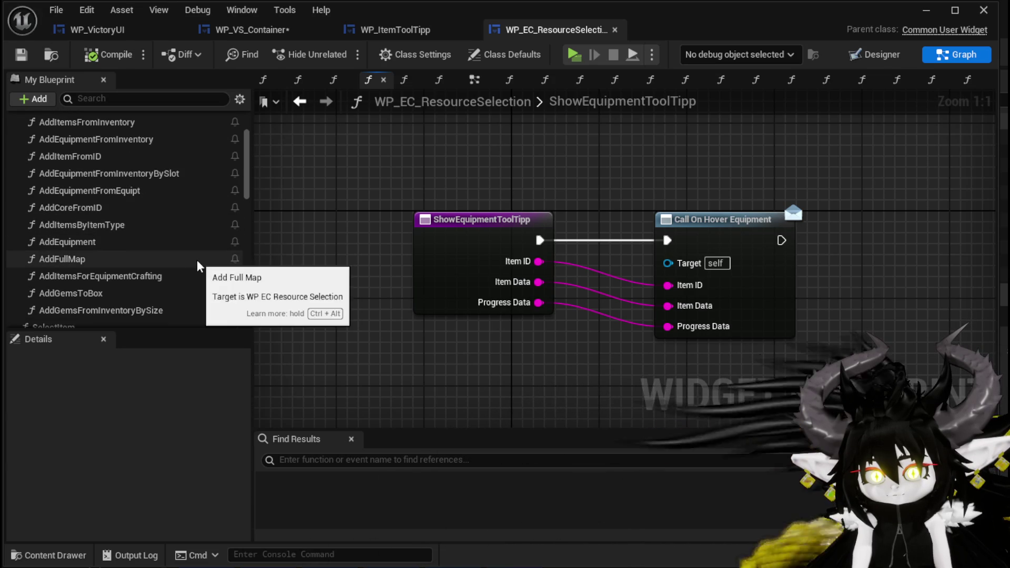
{"action": "scroll", "coordinate": [197, 259], "scroll_direction": "down", "scroll_amount": 1}
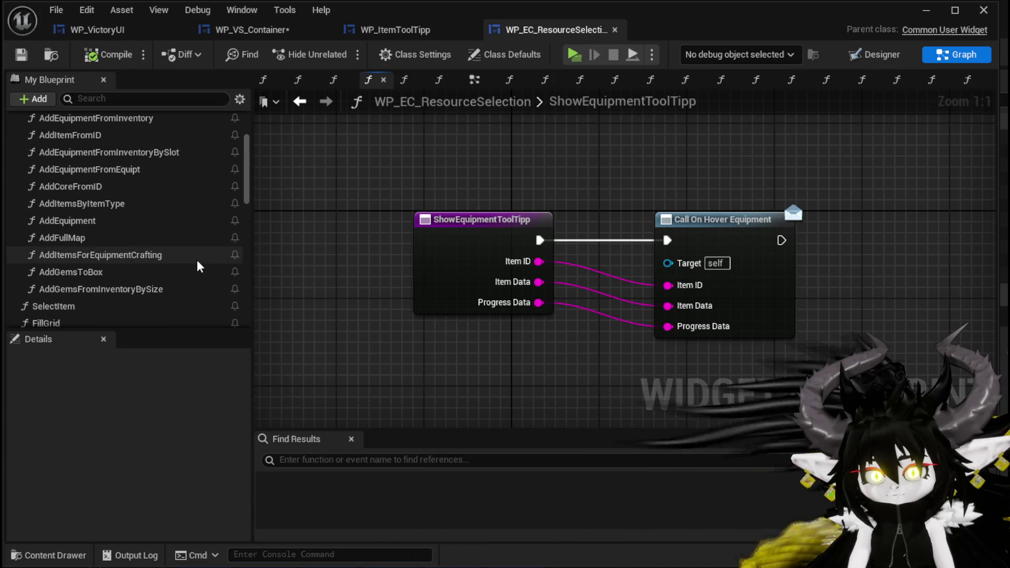
{"action": "scroll", "coordinate": [196, 260], "scroll_direction": "up", "scroll_amount": 2}
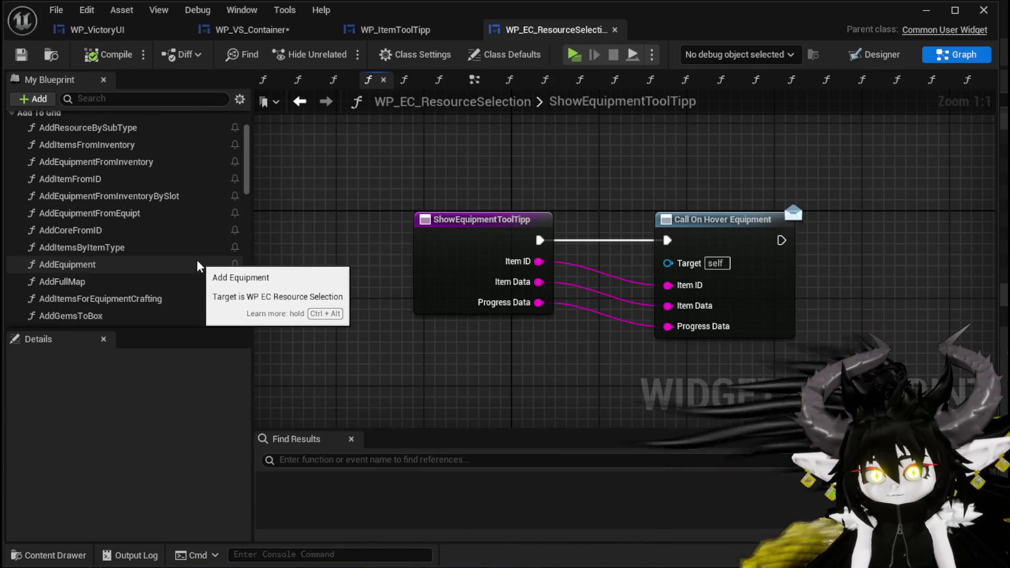
{"action": "scroll", "coordinate": [163, 245], "scroll_direction": "up", "scroll_amount": 1}
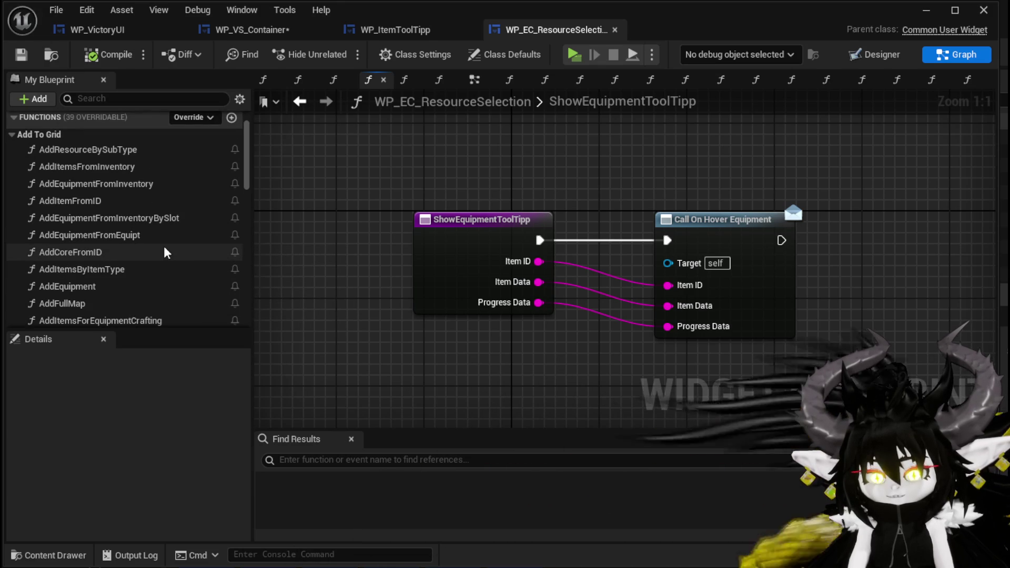
{"action": "double_click", "coordinate": [126, 166]}
{"action": "scroll", "coordinate": [597, 235], "scroll_direction": "down", "scroll_amount": 3}
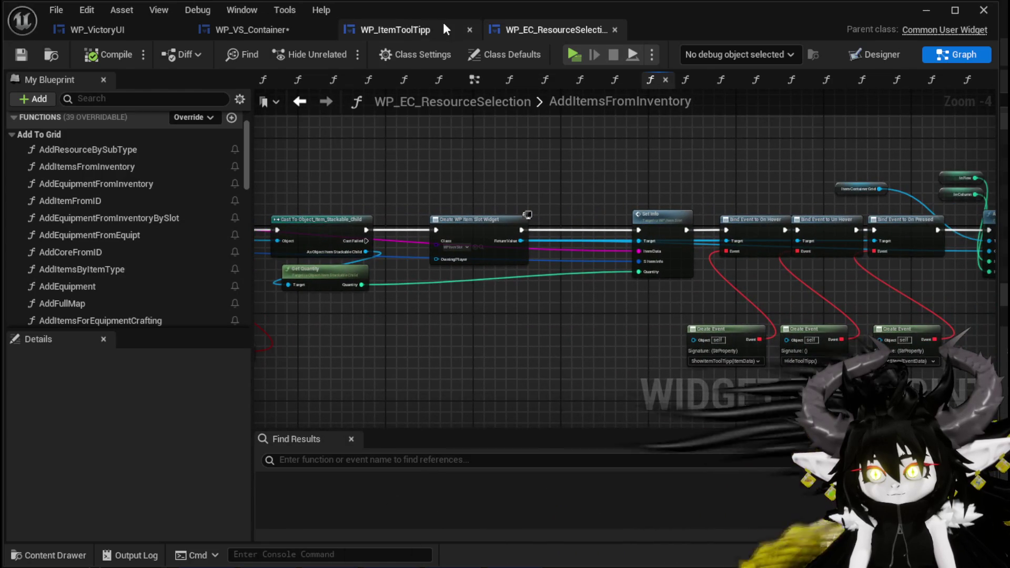
Look over the item tooltip widget, then return to the container's FillLootBox graph.
{"action": "left_click", "coordinate": [409, 27]}
{"action": "scroll", "coordinate": [642, 215], "scroll_direction": "up", "scroll_amount": 2}
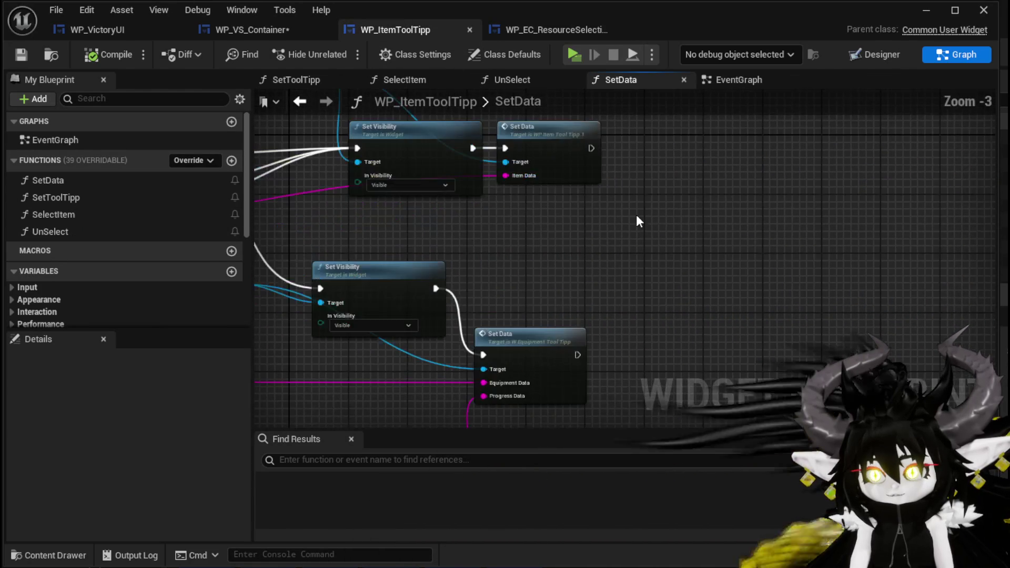
{"action": "scroll", "coordinate": [617, 213], "scroll_direction": "down", "scroll_amount": 1}
{"action": "scroll", "coordinate": [618, 213], "scroll_direction": "down", "scroll_amount": 1}
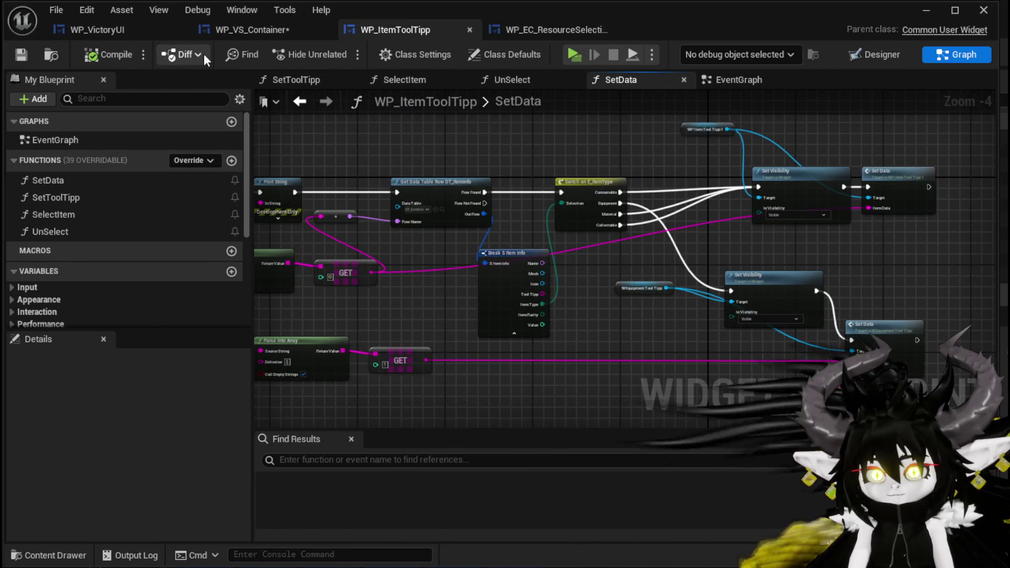
{"action": "left_click", "coordinate": [252, 30]}
Open AddFullMap from its call node, inspect the On Hover Bind Event nodes, and save.
{"action": "double_click", "coordinate": [492, 233]}
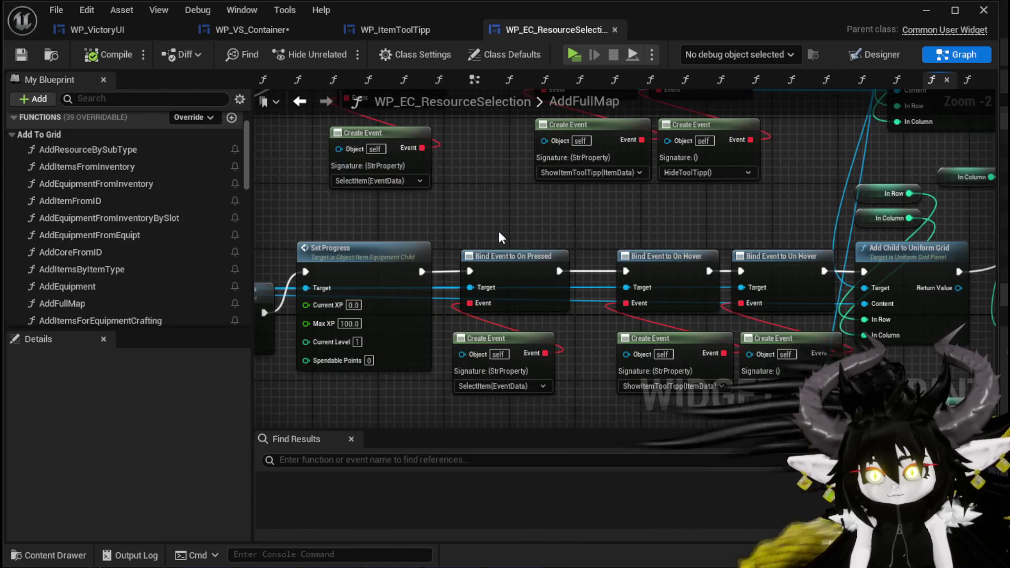
{"action": "scroll", "coordinate": [426, 210], "scroll_direction": "down", "scroll_amount": 1}
{"action": "scroll", "coordinate": [645, 230], "scroll_direction": "up", "scroll_amount": 2}
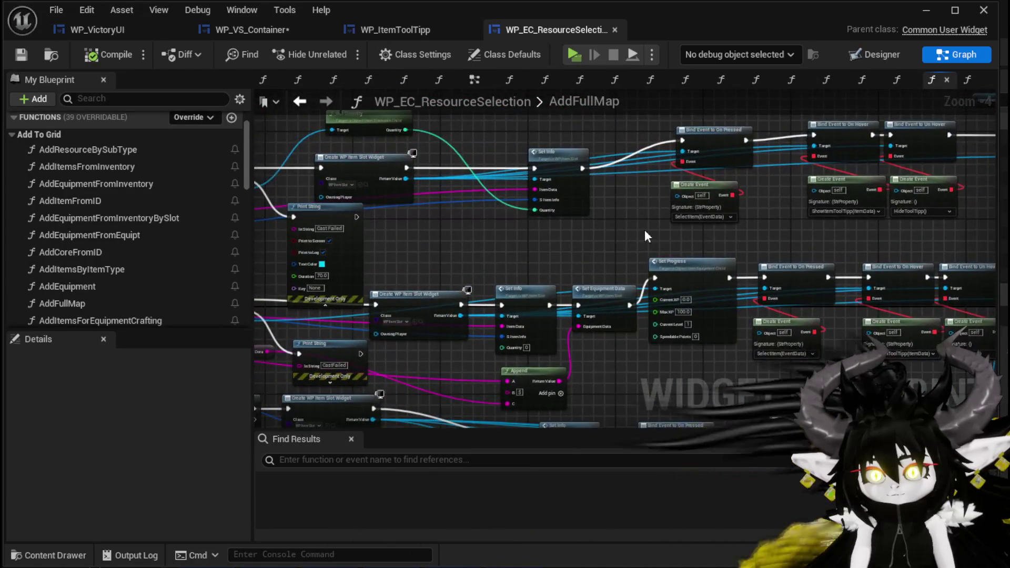
{"action": "mouse_move", "coordinate": [505, 242]}
{"action": "left_mouse_down"}
{"action": "mouse_move", "coordinate": [356, 226]}
{"action": "mouse_move", "coordinate": [324, 259]}
{"action": "left_mouse_up"}
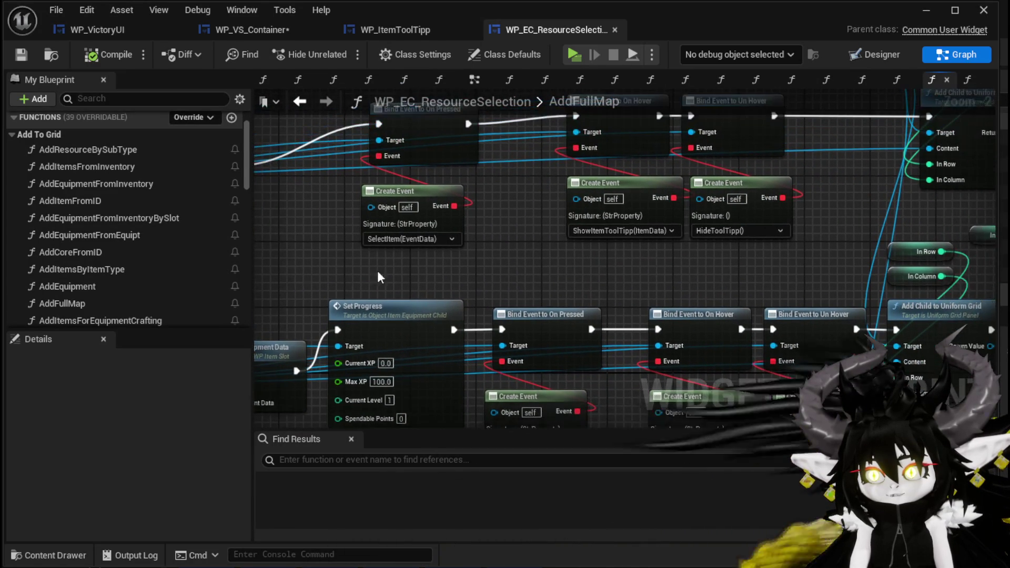
{"action": "left_click_drag", "start_coordinate": [602, 148], "coordinate": [588, 6]}
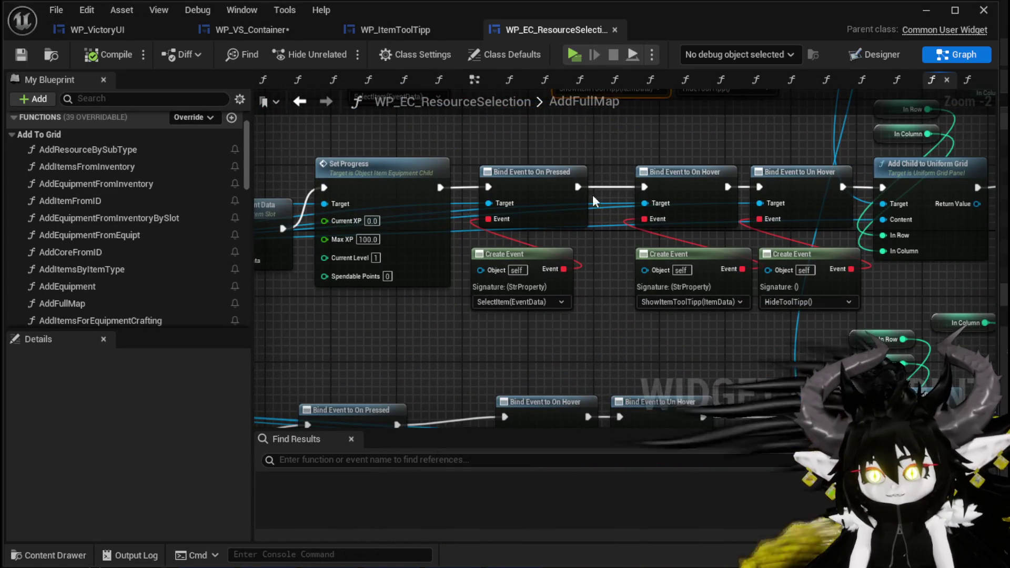
{"action": "mouse_move", "coordinate": [631, 336]}
{"action": "left_mouse_down"}
{"action": "mouse_move", "coordinate": [697, 195]}
{"action": "mouse_move", "coordinate": [613, 334]}
{"action": "mouse_move", "coordinate": [580, 183]}
{"action": "mouse_move", "coordinate": [691, 182]}
{"action": "left_mouse_up"}
{"action": "left_click_drag", "start_coordinate": [613, 184], "coordinate": [617, 374]}
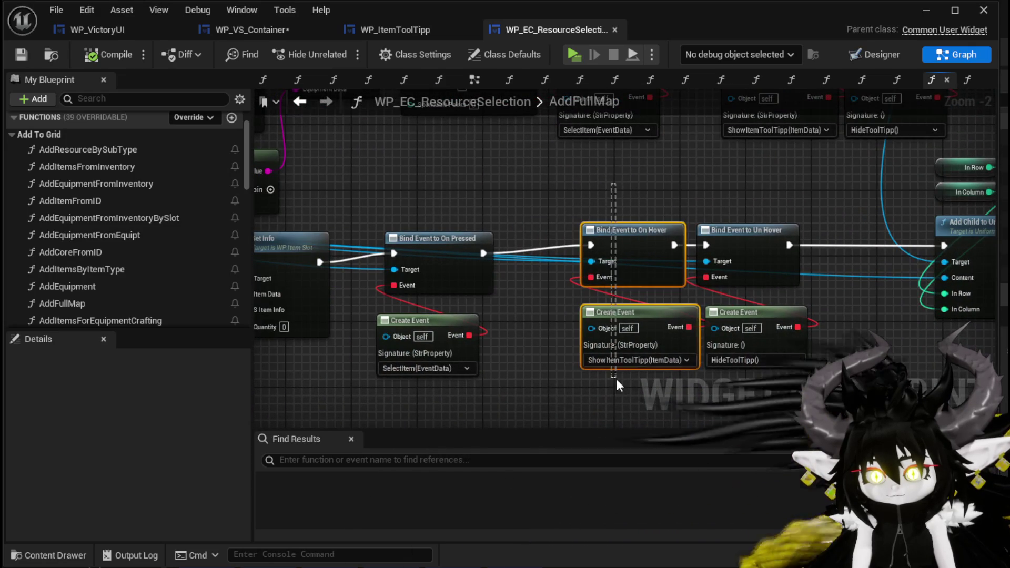
{"action": "scroll", "coordinate": [544, 197], "scroll_direction": "down", "scroll_amount": 2}
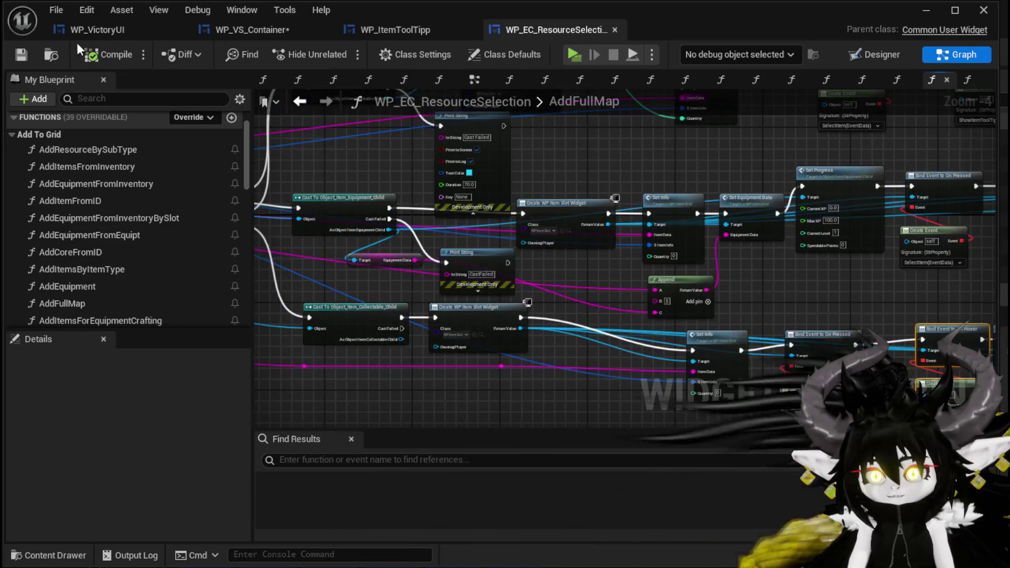
{"action": "left_click", "coordinate": [11, 54]}
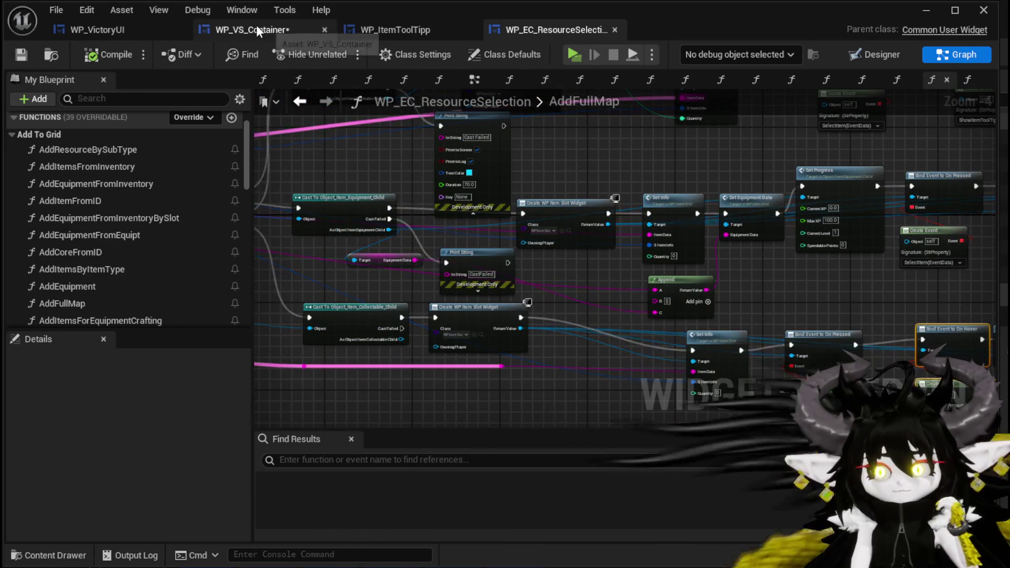
In FillLootBox, add an On Un Hover binding chained after On Hover Item.
{"action": "left_click", "coordinate": [256, 30]}
{"action": "left_click_drag", "start_coordinate": [782, 219], "coordinate": [826, 232]}
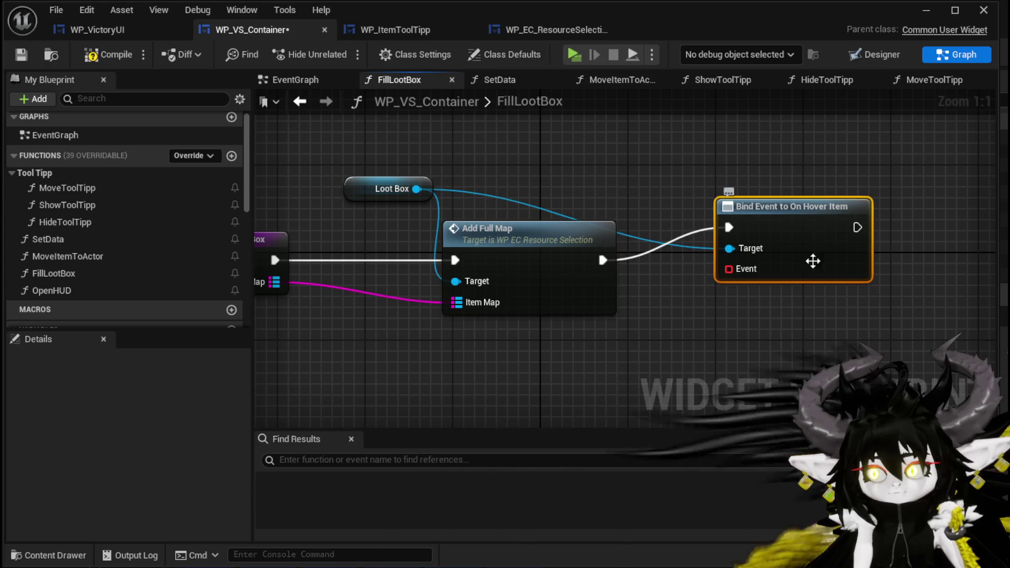
{"action": "left_click_drag", "start_coordinate": [335, 226], "coordinate": [755, 179]}
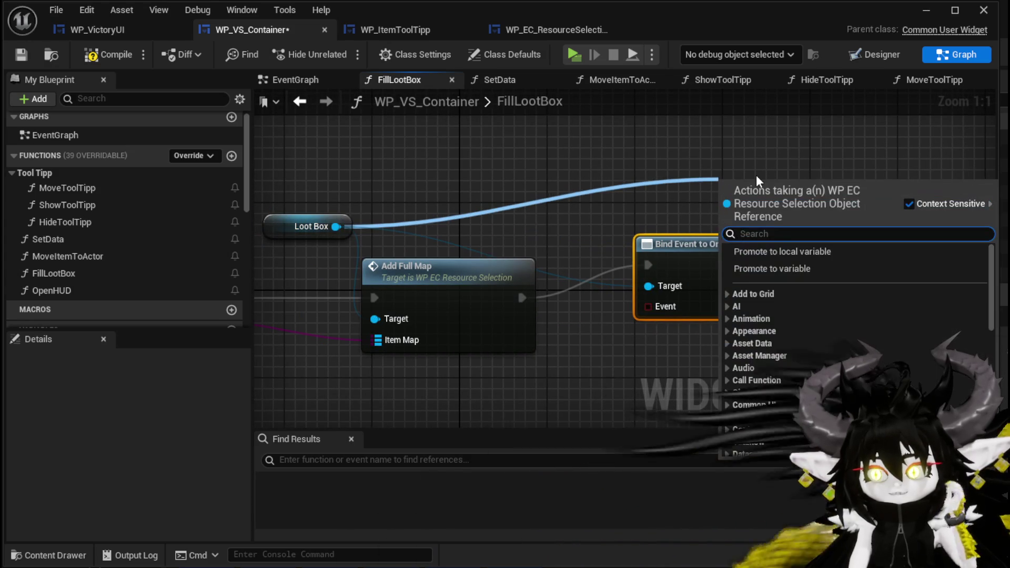
{"action": "type", "text": "Unhover"}
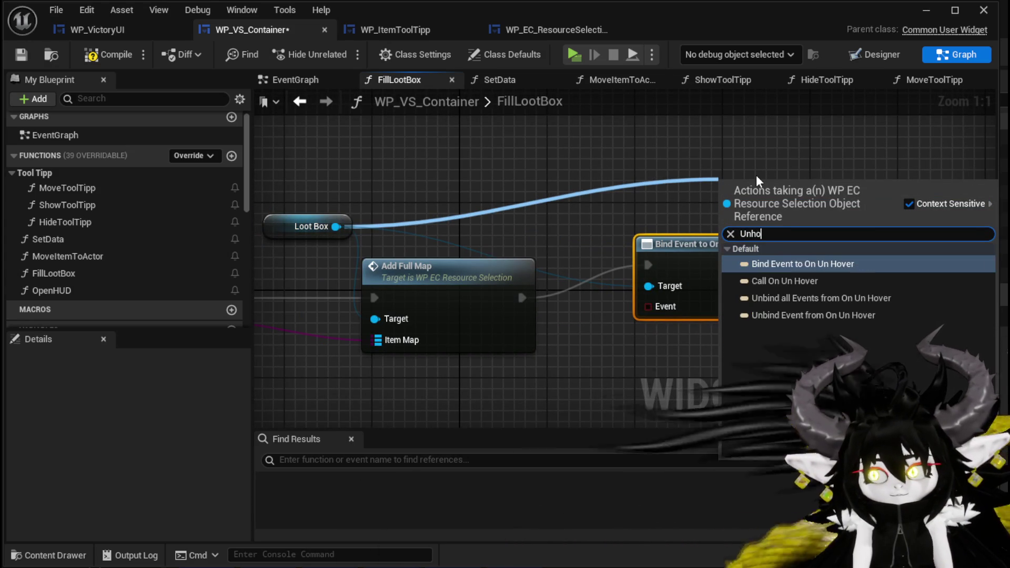
{"action": "left_click", "coordinate": [828, 264]}
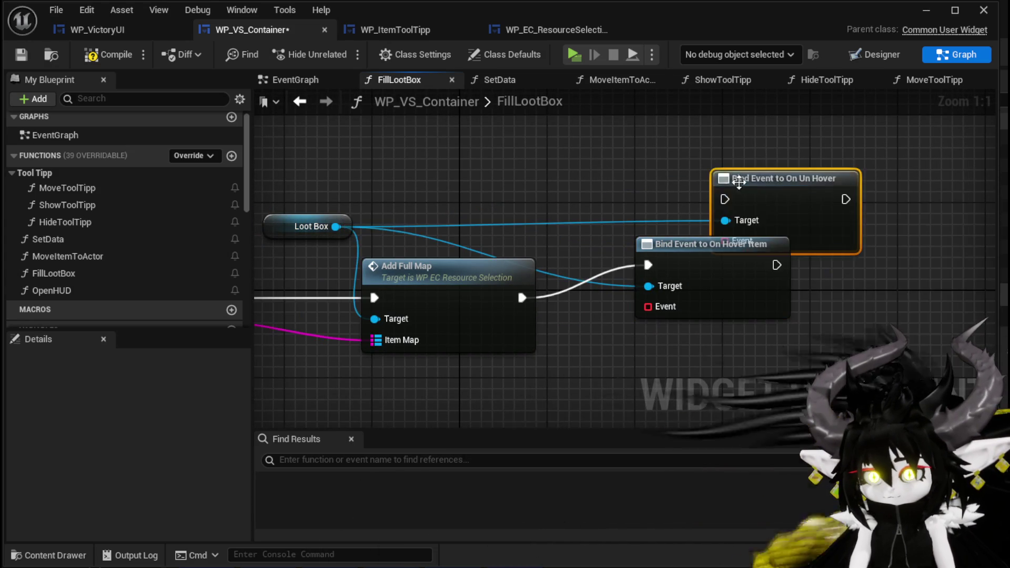
{"action": "left_click_drag", "start_coordinate": [660, 193], "coordinate": [750, 257]}
{"action": "left_click_drag", "start_coordinate": [653, 252], "coordinate": [700, 252]}
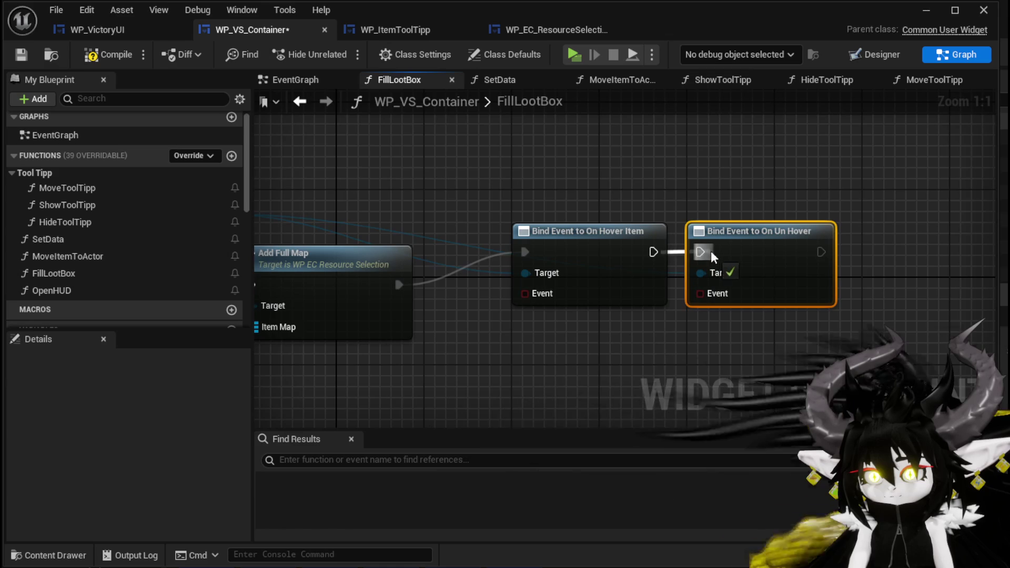
Attach a Create Event node to On Hover Item set to ShowToolTipp.
{"action": "left_click_drag", "start_coordinate": [539, 232], "coordinate": [508, 296]}
{"action": "type", "text": "Crea"}
{"action": "left_click", "coordinate": [571, 368]}
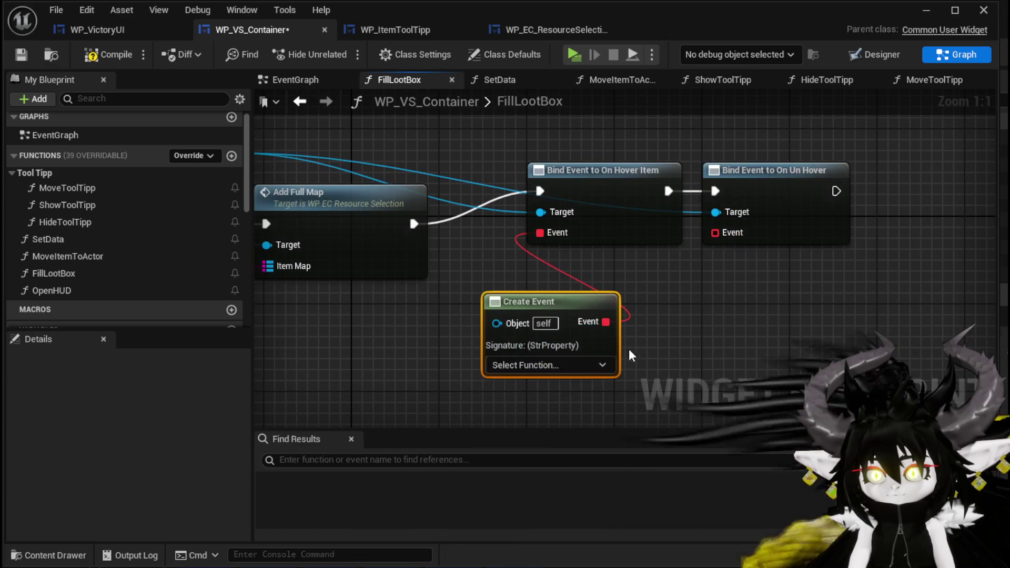
{"action": "left_click", "coordinate": [537, 364]}
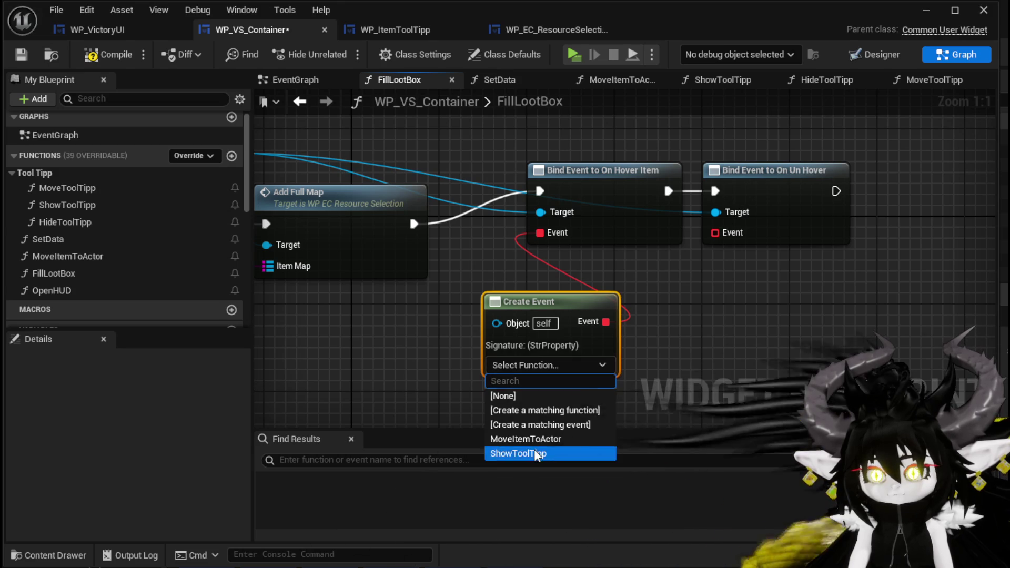
{"action": "left_click", "coordinate": [518, 453]}
Attach a Create Event set to HideToolTipp to On Un Hover, then compile and save.
{"action": "left_click_drag", "start_coordinate": [720, 232], "coordinate": [715, 318]}
{"action": "type", "text": "crea"}
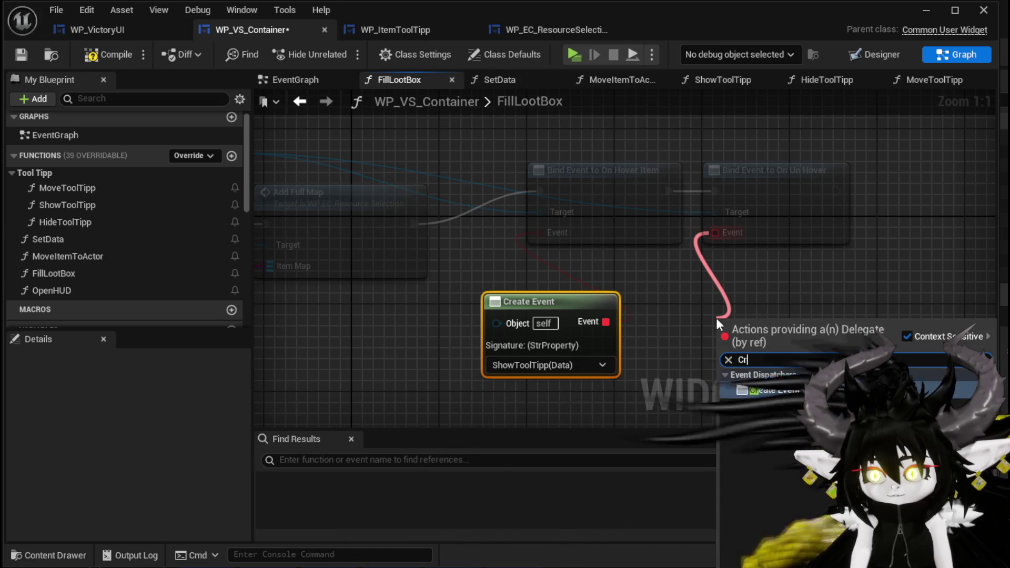
{"action": "left_click", "coordinate": [757, 393]}
{"action": "left_click", "coordinate": [707, 386]}
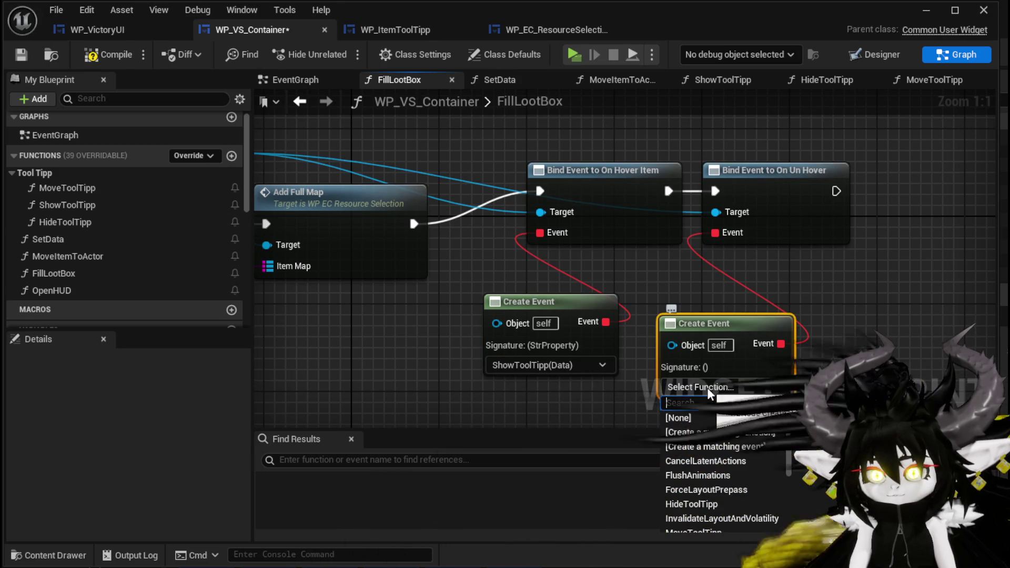
{"action": "scroll", "coordinate": [725, 437], "scroll_direction": "down", "scroll_amount": 3}
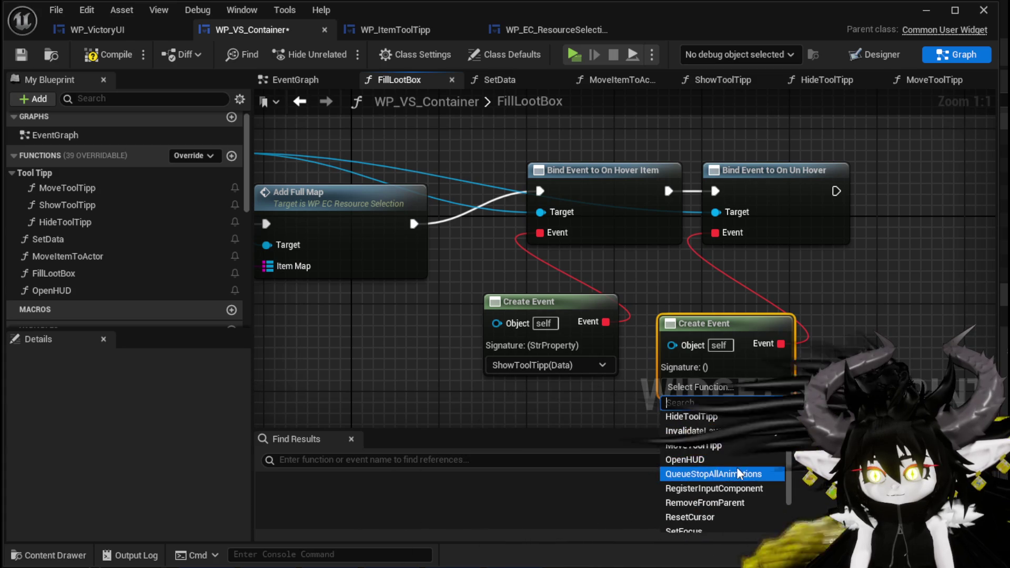
{"action": "left_click", "coordinate": [684, 416]}
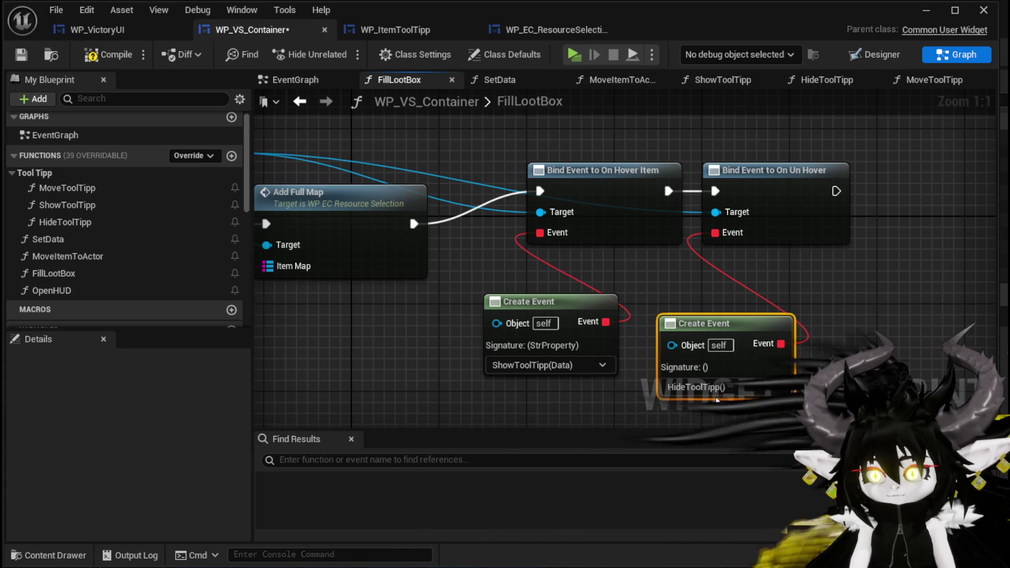
{"action": "left_click_drag", "start_coordinate": [718, 322], "coordinate": [718, 306]}
{"action": "left_click", "coordinate": [100, 55]}
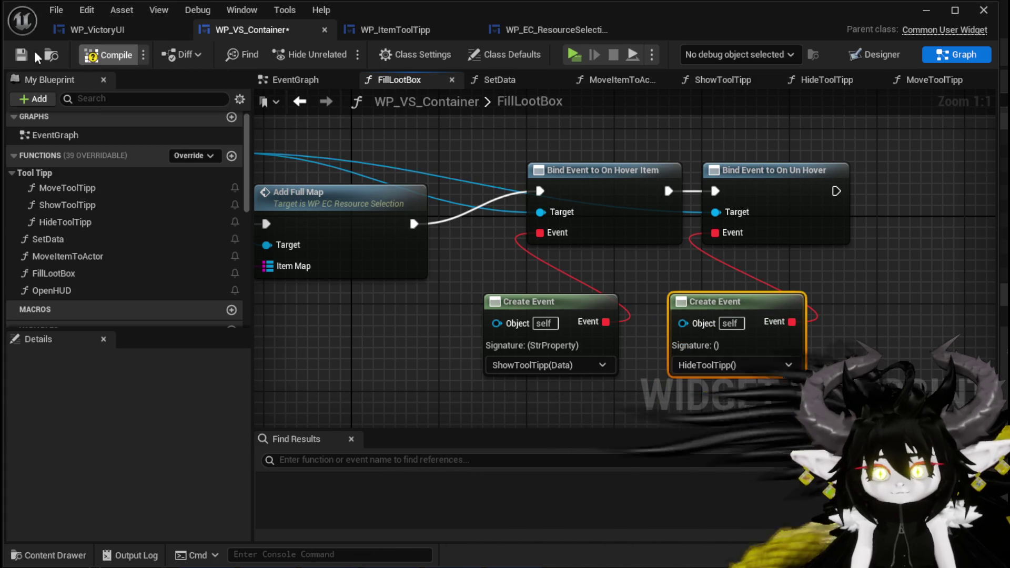
{"action": "left_click", "coordinate": [21, 54]}
Add two event dispatchers named OnShowToolTipp and OnHideToolTipp.
{"action": "scroll", "coordinate": [150, 241], "scroll_direction": "down", "scroll_amount": 6}
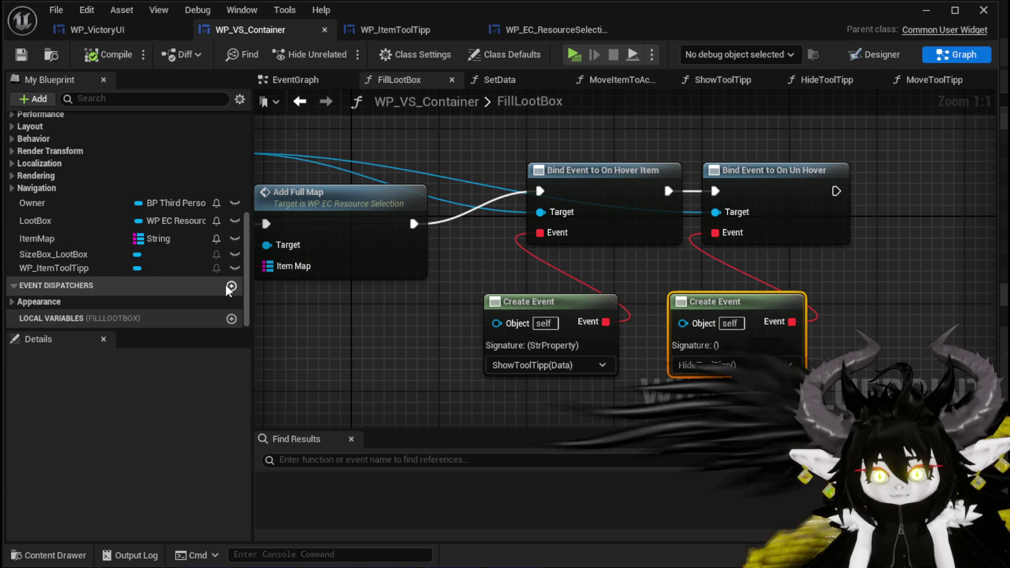
{"action": "left_click", "coordinate": [231, 286]}
{"action": "type", "text": "O"}
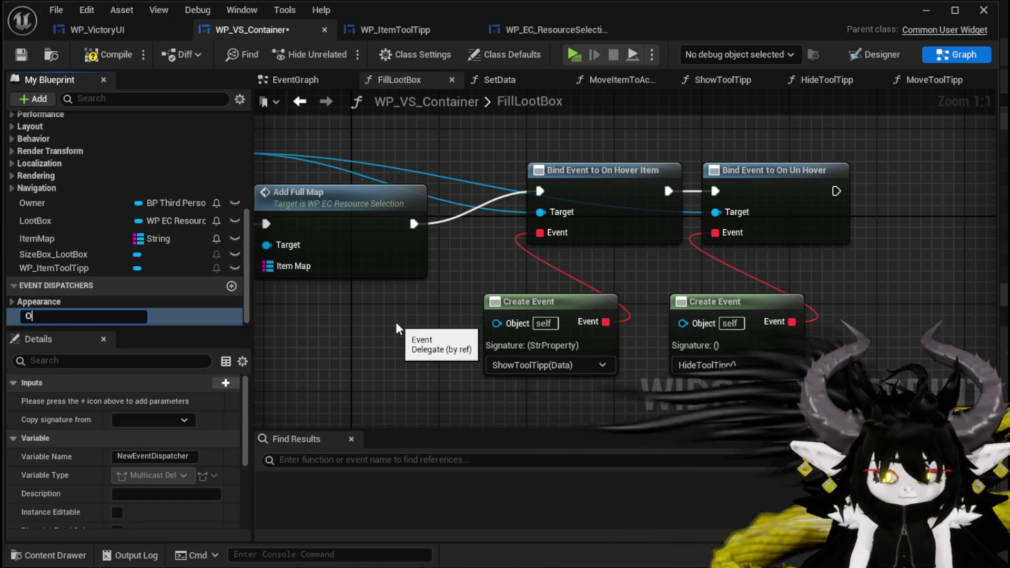
{"action": "type", "text": "nShowTool"}
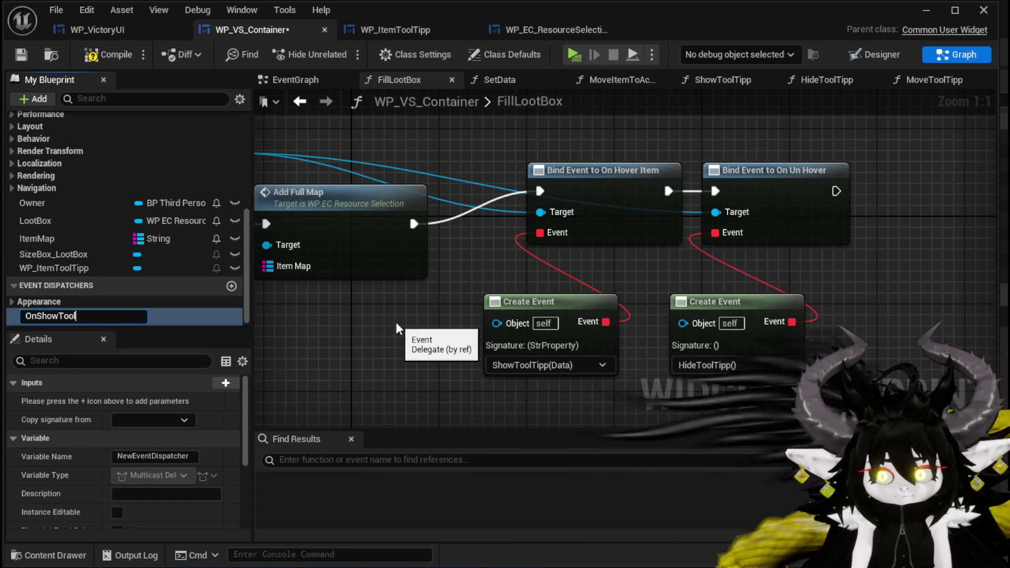
{"action": "type", "text": "Tip"}
{"action": "key", "text": "Return"}
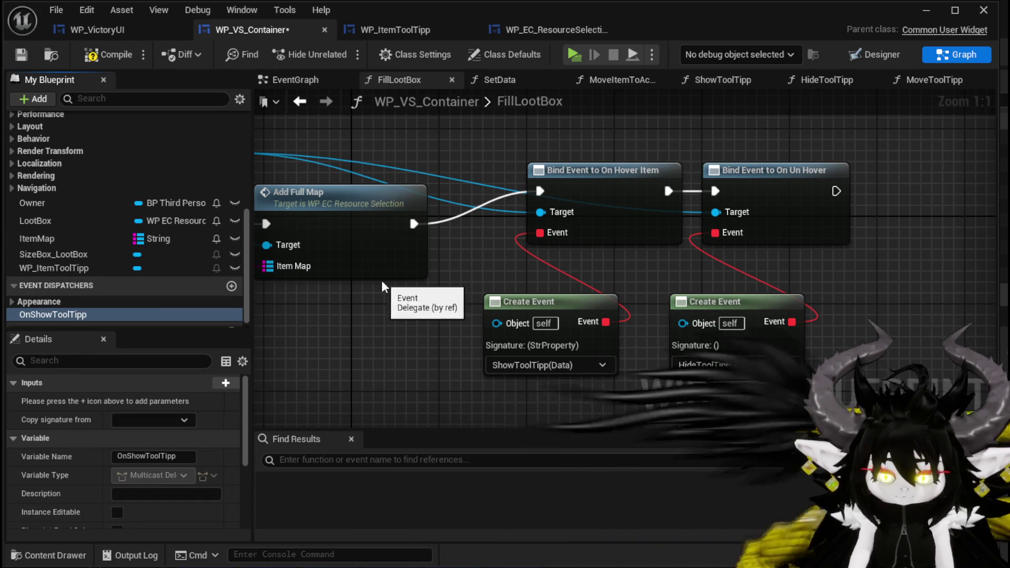
{"action": "left_click", "coordinate": [231, 287]}
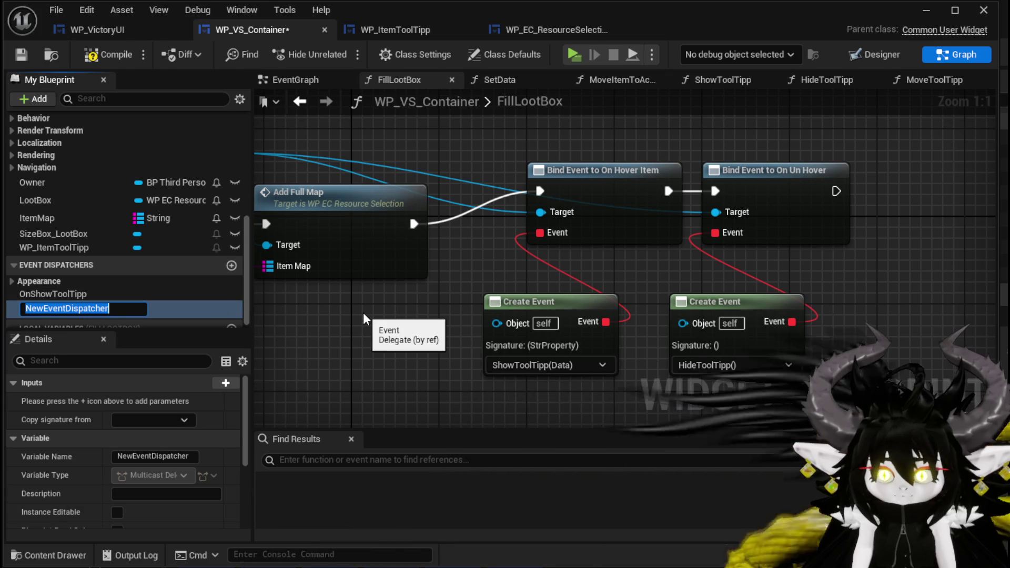
{"action": "type", "text": "OnHide"}
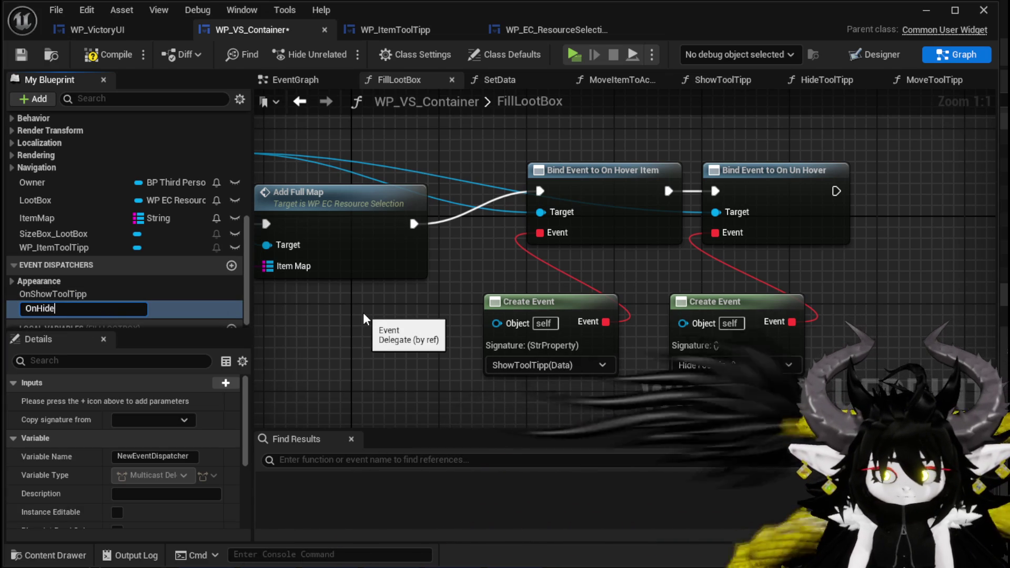
{"action": "type", "text": "ToolTipp"}
{"action": "key", "text": "Return"}
Give OnShowToolTipp a String input parameter named ItemData and save.
{"action": "double_click", "coordinate": [74, 296]}
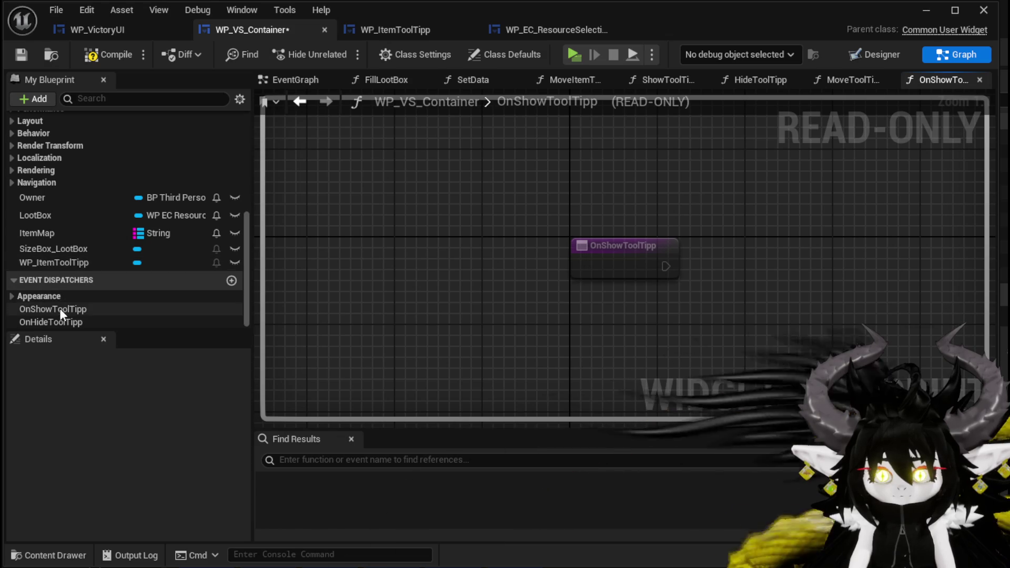
{"action": "left_click", "coordinate": [59, 309]}
{"action": "left_click", "coordinate": [225, 383]}
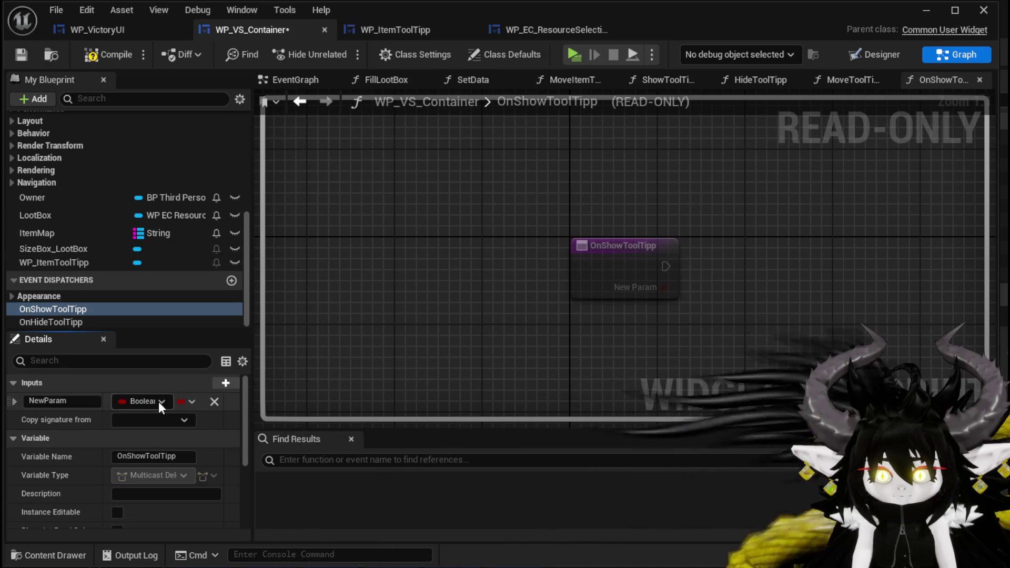
{"action": "left_click", "coordinate": [158, 402]}
{"action": "left_click", "coordinate": [154, 521]}
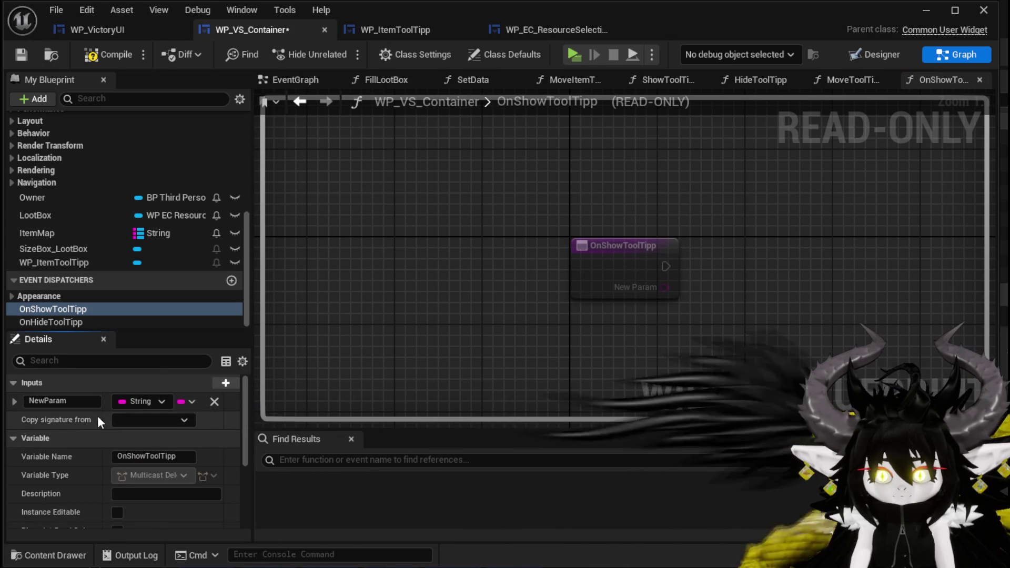
{"action": "type", "text": "ItemData"}
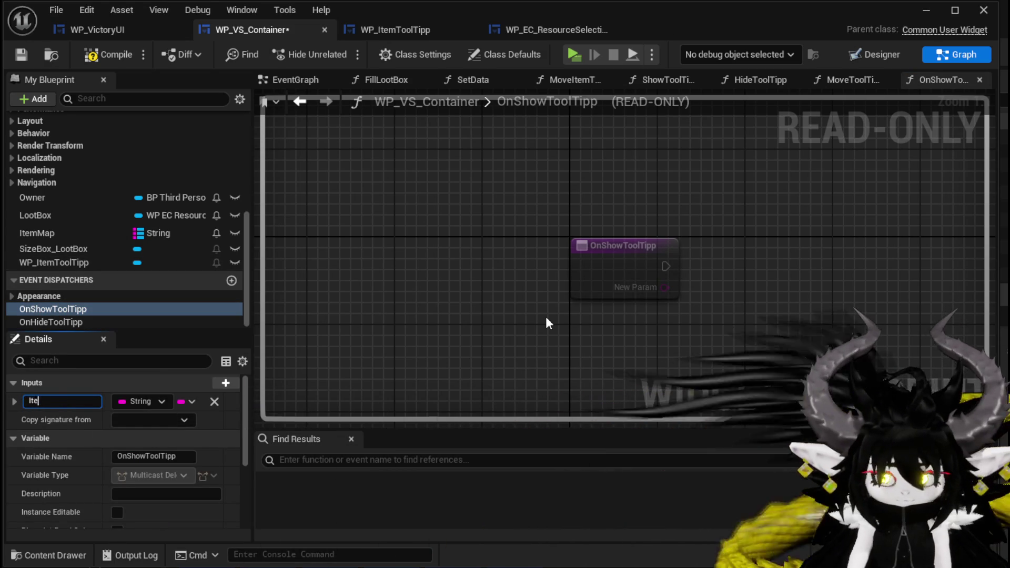
{"action": "key", "text": "Return"}
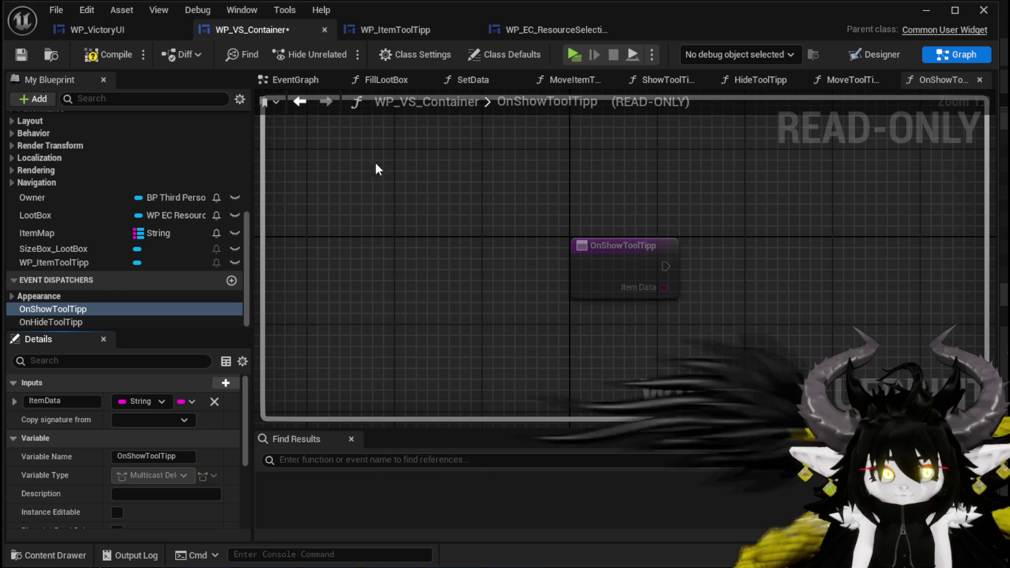
{"action": "left_click", "coordinate": [21, 54]}
Make the ShowToolTipp function call the OnShowToolTipp dispatcher, then save.
{"action": "scroll", "coordinate": [138, 235], "scroll_direction": "up", "scroll_amount": 10}
{"action": "double_click", "coordinate": [95, 210]}
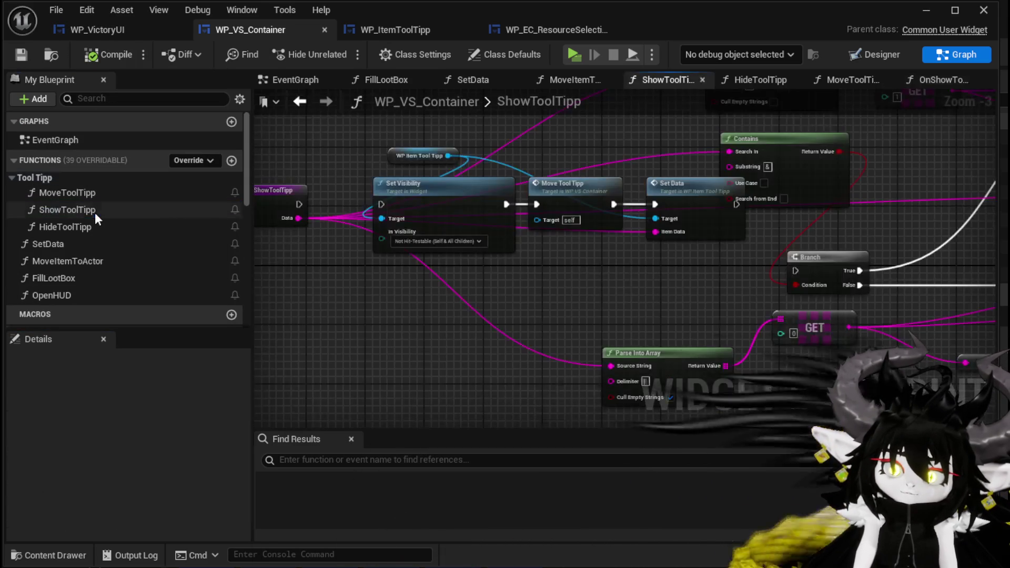
{"action": "scroll", "coordinate": [503, 264], "scroll_direction": "down", "scroll_amount": 1}
{"action": "scroll", "coordinate": [535, 221], "scroll_direction": "up", "scroll_amount": 3}
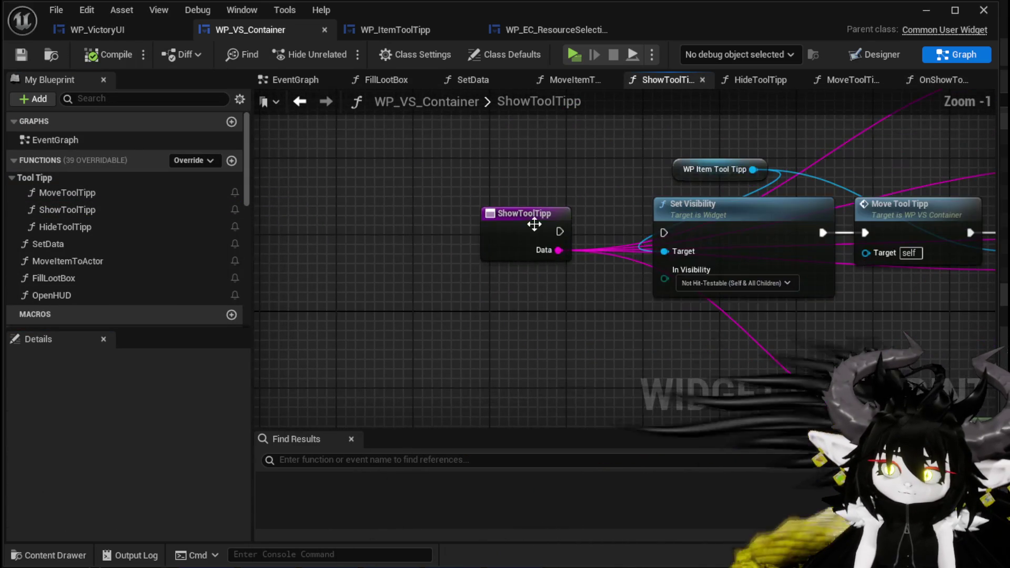
{"action": "left_click_drag", "start_coordinate": [534, 221], "coordinate": [378, 232]}
{"action": "scroll", "coordinate": [83, 254], "scroll_direction": "down", "scroll_amount": 10}
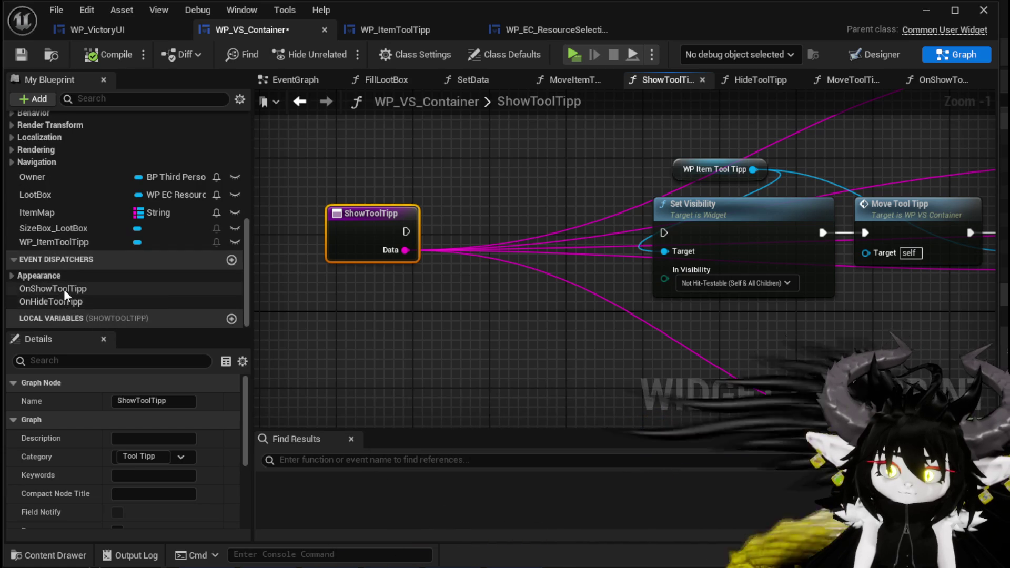
{"action": "mouse_move", "coordinate": [63, 289]}
{"action": "left_mouse_down"}
{"action": "mouse_move", "coordinate": [470, 152]}
{"action": "mouse_move", "coordinate": [473, 205]}
{"action": "mouse_move", "coordinate": [406, 231]}
{"action": "mouse_move", "coordinate": [502, 225]}
{"action": "mouse_move", "coordinate": [472, 214]}
{"action": "left_mouse_up"}
{"action": "left_click", "coordinate": [488, 181]}
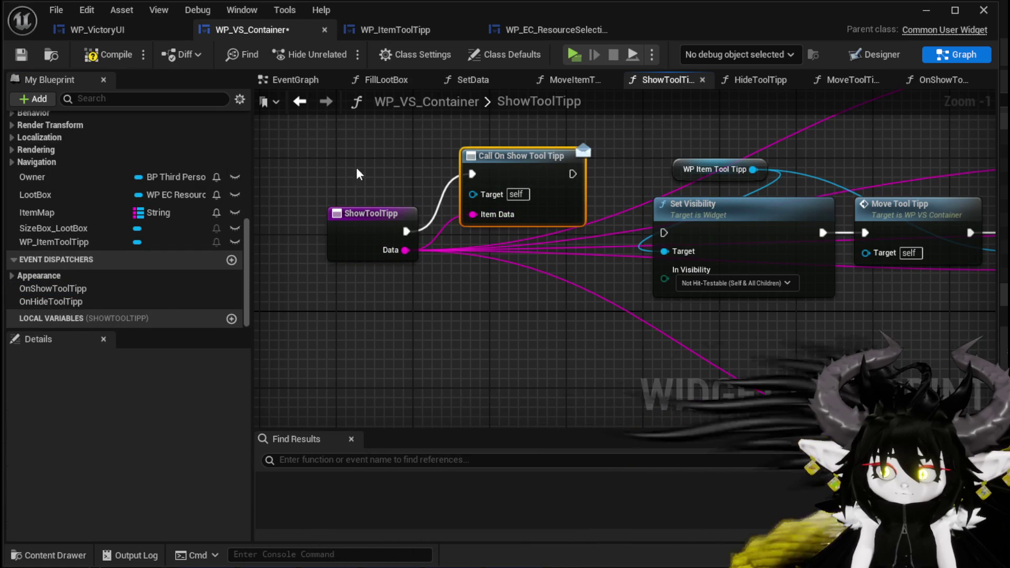
{"action": "left_click", "coordinate": [15, 57]}
Make HideToolTipp call OnHideToolTipp, compile, save, and switch to WP_VictoryUI.
{"action": "scroll", "coordinate": [105, 184], "scroll_direction": "up", "scroll_amount": 10}
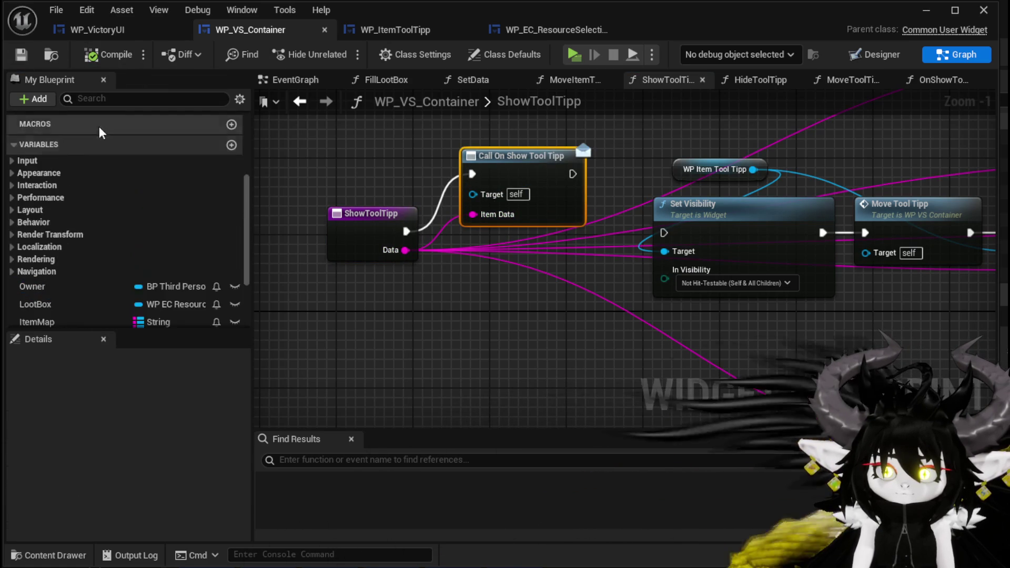
{"action": "double_click", "coordinate": [63, 226]}
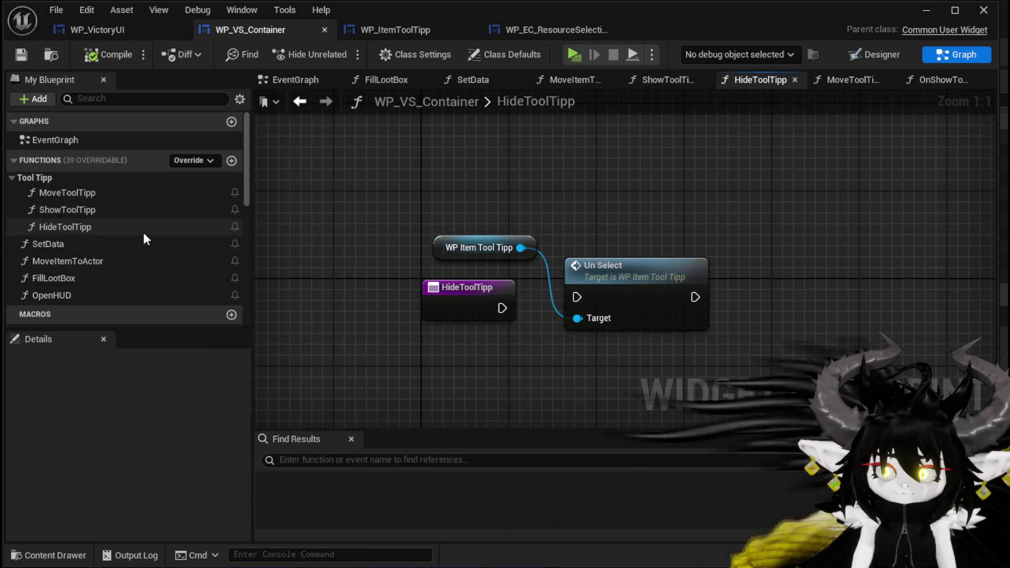
{"action": "left_click_drag", "start_coordinate": [534, 243], "coordinate": [418, 288]}
{"action": "scroll", "coordinate": [119, 267], "scroll_direction": "down", "scroll_amount": 4}
{"action": "scroll", "coordinate": [120, 269], "scroll_direction": "down", "scroll_amount": 5}
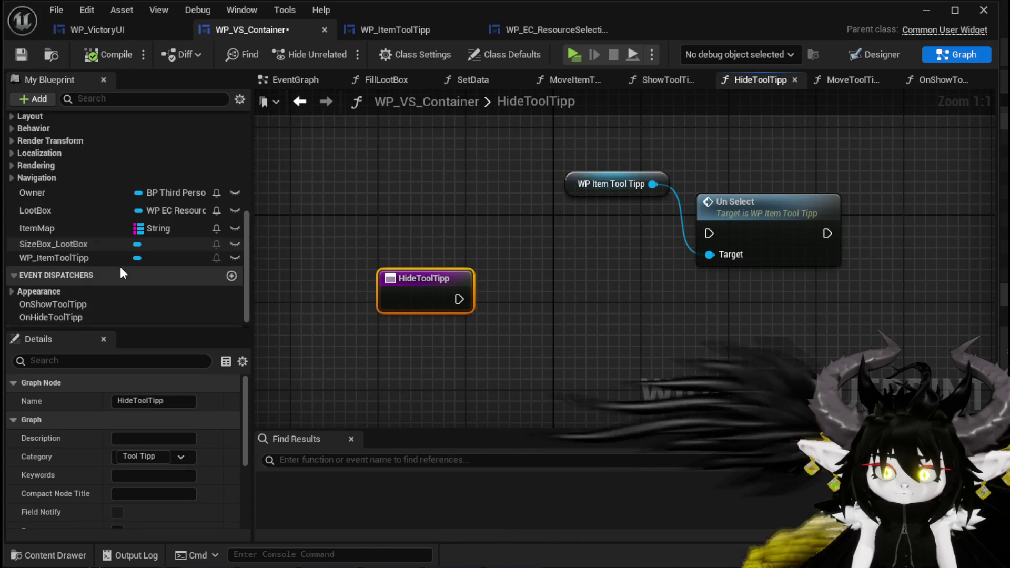
{"action": "left_click_drag", "start_coordinate": [56, 300], "coordinate": [525, 287]}
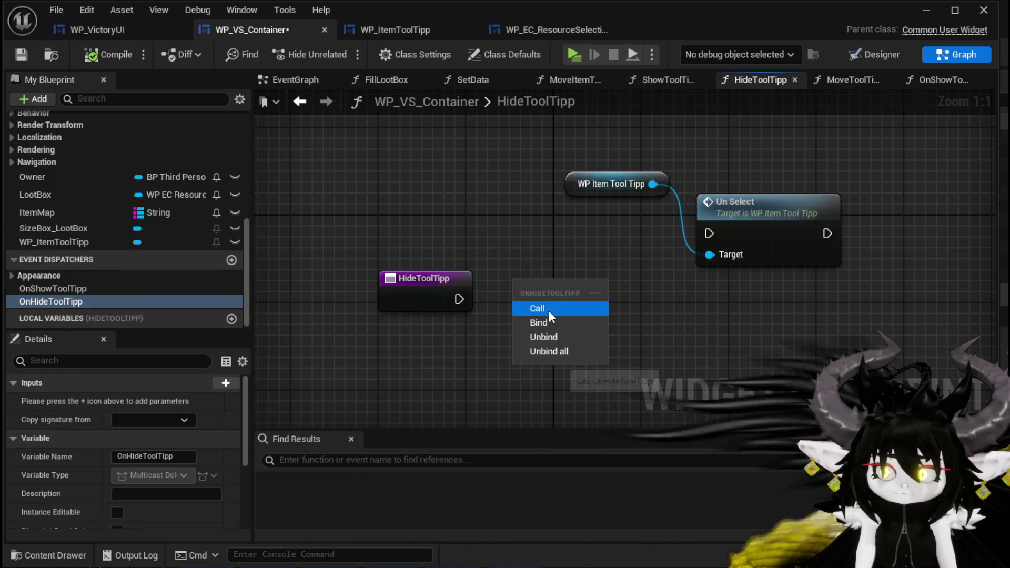
{"action": "left_click", "coordinate": [535, 308]}
{"action": "left_click_drag", "start_coordinate": [459, 299], "coordinate": [523, 299]}
{"action": "left_click", "coordinate": [108, 54]}
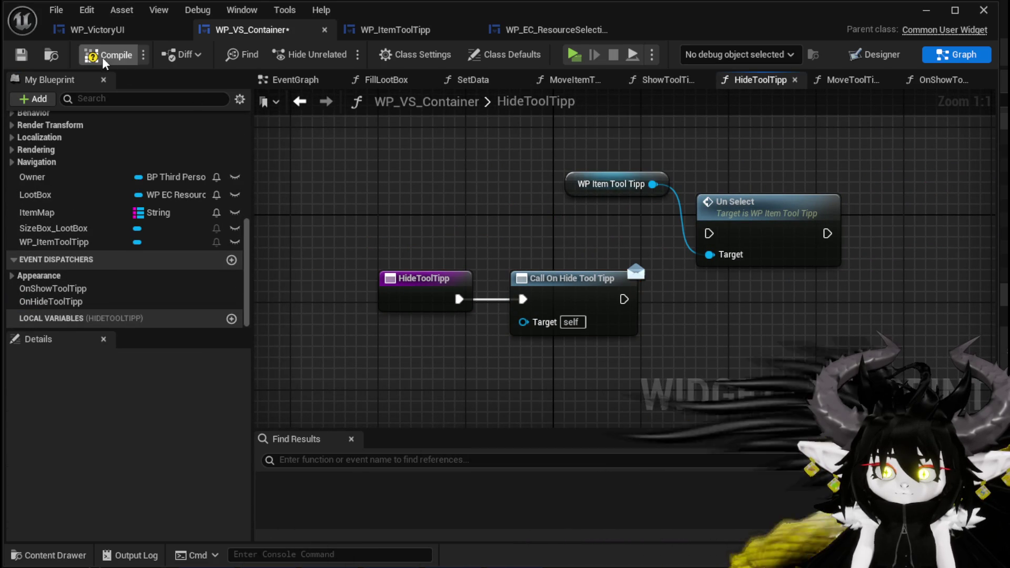
{"action": "left_click", "coordinate": [21, 54]}
{"action": "left_click", "coordinate": [109, 33]}
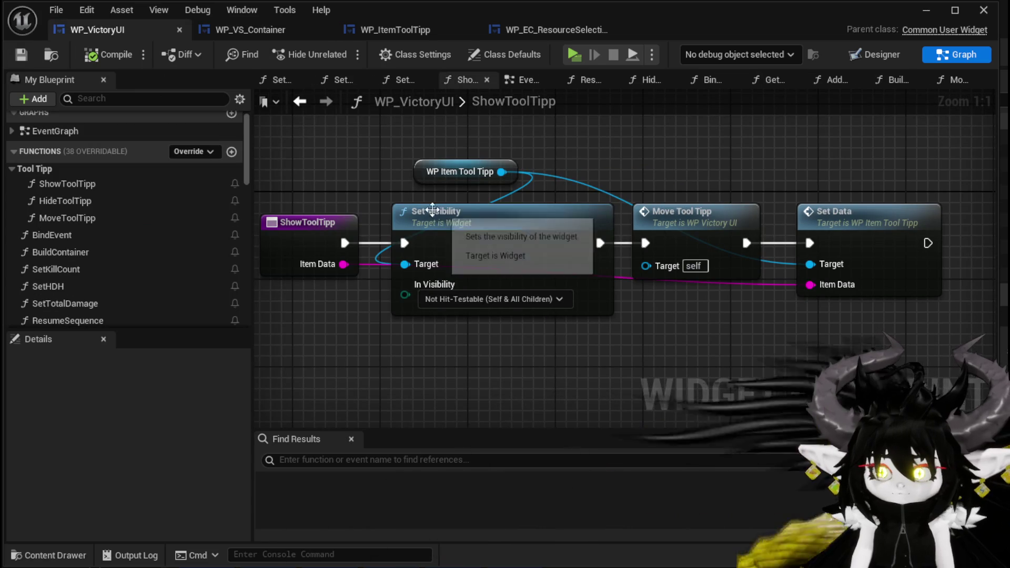
Open WP_VictoryUI's BindEvent function graph, checking the widget layout along the way.
{"action": "left_click", "coordinate": [874, 54]}
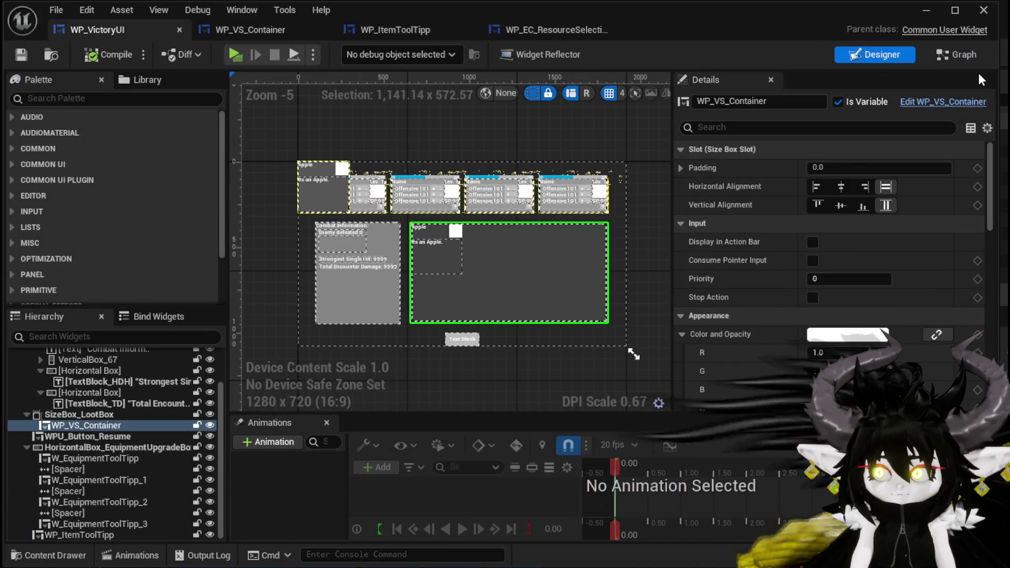
{"action": "left_click", "coordinate": [958, 55]}
{"action": "scroll", "coordinate": [119, 144], "scroll_direction": "up", "scroll_amount": 10}
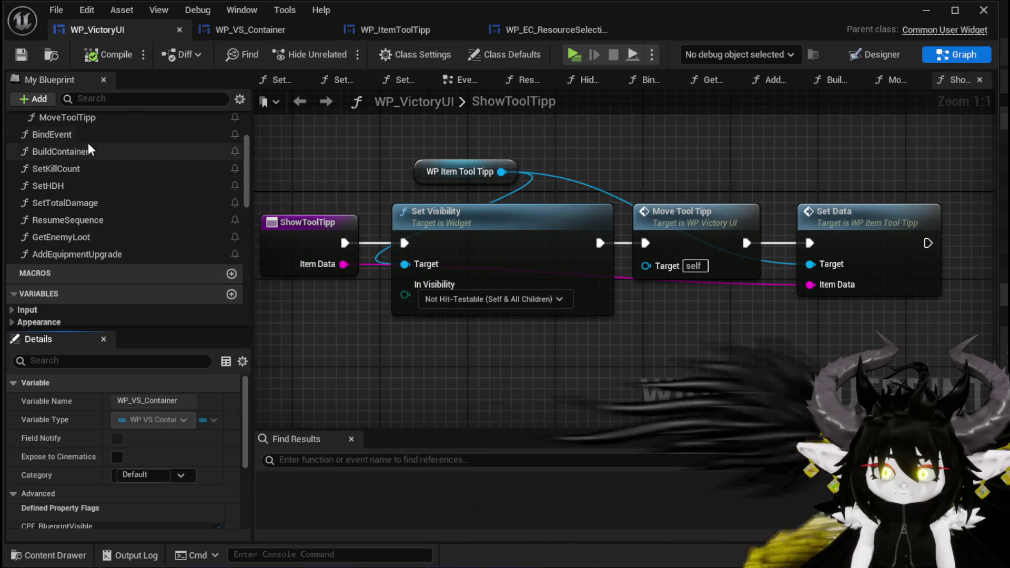
{"action": "double_click", "coordinate": [86, 135]}
{"action": "mouse_move", "coordinate": [566, 200]}
{"action": "left_mouse_down"}
{"action": "mouse_move", "coordinate": [817, 171]}
{"action": "mouse_move", "coordinate": [973, 172]}
{"action": "mouse_move", "coordinate": [726, 180]}
{"action": "left_mouse_up"}
{"action": "scroll", "coordinate": [210, 187], "scroll_direction": "down", "scroll_amount": 3}
{"action": "scroll", "coordinate": [206, 178], "scroll_direction": "down", "scroll_amount": 5}
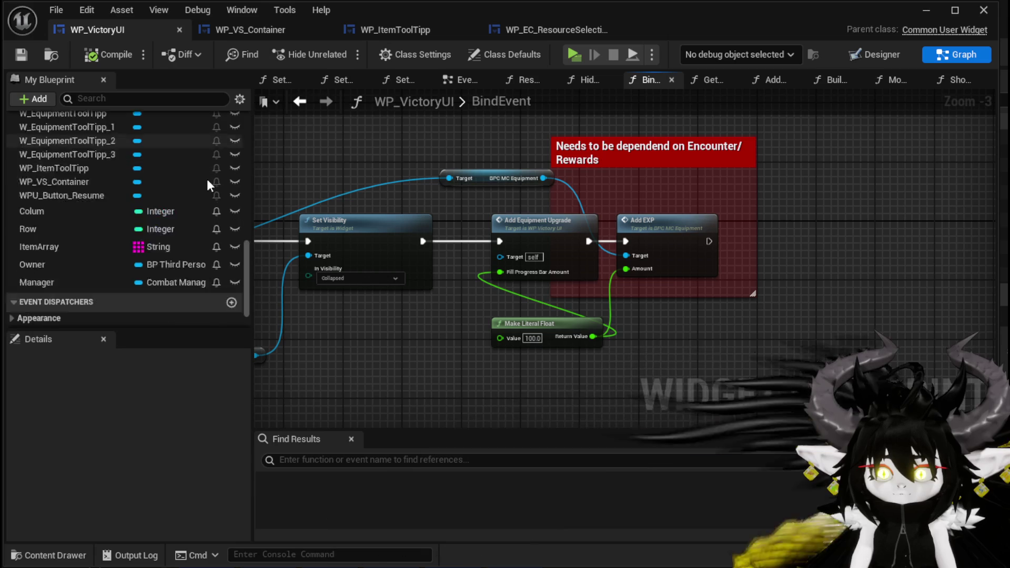
{"action": "left_click", "coordinate": [886, 56]}
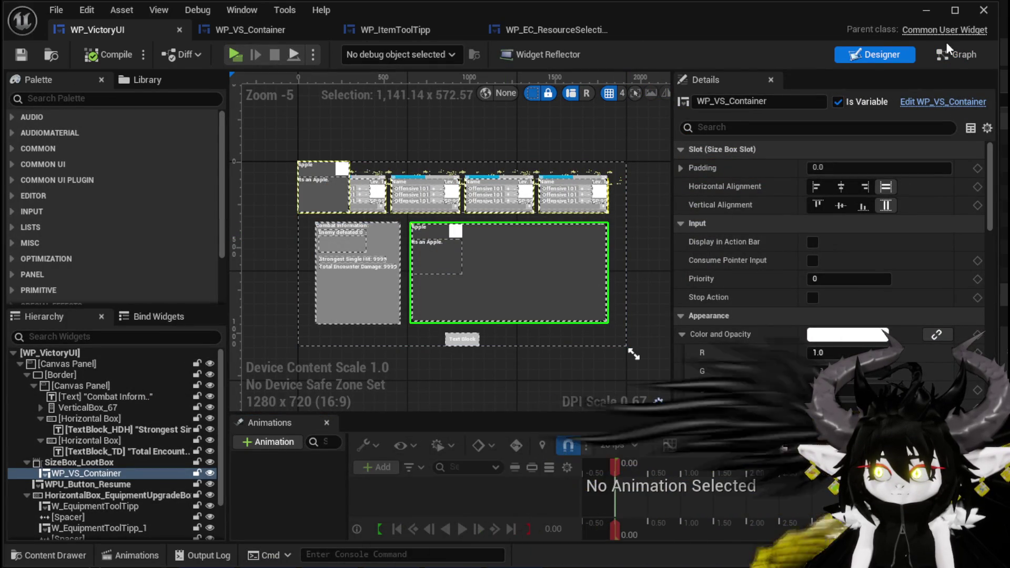
{"action": "left_click", "coordinate": [956, 54]}
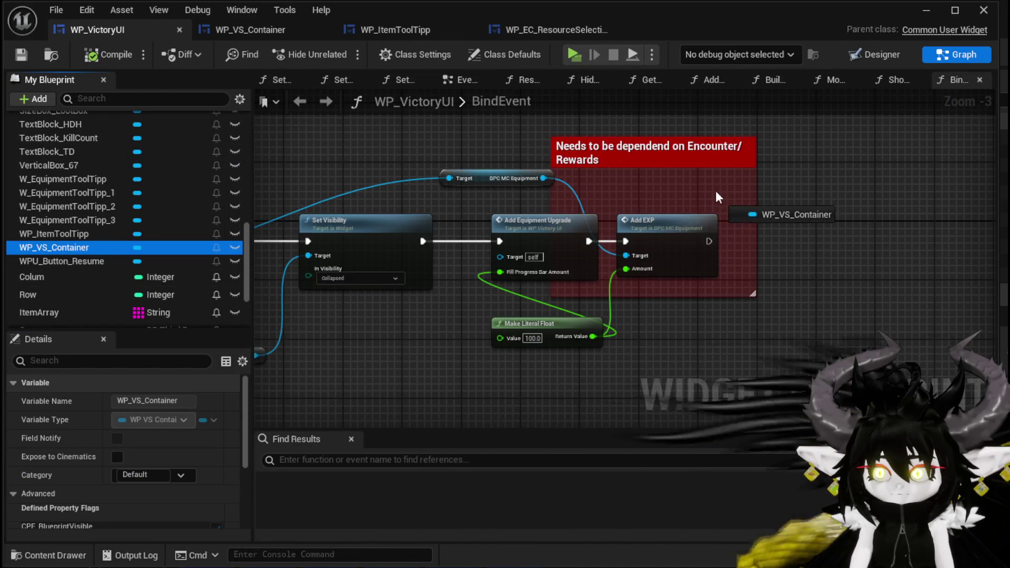
Add a WP_VS_Container getter with On Show and On Hide Tool Tipp binds chained after Add EXP.
{"action": "left_click", "coordinate": [757, 210]}
{"action": "left_click_drag", "start_coordinate": [584, 191], "coordinate": [676, 214]}
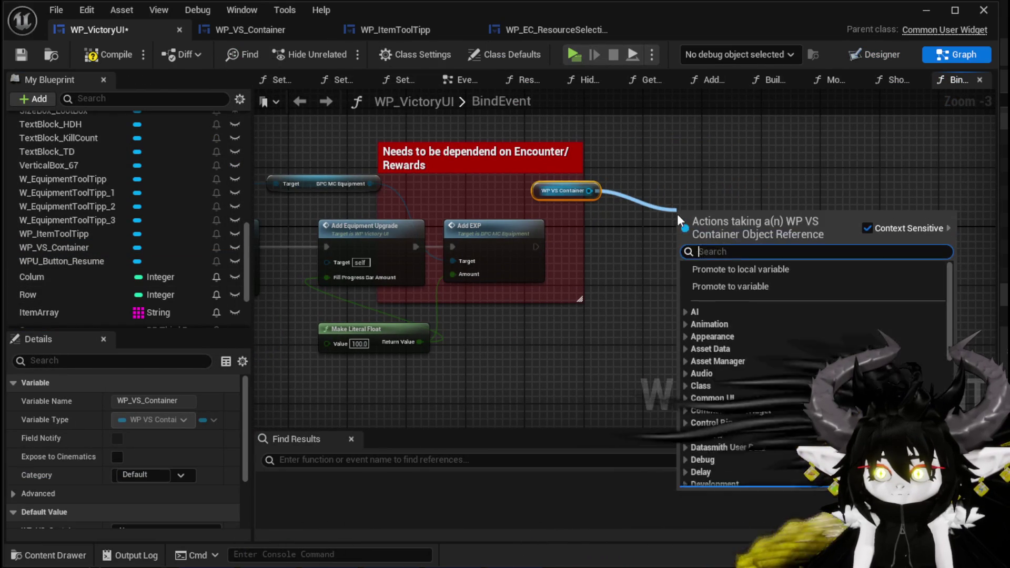
{"action": "type", "text": "Bind on SHow"}
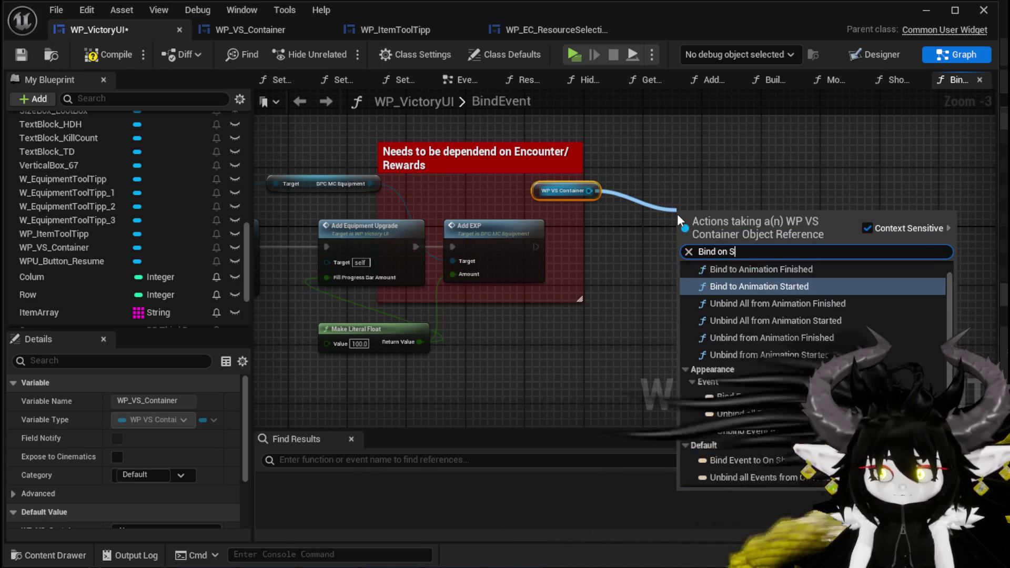
{"action": "left_click", "coordinate": [742, 283]}
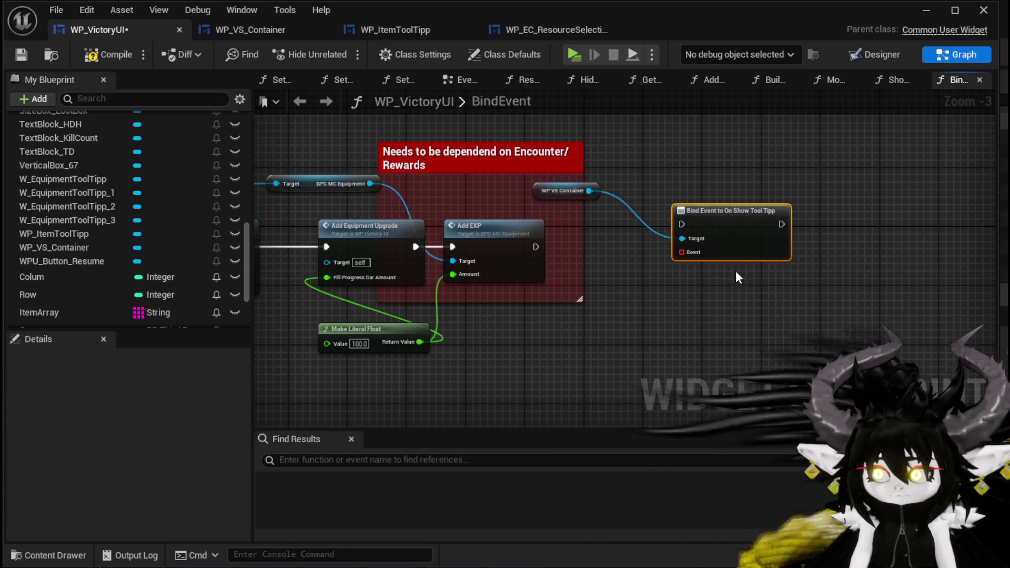
{"action": "left_click_drag", "start_coordinate": [723, 170], "coordinate": [723, 170]}
{"action": "type", "text": "B"}
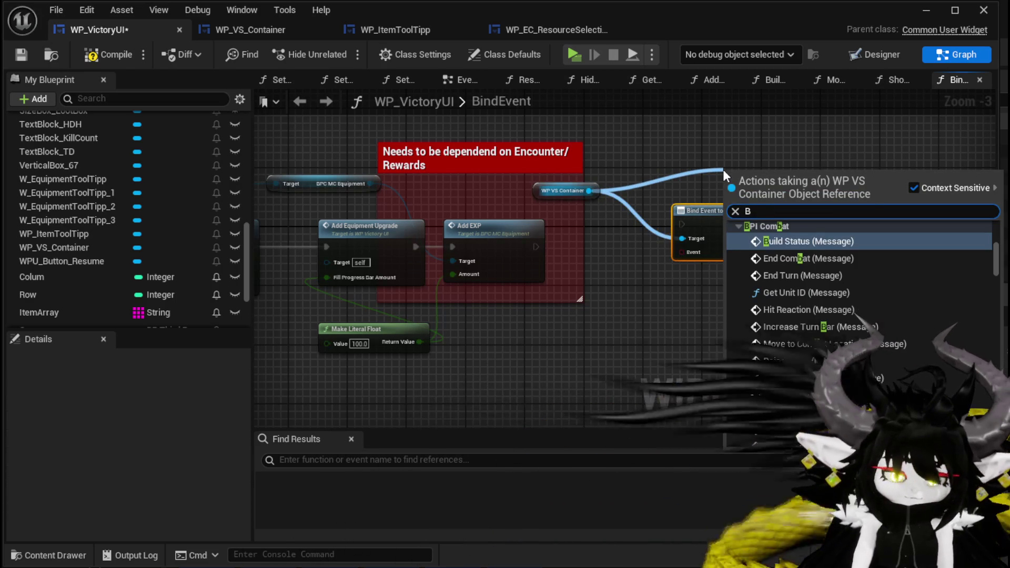
{"action": "type", "text": "ind on hide"}
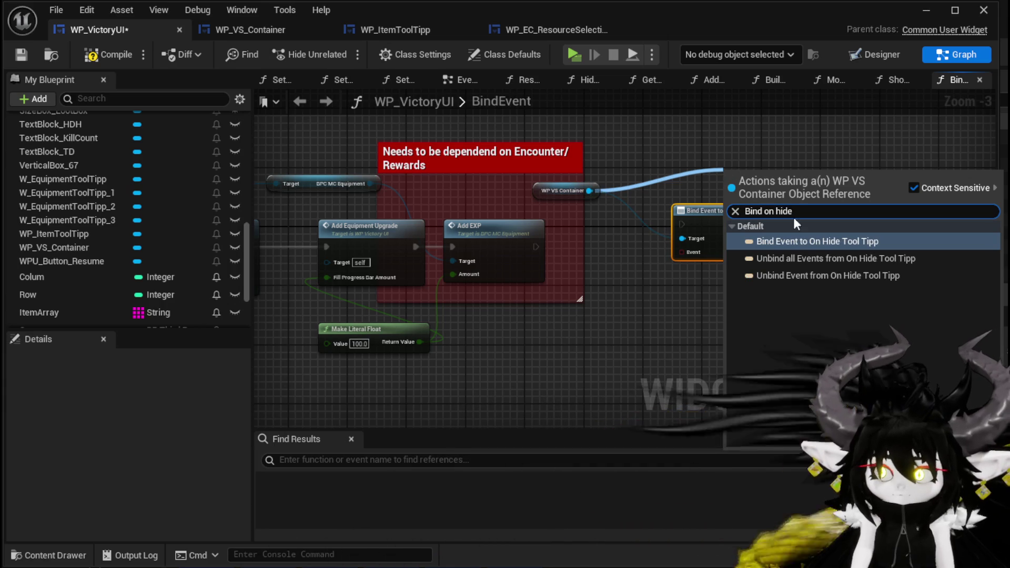
{"action": "left_click", "coordinate": [798, 241]}
{"action": "mouse_move", "coordinate": [778, 196]}
{"action": "left_mouse_down"}
{"action": "mouse_move", "coordinate": [881, 226]}
{"action": "mouse_move", "coordinate": [857, 231]}
{"action": "left_mouse_up"}
{"action": "left_click_drag", "start_coordinate": [535, 247], "coordinate": [682, 226]}
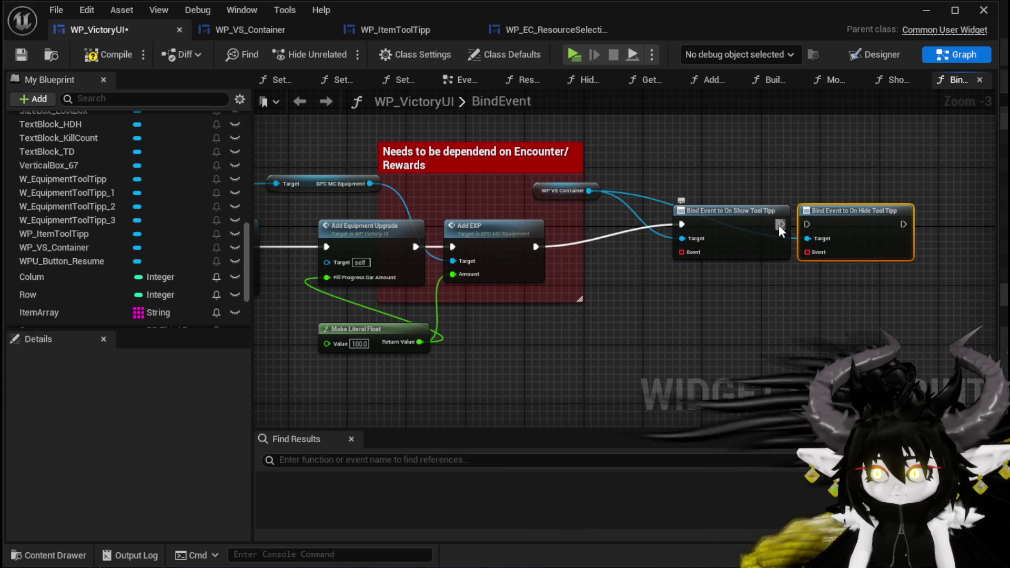
{"action": "left_click_drag", "start_coordinate": [782, 224], "coordinate": [808, 224]}
{"action": "scroll", "coordinate": [629, 256], "scroll_direction": "up", "scroll_amount": 3}
Attach Create Event nodes to the binds, set to ShowToolTipp and HideToolTipp.
{"action": "left_click_drag", "start_coordinate": [509, 237], "coordinate": [504, 296]}
{"action": "type", "text": "create"}
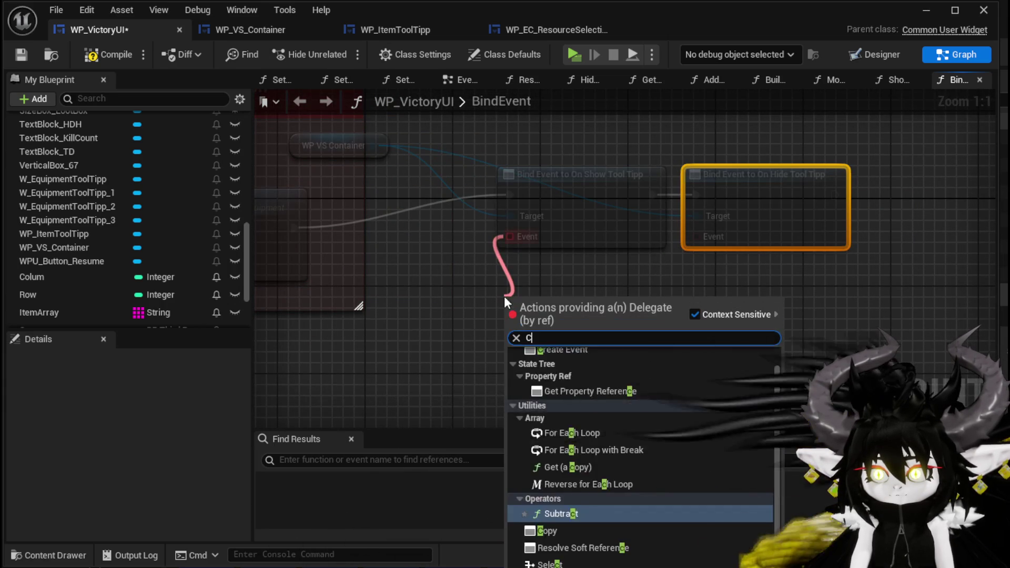
{"action": "left_click", "coordinate": [564, 369]}
{"action": "left_click_drag", "start_coordinate": [695, 237], "coordinate": [704, 307]}
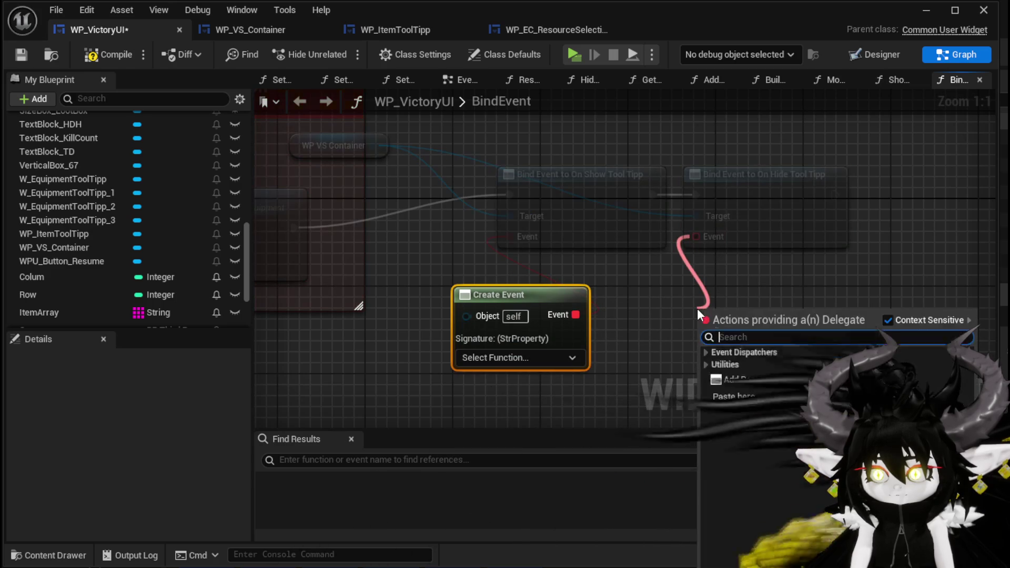
{"action": "type", "text": "Creat"}
{"action": "left_click", "coordinate": [739, 381]}
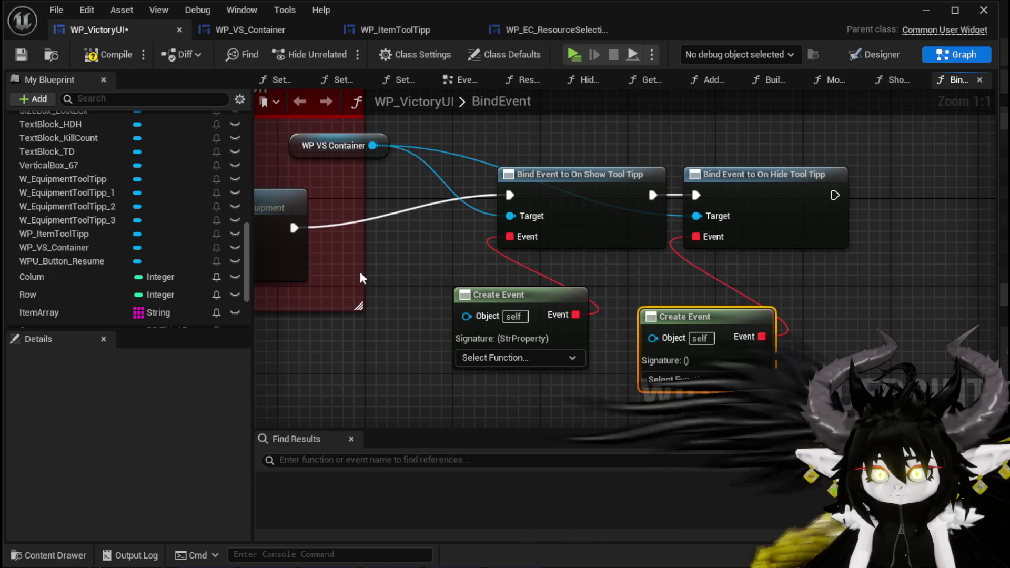
{"action": "scroll", "coordinate": [88, 191], "scroll_direction": "up", "scroll_amount": 10}
{"action": "scroll", "coordinate": [87, 192], "scroll_direction": "up", "scroll_amount": 3}
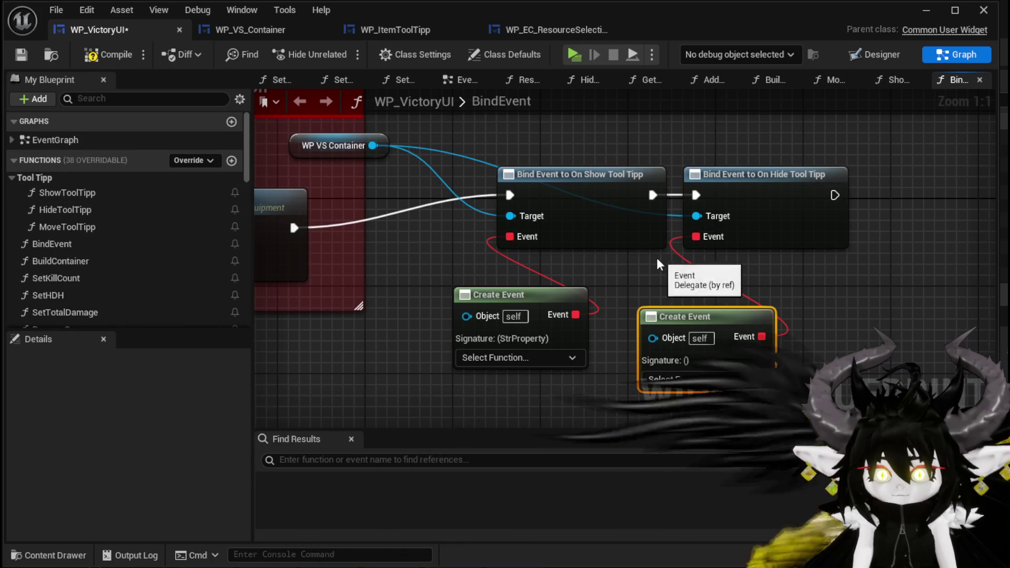
{"action": "left_click", "coordinate": [513, 357]}
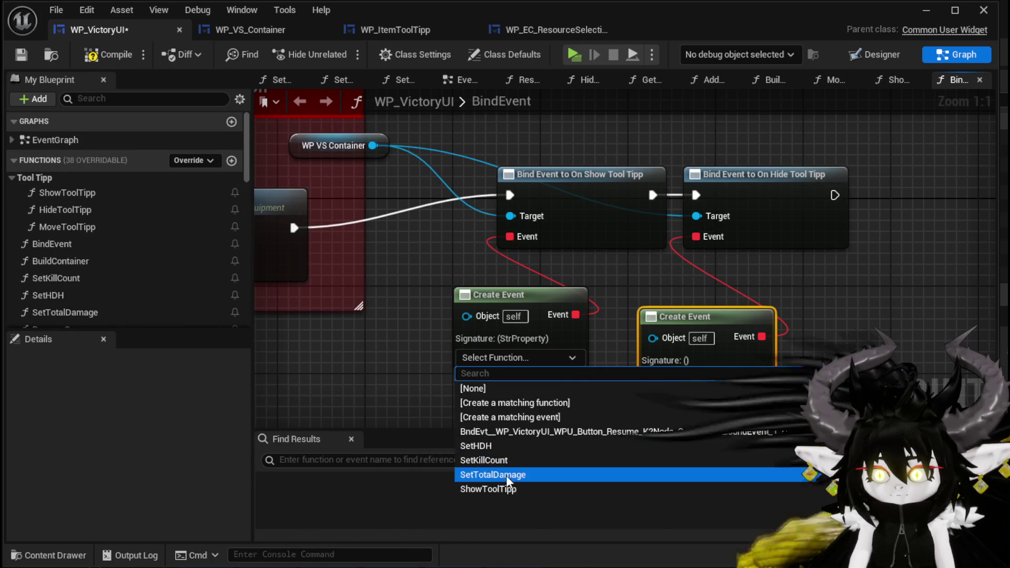
{"action": "left_click", "coordinate": [503, 489]}
{"action": "left_click", "coordinate": [664, 380]}
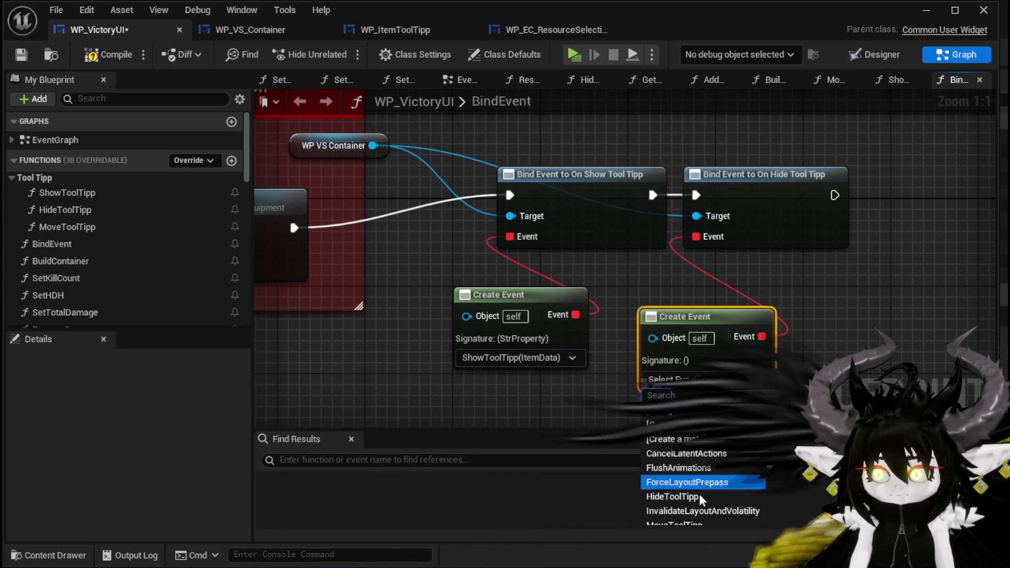
{"action": "left_click", "coordinate": [679, 494]}
Compile and save the WP_VictoryUI blueprint.
{"action": "left_click", "coordinate": [522, 405]}
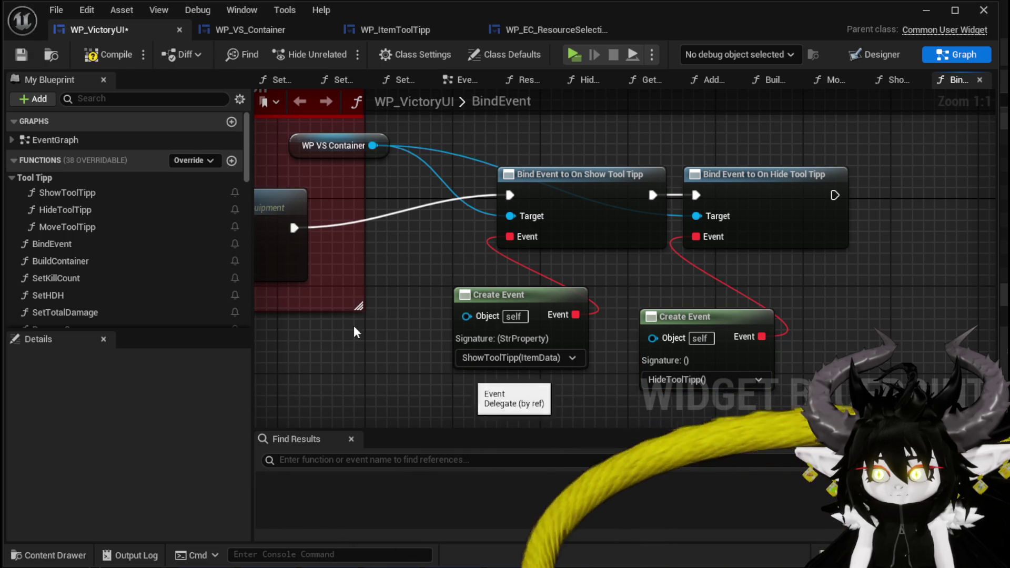
{"action": "left_click", "coordinate": [102, 56]}
{"action": "key", "text": "ctrl+s"}
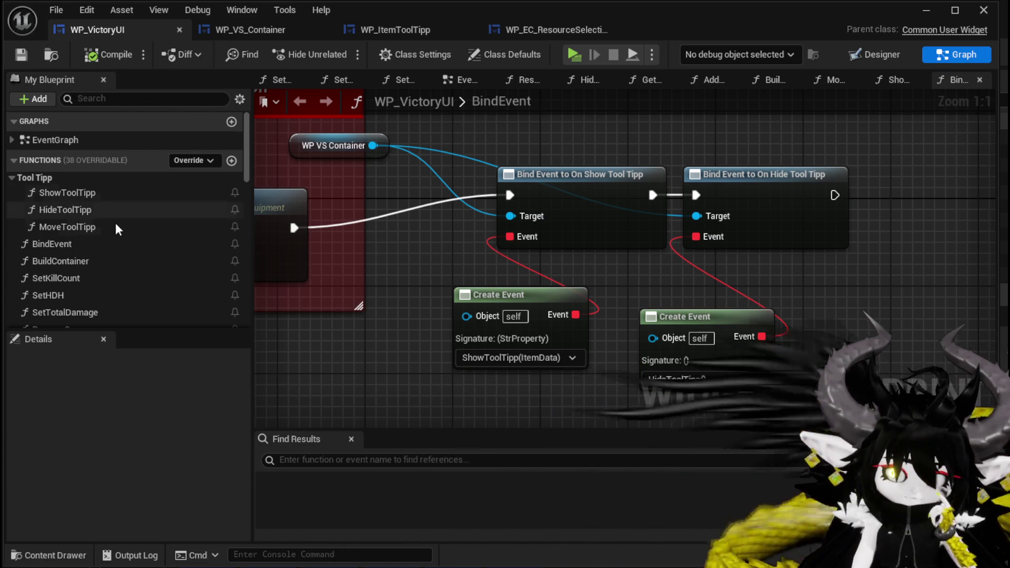
{"action": "left_click", "coordinate": [873, 55]}
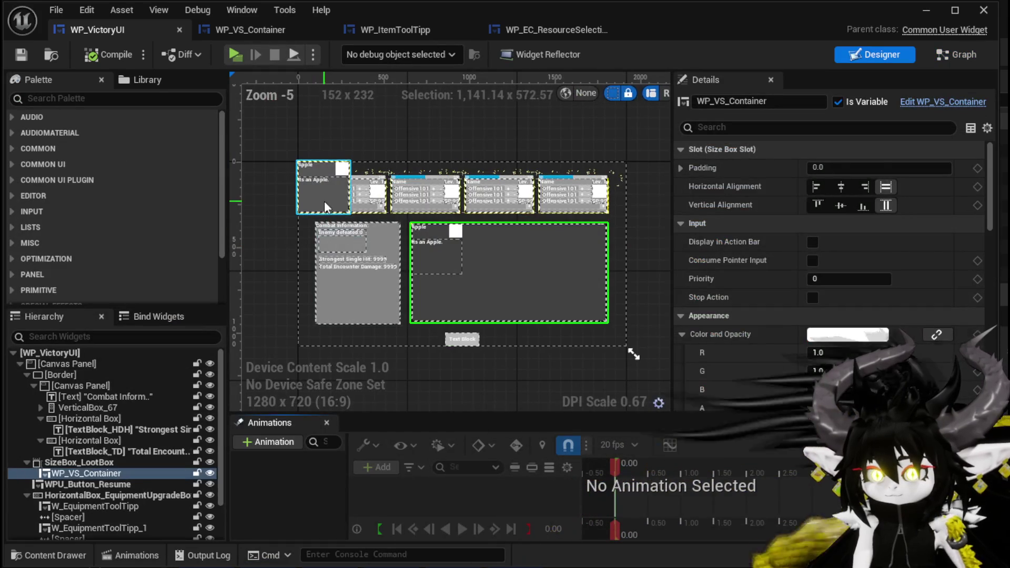
Set the WP_ItemToolTipp widget's Visibility to Collapsed.
{"action": "left_click", "coordinate": [324, 201]}
{"action": "scroll", "coordinate": [846, 305], "scroll_direction": "down", "scroll_amount": 10}
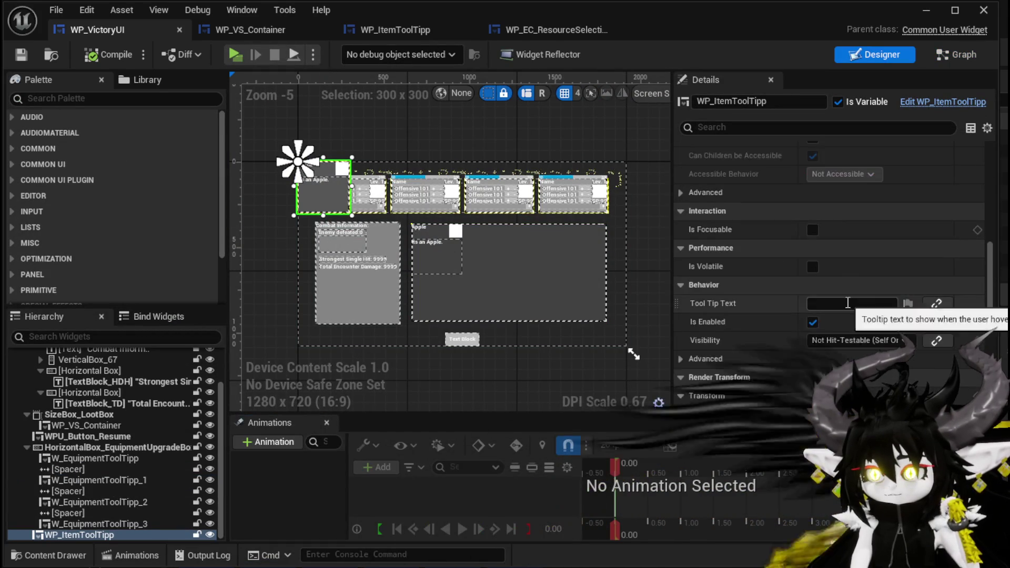
{"action": "left_click", "coordinate": [854, 274]}
{"action": "left_click", "coordinate": [827, 305]}
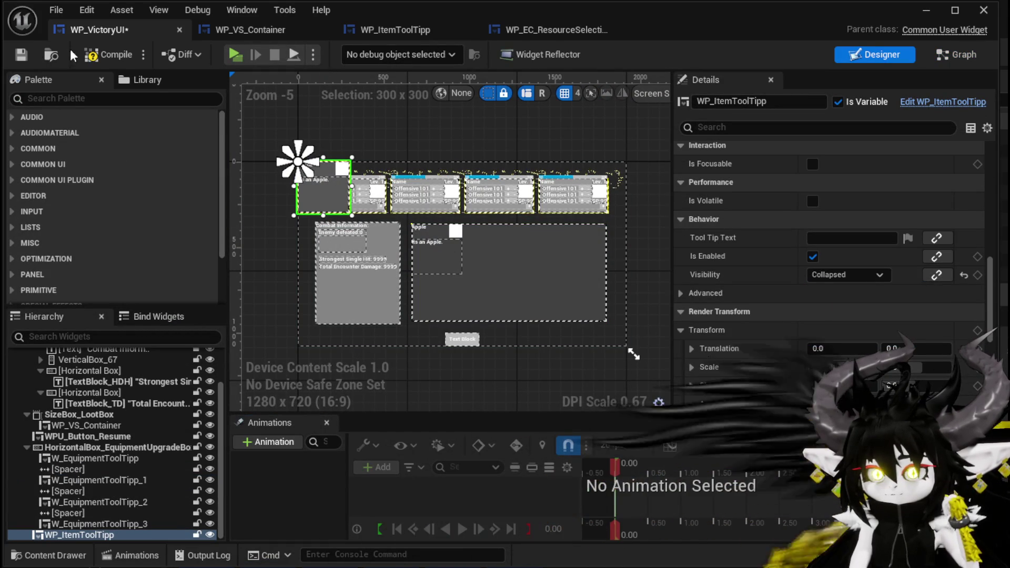
Return to the level editor and launch a play test.
{"action": "left_click", "coordinate": [21, 55]}
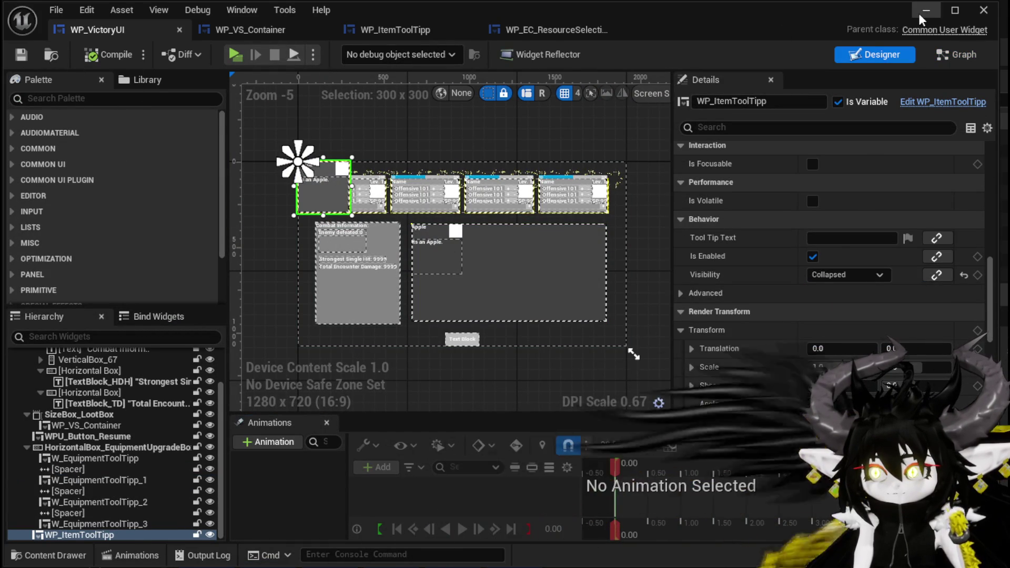
{"action": "left_click", "coordinate": [926, 10]}
{"action": "left_click", "coordinate": [349, 53]}
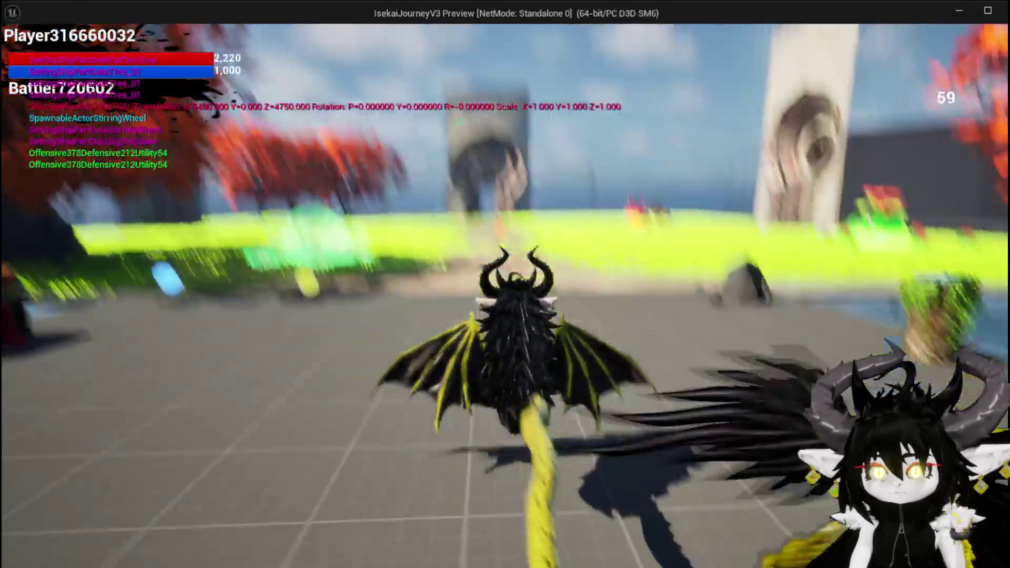
Run into the red slime, win with the SummonSpawn card, and hover loot to show the Iron_Head tooltip.
{"action": "key", "text": "w"}
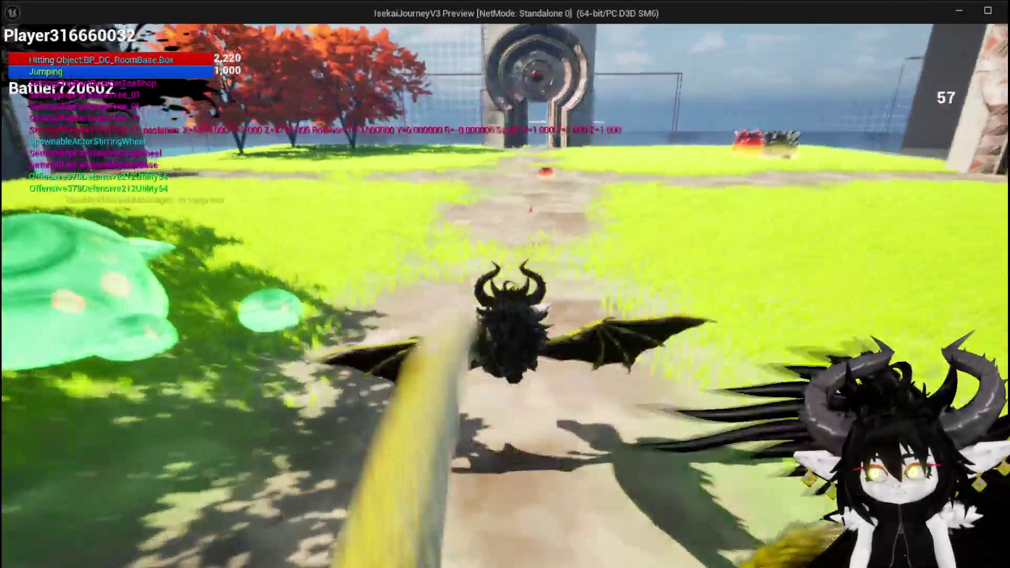
{"action": "key", "text": "space"}
{"action": "key", "text": "w"}
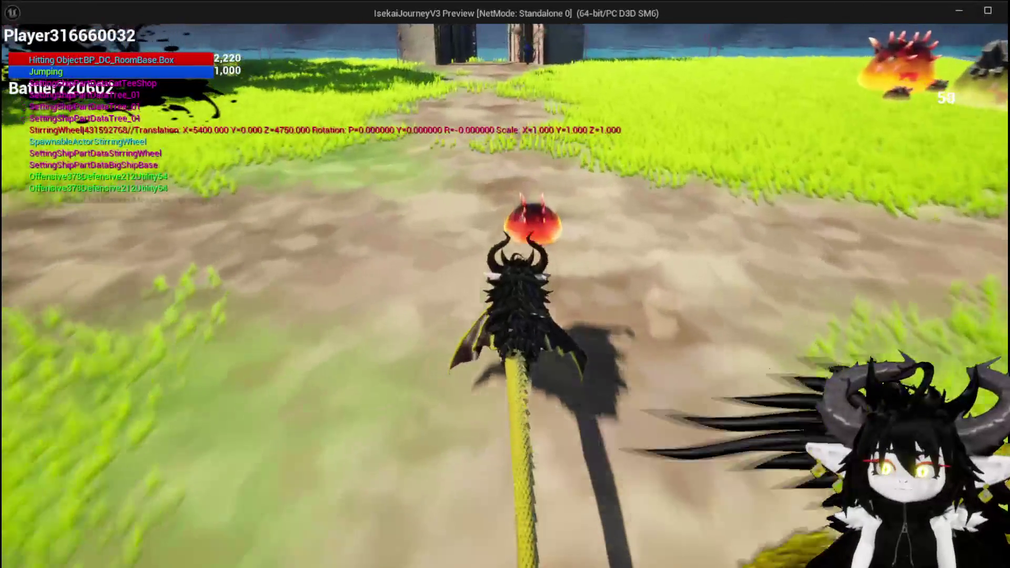
{"action": "key", "text": "w"}
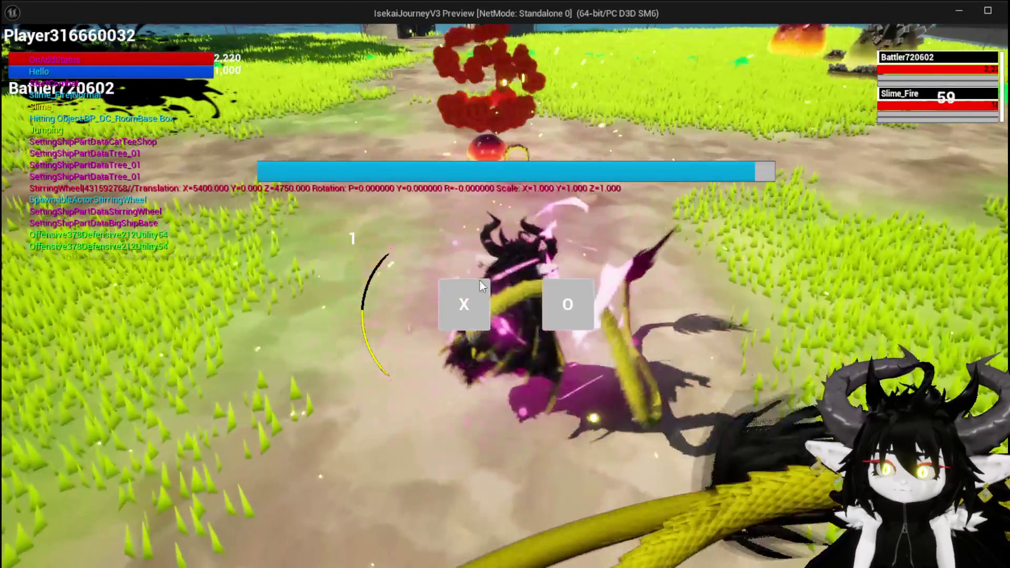
{"action": "left_click", "coordinate": [479, 282]}
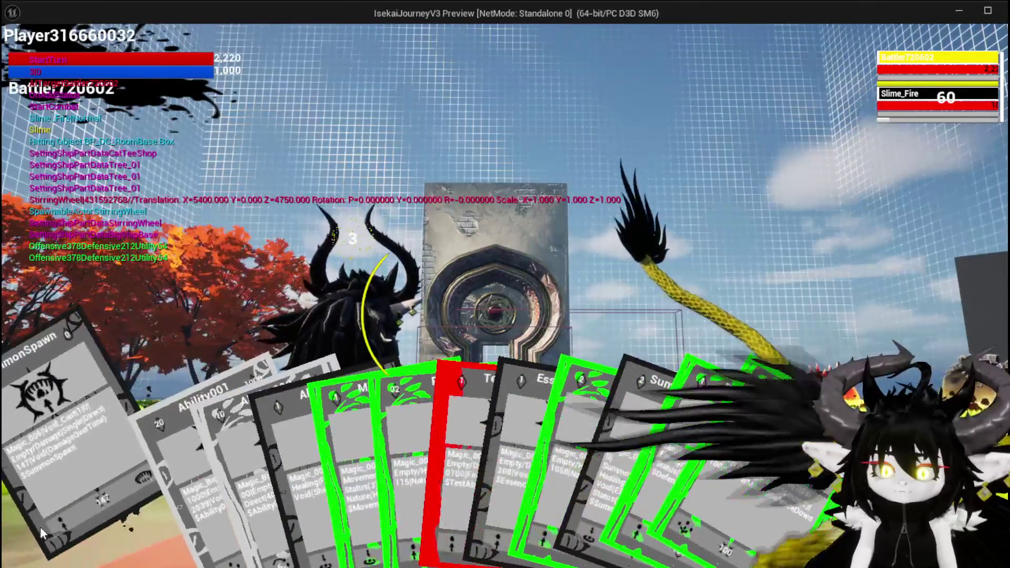
{"action": "left_click_drag", "start_coordinate": [40, 526], "coordinate": [577, 387]}
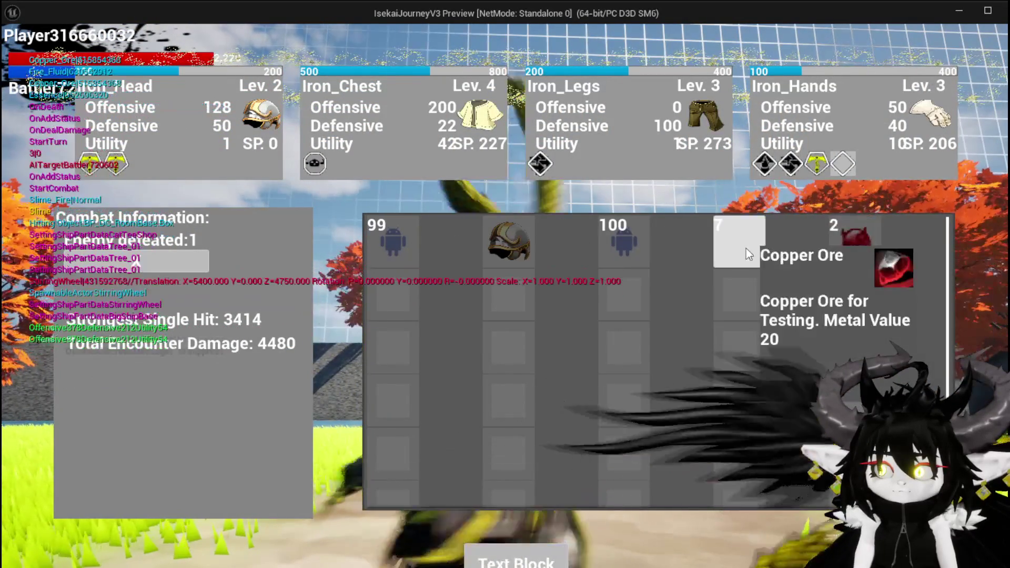
{"action": "mouse_move", "coordinate": [508, 243]}
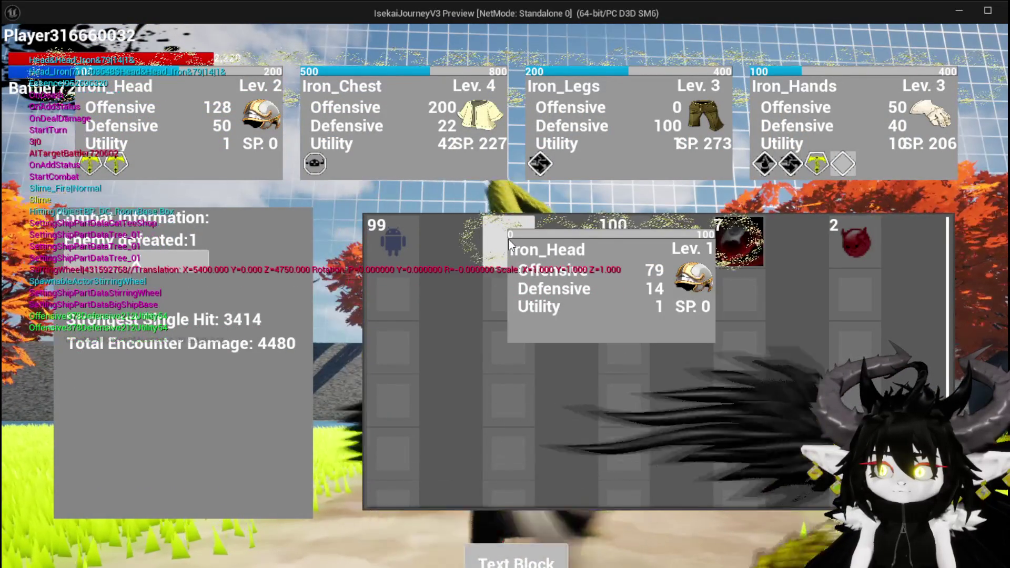
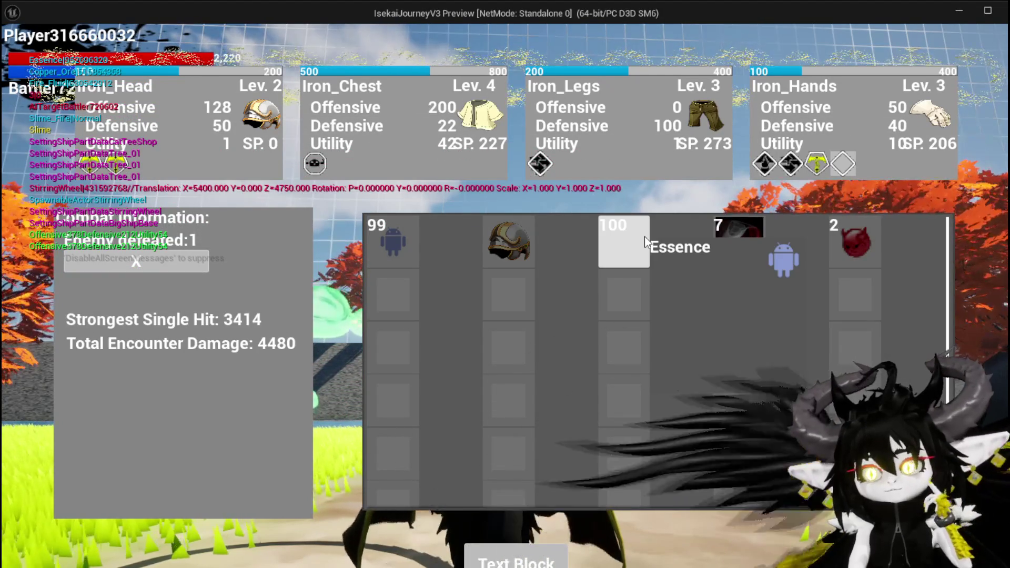
Read the Essence and Fire Fluid loot tooltips on the victory screen, then stop the play session.
{"action": "mouse_move", "coordinate": [618, 244]}
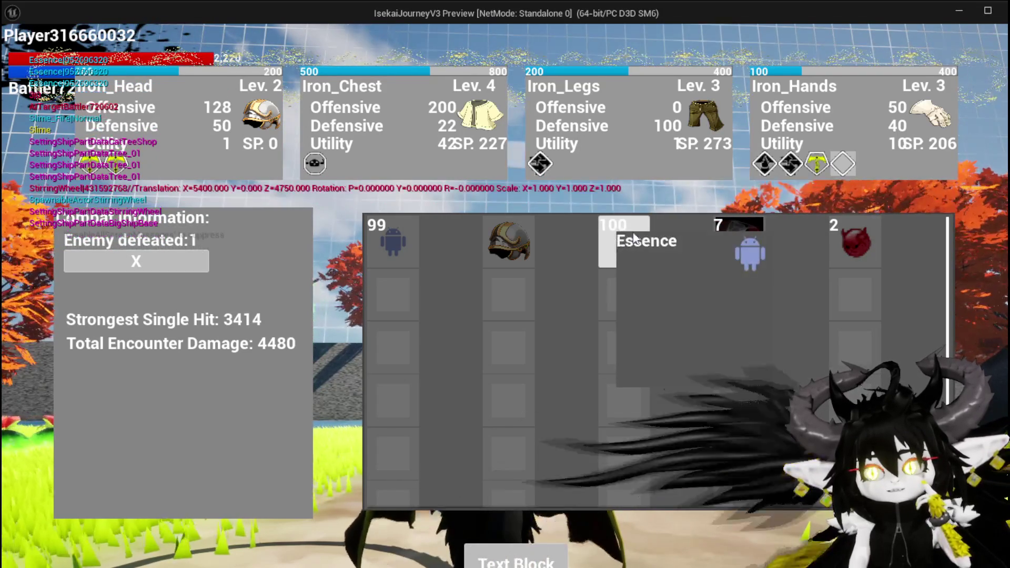
{"action": "mouse_move", "coordinate": [389, 246]}
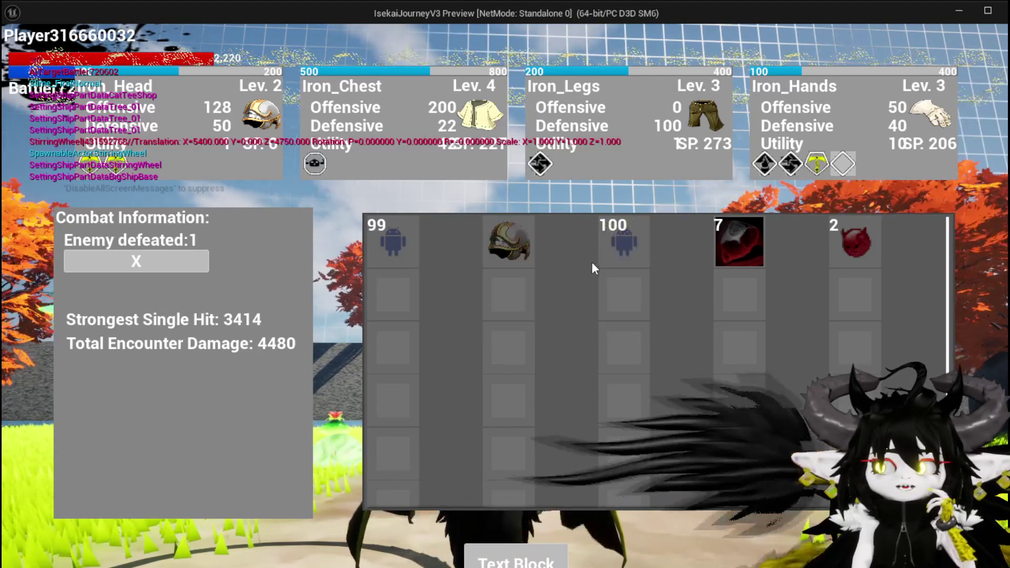
{"action": "scroll", "coordinate": [592, 261], "scroll_direction": "down", "scroll_amount": 3}
{"action": "scroll", "coordinate": [591, 268], "scroll_direction": "up", "scroll_amount": 3}
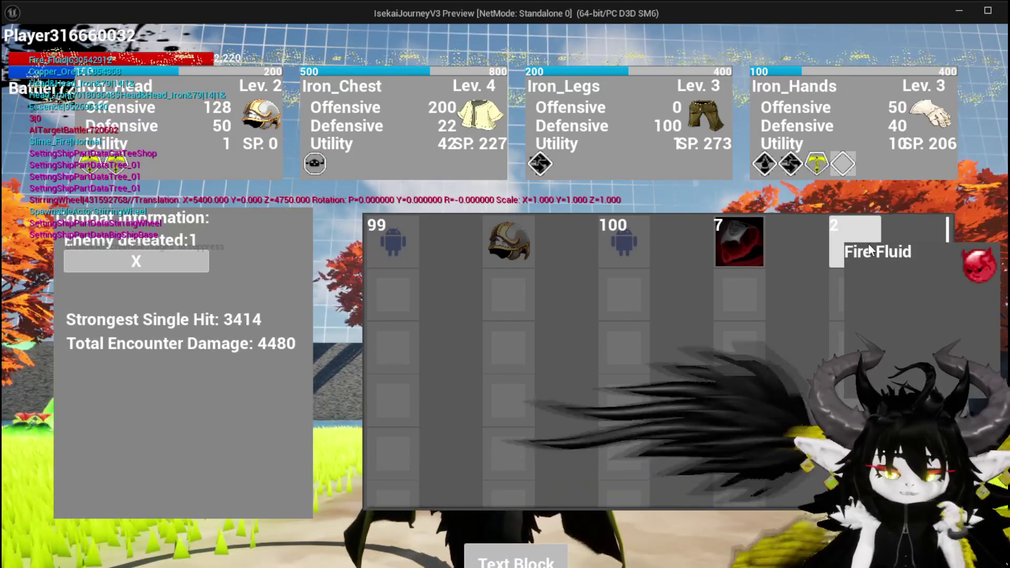
{"action": "key", "text": "Escape"}
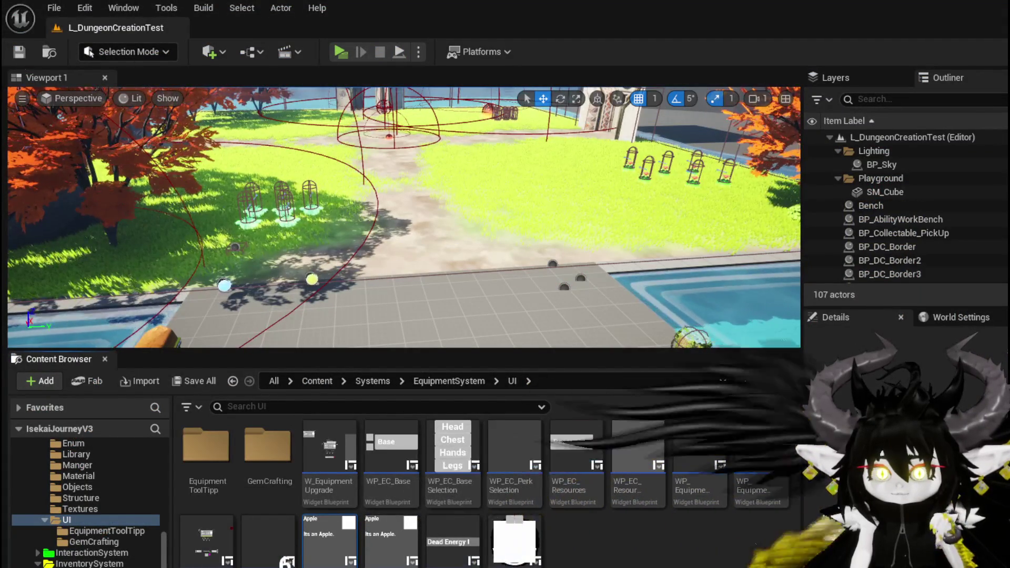
Save the level and switch the widget blueprint editor to its node graph.
{"action": "left_click", "coordinate": [19, 52]}
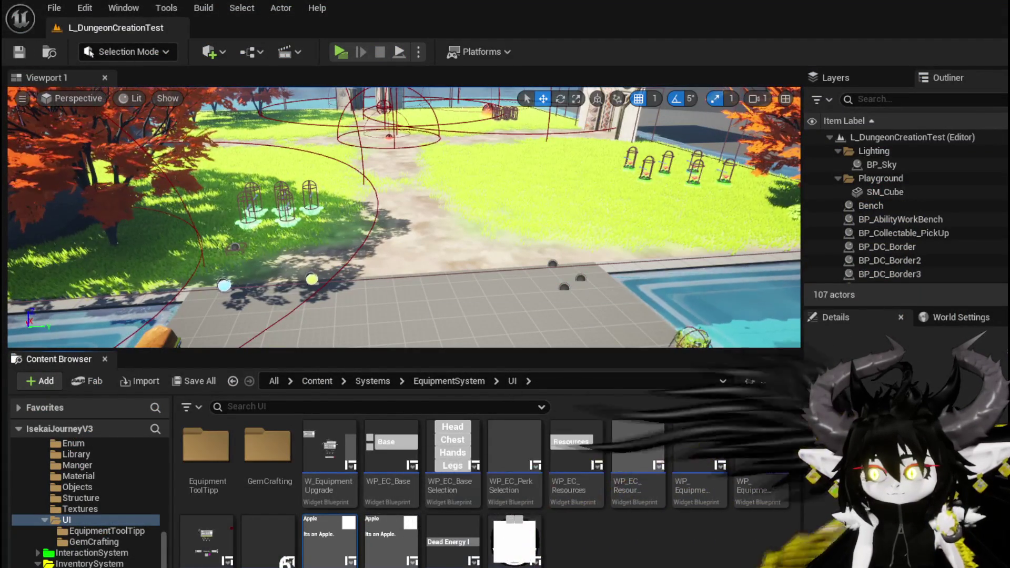
{"action": "key", "text": "Return"}
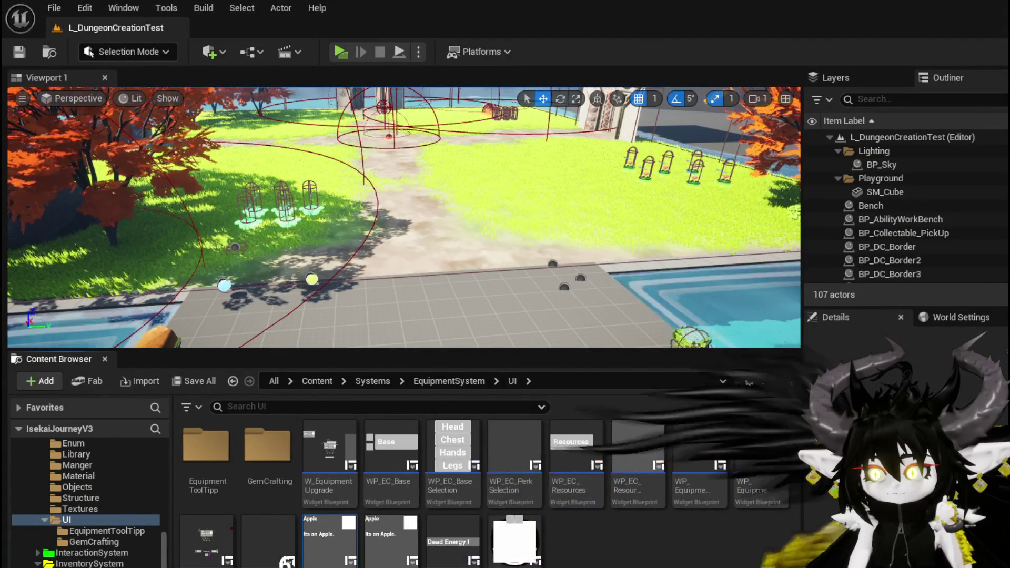
{"action": "key", "text": "alt+Tab"}
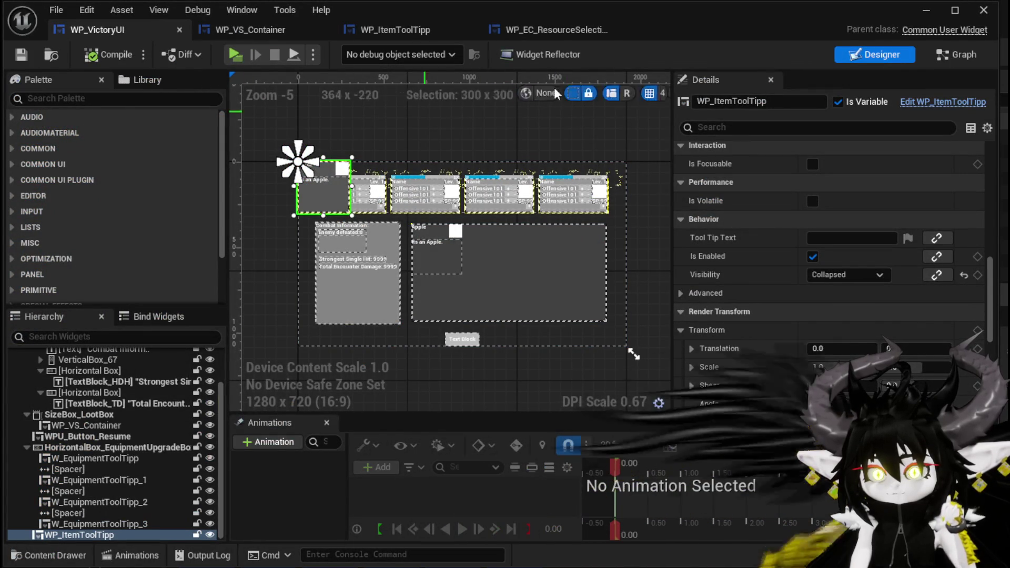
{"action": "key", "text": "ctrl+shift+g"}
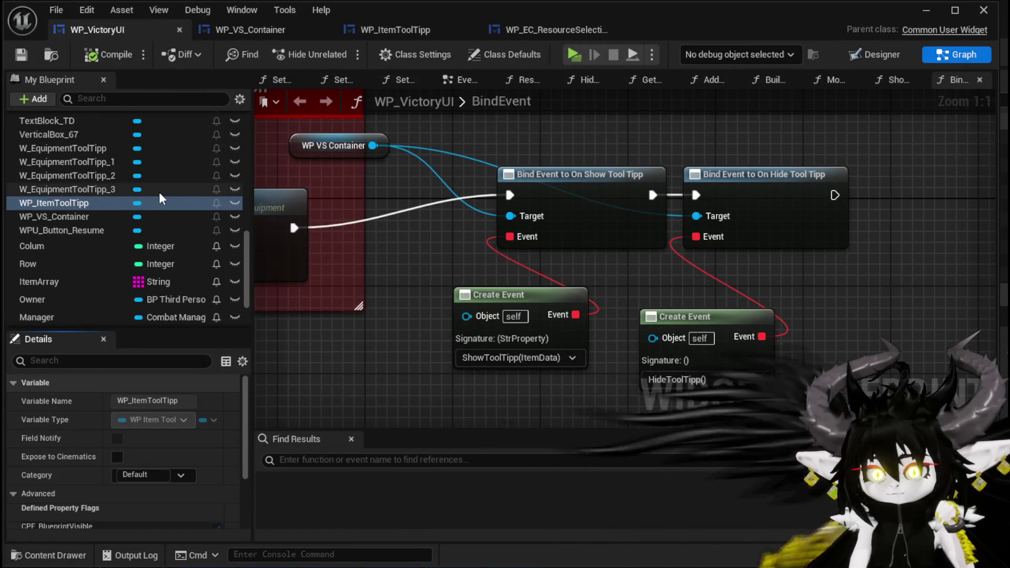
Open ShowToolTipp and WP_ItemToolTipp's SetData function to inspect its node chain.
{"action": "scroll", "coordinate": [98, 158], "scroll_direction": "up", "scroll_amount": 10}
{"action": "scroll", "coordinate": [96, 158], "scroll_direction": "up", "scroll_amount": 5}
{"action": "double_click", "coordinate": [105, 164]}
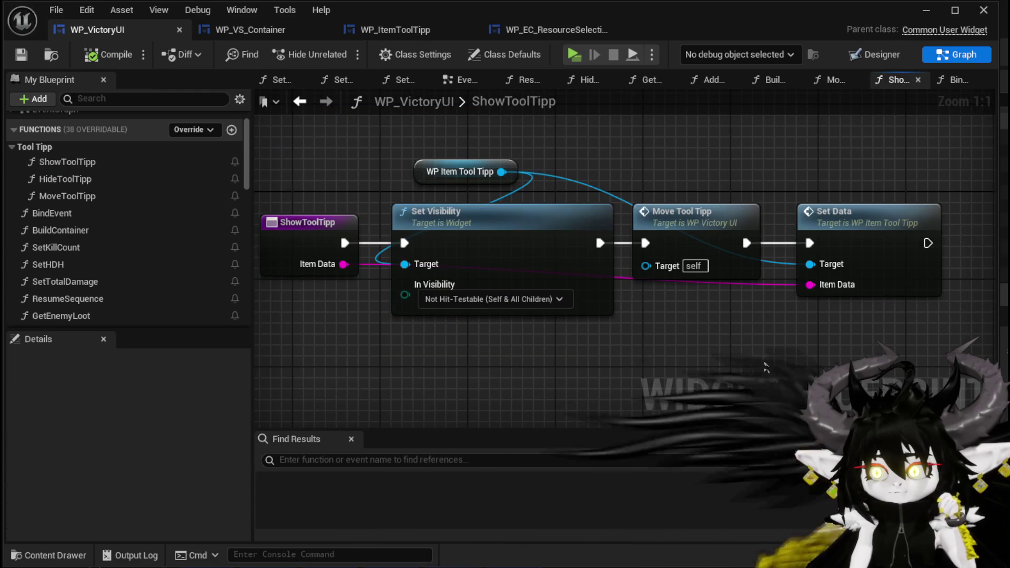
{"action": "double_click", "coordinate": [884, 274]}
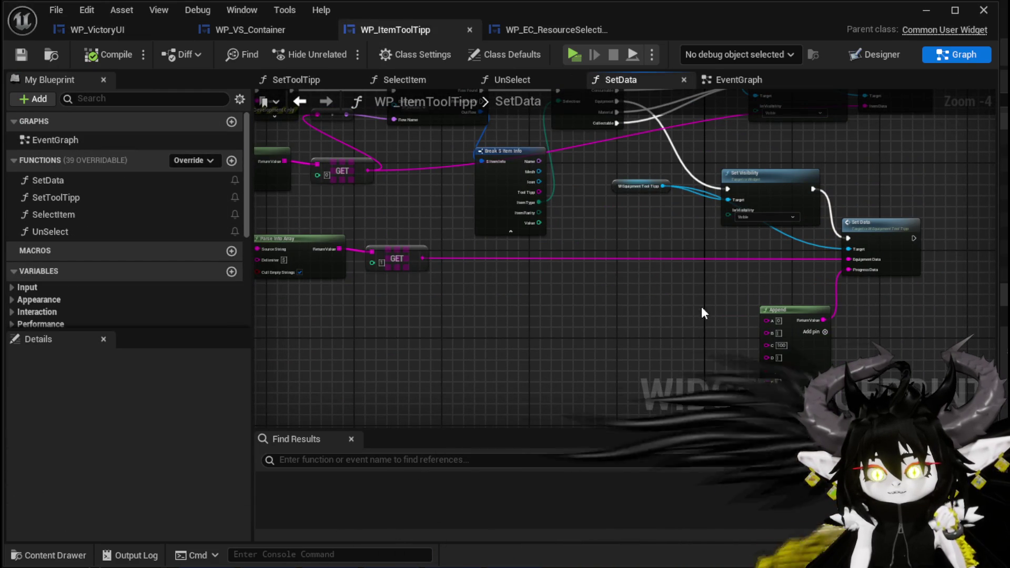
{"action": "left_click_drag", "start_coordinate": [382, 222], "coordinate": [484, 318]}
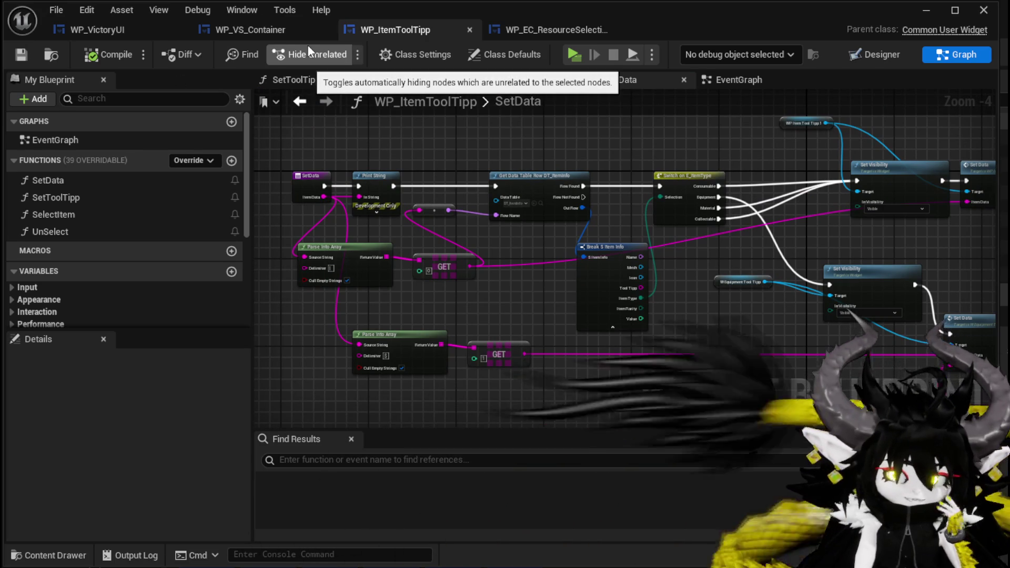
{"action": "left_click_drag", "start_coordinate": [331, 185], "coordinate": [499, 186]}
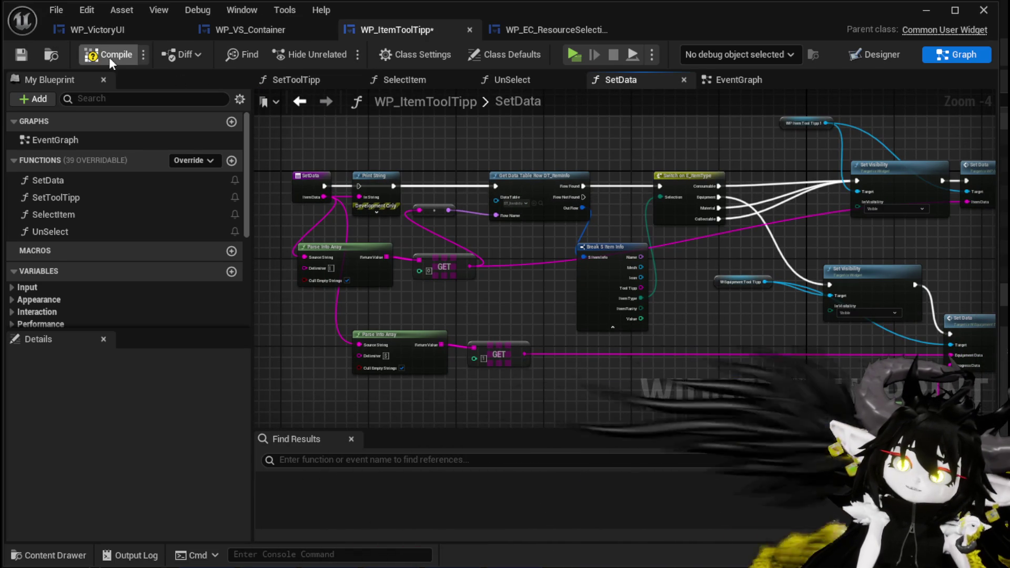
In WP_VS_Container, open FillLootBox, inspect the AddFullMap definition, and return to FillLootBox.
{"action": "left_click", "coordinate": [235, 32]}
{"action": "scroll", "coordinate": [134, 146], "scroll_direction": "up", "scroll_amount": 10}
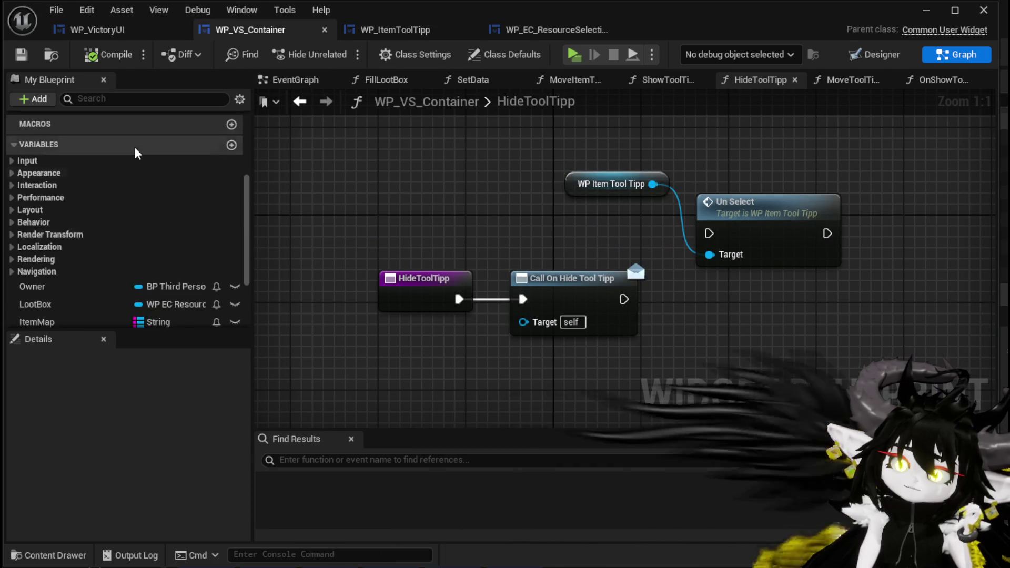
{"action": "scroll", "coordinate": [134, 145], "scroll_direction": "down", "scroll_amount": 2}
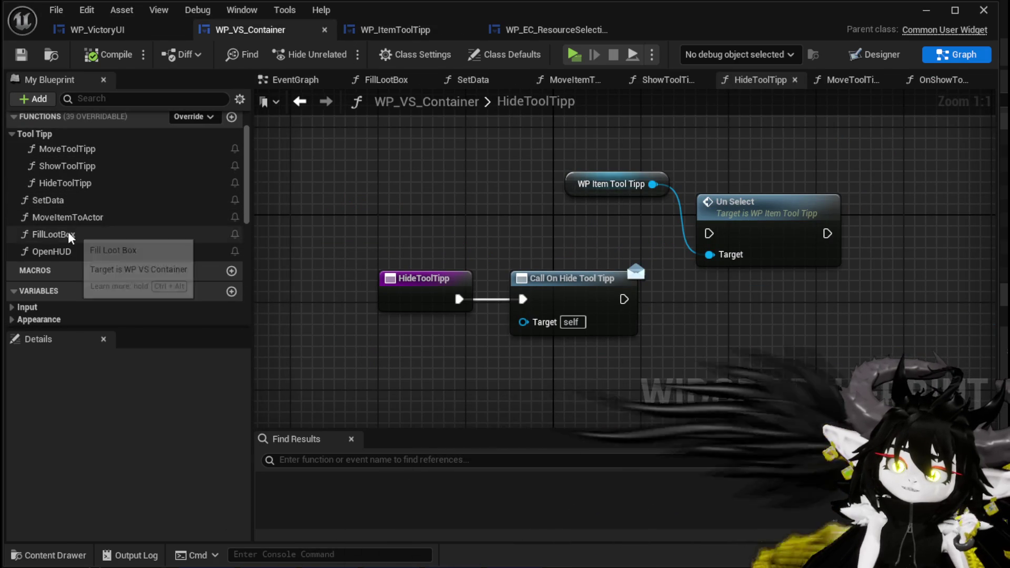
{"action": "double_click", "coordinate": [58, 234]}
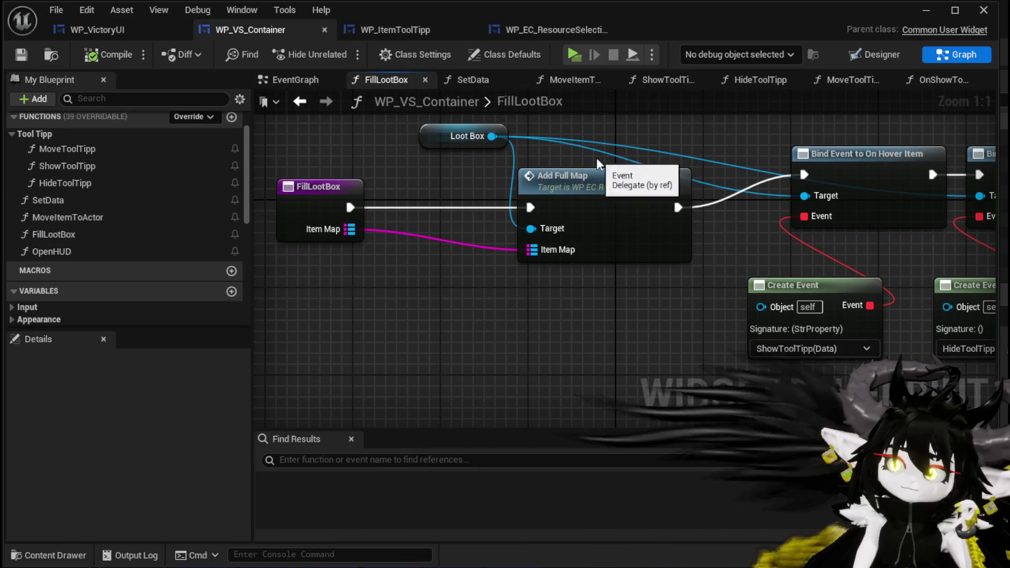
{"action": "double_click", "coordinate": [595, 184]}
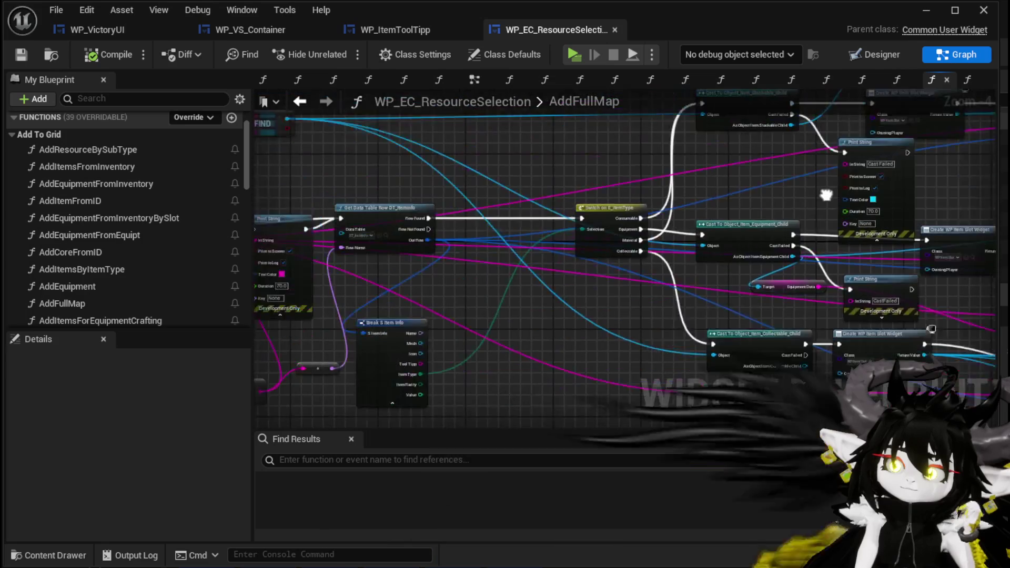
{"action": "scroll", "coordinate": [674, 204], "scroll_direction": "up", "scroll_amount": 1}
{"action": "mouse_move", "coordinate": [674, 205]}
{"action": "left_mouse_down"}
{"action": "mouse_move", "coordinate": [439, 196]}
{"action": "mouse_move", "coordinate": [472, 174]}
{"action": "left_mouse_up"}
{"action": "scroll", "coordinate": [135, 216], "scroll_direction": "down", "scroll_amount": 15}
{"action": "left_click", "coordinate": [406, 31]}
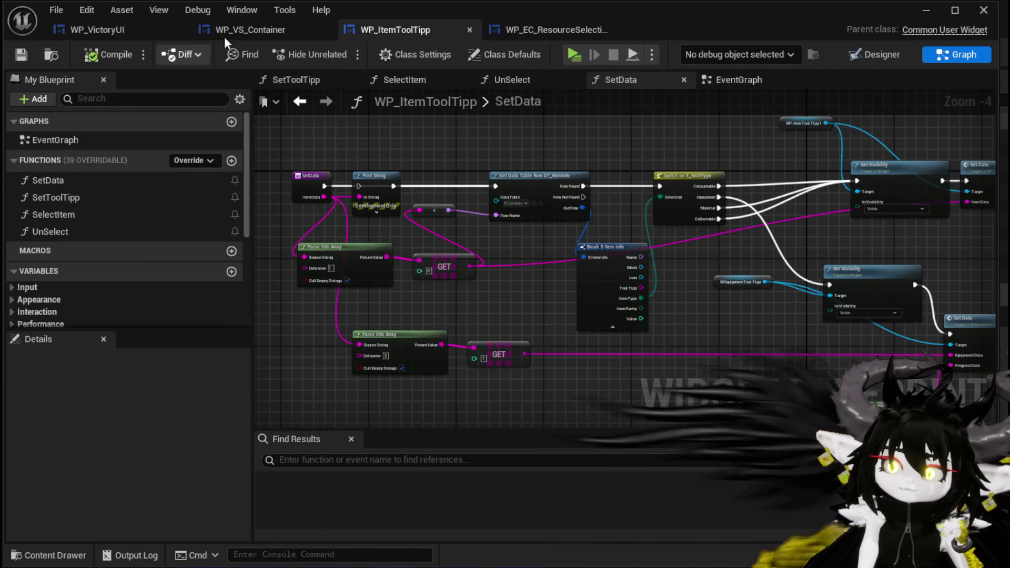
{"action": "left_click", "coordinate": [263, 32]}
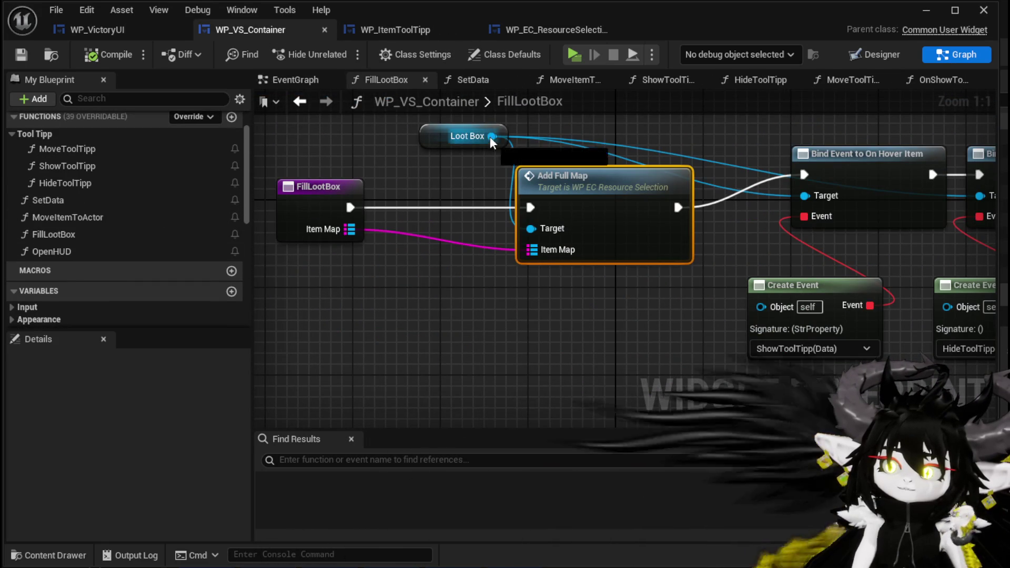
Add a Set Max Column node for Loot Box, deleting the stray Get Max Column node.
{"action": "left_click_drag", "start_coordinate": [492, 137], "coordinate": [406, 331]}
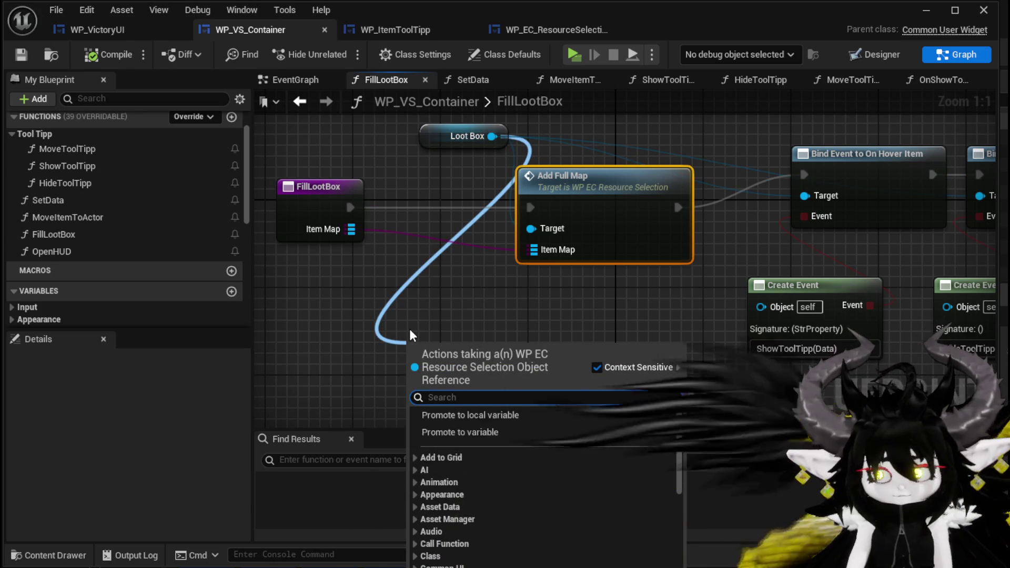
{"action": "type", "text": "Get"}
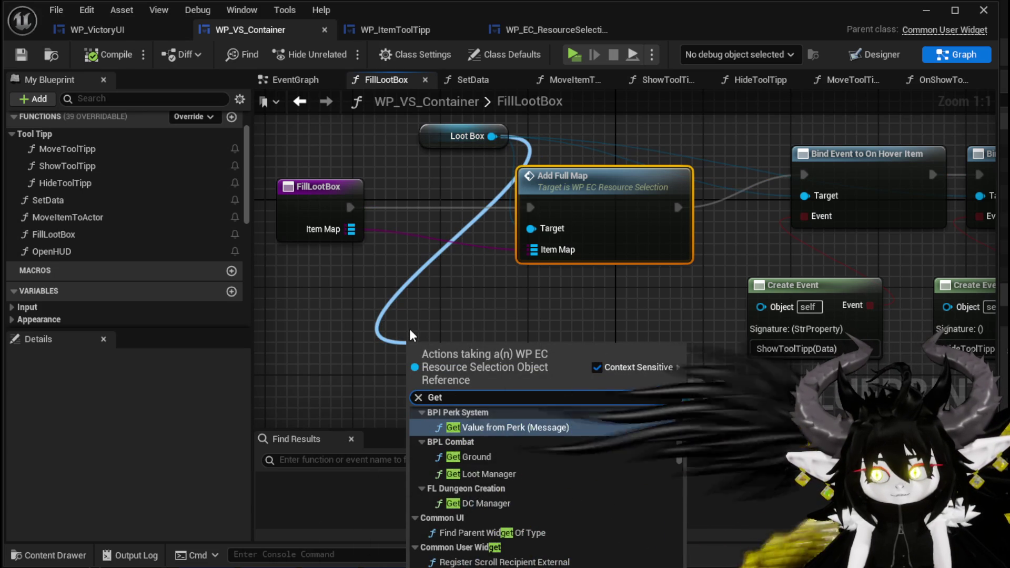
{"action": "type", "text": " Co"}
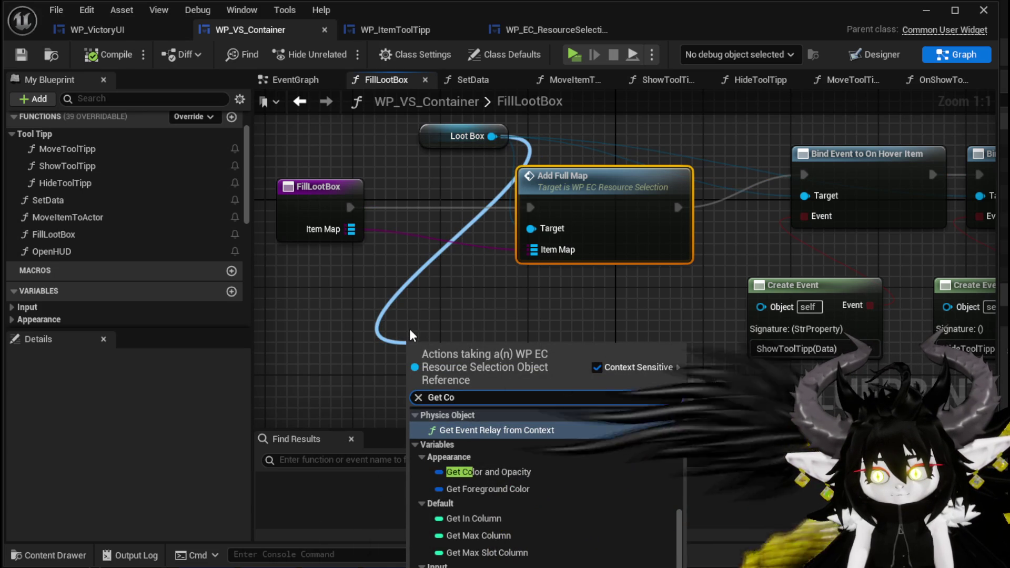
{"action": "left_click", "coordinate": [494, 535]}
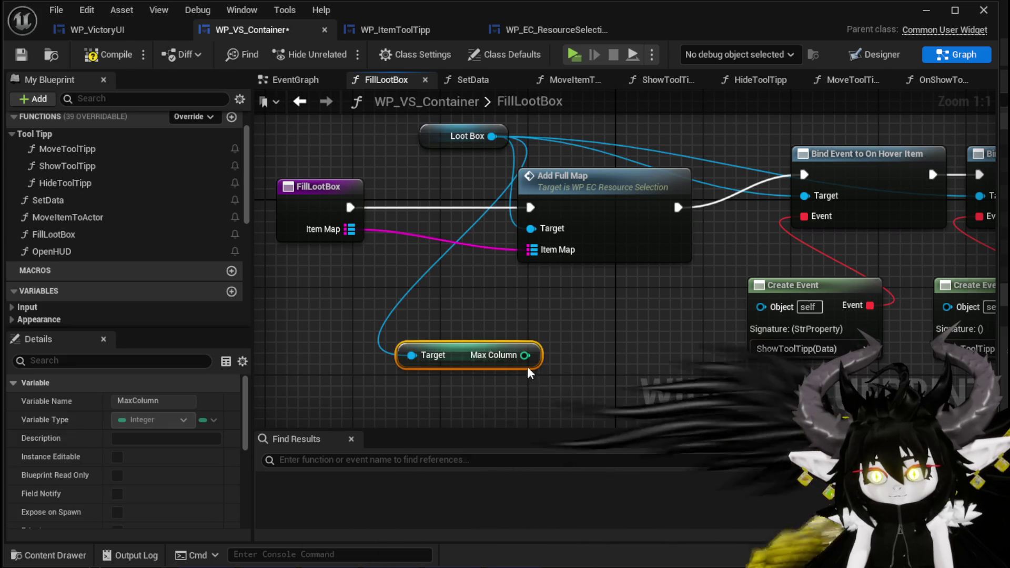
{"action": "left_click_drag", "start_coordinate": [523, 356], "coordinate": [594, 351]}
{"action": "left_click_drag", "start_coordinate": [492, 136], "coordinate": [420, 325]}
{"action": "type", "text": "Set Col"}
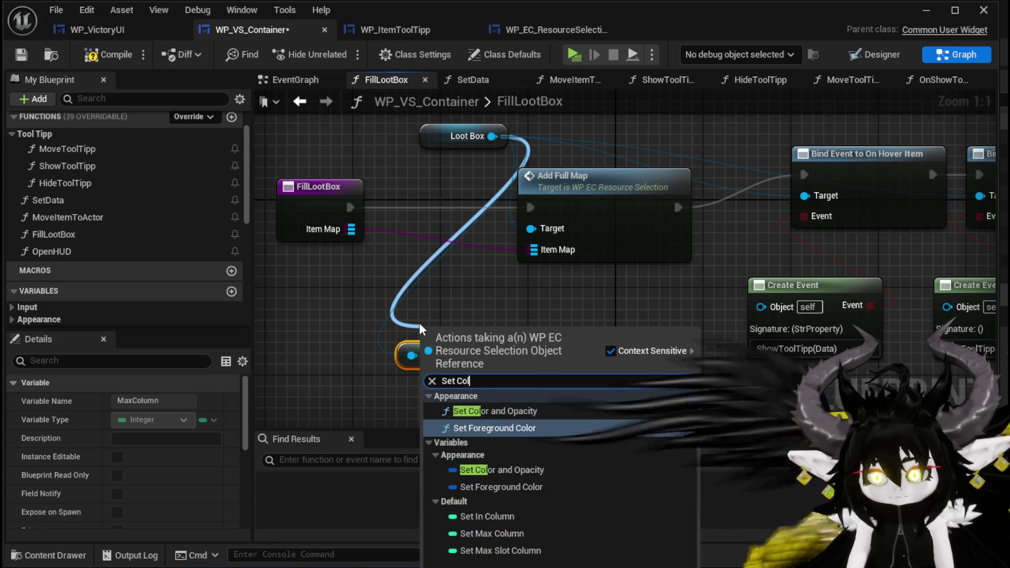
{"action": "left_click", "coordinate": [480, 527]}
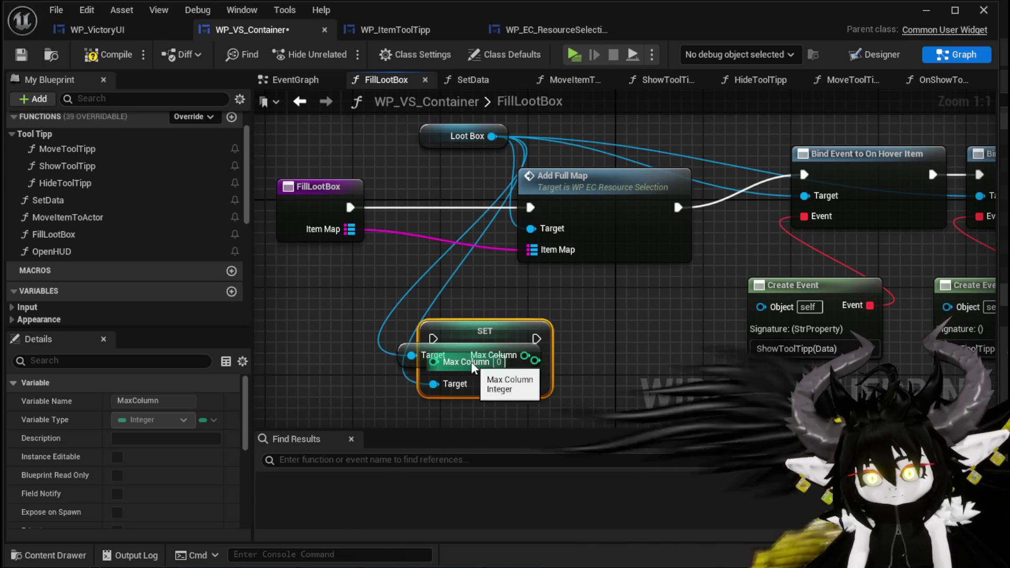
{"action": "key", "text": "Delete"}
Set Max Column to 10 and wire the SET node between FillLootBox and Add Full Map.
{"action": "left_click", "coordinate": [508, 363]}
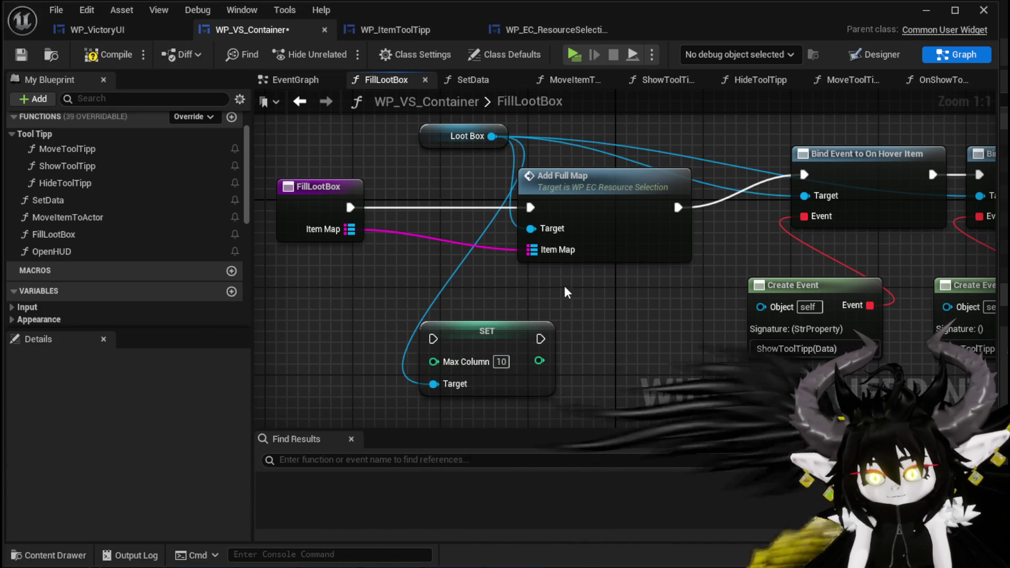
{"action": "left_click_drag", "start_coordinate": [326, 210], "coordinate": [294, 210]}
{"action": "mouse_move", "coordinate": [465, 336]}
{"action": "left_mouse_down"}
{"action": "mouse_move", "coordinate": [410, 204]}
{"action": "mouse_move", "coordinate": [378, 207]}
{"action": "left_mouse_up"}
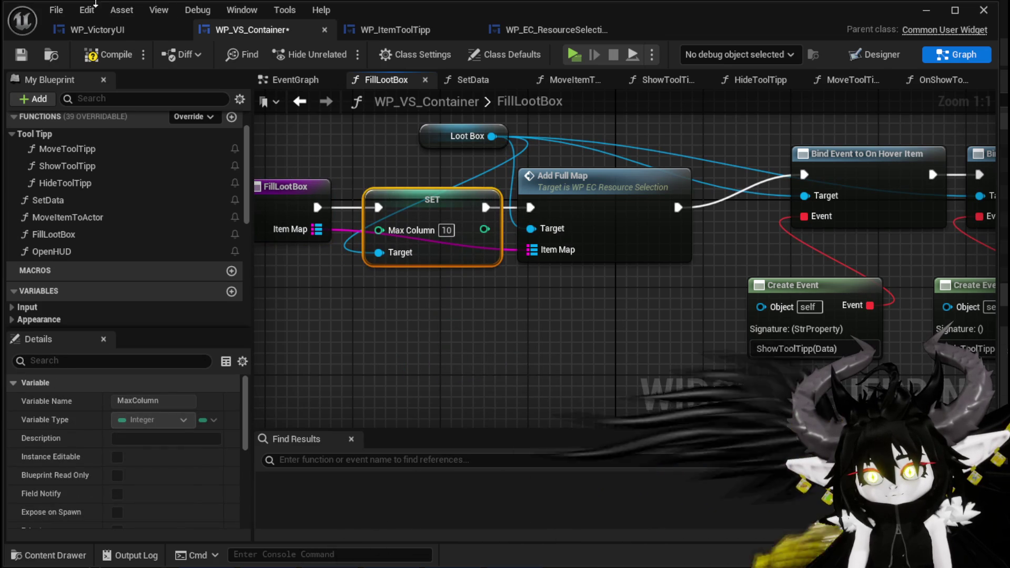
{"action": "left_click", "coordinate": [927, 10]}
Play the level, attack the slime and play the SummonSpawn card to win the fight.
{"action": "left_click", "coordinate": [339, 55]}
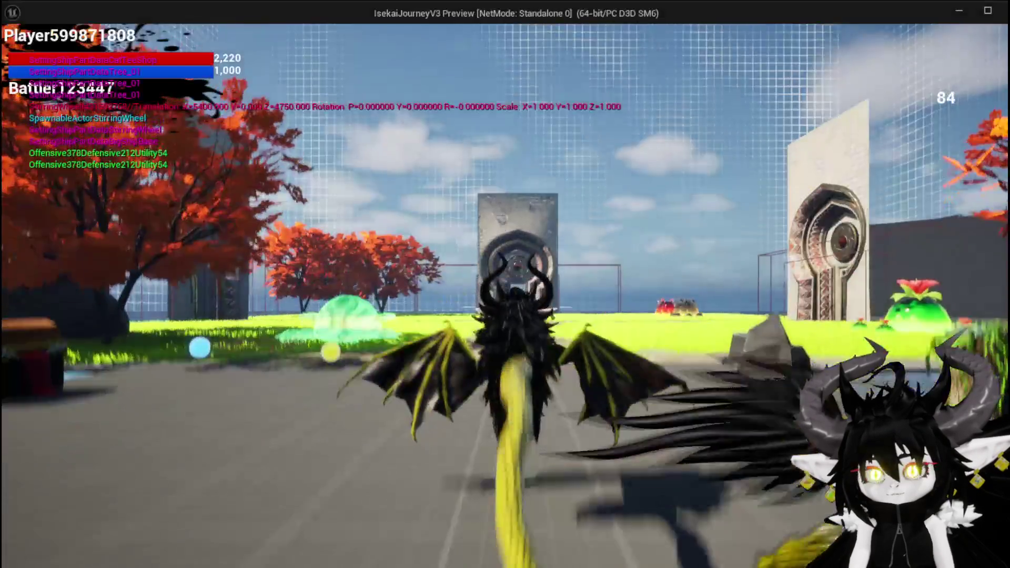
{"action": "key", "text": "w"}
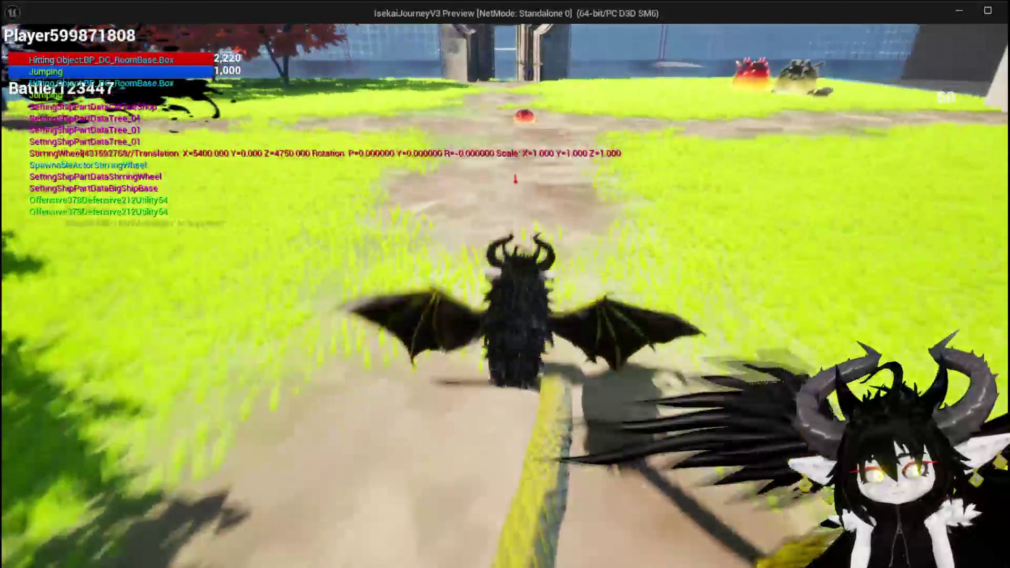
{"action": "key", "text": "w"}
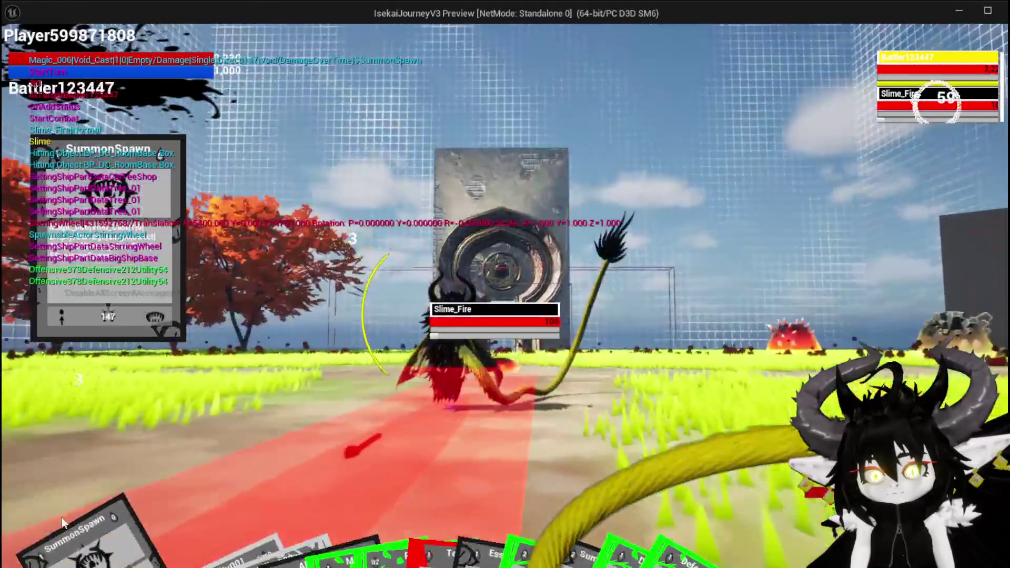
{"action": "left_click", "coordinate": [62, 522]}
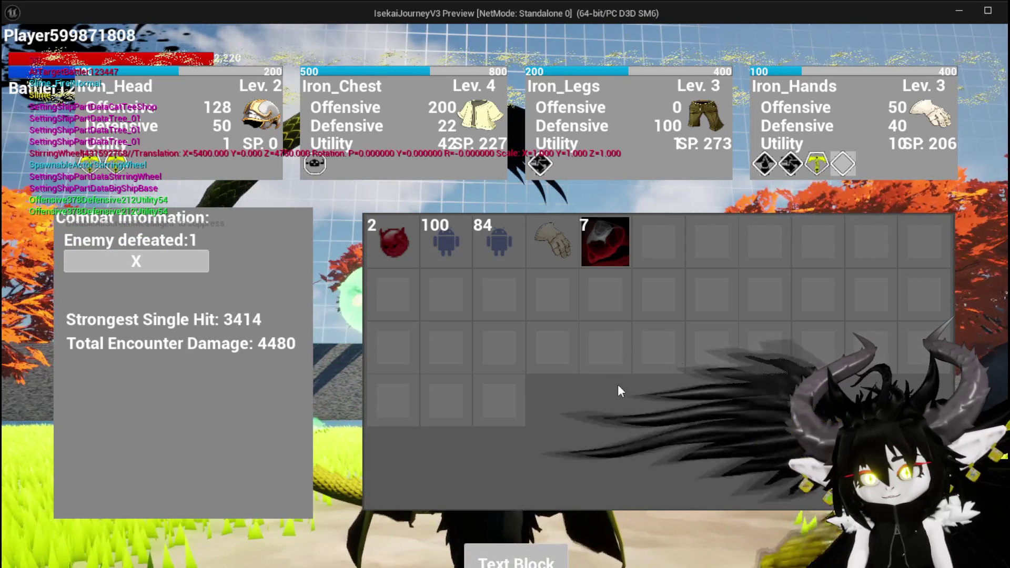
Take the Essence stacks and Iron_Hands from the victory loot grid, then close the inventory.
{"action": "left_click", "coordinate": [444, 240]}
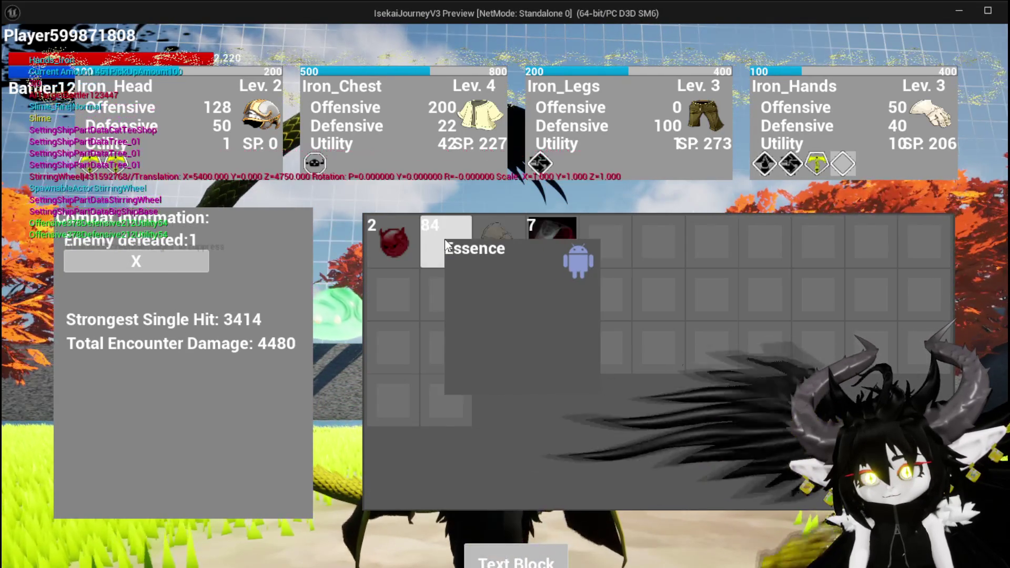
{"action": "left_click", "coordinate": [443, 239]}
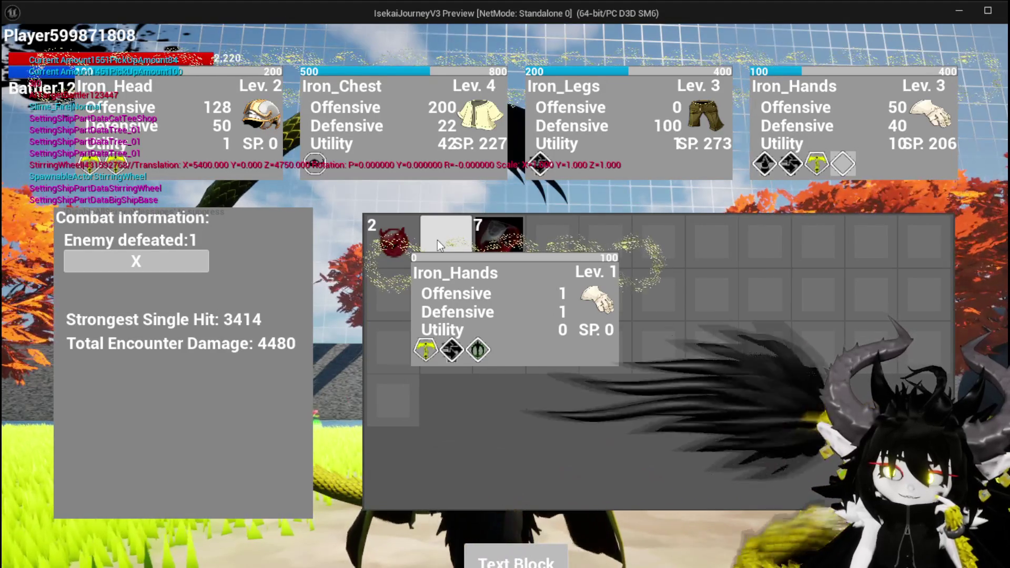
{"action": "left_click", "coordinate": [437, 240]}
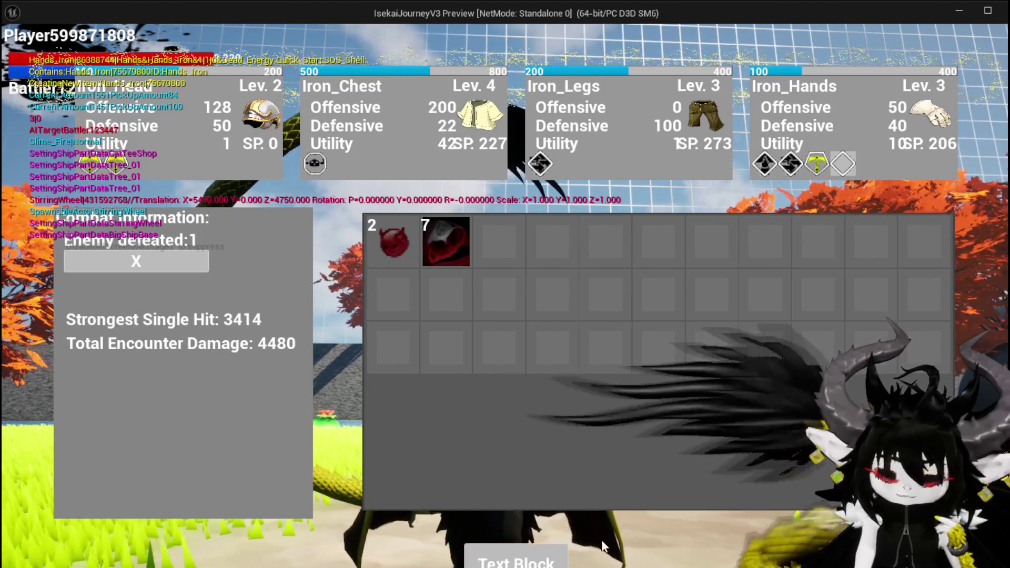
{"action": "key", "text": "i"}
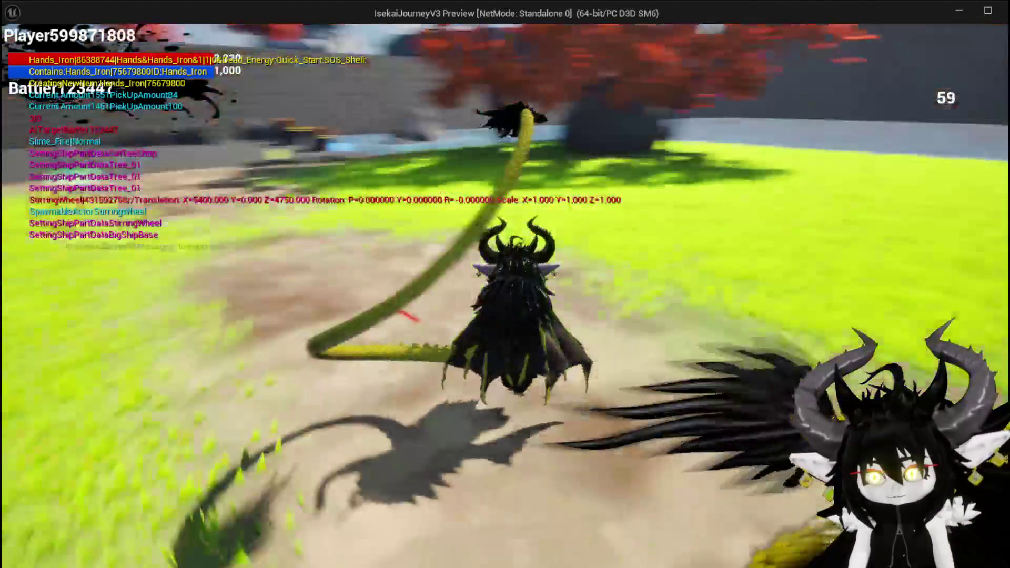
Equip the other Iron_Hands for 1,830 MaxHP and 329 Damage, then close the menu.
{"action": "key", "text": "i"}
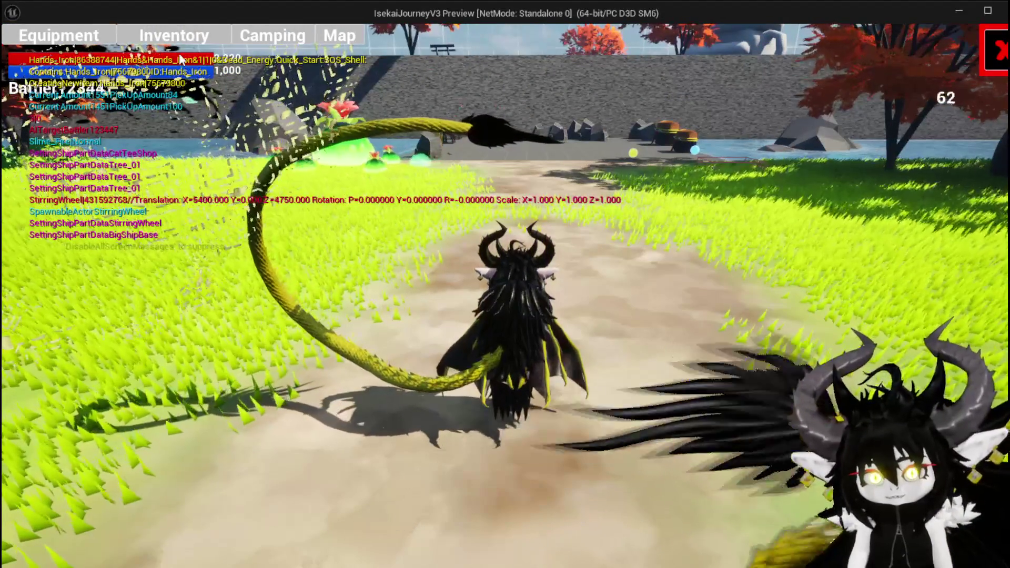
{"action": "left_click", "coordinate": [122, 37]}
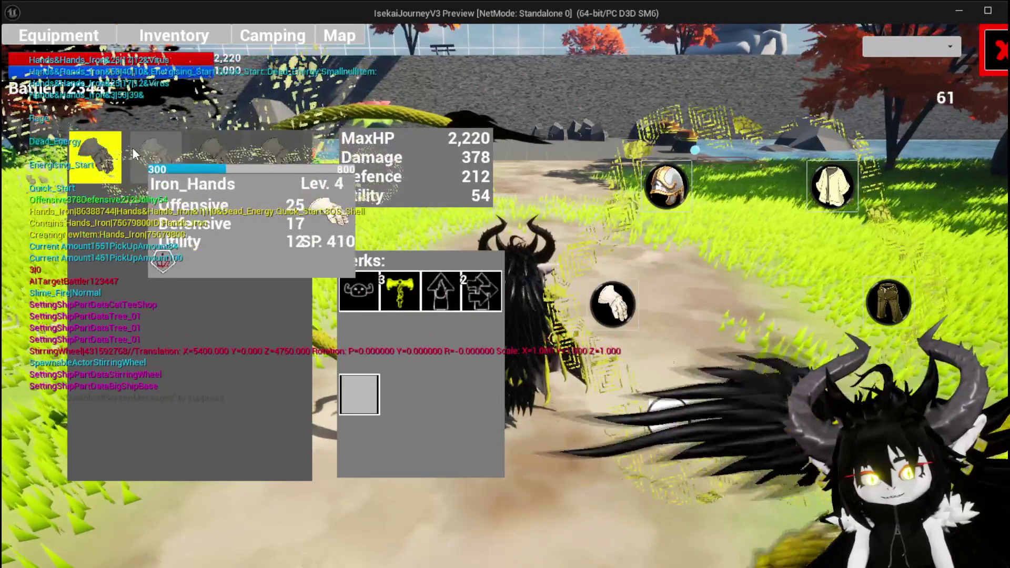
{"action": "left_click", "coordinate": [274, 164]}
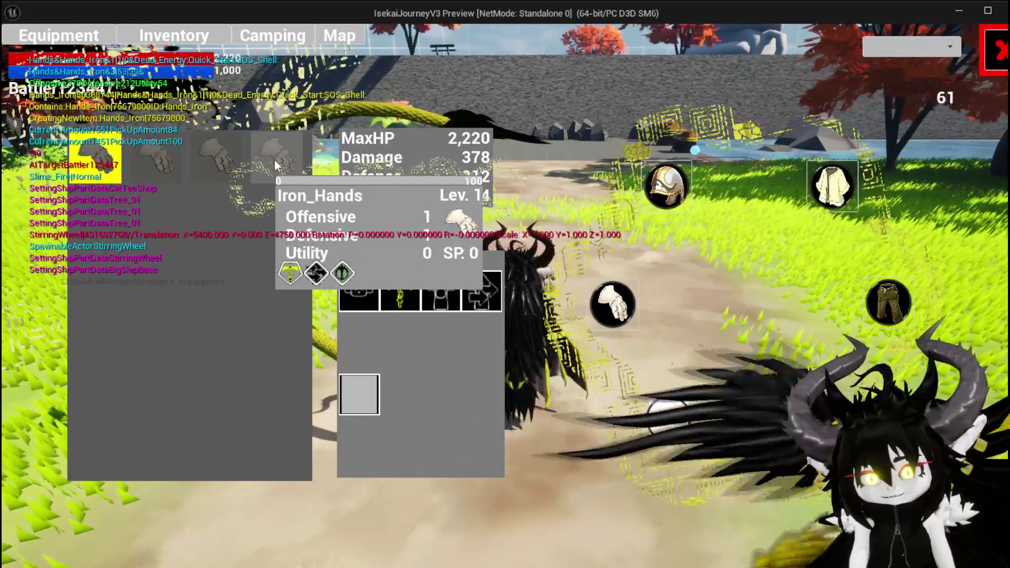
{"action": "left_click", "coordinate": [92, 168]}
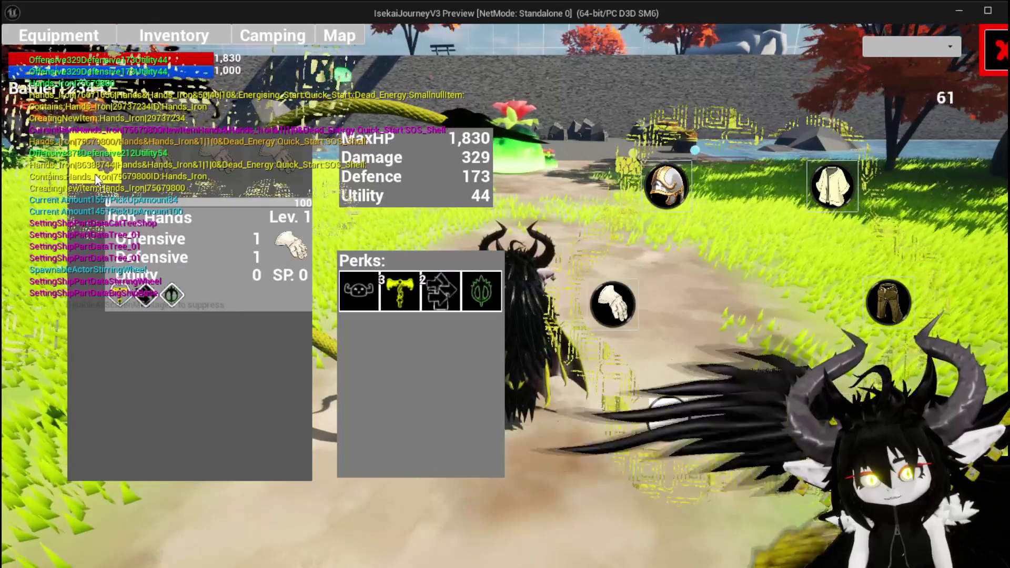
{"action": "left_click", "coordinate": [999, 52]}
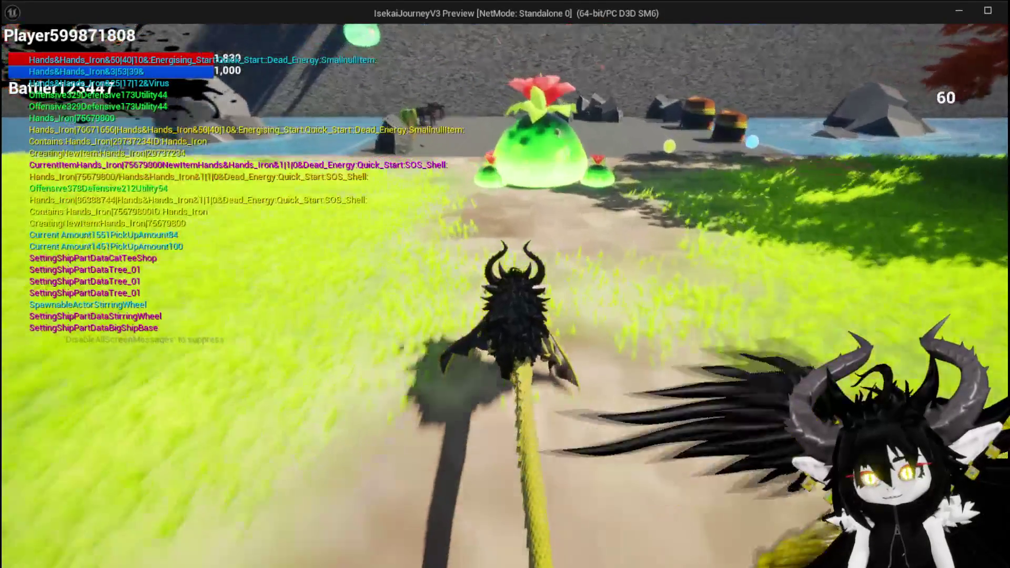
Move away from the slime and fly the character around the arena.
{"action": "key", "text": "w"}
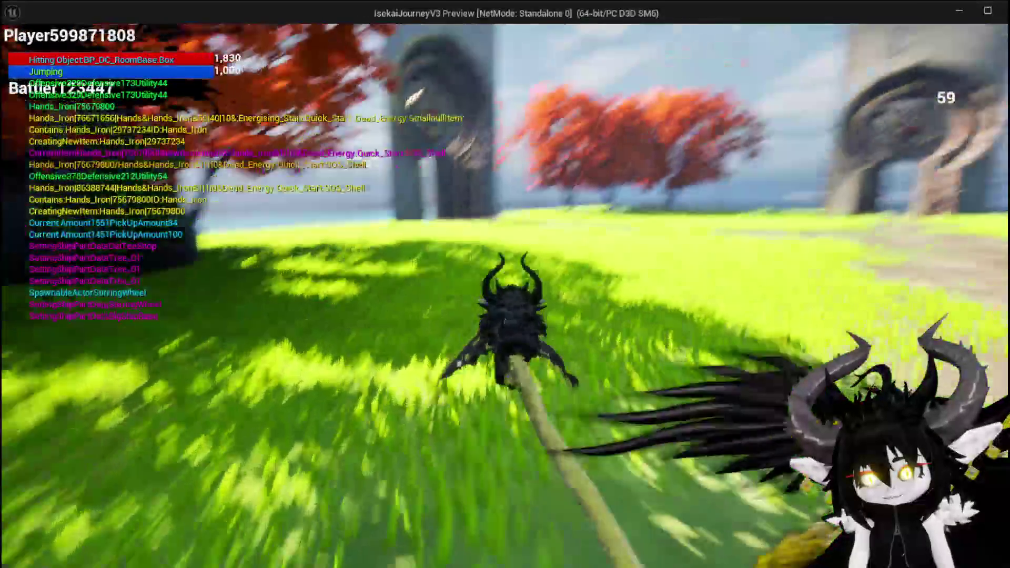
{"action": "key", "text": "space"}
{"action": "key", "text": "space"}
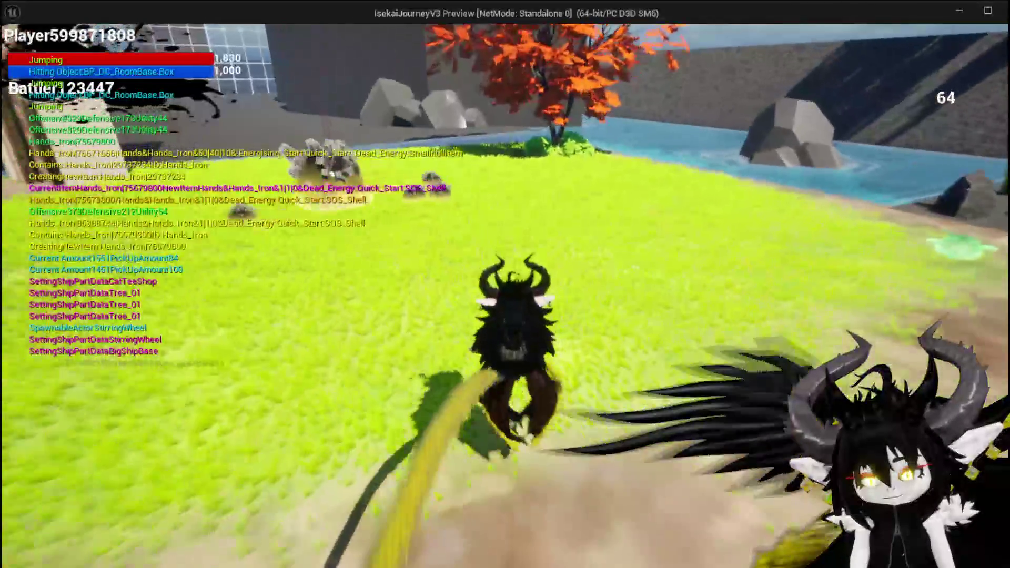
{"action": "key", "text": "space"}
{"action": "key", "text": "space"}
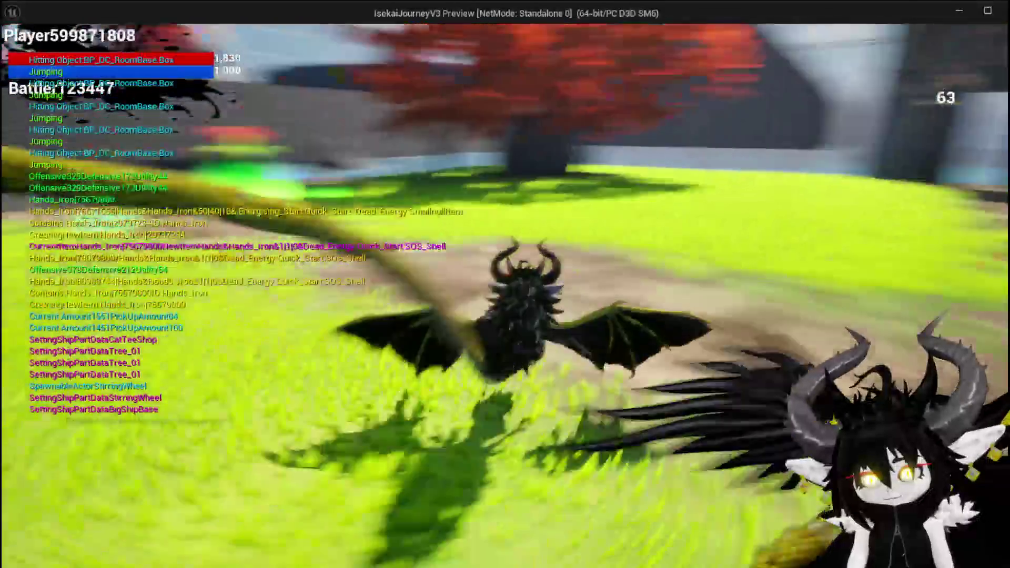
{"action": "key", "text": "space"}
{"action": "key", "text": "space"}
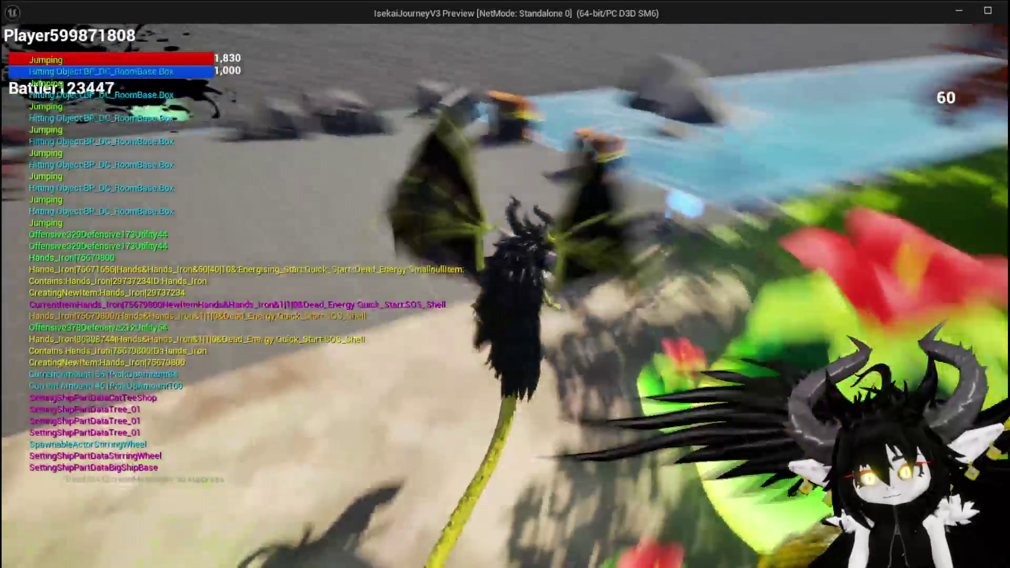
{"action": "key", "text": "space"}
{"action": "key", "text": "space"}
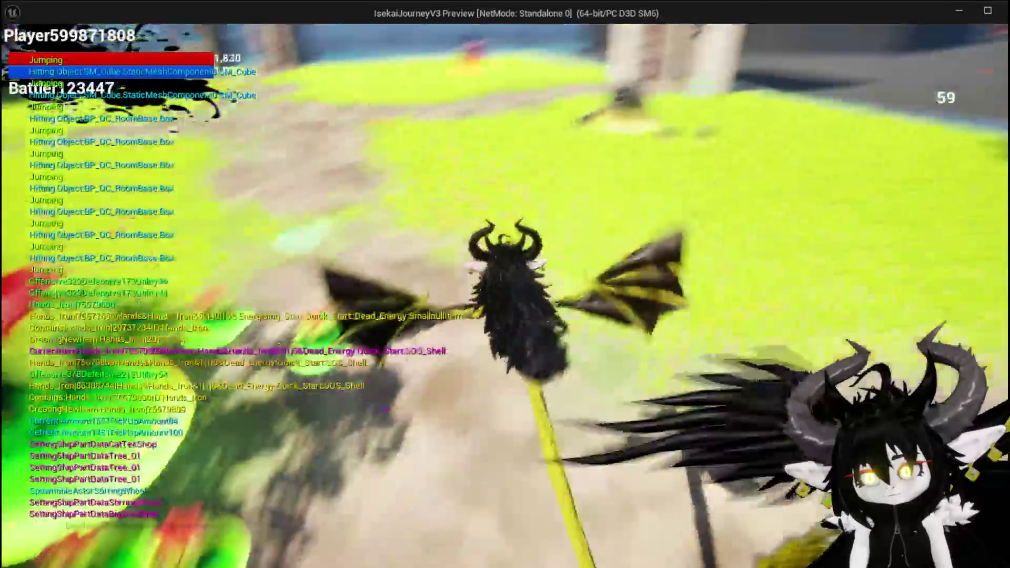
{"action": "key", "text": "space"}
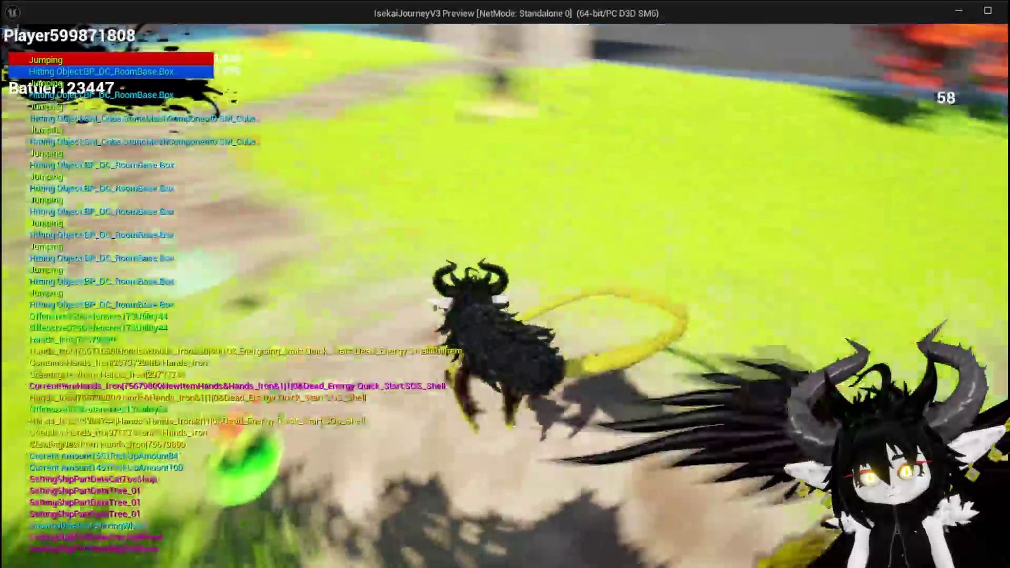
Check the Materials inventory and a nearby loot chest, then stop the play session.
{"action": "key", "text": "space"}
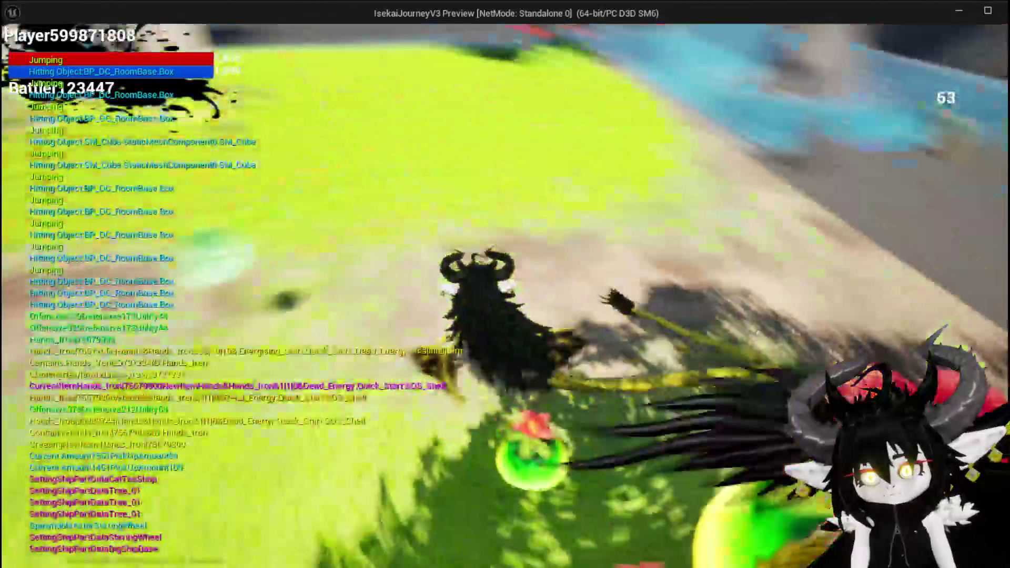
{"action": "key", "text": "Tab"}
{"action": "left_click", "coordinate": [173, 35]}
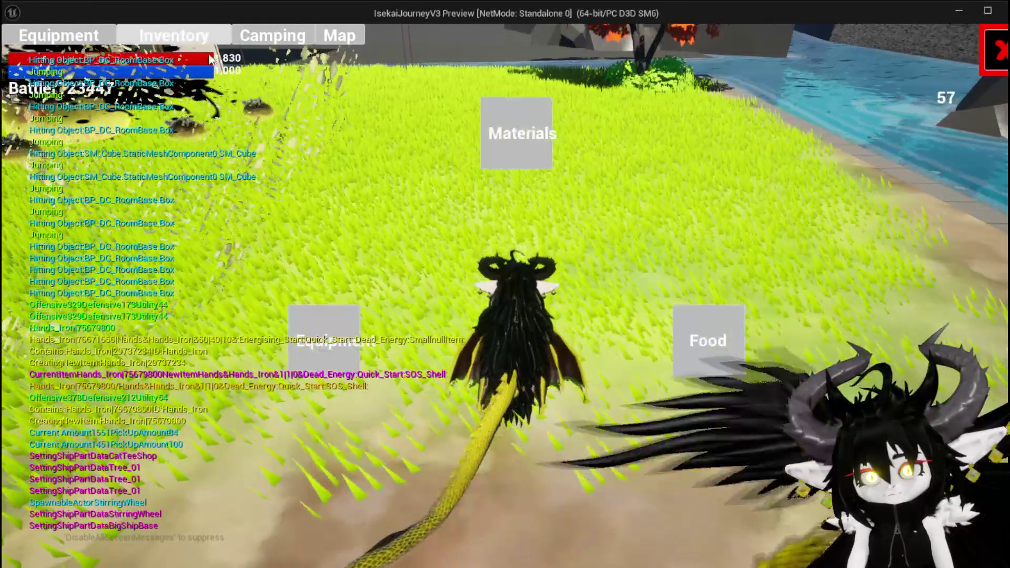
{"action": "left_click", "coordinate": [488, 118]}
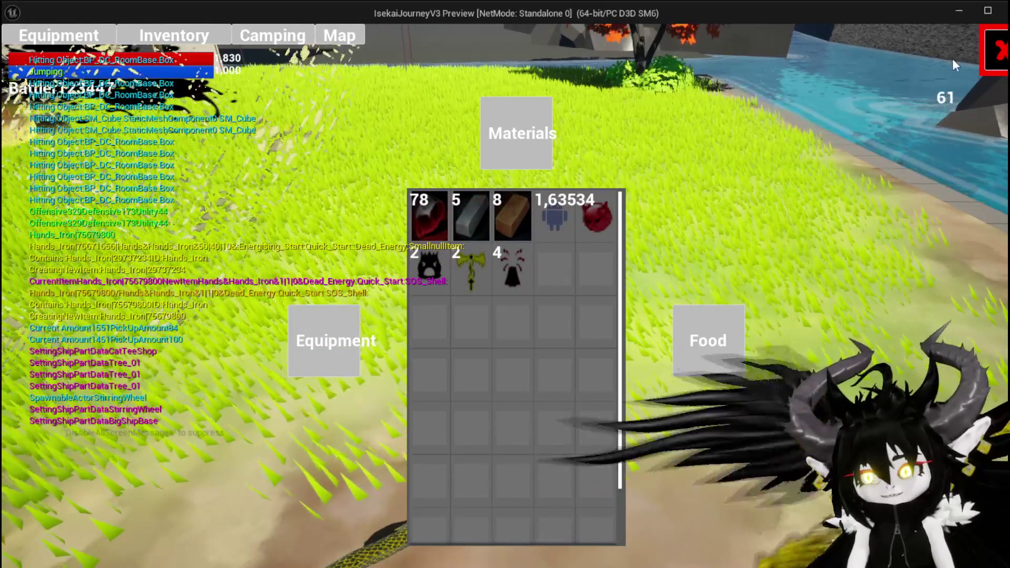
{"action": "left_click", "coordinate": [994, 51]}
{"action": "key", "text": "e"}
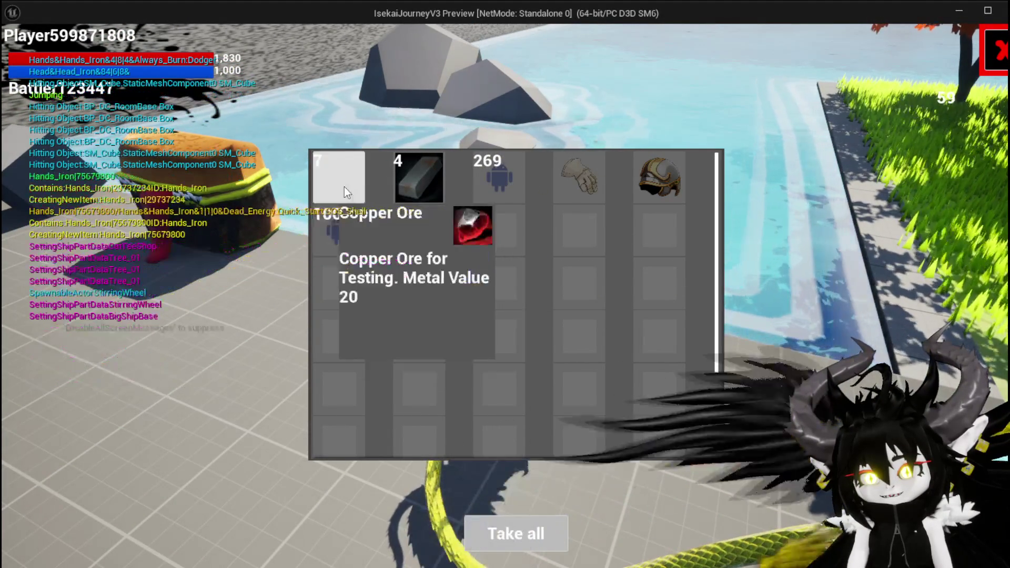
{"action": "left_click", "coordinate": [994, 51]}
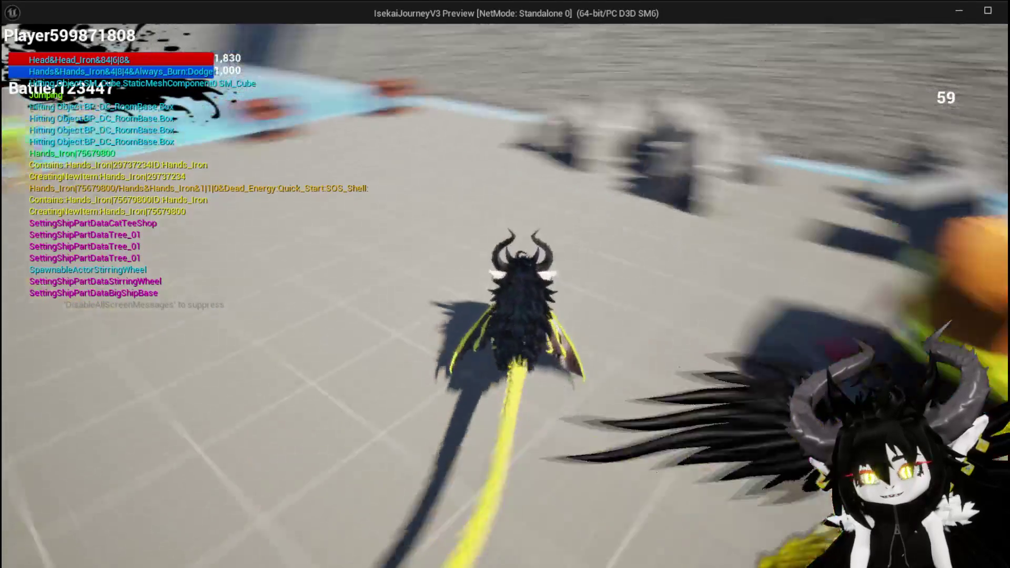
{"action": "key", "text": "Escape"}
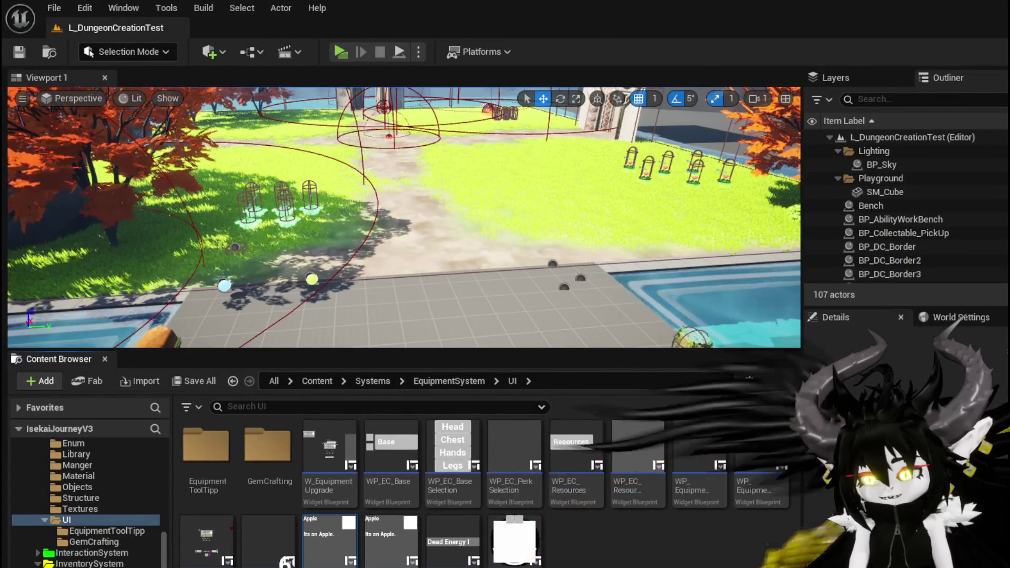
Change WP_EC_ResourceSelection's FillGrid For Loop Last Index from 30 to 60 and save the blueprint.
{"action": "key", "text": "alt+Tab"}
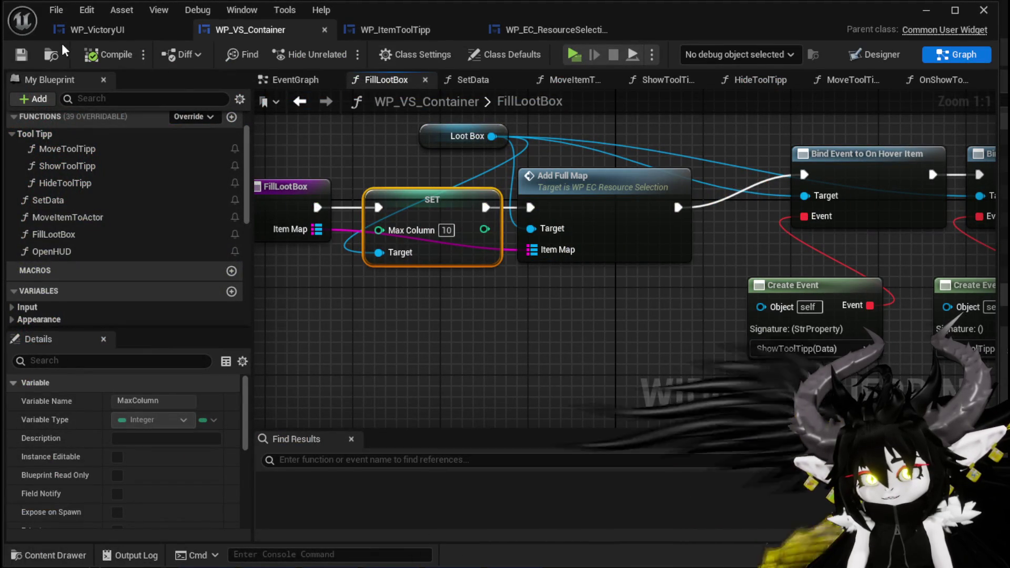
{"action": "double_click", "coordinate": [588, 218]}
{"action": "double_click", "coordinate": [559, 289]}
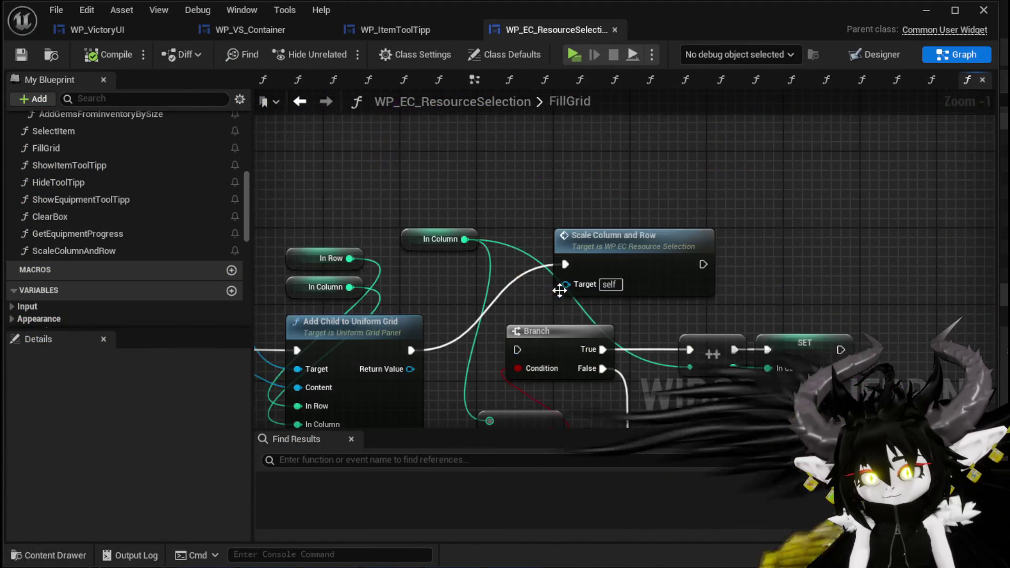
{"action": "scroll", "coordinate": [749, 333], "scroll_direction": "down", "scroll_amount": 2}
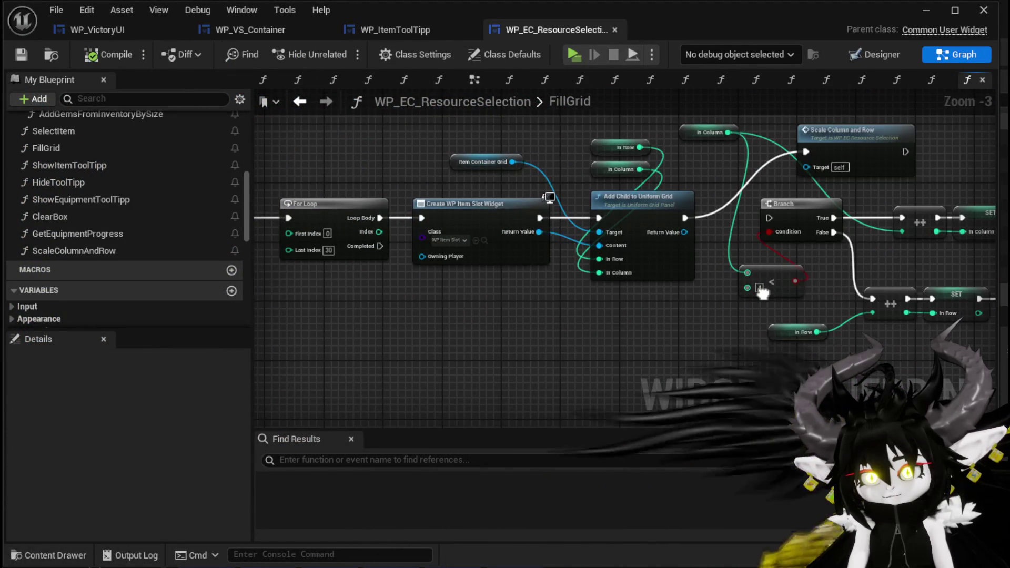
{"action": "scroll", "coordinate": [393, 282], "scroll_direction": "up", "scroll_amount": 2}
{"action": "left_click", "coordinate": [503, 264]}
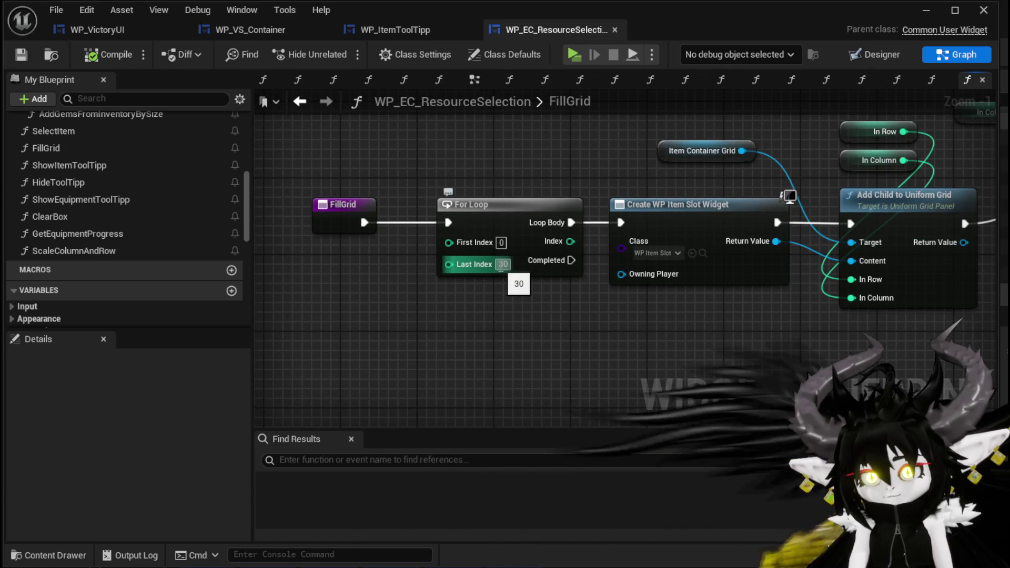
{"action": "type", "text": "60"}
{"action": "key", "text": "Return"}
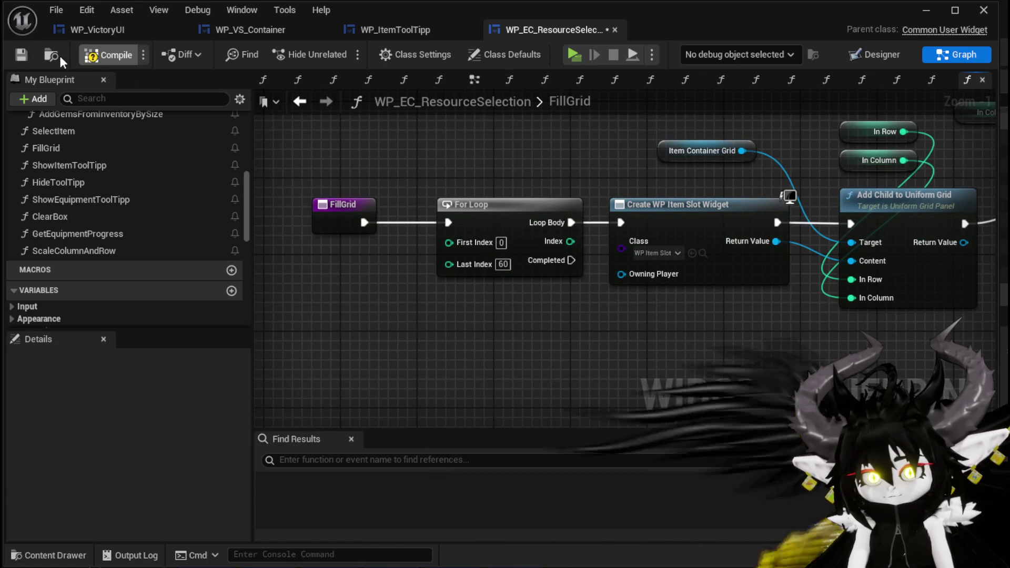
{"action": "left_click", "coordinate": [28, 55]}
{"action": "scroll", "coordinate": [545, 150], "scroll_direction": "down", "scroll_amount": 2}
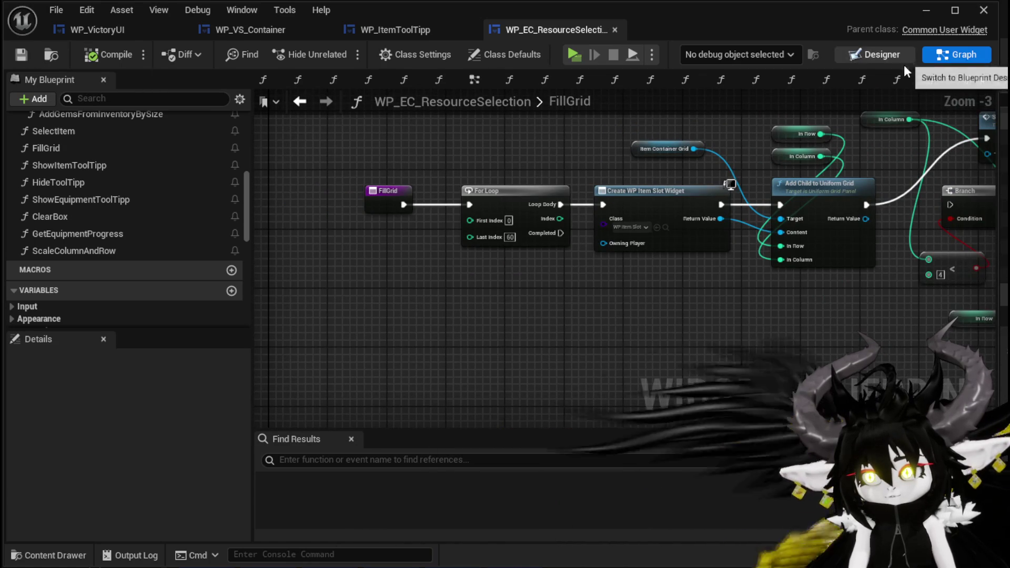
{"action": "left_click", "coordinate": [882, 54]}
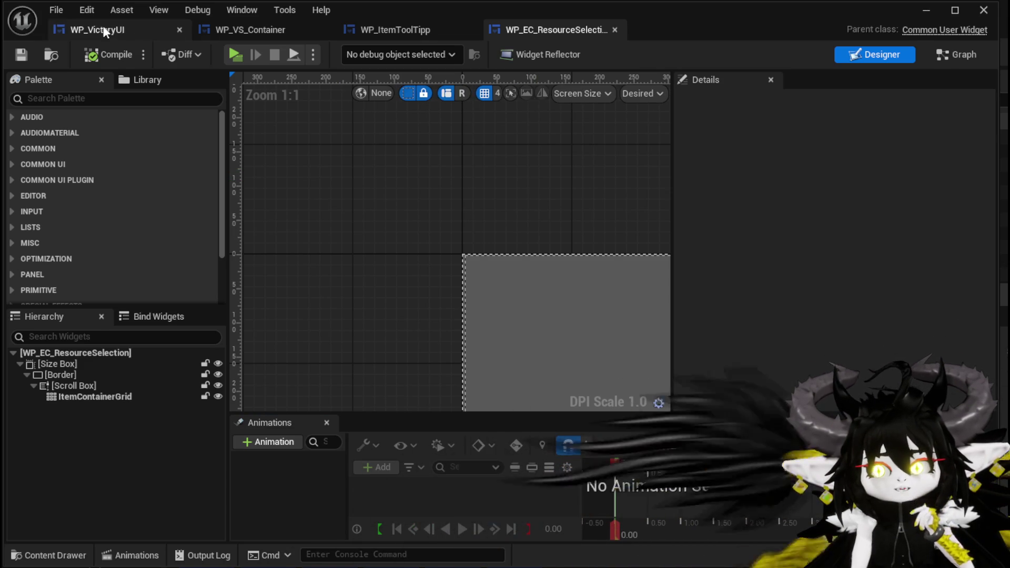
Open the nested WP_ItemToolTipp1 widget, select its Border, and view its UnSelect graph.
{"action": "left_click", "coordinate": [389, 33]}
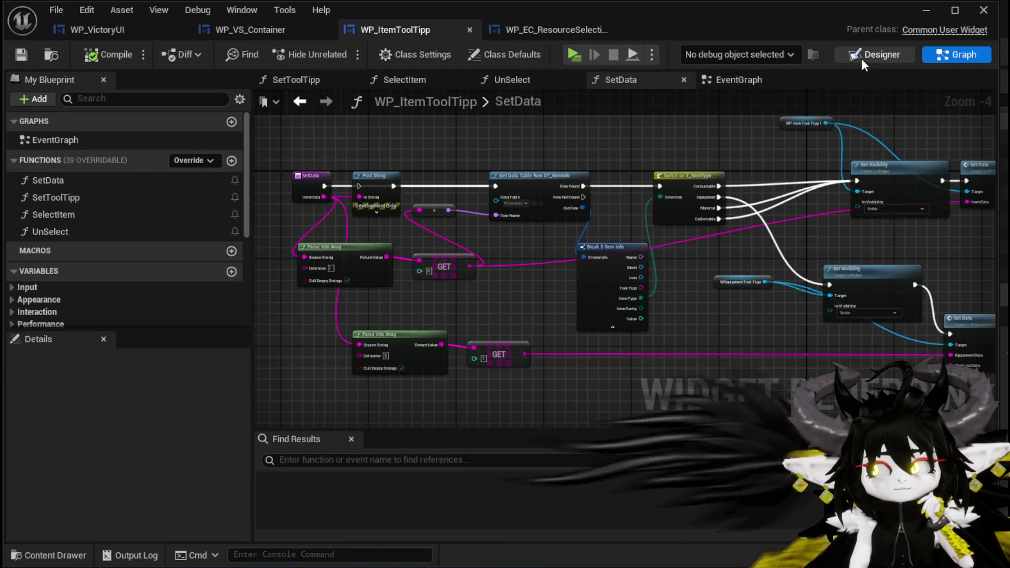
{"action": "left_click", "coordinate": [873, 54]}
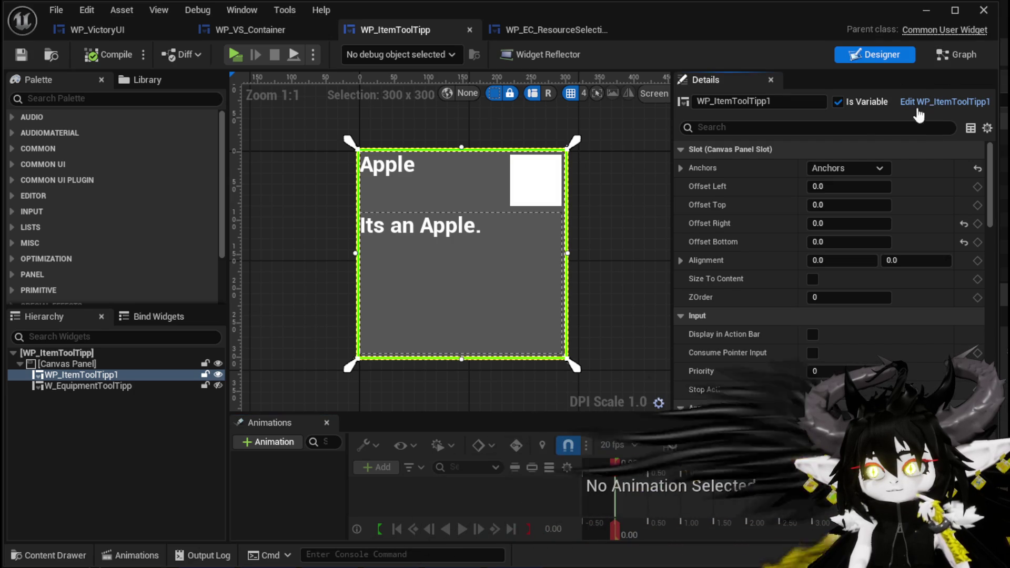
{"action": "left_click", "coordinate": [941, 103]}
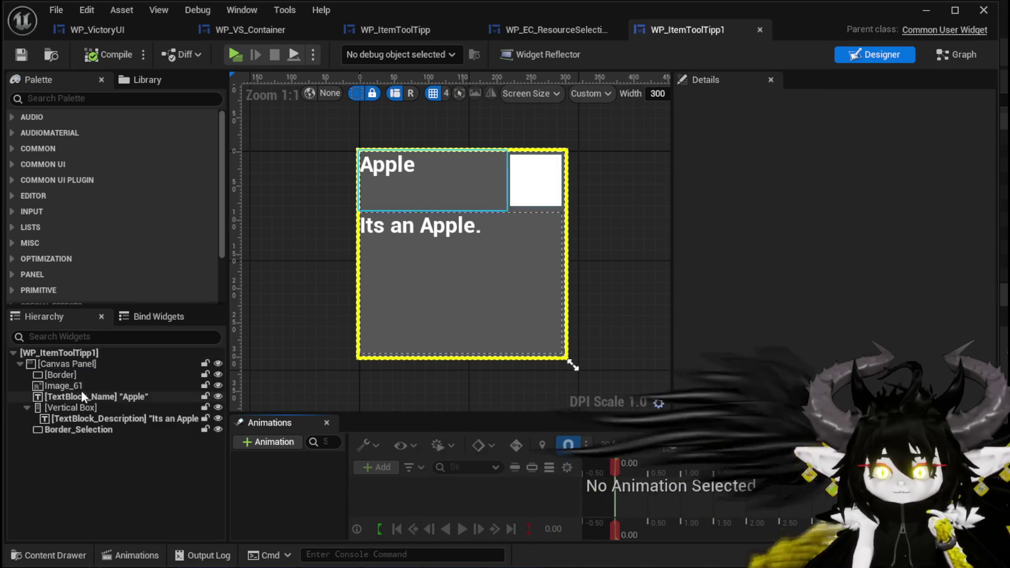
{"action": "left_click", "coordinate": [79, 375]}
{"action": "scroll", "coordinate": [793, 344], "scroll_direction": "down", "scroll_amount": 10}
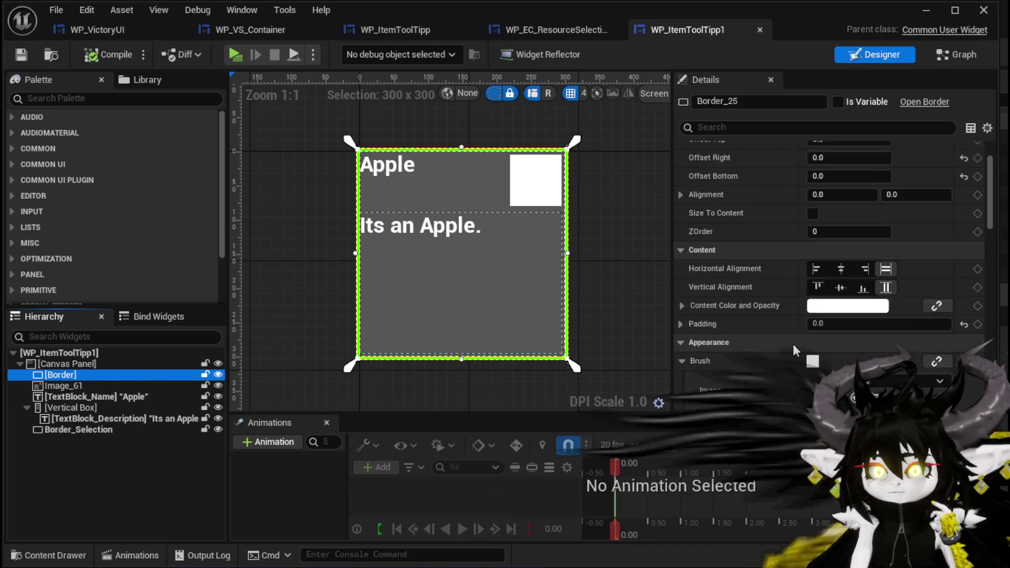
{"action": "scroll", "coordinate": [793, 343], "scroll_direction": "down", "scroll_amount": 3}
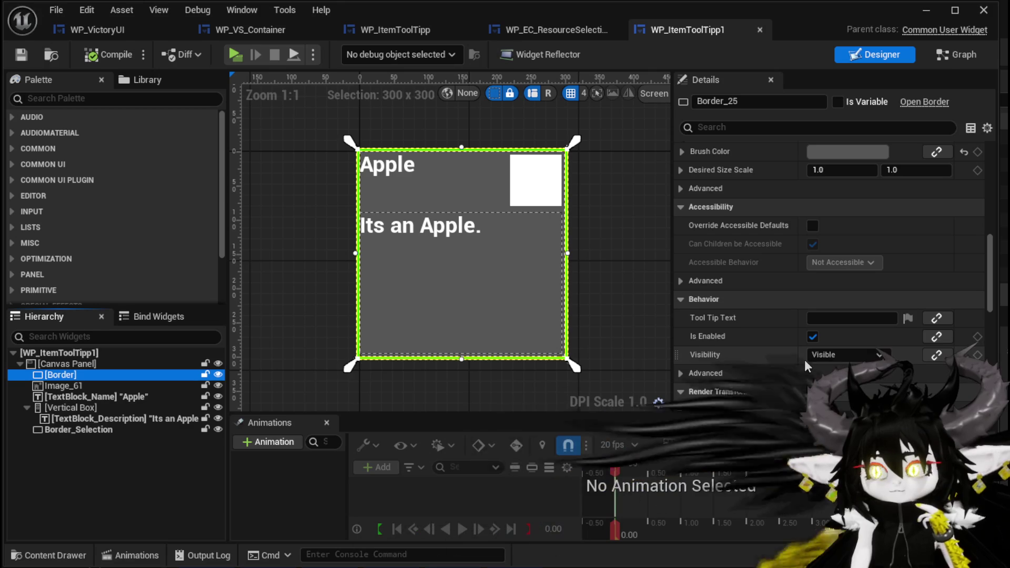
{"action": "left_click", "coordinate": [80, 428]}
{"action": "left_click", "coordinate": [87, 376]}
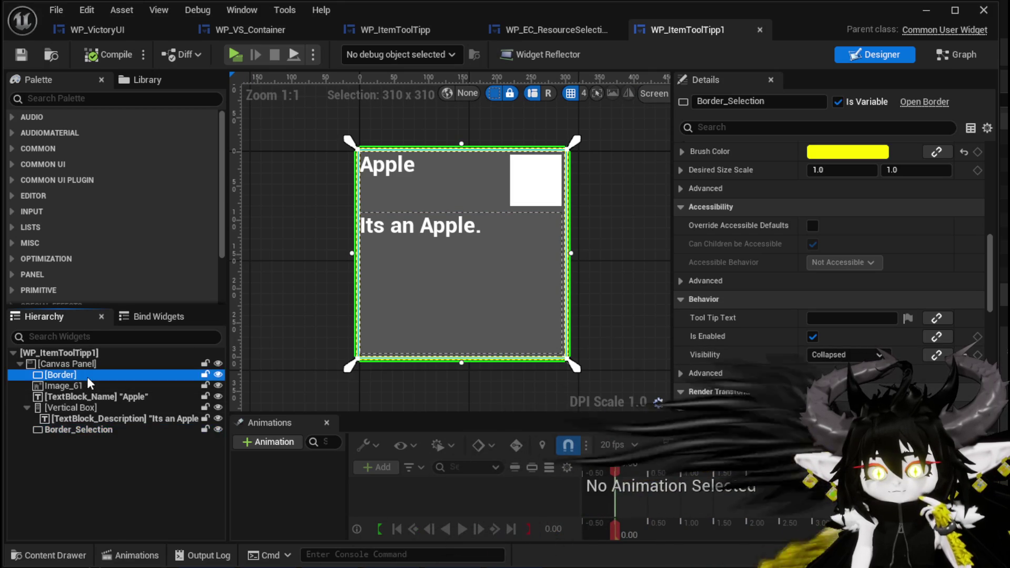
{"action": "left_click", "coordinate": [964, 56]}
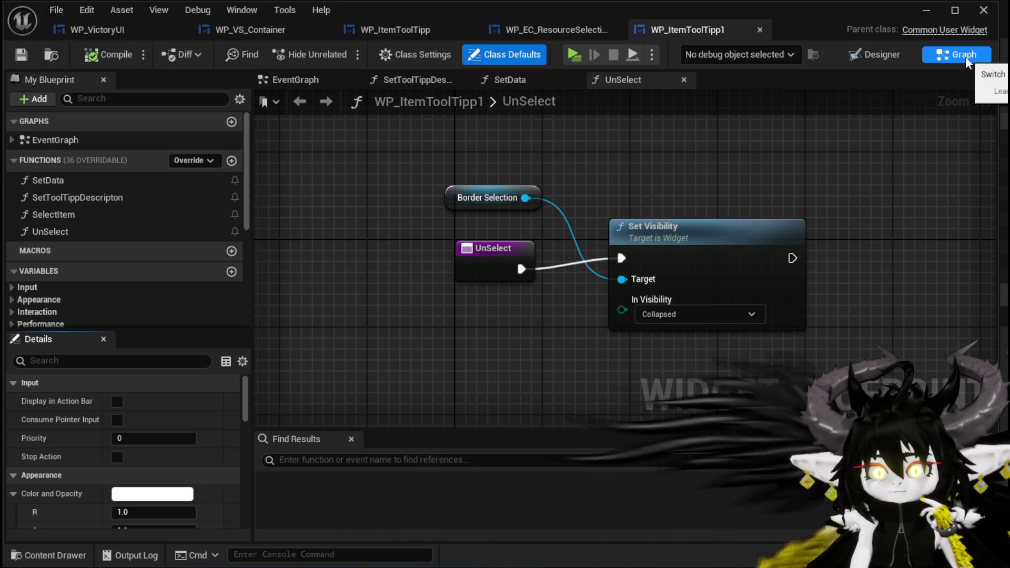
Inspect the SelectItem, SetToolTippDescripton and SetData functions, then minimize back to the level editor.
{"action": "double_click", "coordinate": [84, 213]}
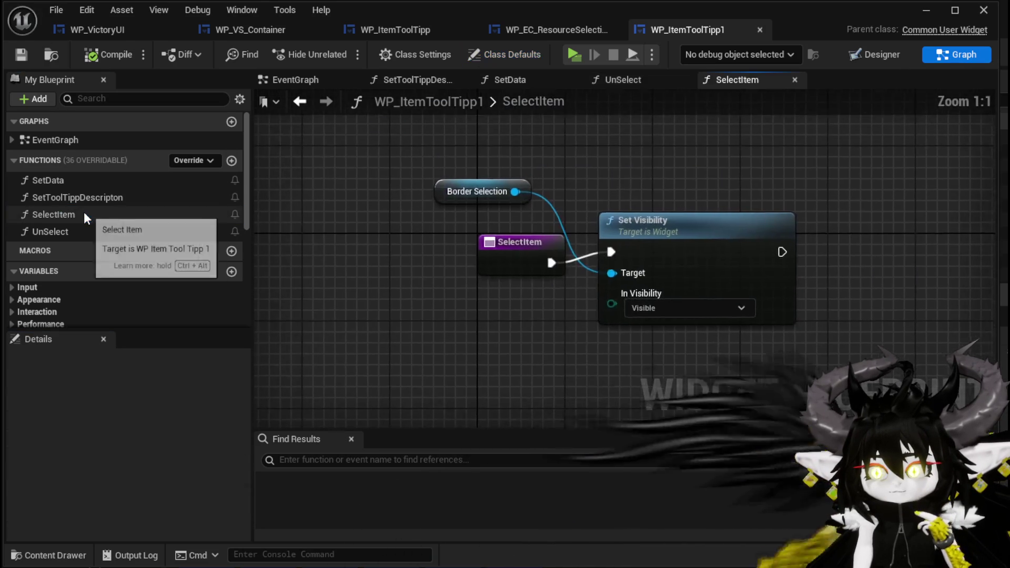
{"action": "double_click", "coordinate": [87, 204]}
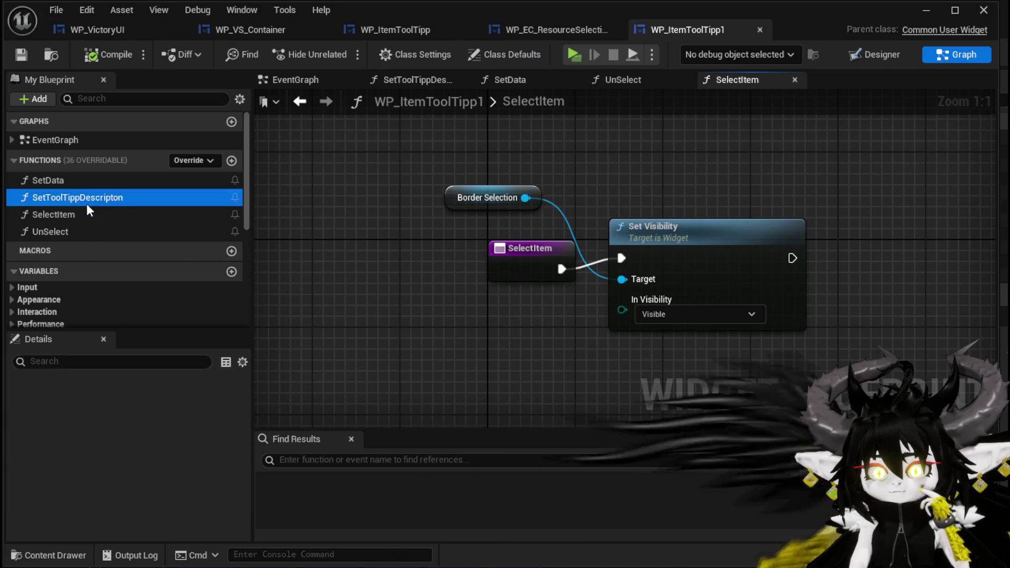
{"action": "double_click", "coordinate": [90, 185]}
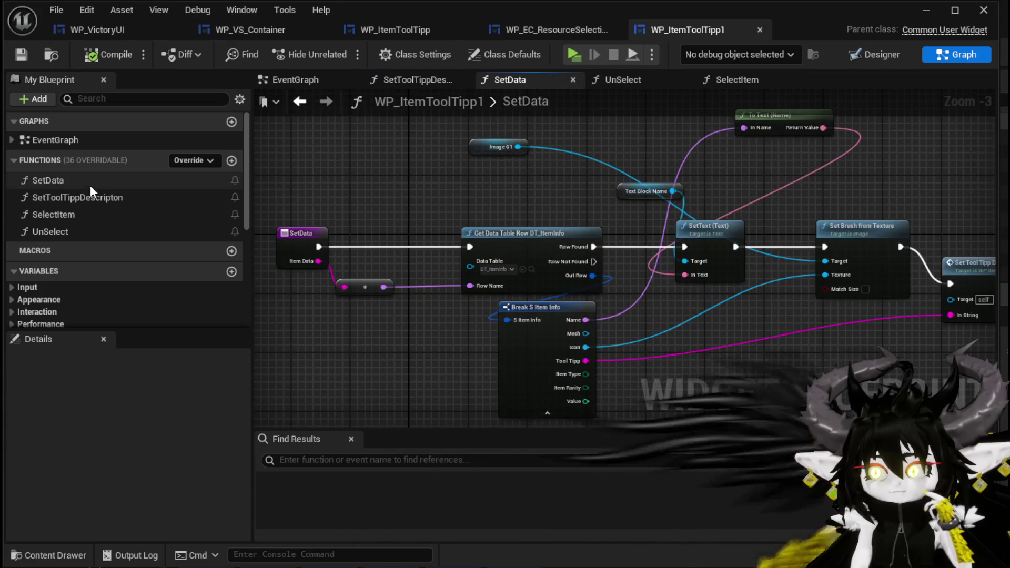
{"action": "mouse_move", "coordinate": [820, 183]}
{"action": "left_mouse_down"}
{"action": "mouse_move", "coordinate": [654, 162]}
{"action": "mouse_move", "coordinate": [908, 181]}
{"action": "left_mouse_up"}
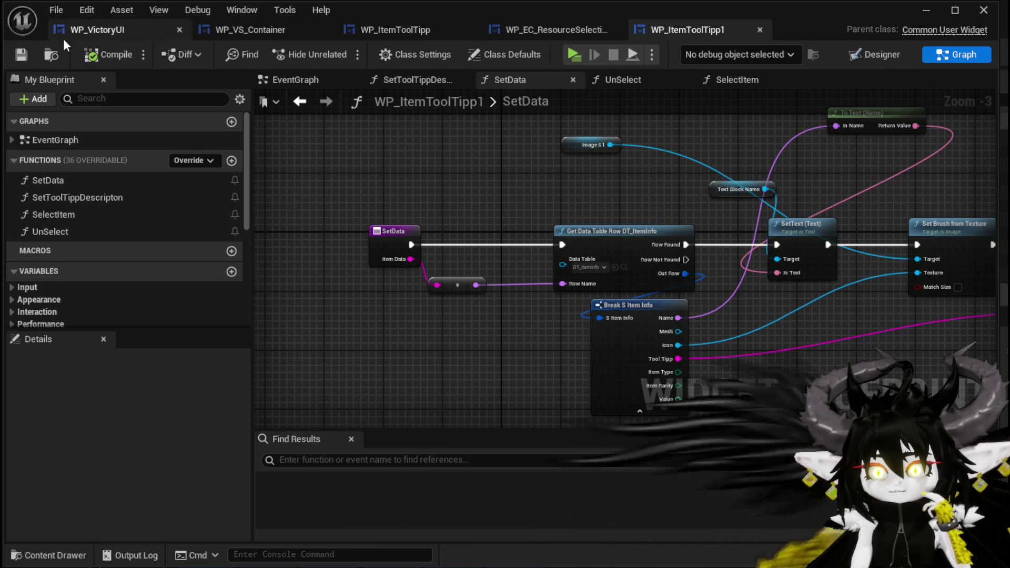
{"action": "left_click", "coordinate": [925, 11]}
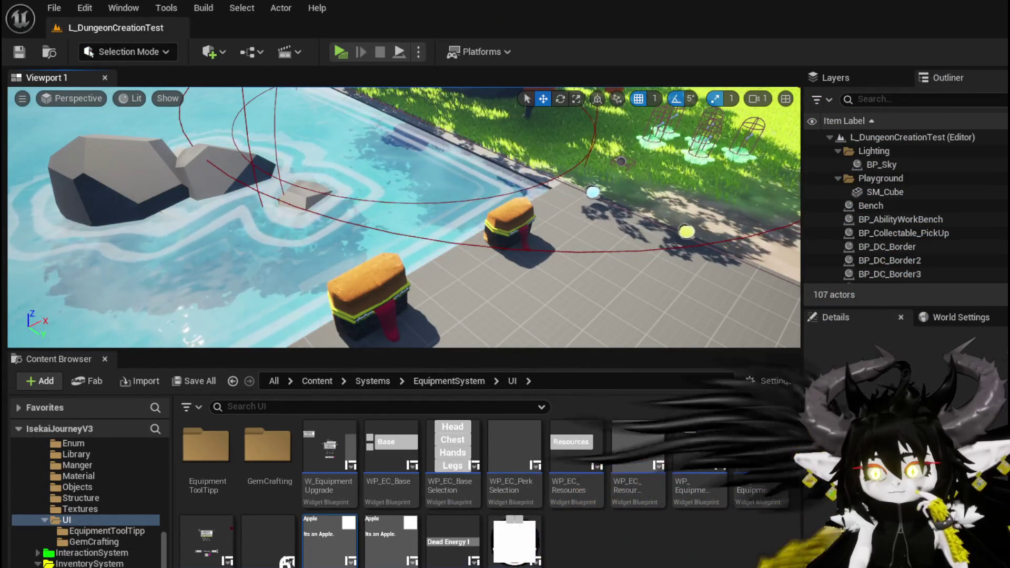
Browse the Content Browser to InventorySystem > UI and open the W_InventoryHUD widget blueprint.
{"action": "mouse_move", "coordinate": [212, 516]}
{"action": "left_mouse_down"}
{"action": "mouse_move", "coordinate": [113, 519]}
{"action": "mouse_move", "coordinate": [132, 509]}
{"action": "left_mouse_up"}
{"action": "scroll", "coordinate": [131, 509], "scroll_direction": "down", "scroll_amount": 2}
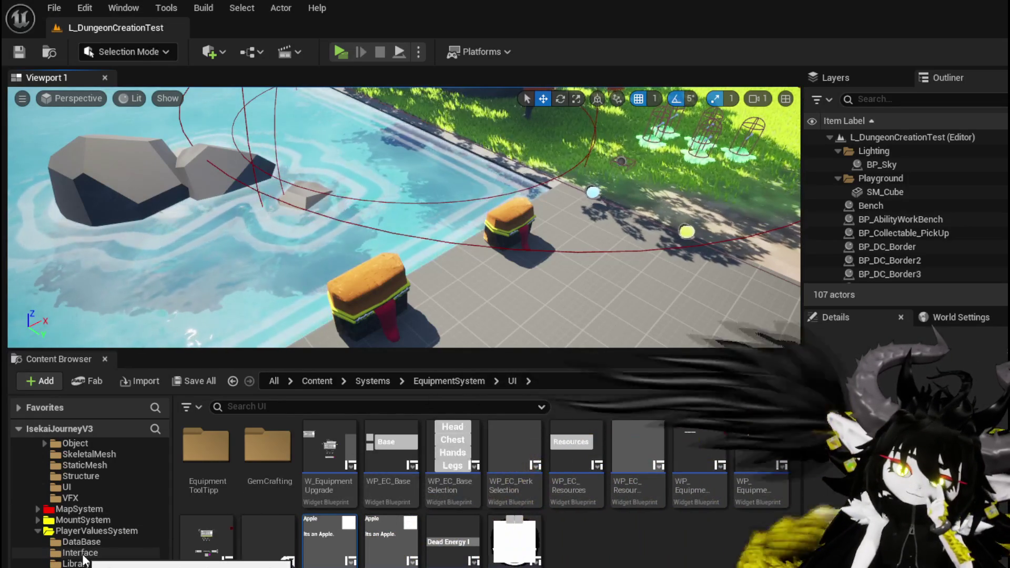
{"action": "left_click", "coordinate": [82, 554]}
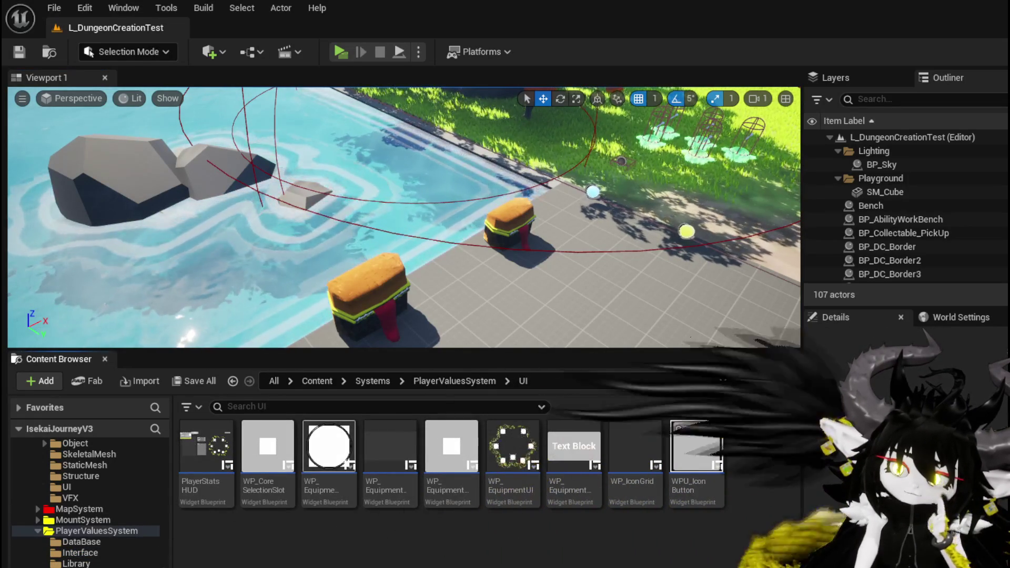
{"action": "scroll", "coordinate": [96, 547], "scroll_direction": "down", "scroll_amount": 2}
{"action": "scroll", "coordinate": [96, 547], "scroll_direction": "down", "scroll_amount": 4}
{"action": "scroll", "coordinate": [96, 544], "scroll_direction": "up", "scroll_amount": 9}
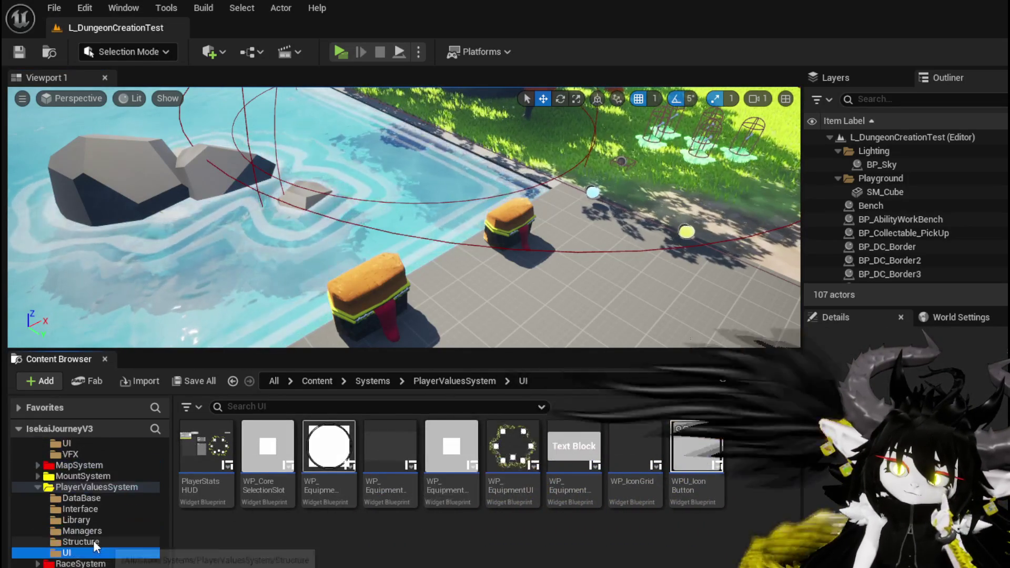
{"action": "left_click", "coordinate": [67, 553]}
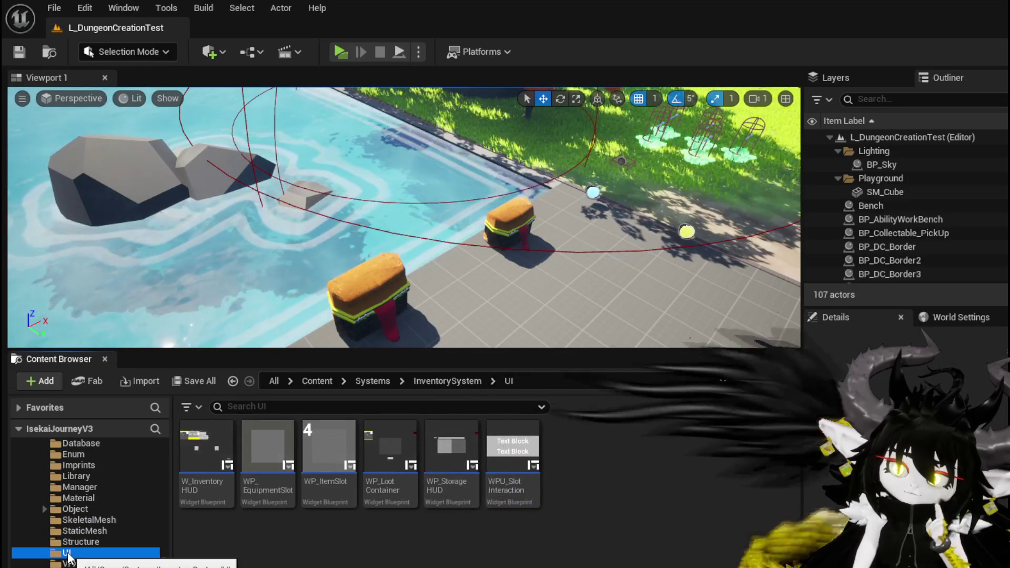
{"action": "double_click", "coordinate": [190, 467]}
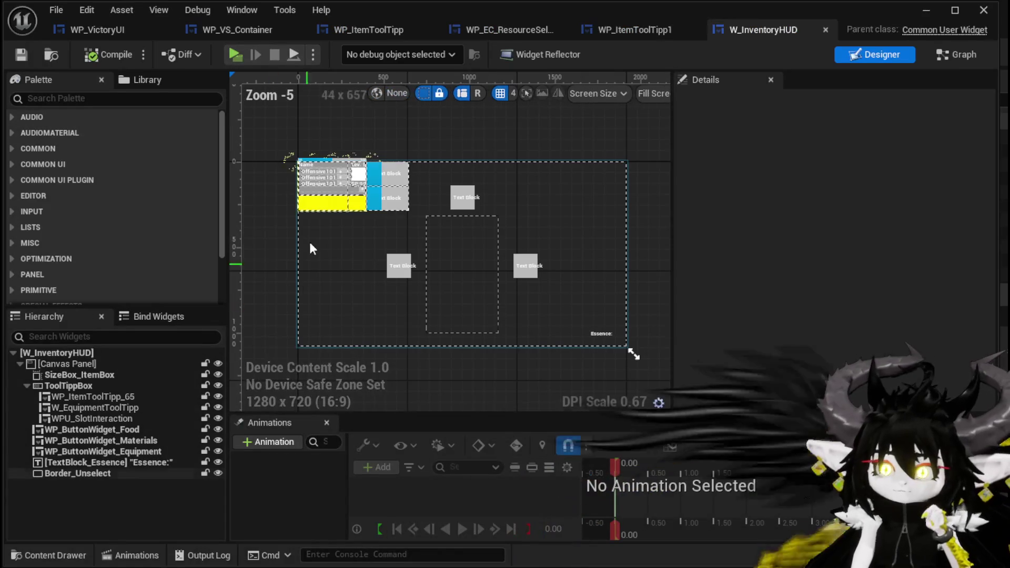
Set WP_ItemToolTipp_65's slot size to Auto and hide W_EquipmentToolTipp in the designer preview.
{"action": "scroll", "coordinate": [344, 200], "scroll_direction": "up", "scroll_amount": 3}
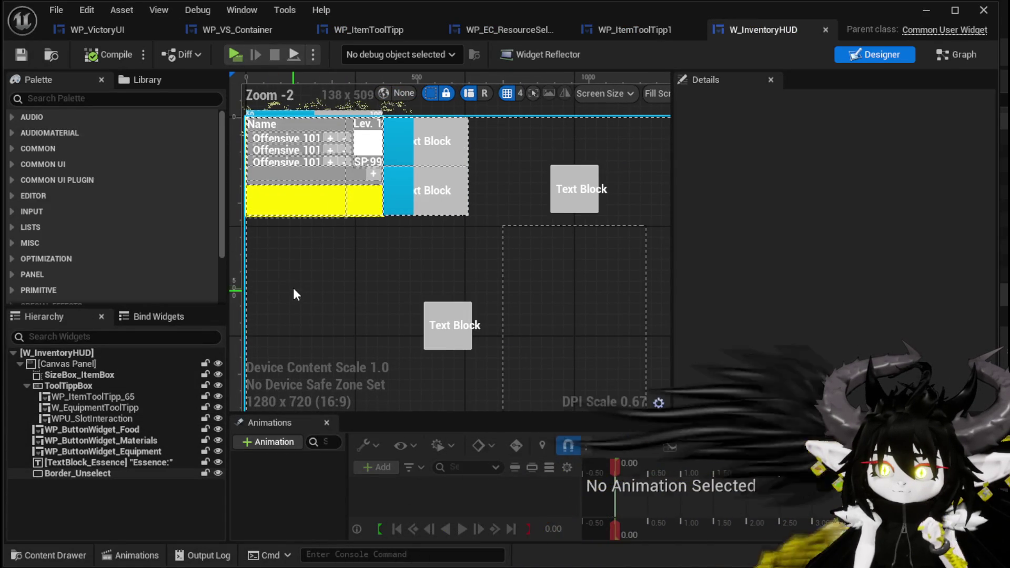
{"action": "left_click", "coordinate": [283, 214]}
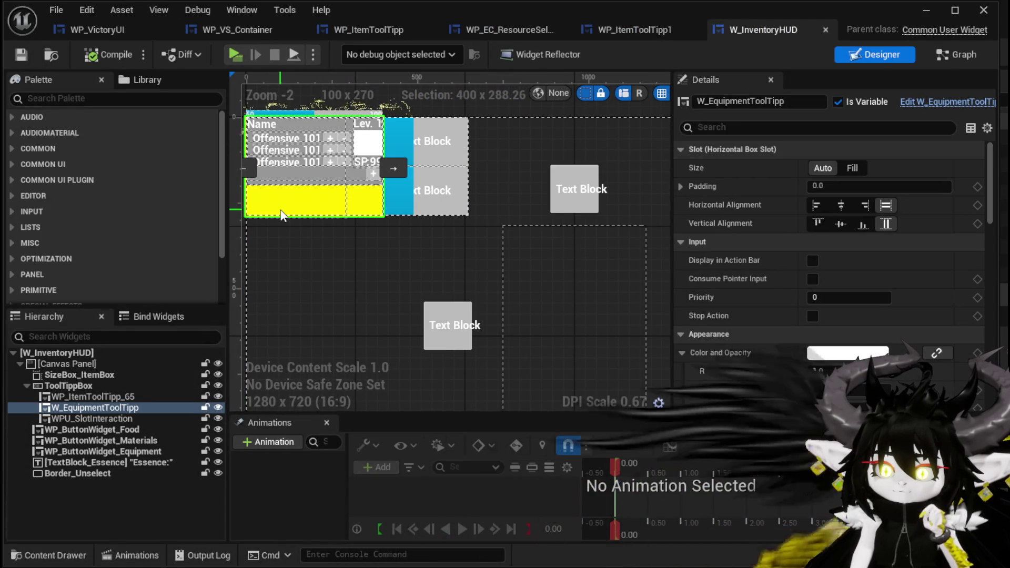
{"action": "left_click", "coordinate": [137, 397]}
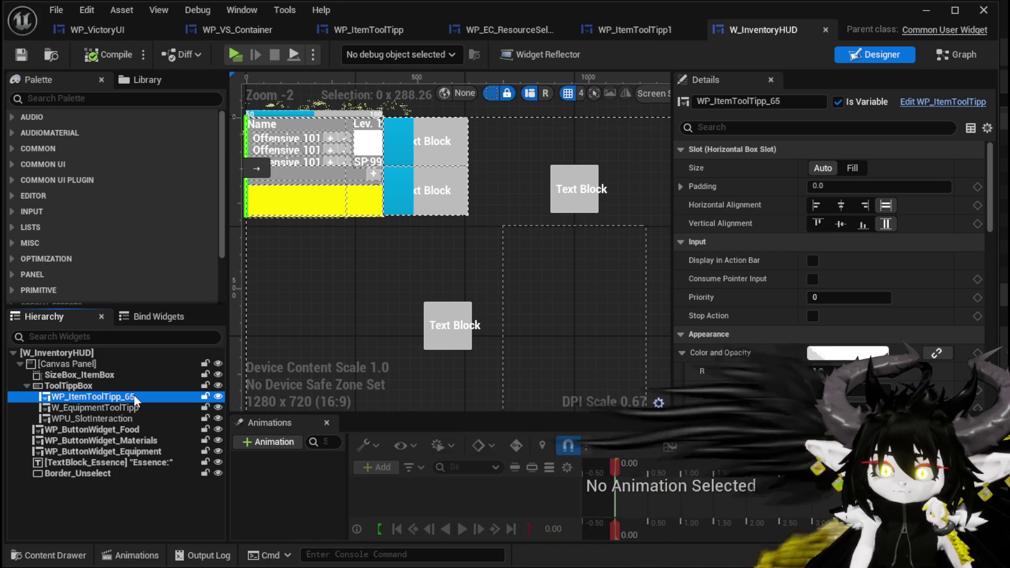
{"action": "left_click_drag", "start_coordinate": [308, 289], "coordinate": [412, 296]}
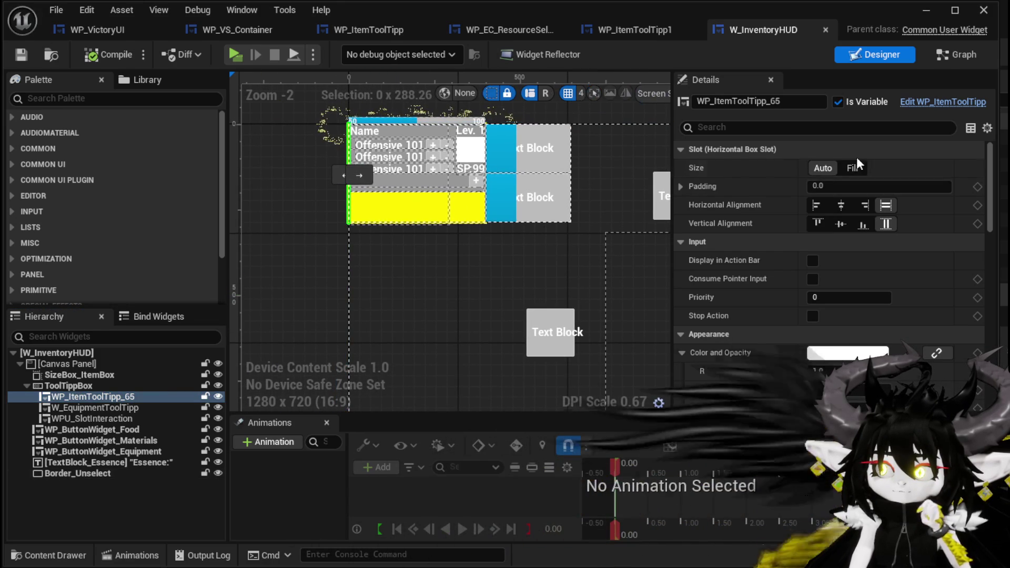
{"action": "left_click", "coordinate": [817, 169]}
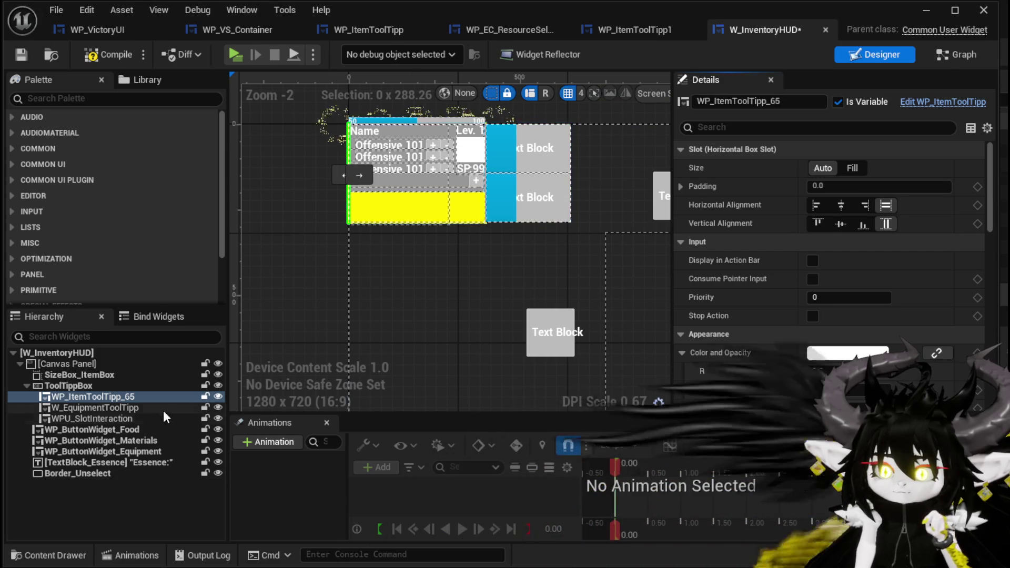
{"action": "left_click", "coordinate": [217, 409]}
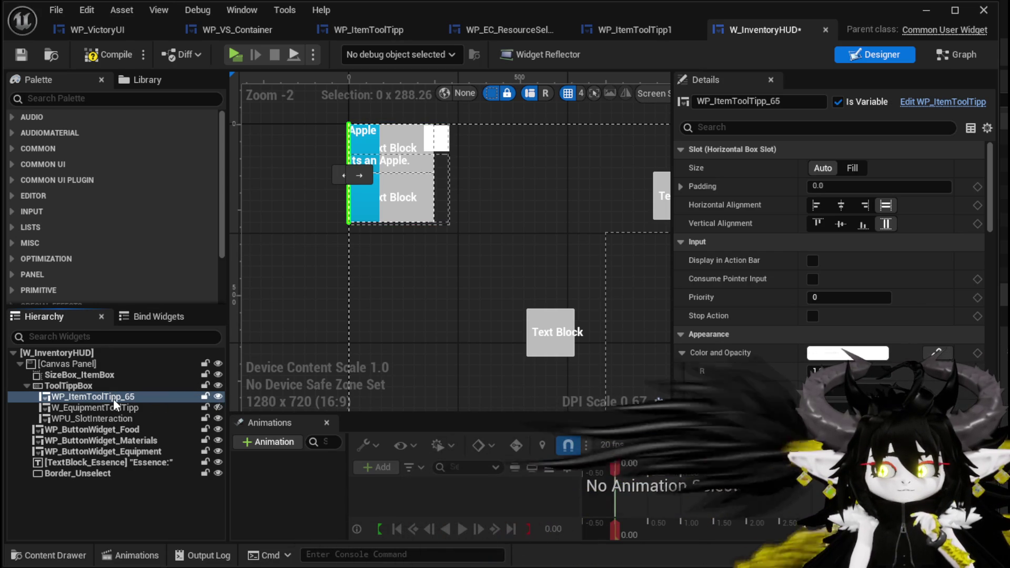
Wrap the WP_ItemToolTipp_65 item tooltip in a Size Box.
{"action": "right_click", "coordinate": [116, 405]}
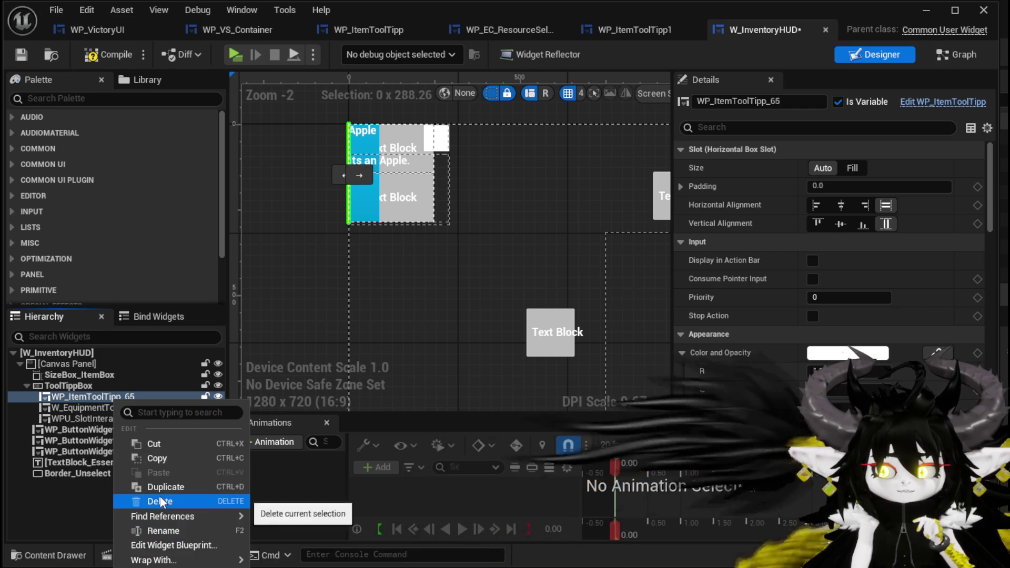
{"action": "mouse_move", "coordinate": [235, 561]}
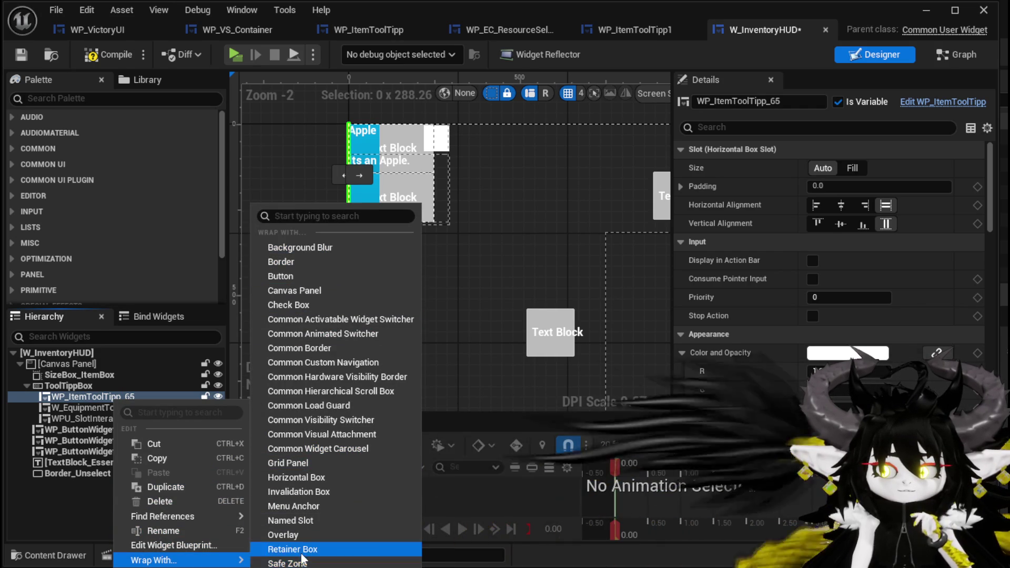
{"action": "left_click", "coordinate": [289, 563]}
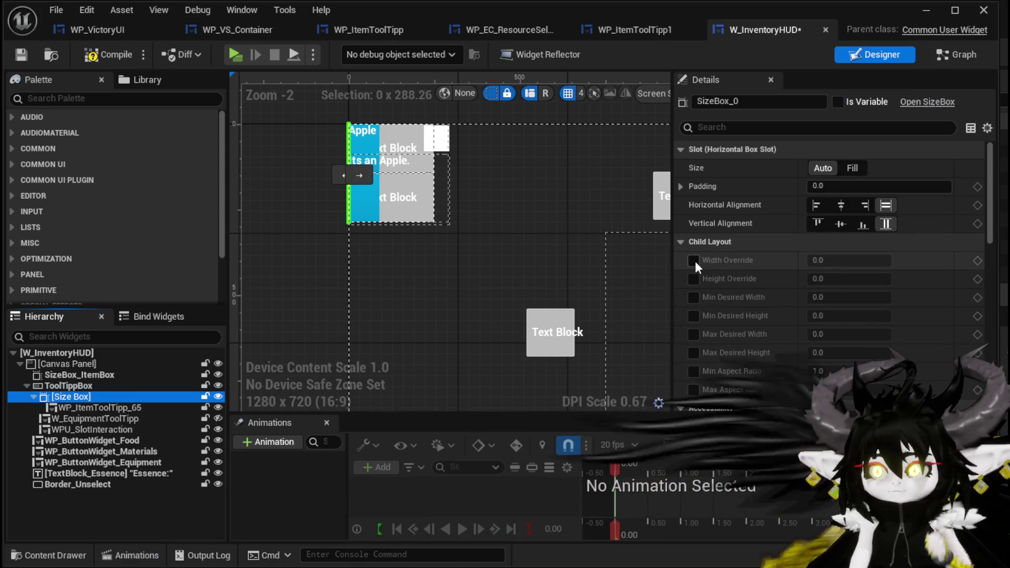
Give the Size Box 300 width and height overrides and save W_InventoryHUD.
{"action": "left_click", "coordinate": [693, 261]}
{"action": "left_click", "coordinate": [693, 278]}
{"action": "key", "text": "Return"}
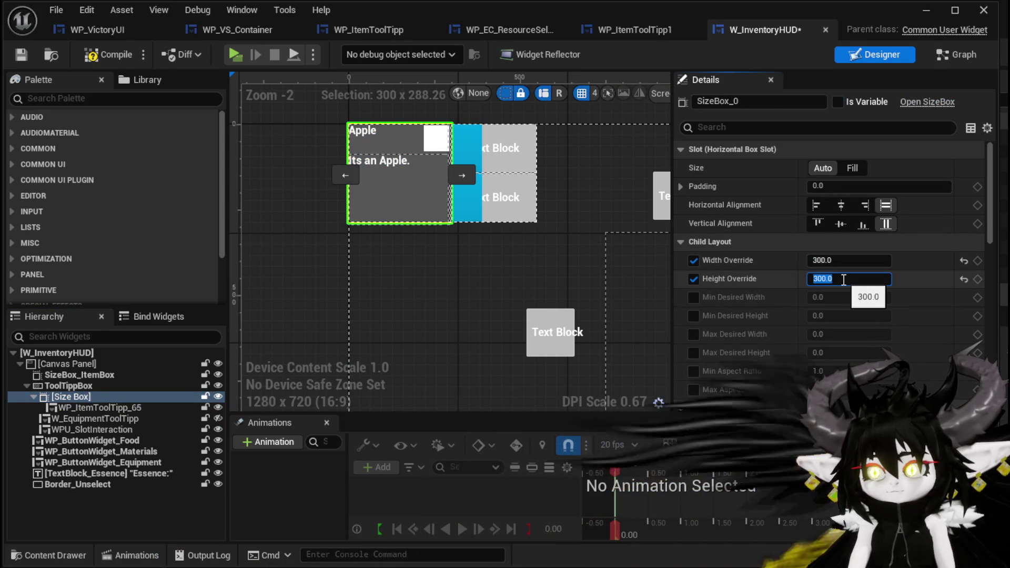
{"action": "left_click", "coordinate": [16, 56]}
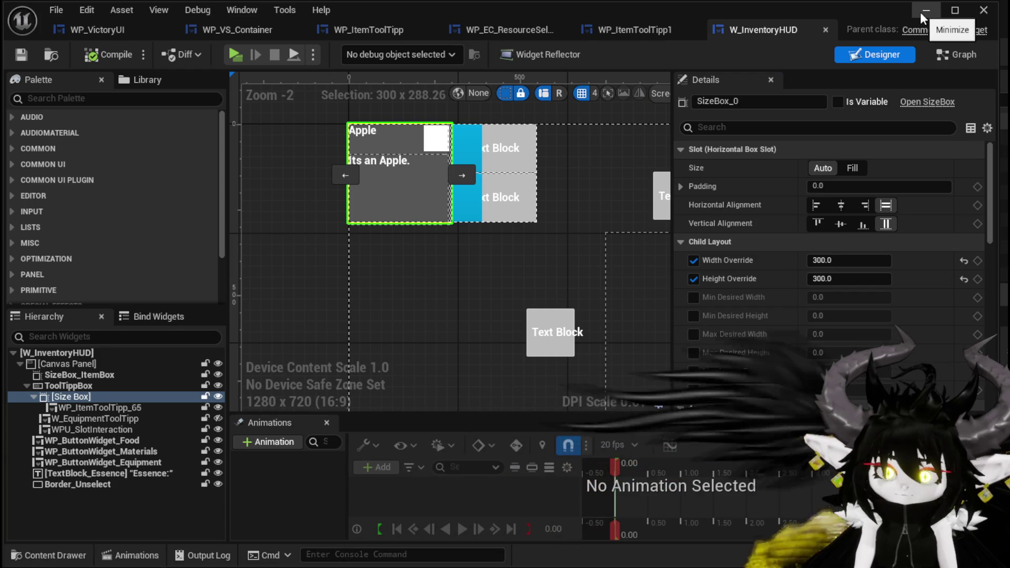
{"action": "left_click", "coordinate": [630, 30]}
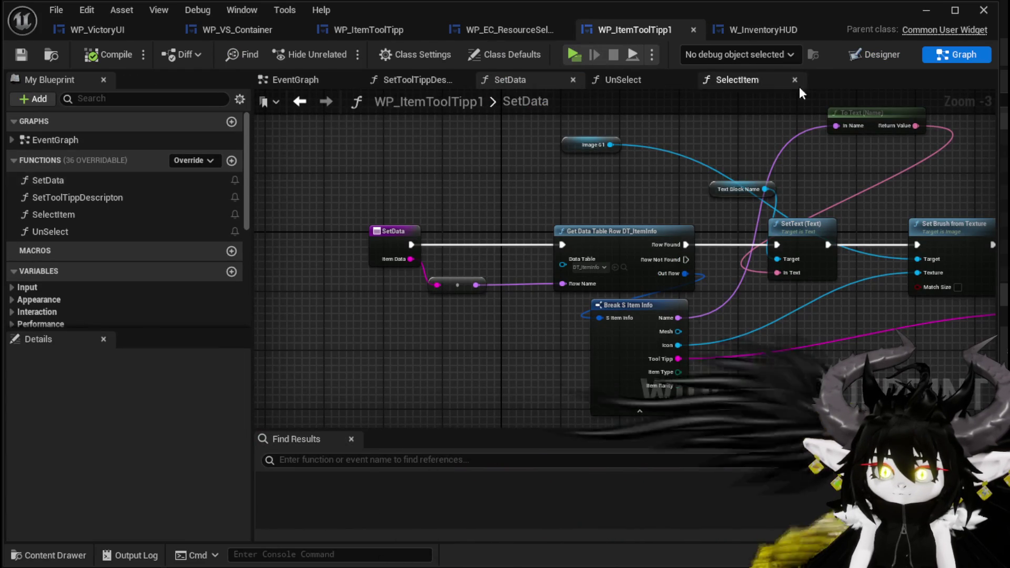
Inspect WP_ItemToolTipp1's designer layout and its root Canvas Panel.
{"action": "left_click", "coordinate": [880, 53]}
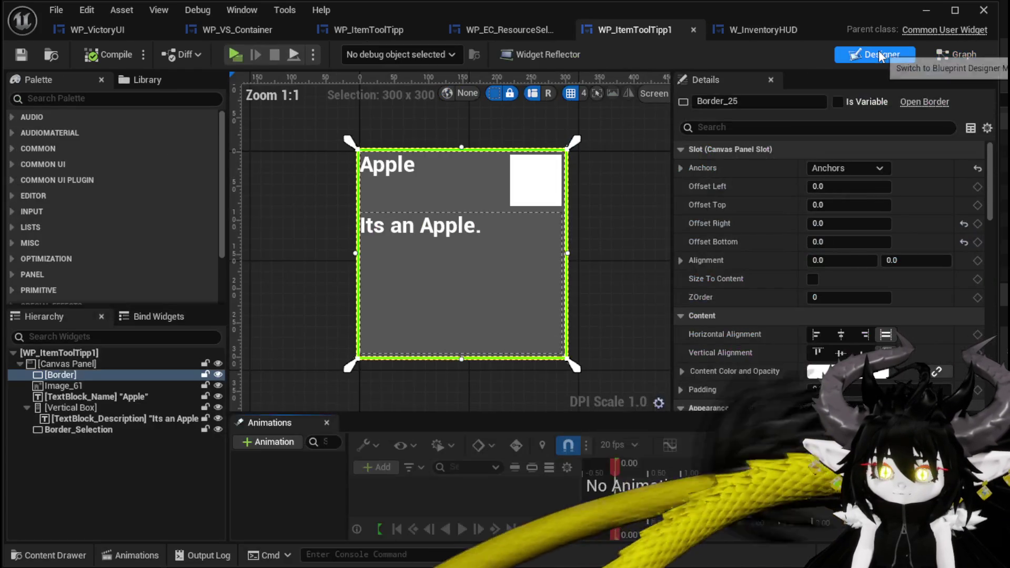
{"action": "left_click", "coordinate": [61, 364]}
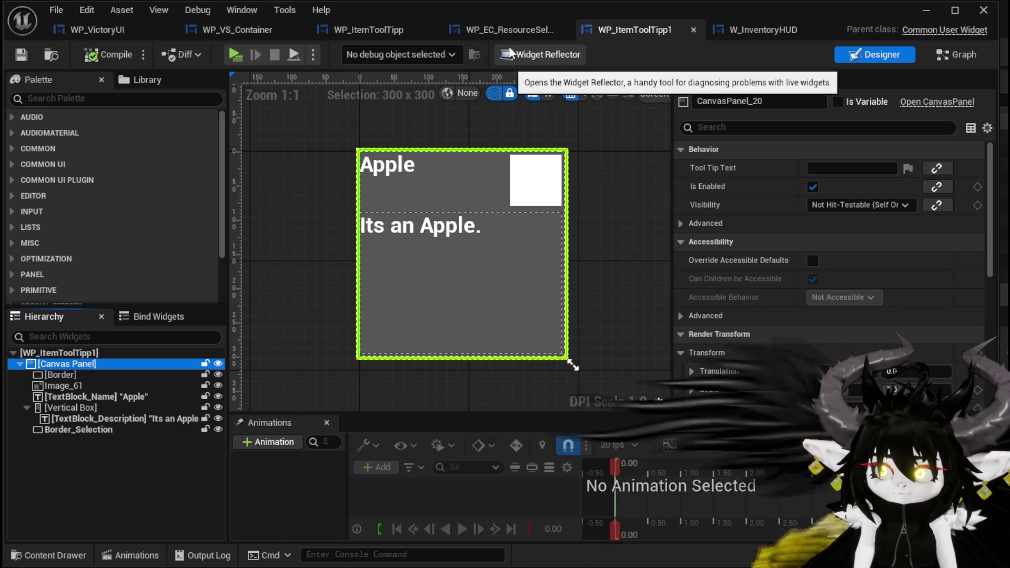
{"action": "left_click", "coordinate": [386, 32]}
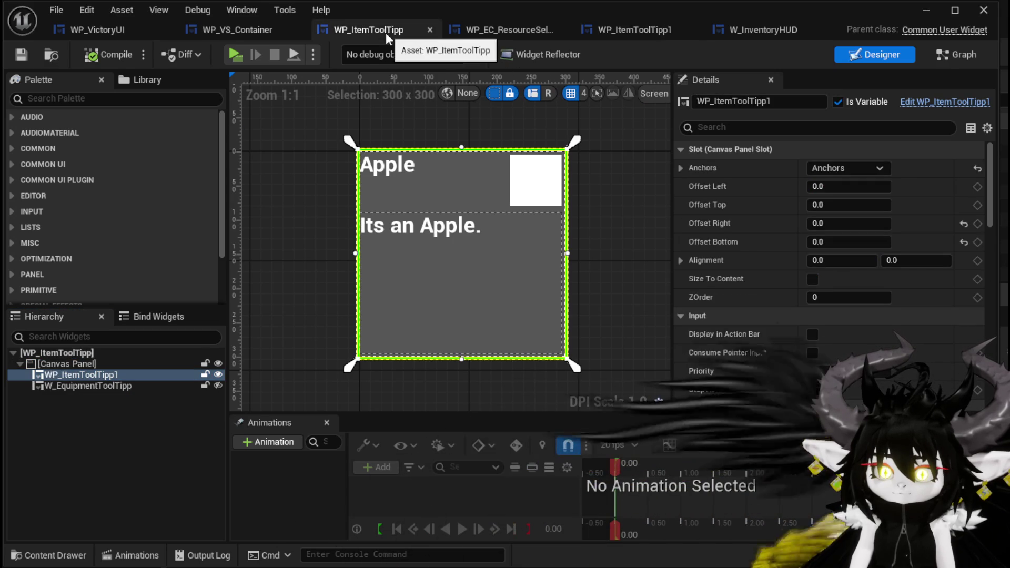
Undo the Size Box wrapper and overrides on the item tooltip in W_InventoryHUD, then save.
{"action": "left_click", "coordinate": [755, 28]}
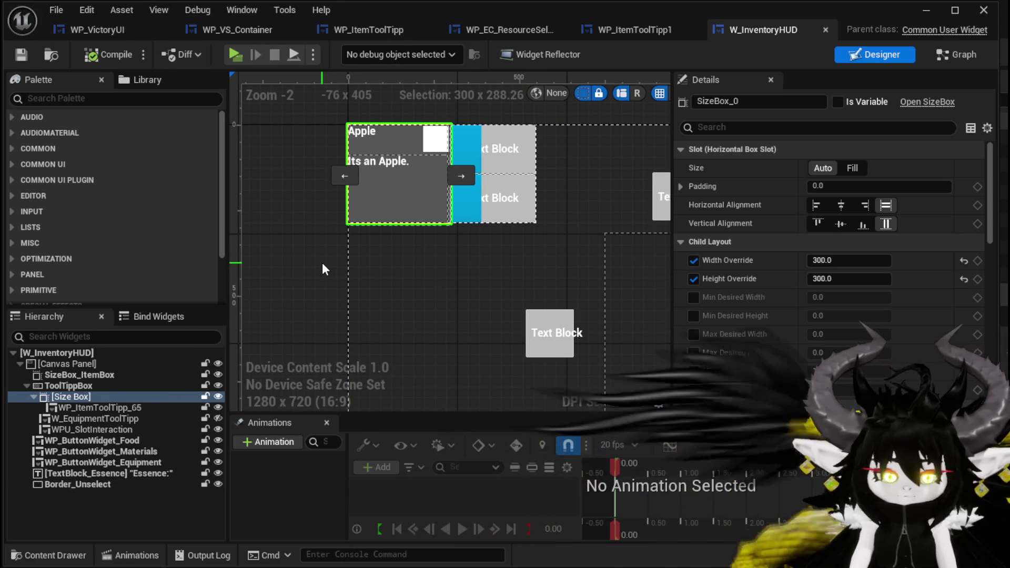
{"action": "key", "text": "ctrl+z"}
{"action": "key", "text": "ctrl+z"}
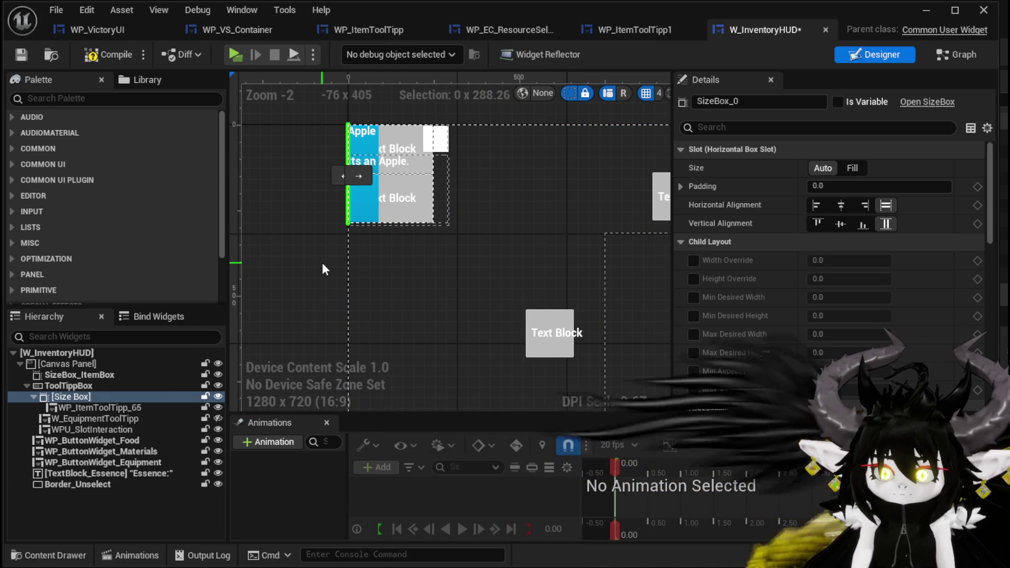
{"action": "key", "text": "ctrl+z"}
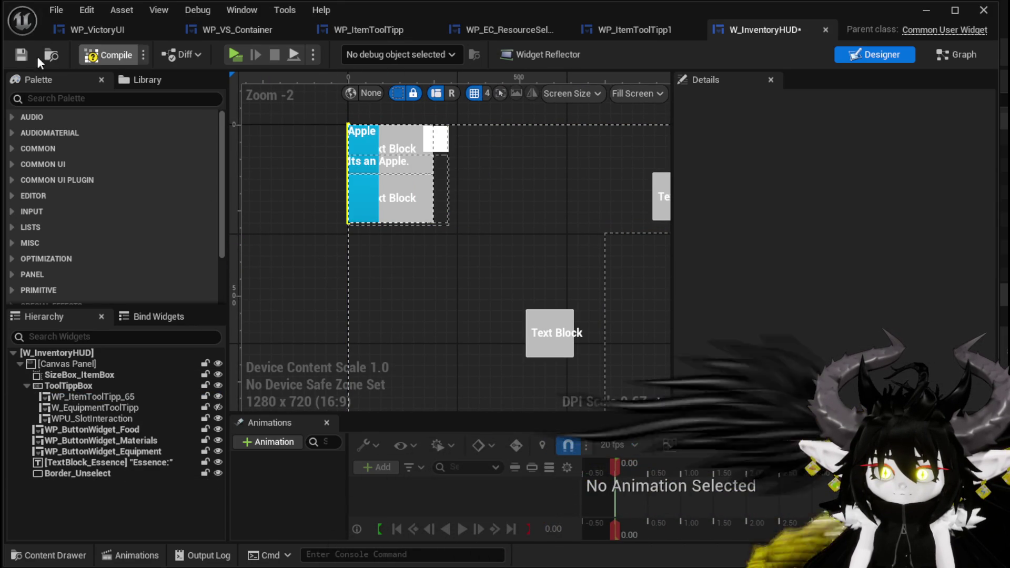
{"action": "left_click", "coordinate": [16, 59]}
{"action": "left_click", "coordinate": [368, 33]}
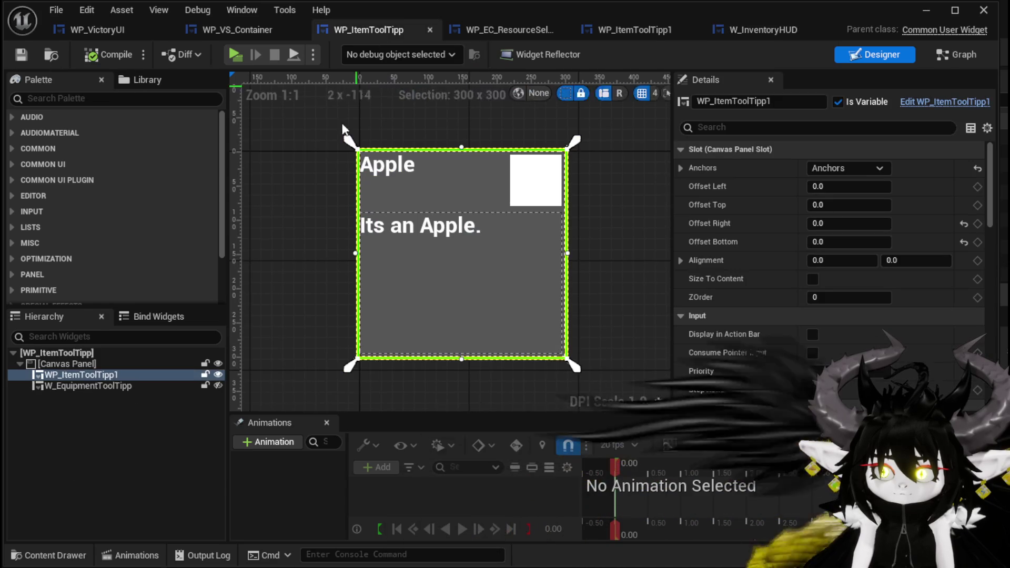
Wrap WP_ItemToolTipp's root Canvas Panel in a Size Box.
{"action": "right_click", "coordinate": [75, 373]}
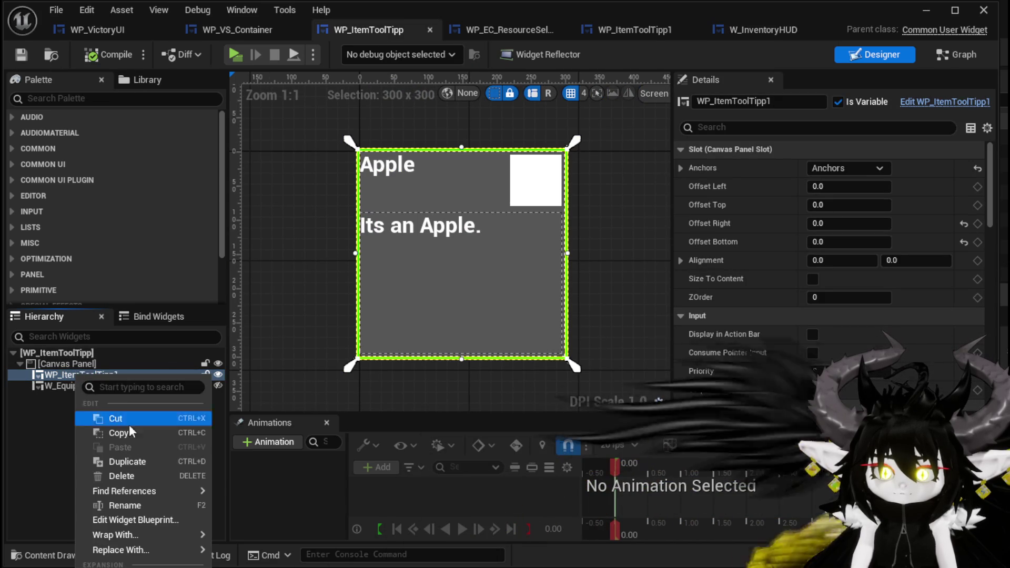
{"action": "mouse_move", "coordinate": [130, 534]}
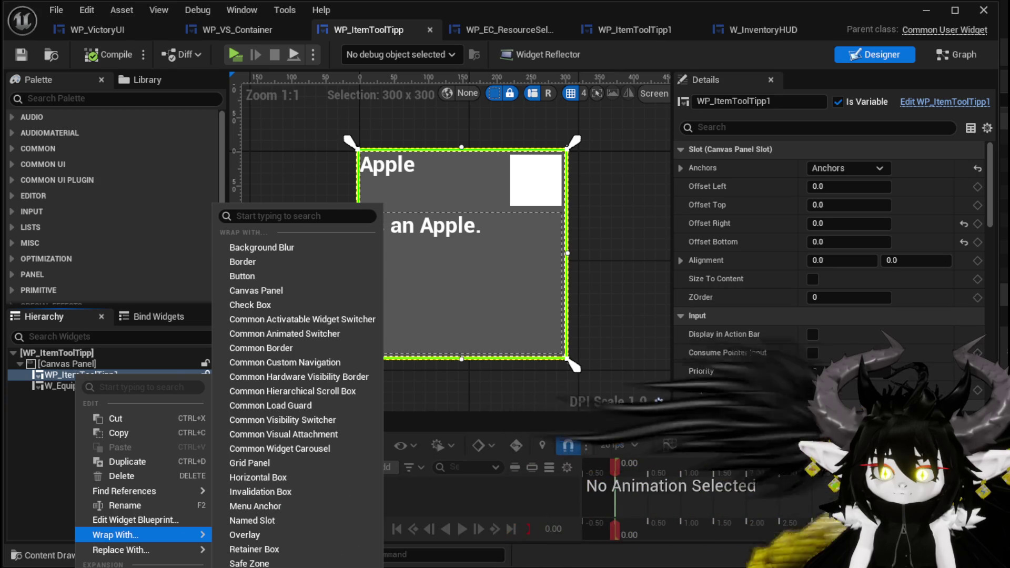
{"action": "type", "text": "size"}
{"action": "key", "text": "Return"}
{"action": "left_click", "coordinate": [60, 377]}
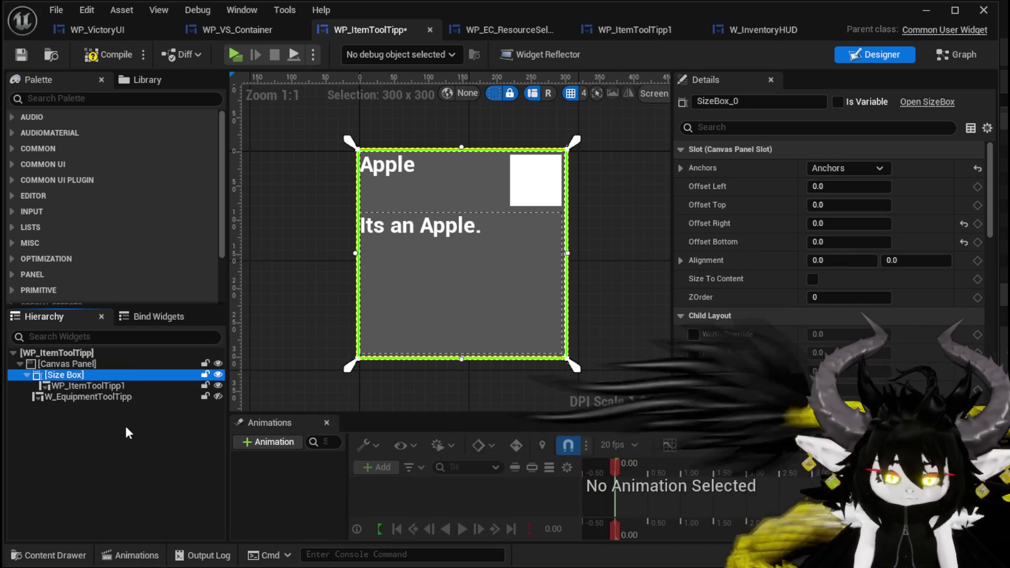
{"action": "key", "text": "ctrl+z"}
{"action": "right_click", "coordinate": [65, 363]}
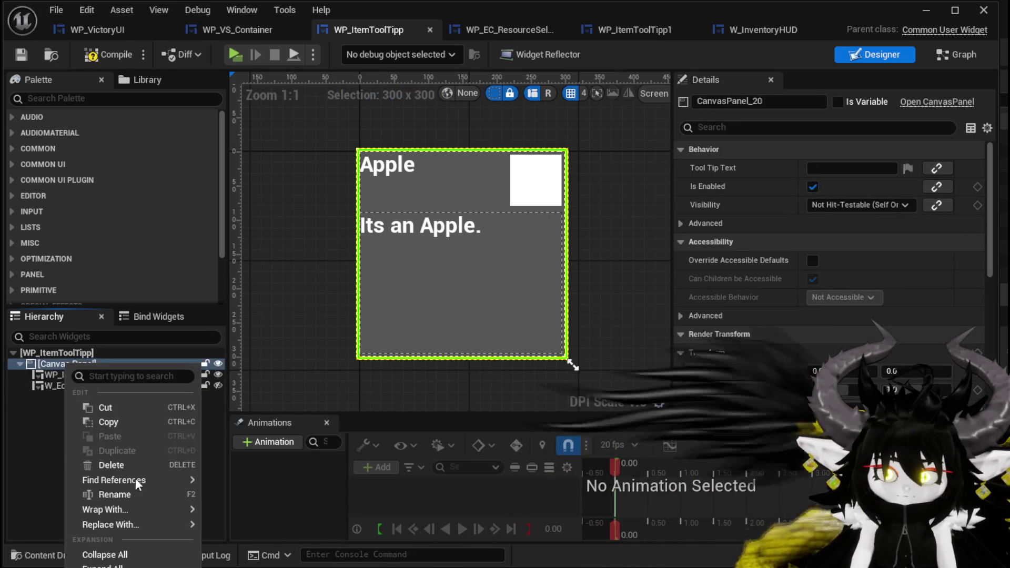
{"action": "mouse_move", "coordinate": [173, 509]}
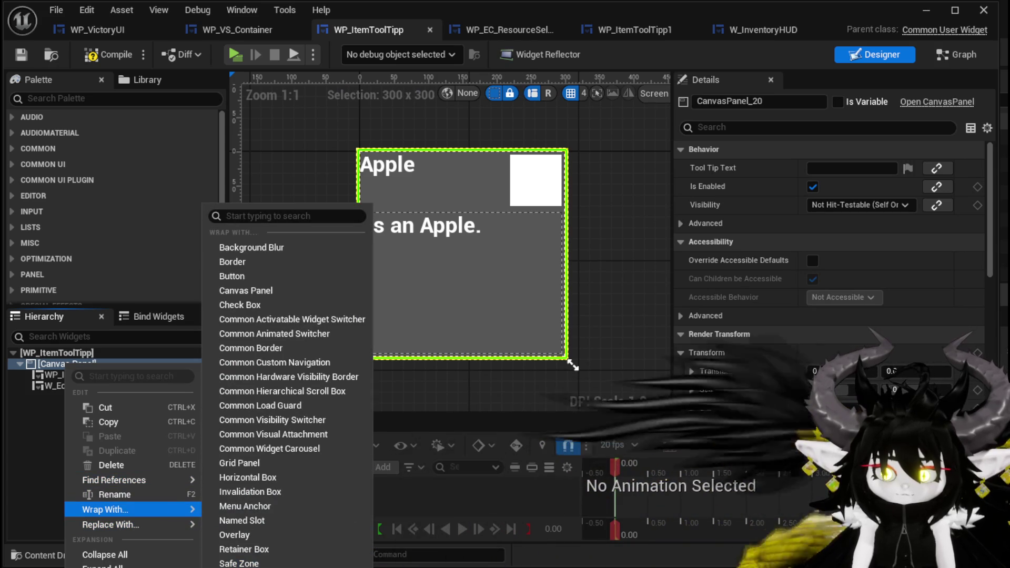
{"action": "key", "text": "ctrl+y"}
{"action": "left_click", "coordinate": [55, 363]}
Give the Size Box 300 × 300 width and height overrides and save WP_ItemToolTipp.
{"action": "left_click", "coordinate": [694, 168]}
{"action": "left_click", "coordinate": [693, 187]}
{"action": "type", "text": "0"}
{"action": "key", "text": "Return"}
{"action": "key", "text": "Return"}
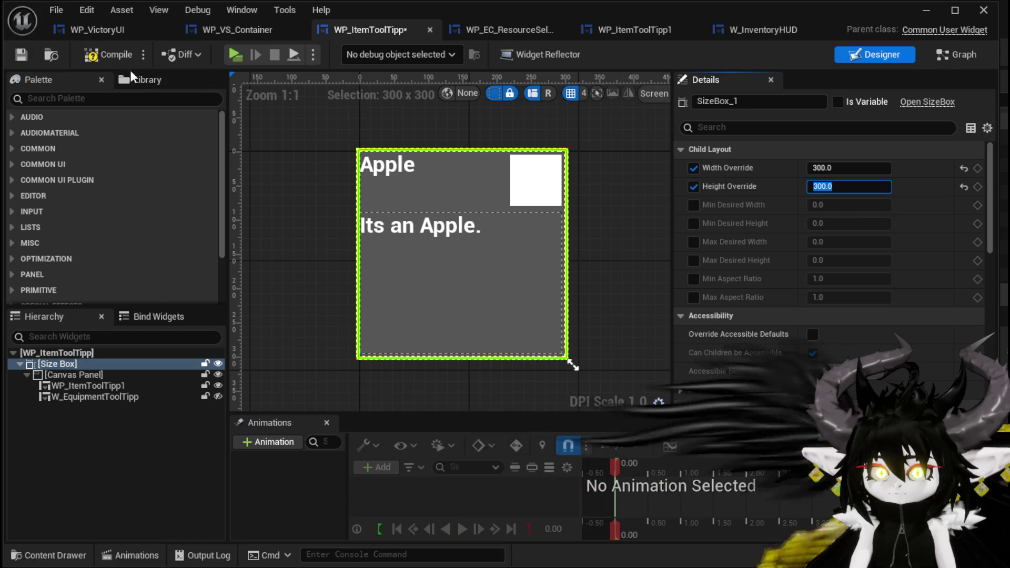
{"action": "left_click", "coordinate": [21, 55]}
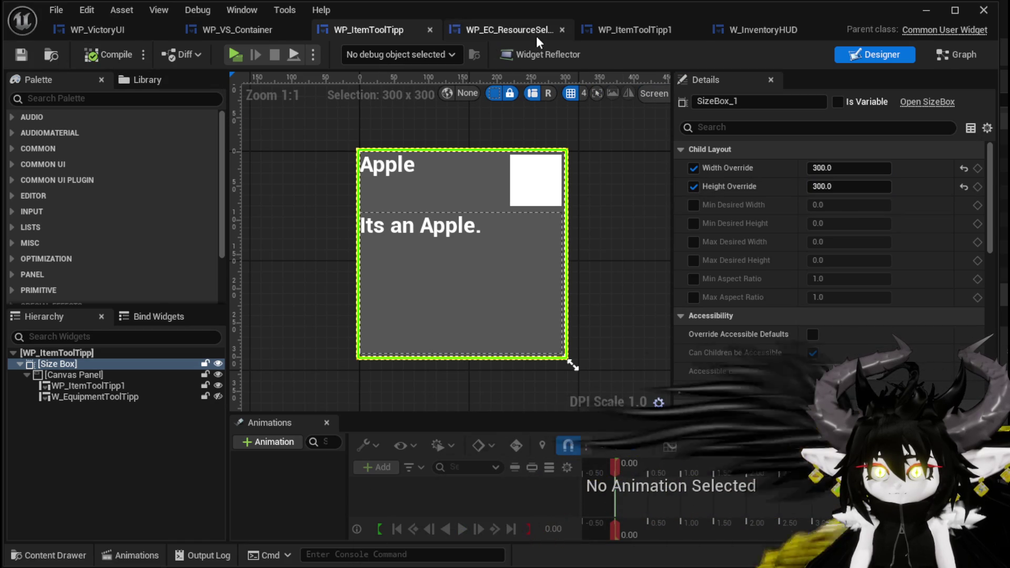
{"action": "left_click", "coordinate": [752, 29]}
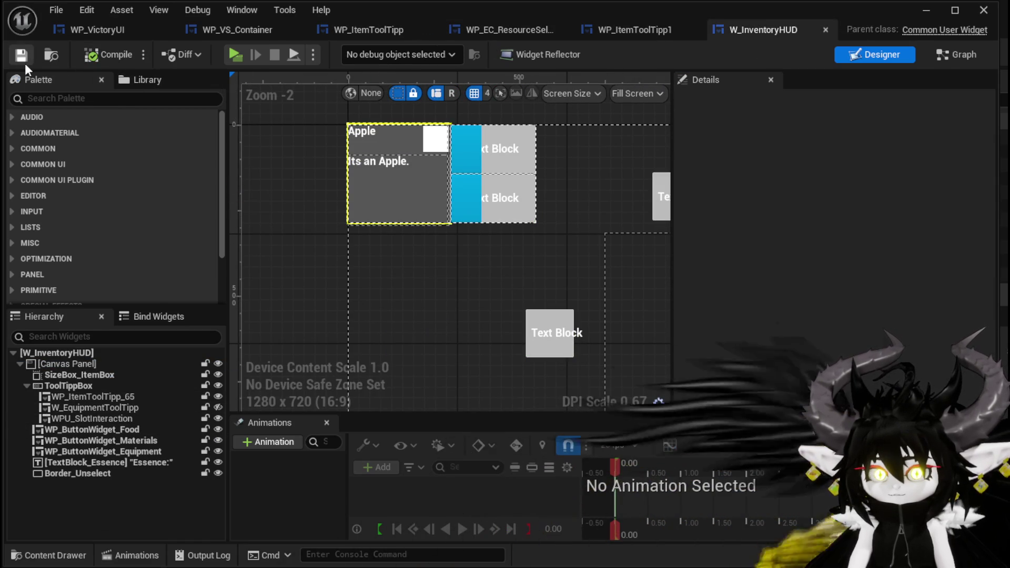
{"action": "left_click", "coordinate": [983, 10]}
Start the game preview and check item info cards in the inventory's Materials grid.
{"action": "left_click", "coordinate": [337, 48]}
{"action": "key", "text": "i"}
{"action": "left_click", "coordinate": [515, 133]}
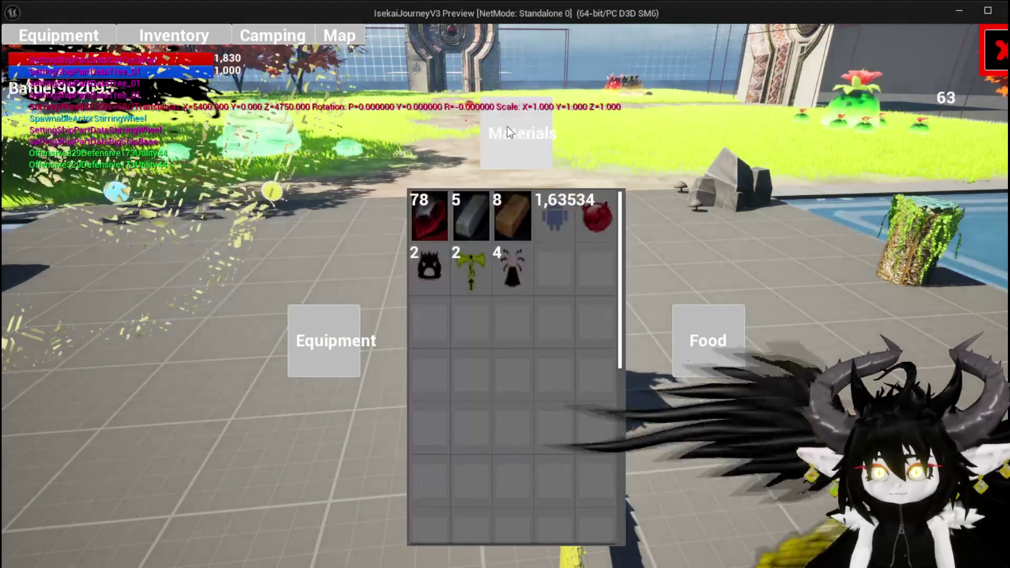
{"action": "mouse_move", "coordinate": [531, 225]}
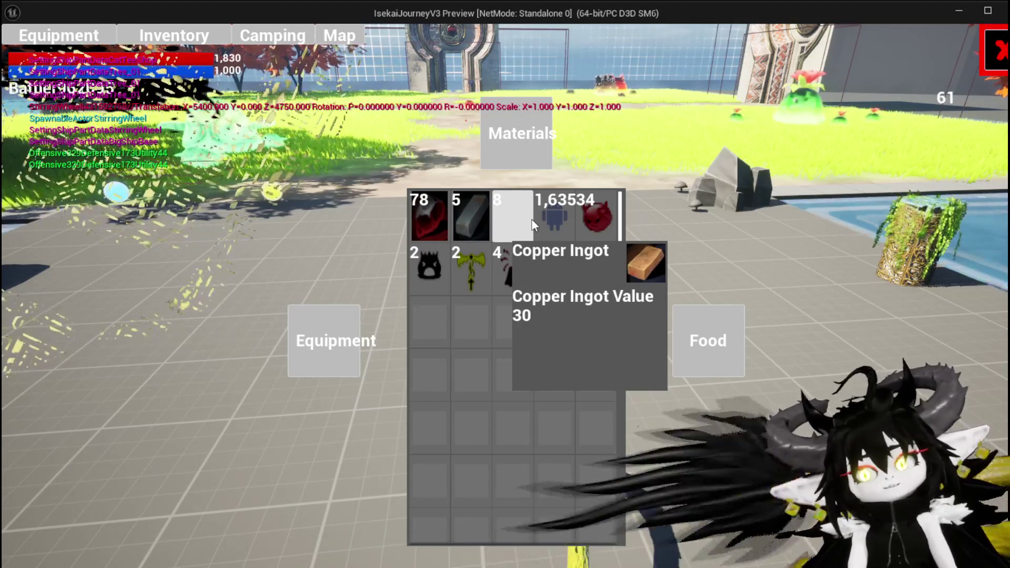
{"action": "mouse_move", "coordinate": [461, 228]}
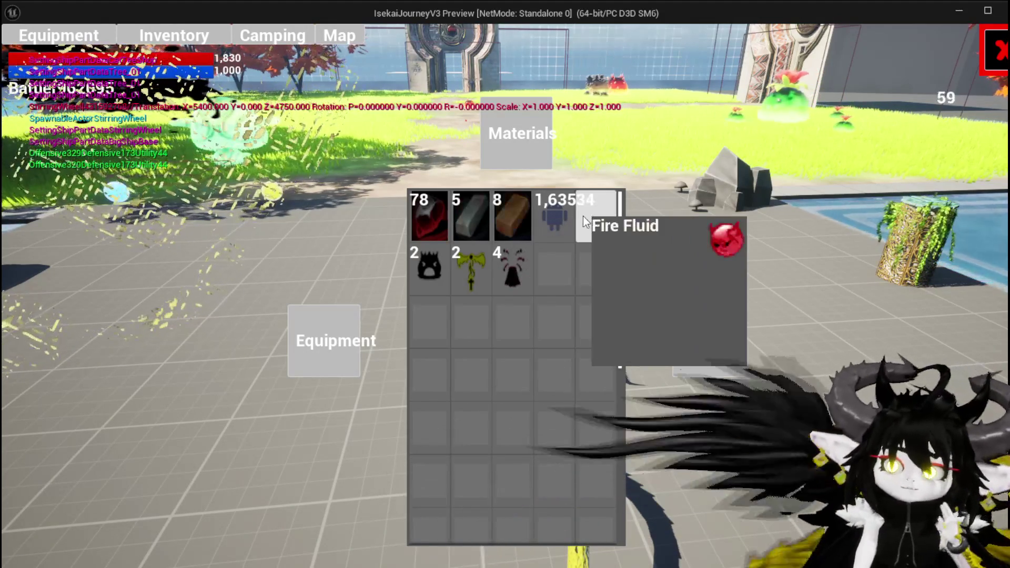
Hold Dismantle on a Fire Fluid item, then close its action panel.
{"action": "left_click", "coordinate": [583, 216]}
{"action": "left_click", "coordinate": [792, 327]}
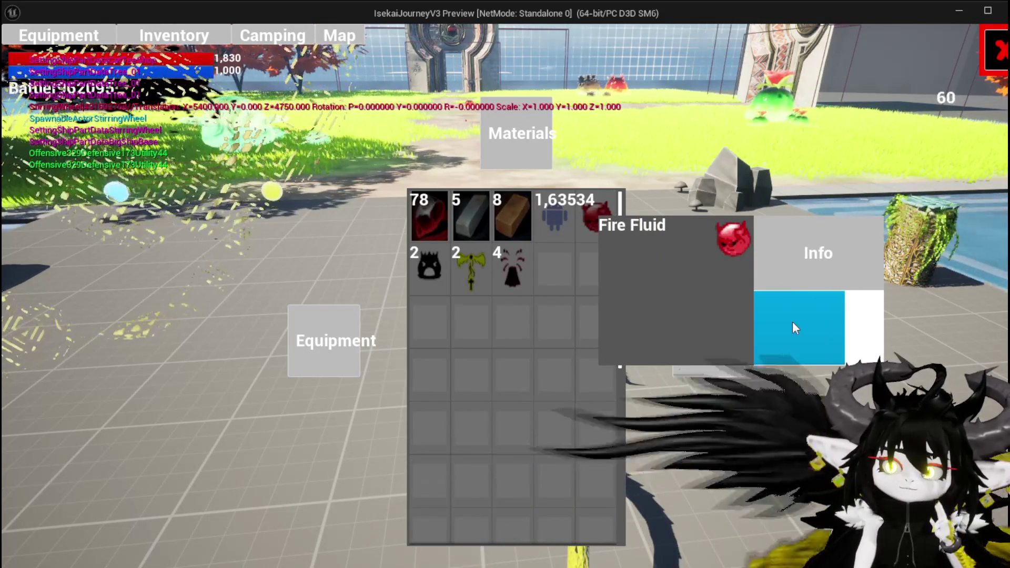
{"action": "left_click_drag", "start_coordinate": [792, 323], "coordinate": [792, 323]}
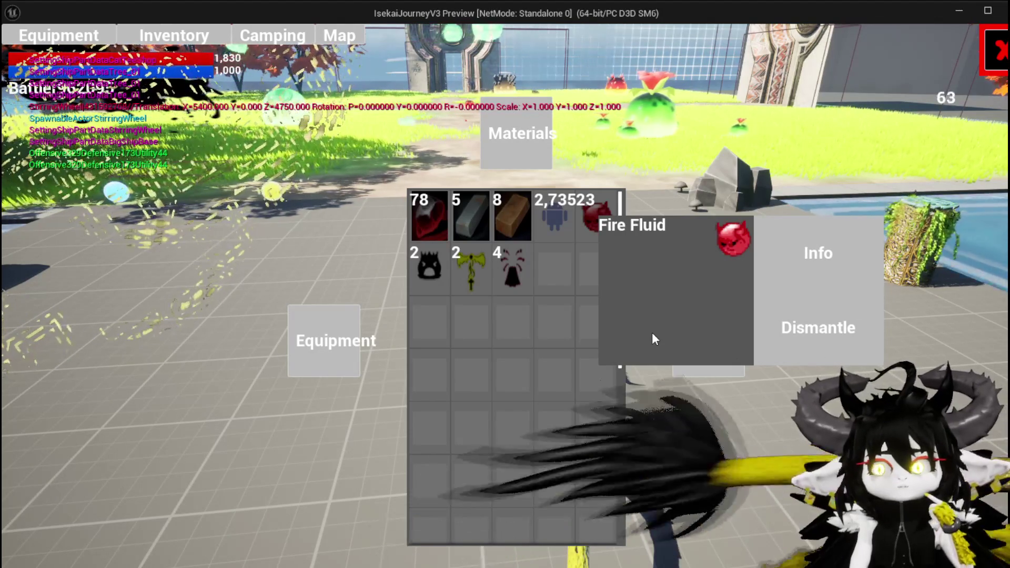
{"action": "left_click", "coordinate": [678, 153]}
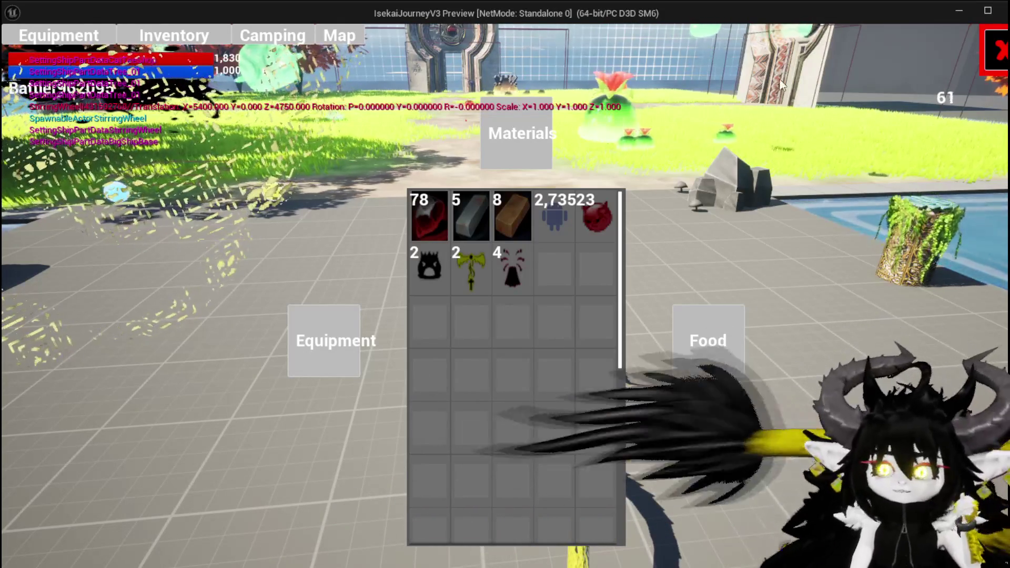
Close the inventory and run and jump off the platform onto the grass.
{"action": "left_click", "coordinate": [995, 51]}
{"action": "key", "text": "w"}
{"action": "key", "text": "space"}
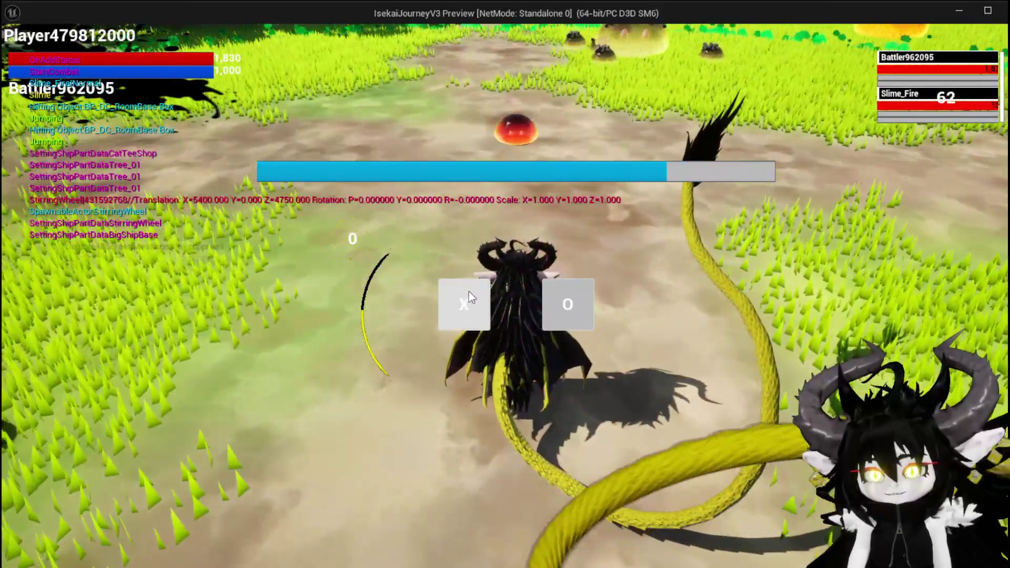
Enter the Slime_Fire battle and play the SummonSpawn card.
{"action": "left_click", "coordinate": [468, 292]}
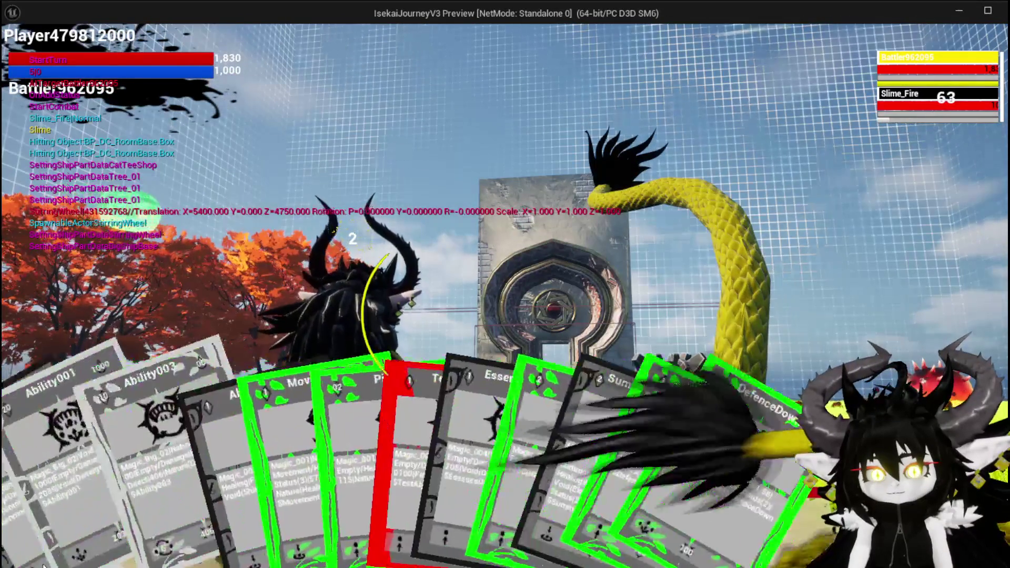
{"action": "left_click", "coordinate": [36, 520]}
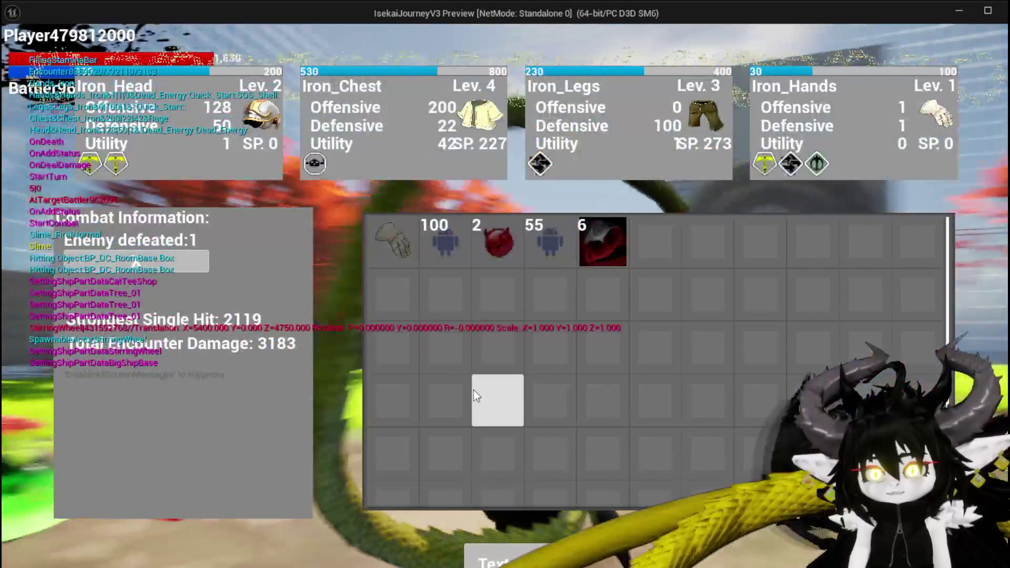
{"action": "mouse_move", "coordinate": [394, 237]}
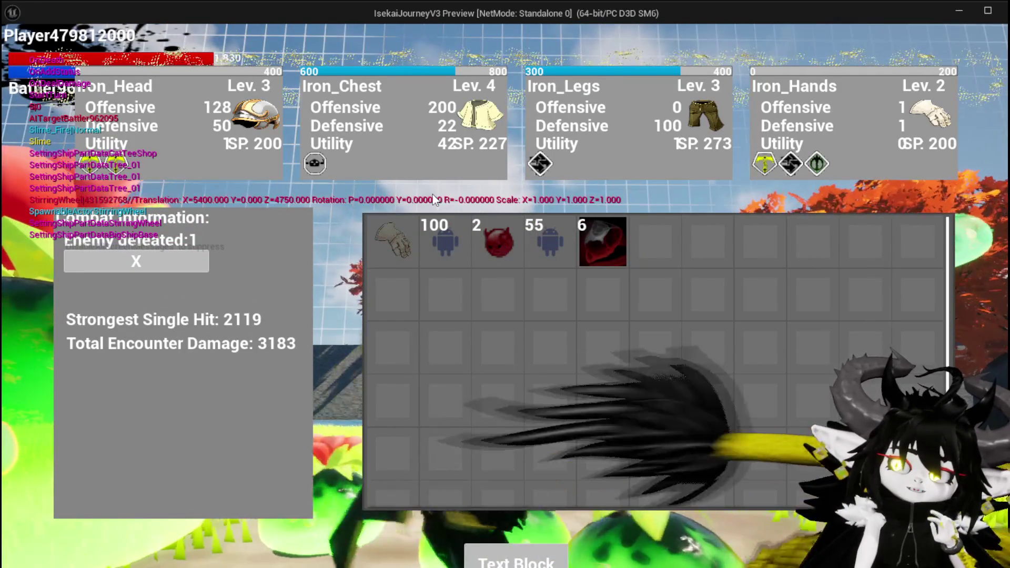
Review the victory results showing 3183 total damage, then close them.
{"action": "scroll", "coordinate": [614, 354], "scroll_direction": "down", "scroll_amount": 1}
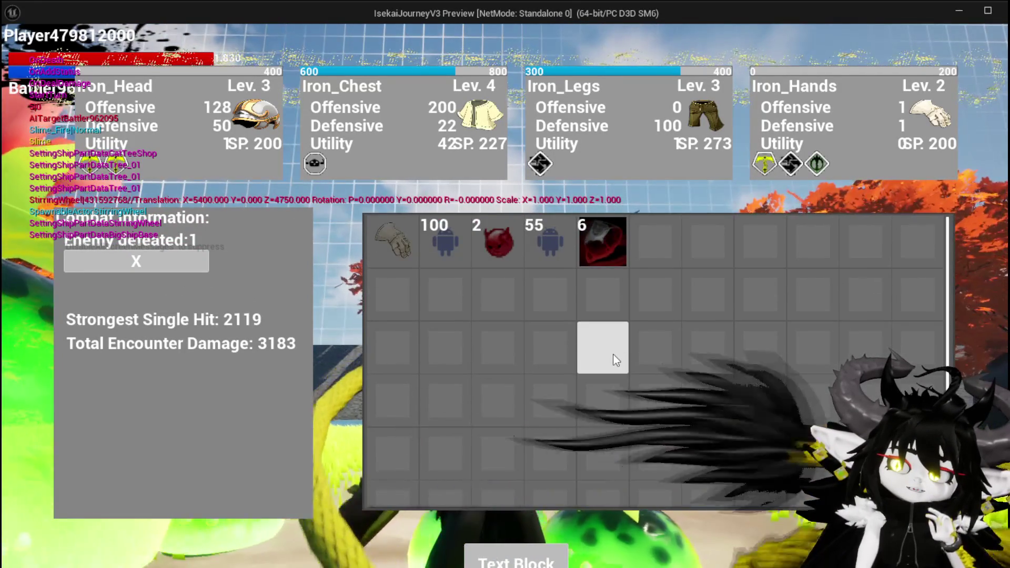
{"action": "scroll", "coordinate": [613, 354], "scroll_direction": "down", "scroll_amount": 1}
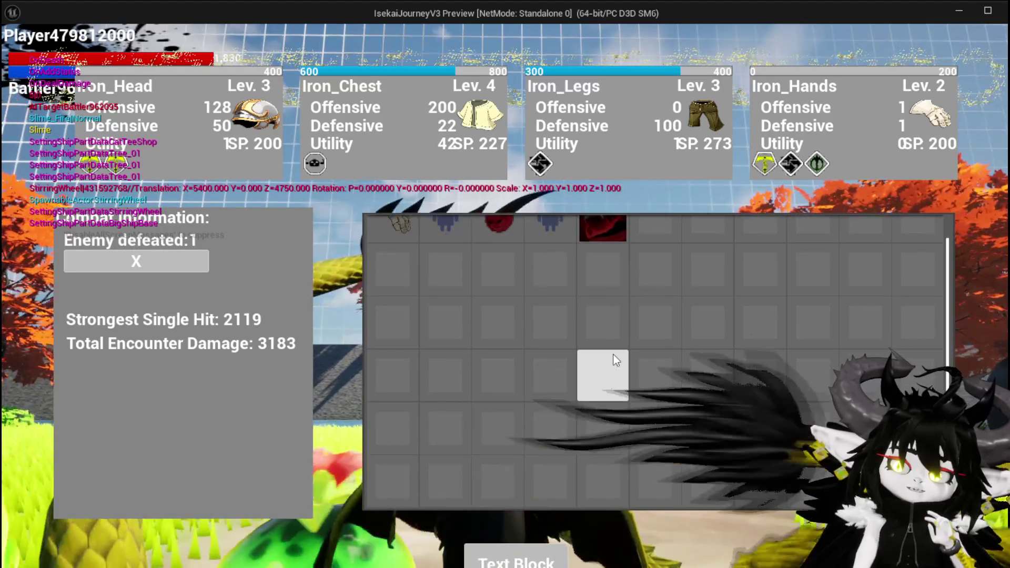
{"action": "scroll", "coordinate": [614, 354], "scroll_direction": "up", "scroll_amount": 1}
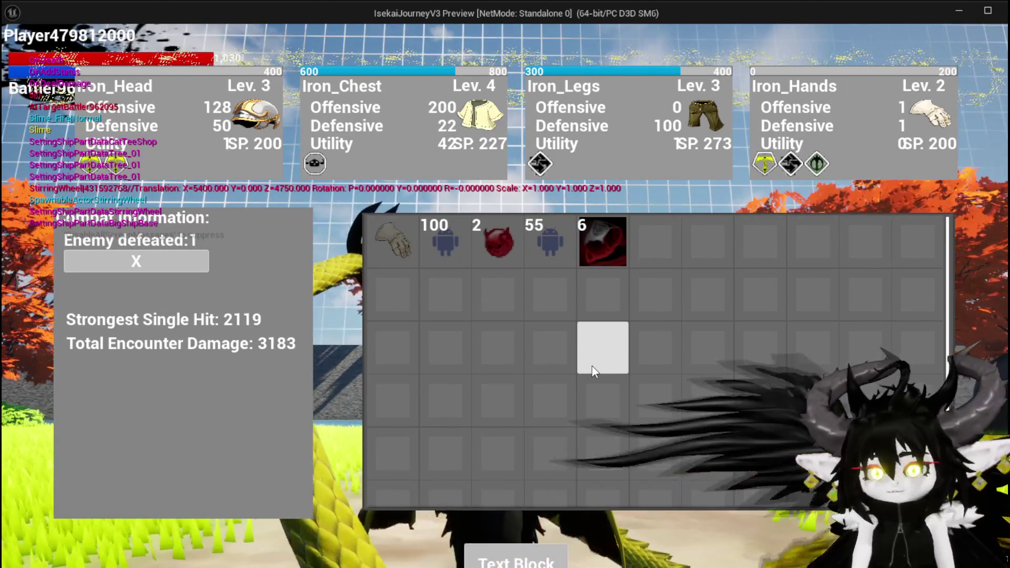
{"action": "scroll", "coordinate": [591, 368], "scroll_direction": "down", "scroll_amount": 3}
{"action": "scroll", "coordinate": [592, 370], "scroll_direction": "up", "scroll_amount": 3}
{"action": "scroll", "coordinate": [593, 368], "scroll_direction": "down", "scroll_amount": 3}
{"action": "scroll", "coordinate": [593, 368], "scroll_direction": "up", "scroll_amount": 3}
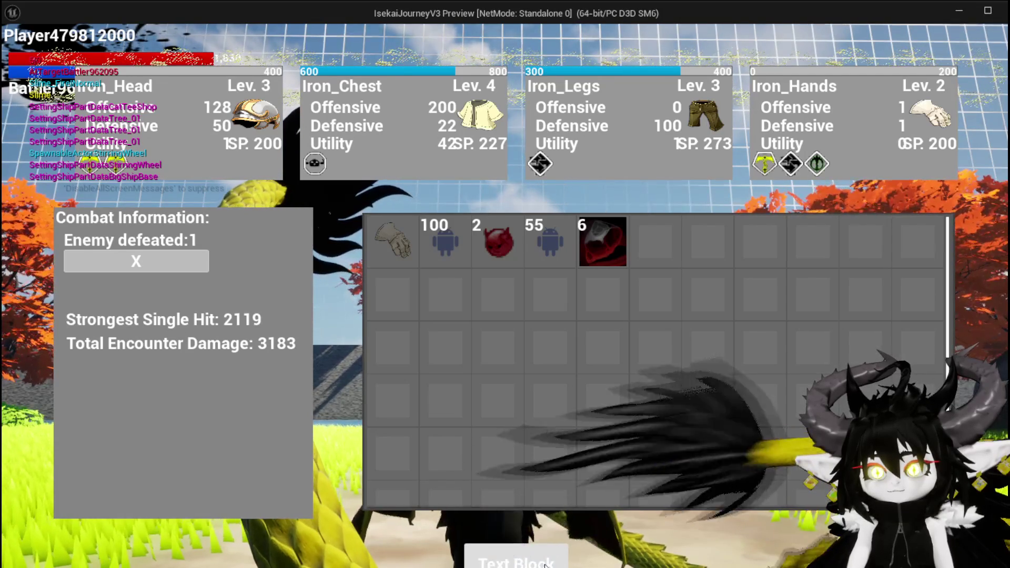
{"action": "key", "text": "i"}
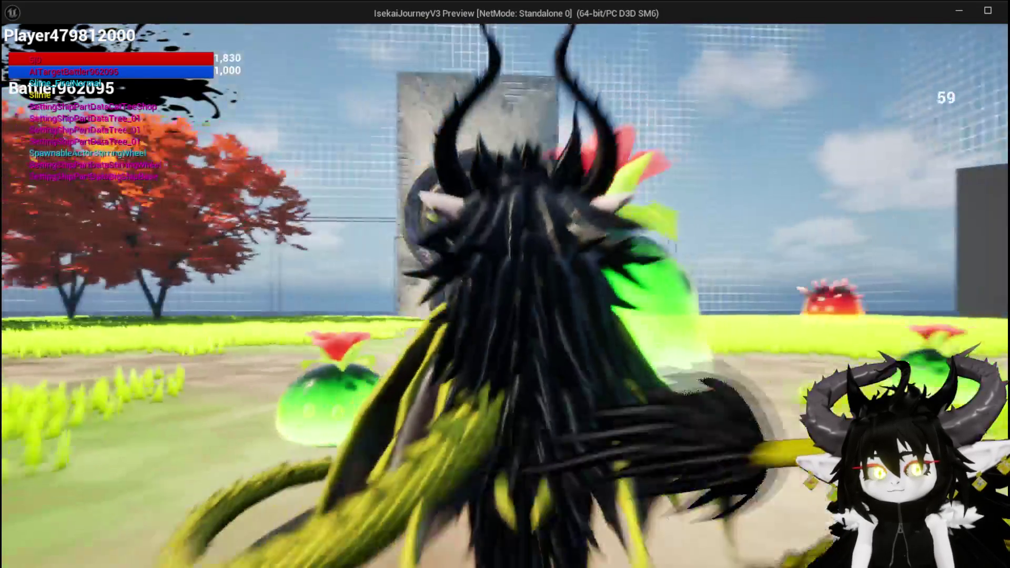
{"action": "key", "text": "space"}
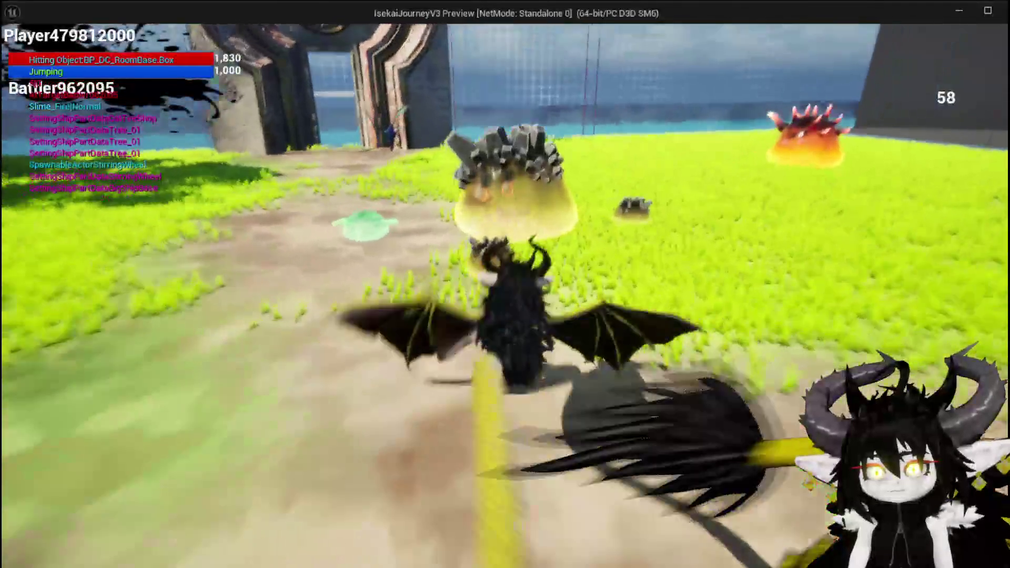
{"action": "key", "text": "space"}
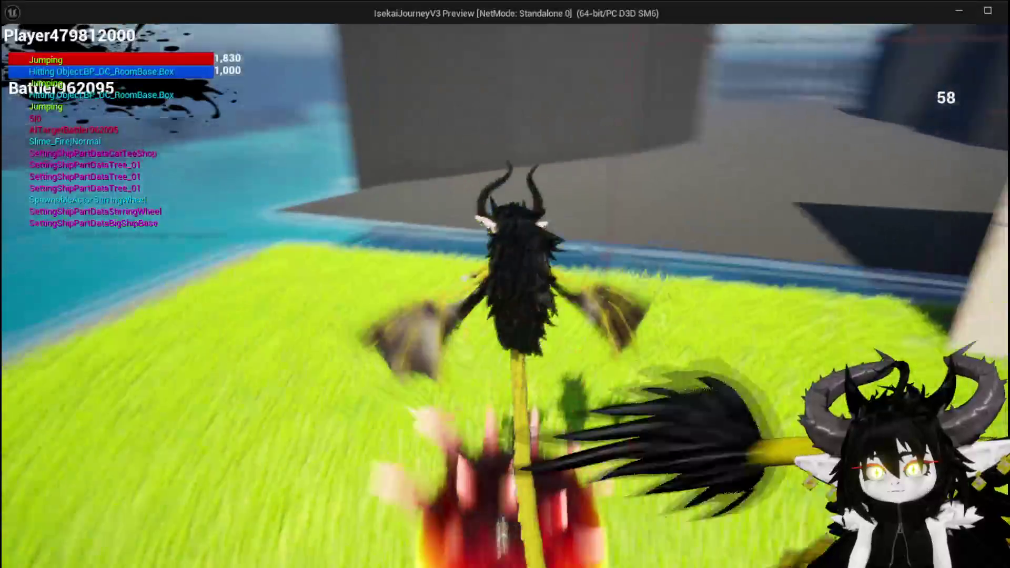
{"action": "key", "text": "w"}
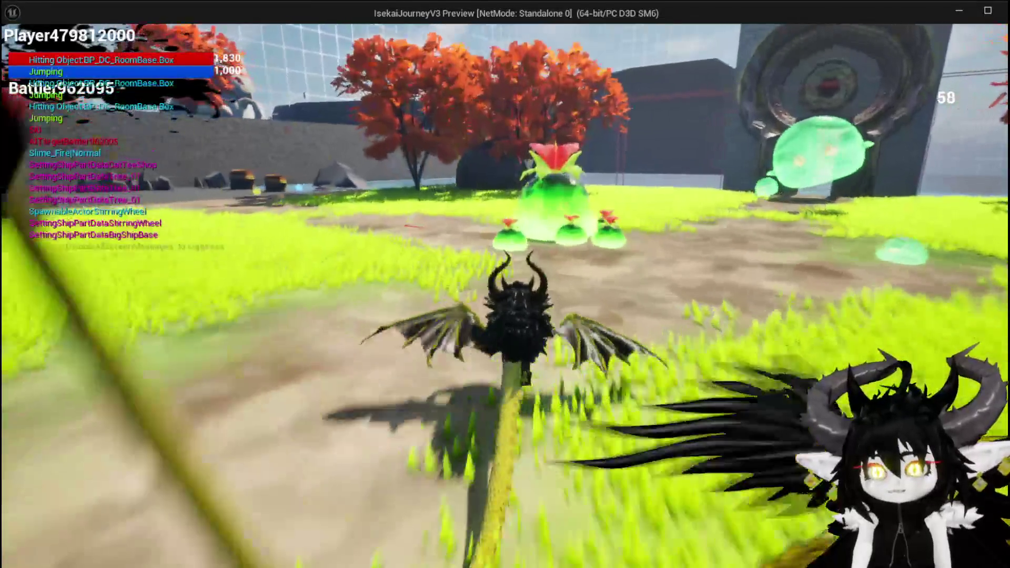
{"action": "key", "text": "space"}
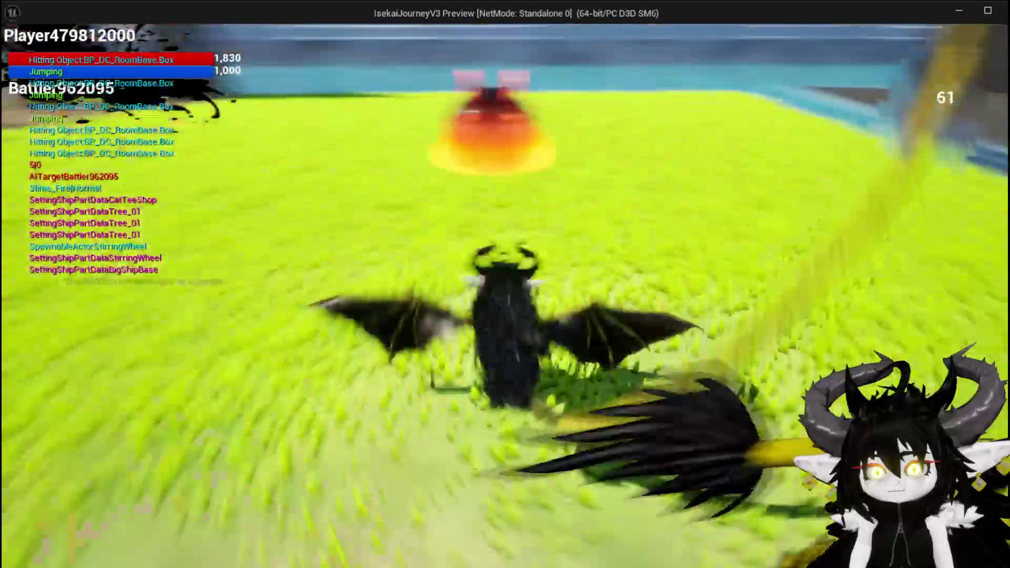
{"action": "key", "text": "space"}
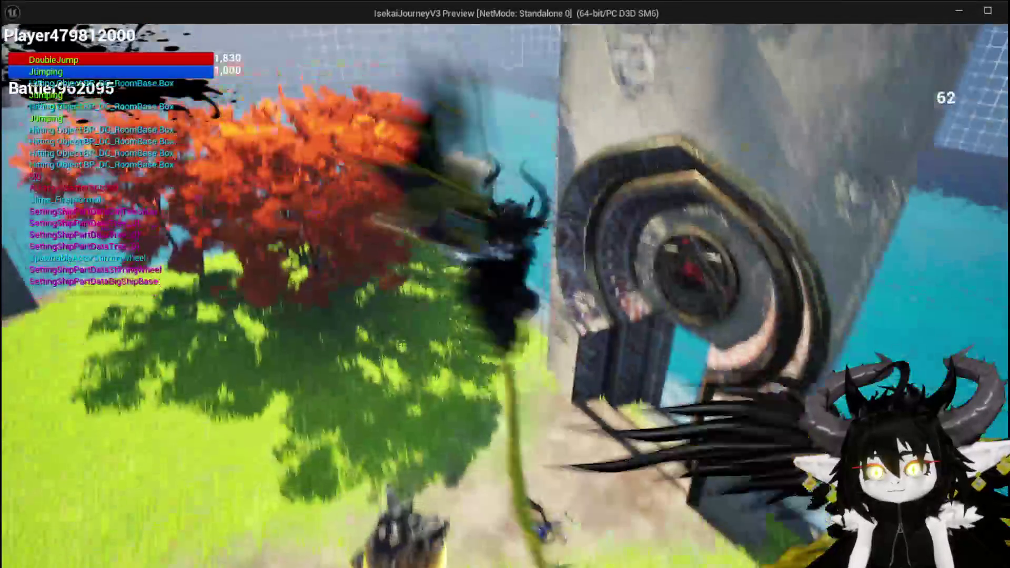
{"action": "key", "text": "space"}
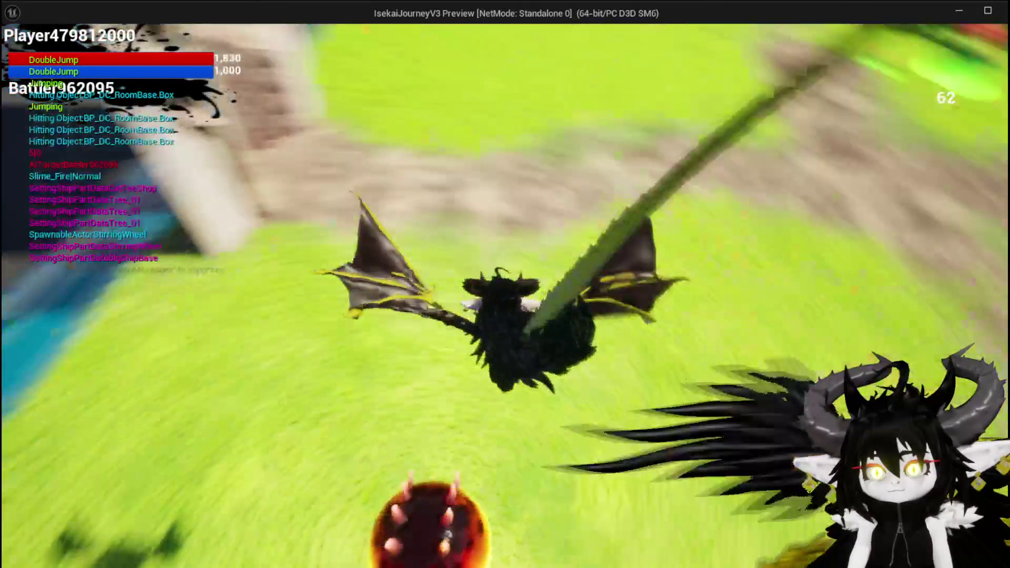
{"action": "key", "text": "space"}
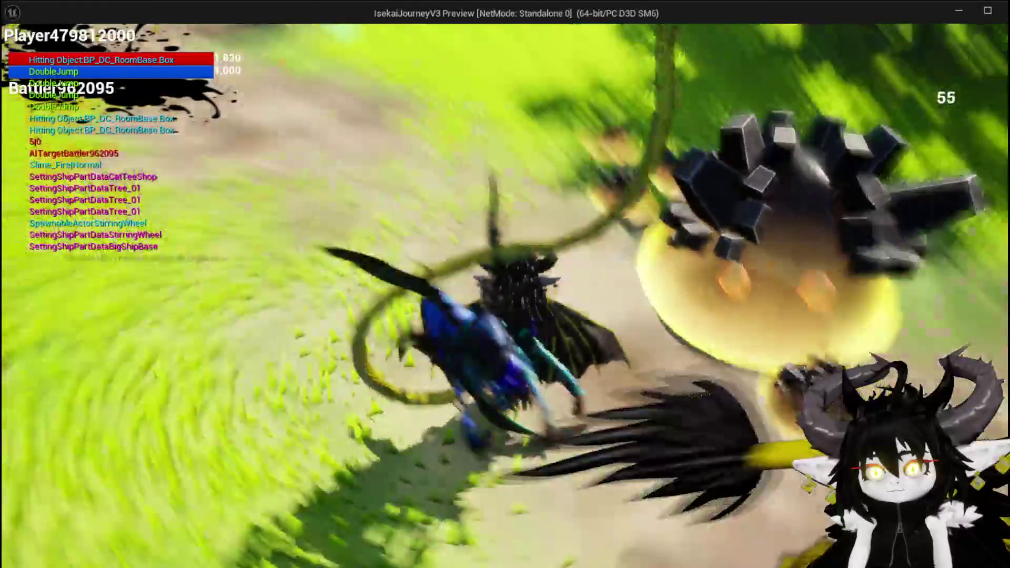
{"action": "key", "text": "space"}
{"action": "key", "text": "space"}
{"action": "key", "text": "space"}
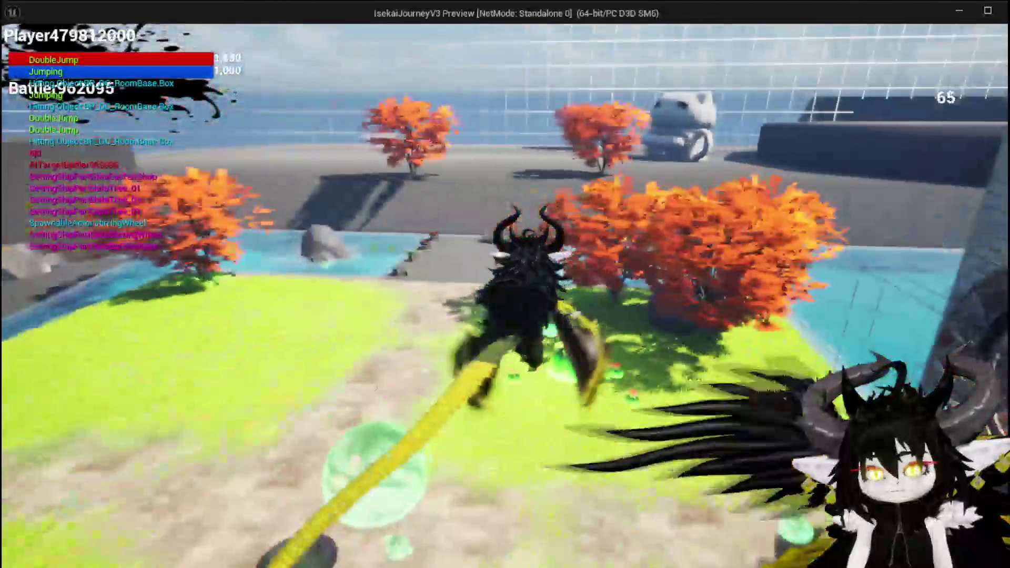
{"action": "key", "text": "space"}
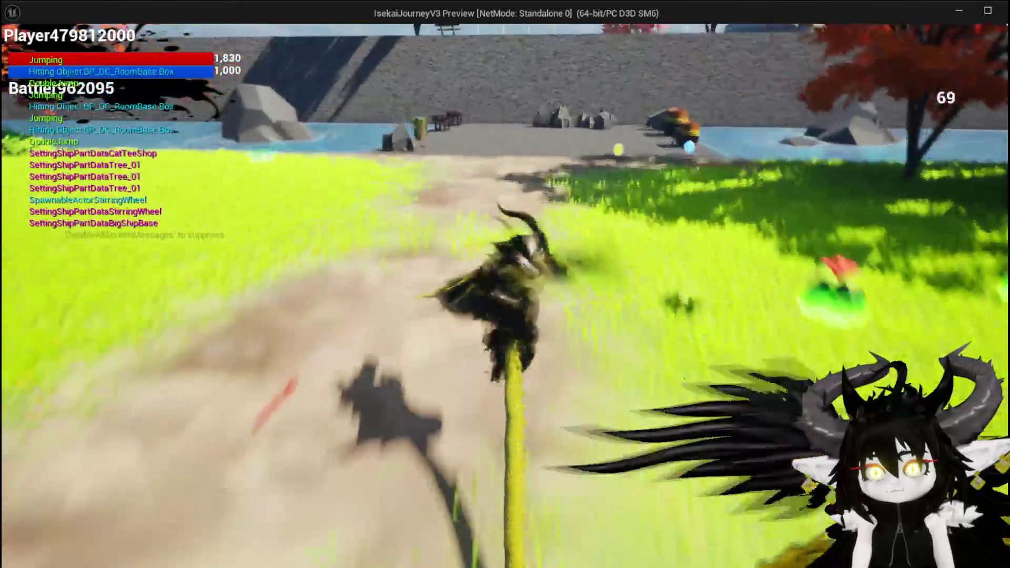
{"action": "key", "text": "space"}
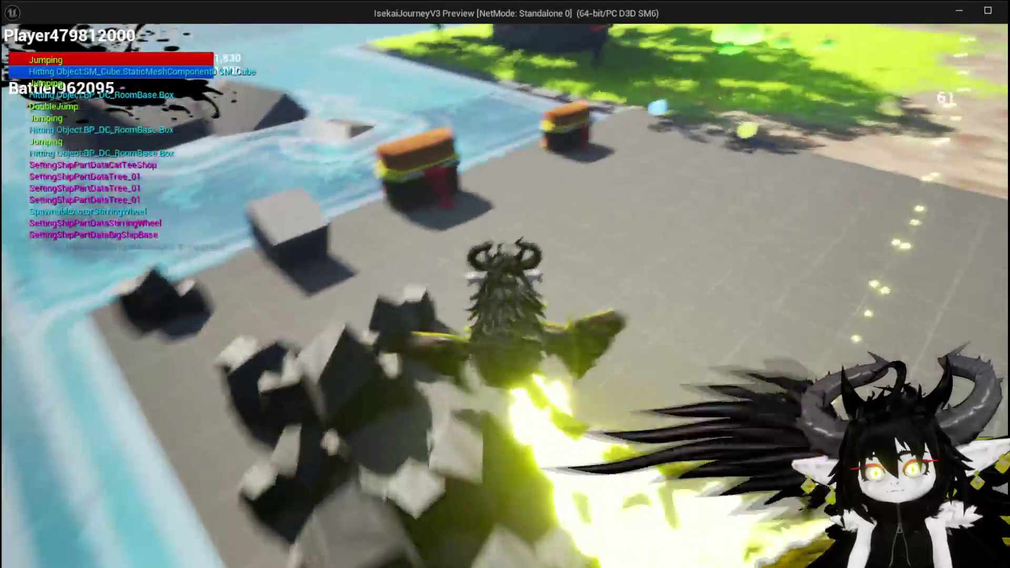
{"action": "key", "text": "space"}
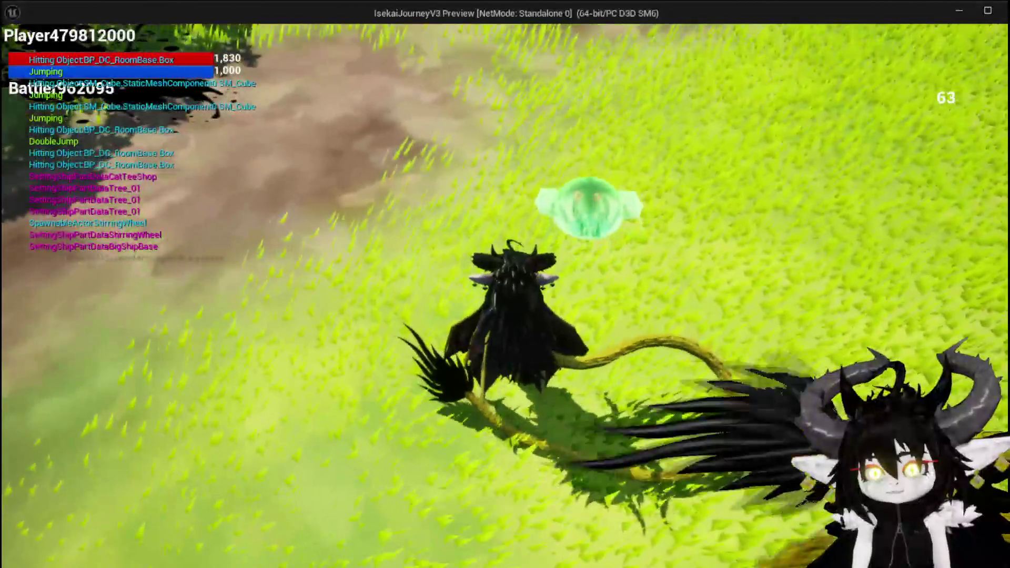
{"action": "key", "text": "space"}
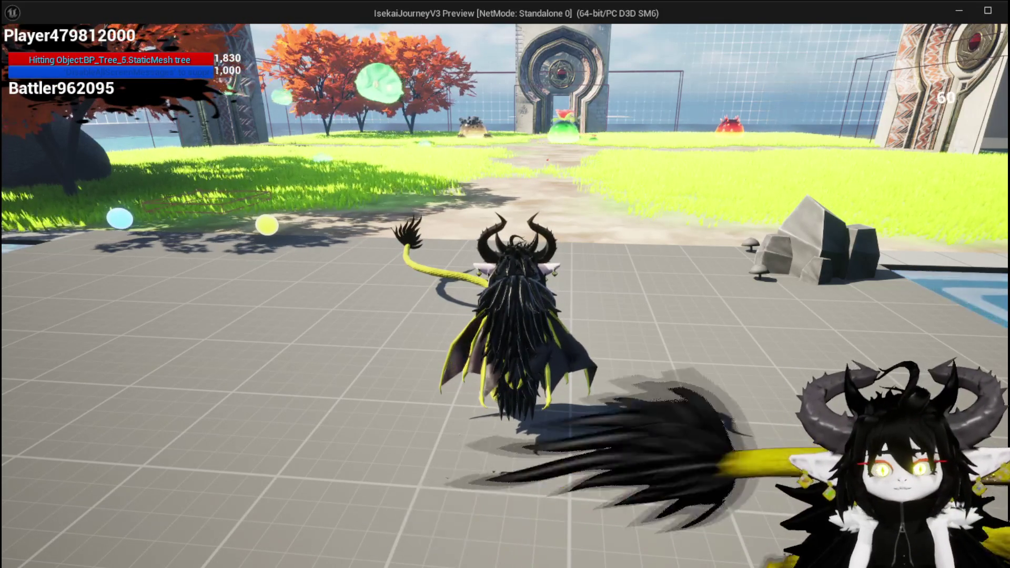
Play-test the dragon's jump, double jump and glide across the island, then stop the preview.
{"action": "key", "text": "w"}
{"action": "key", "text": "space"}
{"action": "key", "text": "space"}
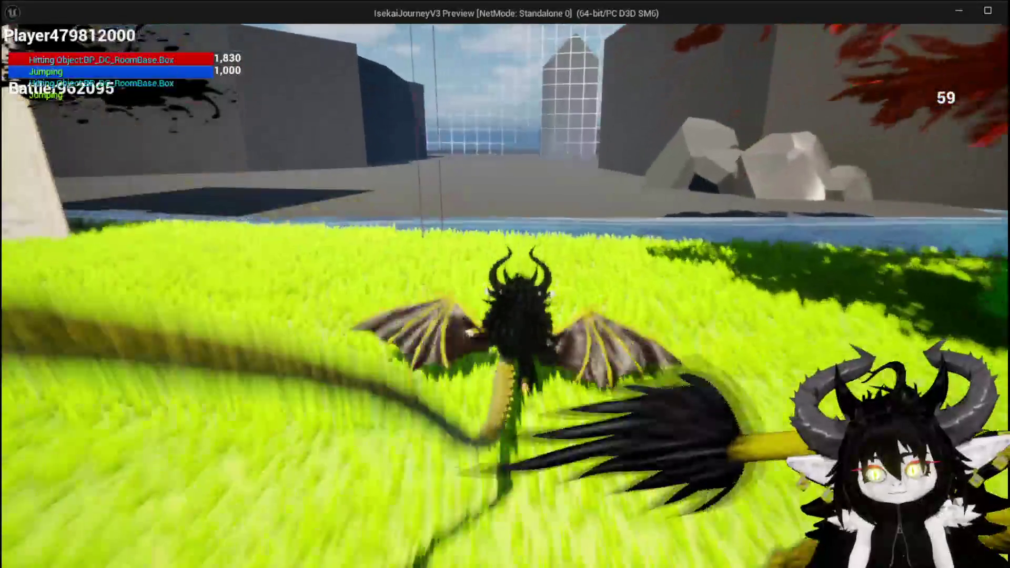
{"action": "key", "text": "space"}
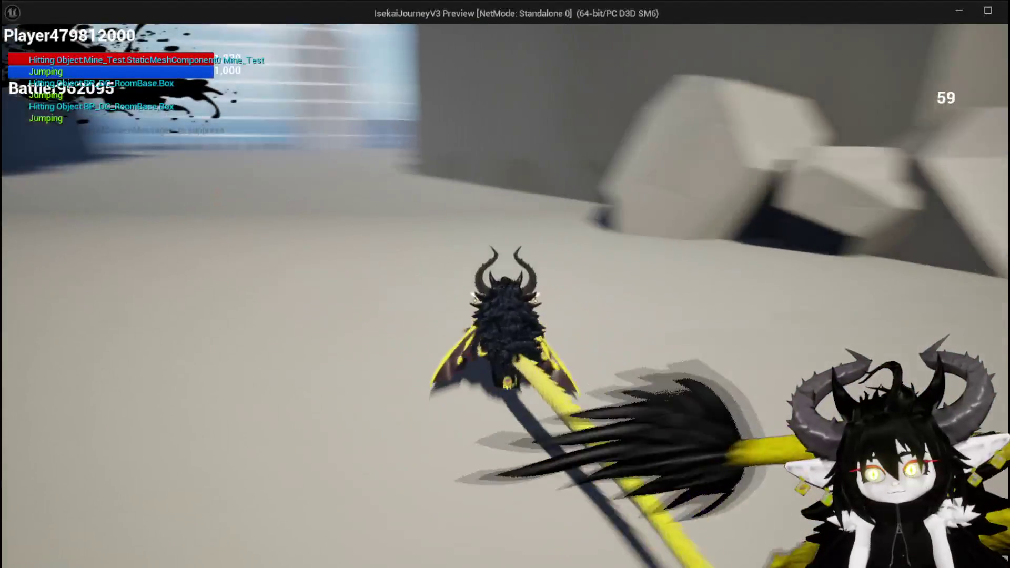
{"action": "key", "text": "space"}
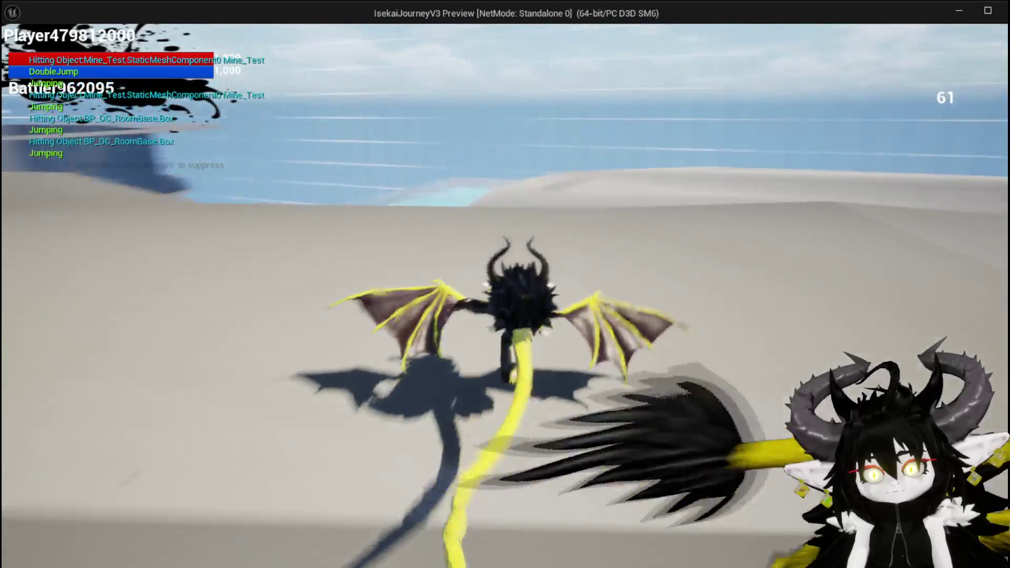
{"action": "key", "text": "space"}
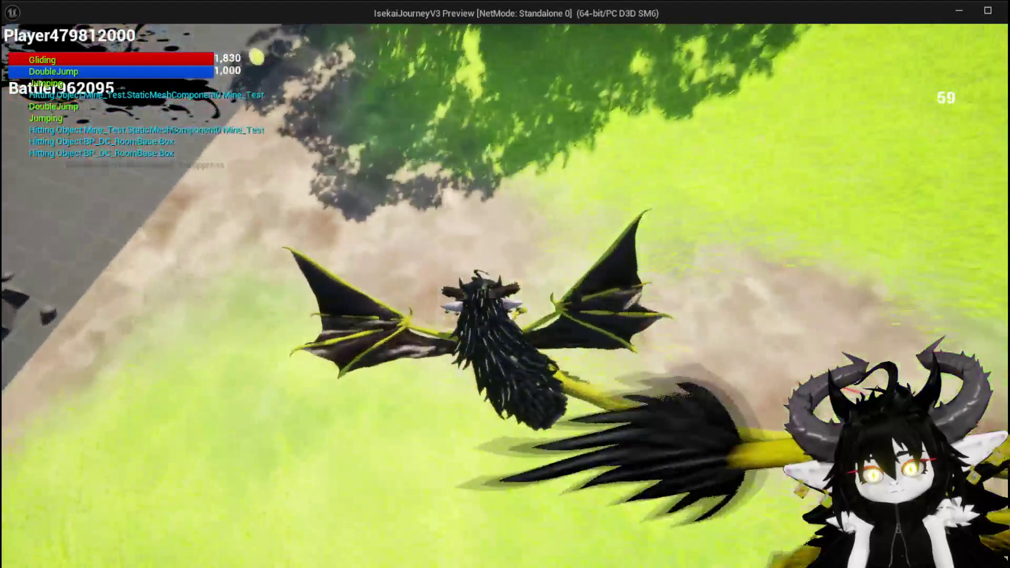
{"action": "key", "text": "space"}
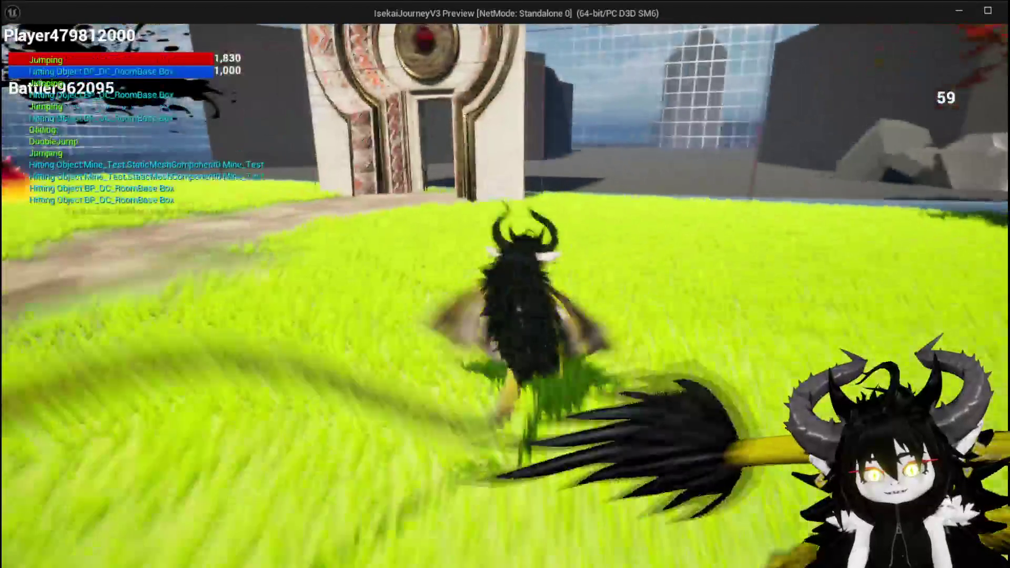
{"action": "key", "text": "space"}
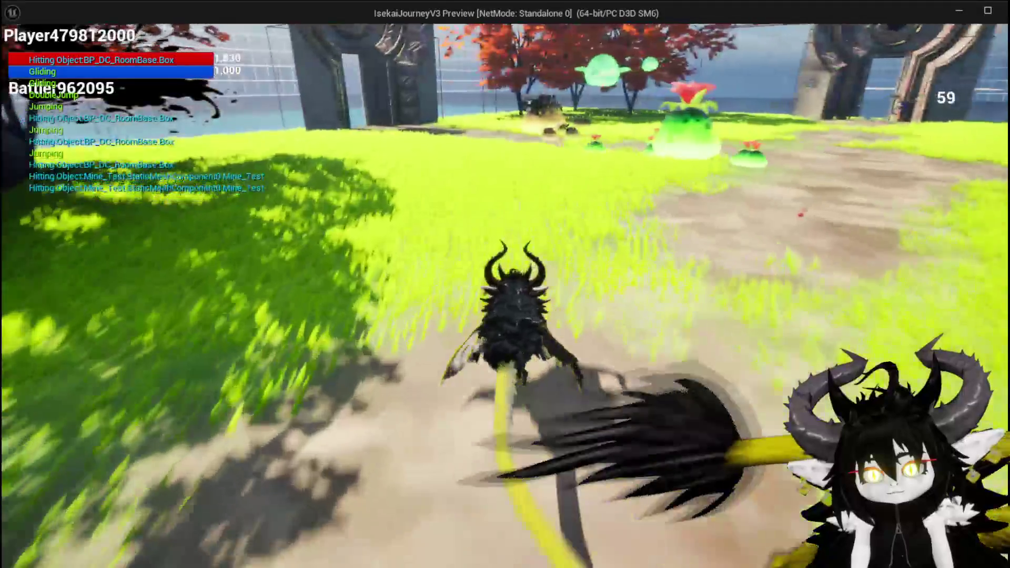
{"action": "key", "text": "space"}
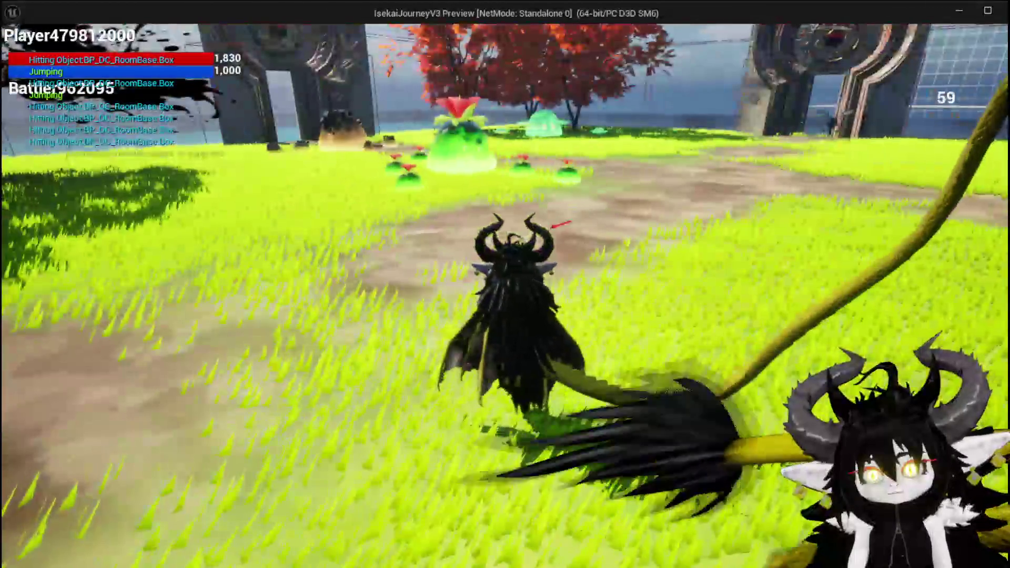
{"action": "key", "text": "Escape"}
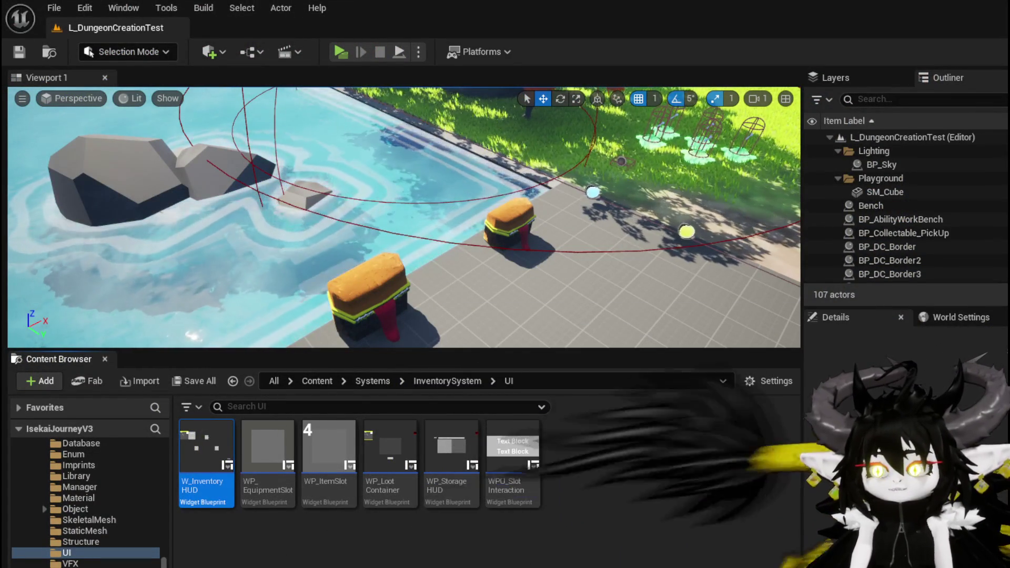
Open the W_DamageNumber widget blueprint from Content/Systems/CombatSystem/UI.
{"action": "scroll", "coordinate": [108, 545], "scroll_direction": "up", "scroll_amount": 10}
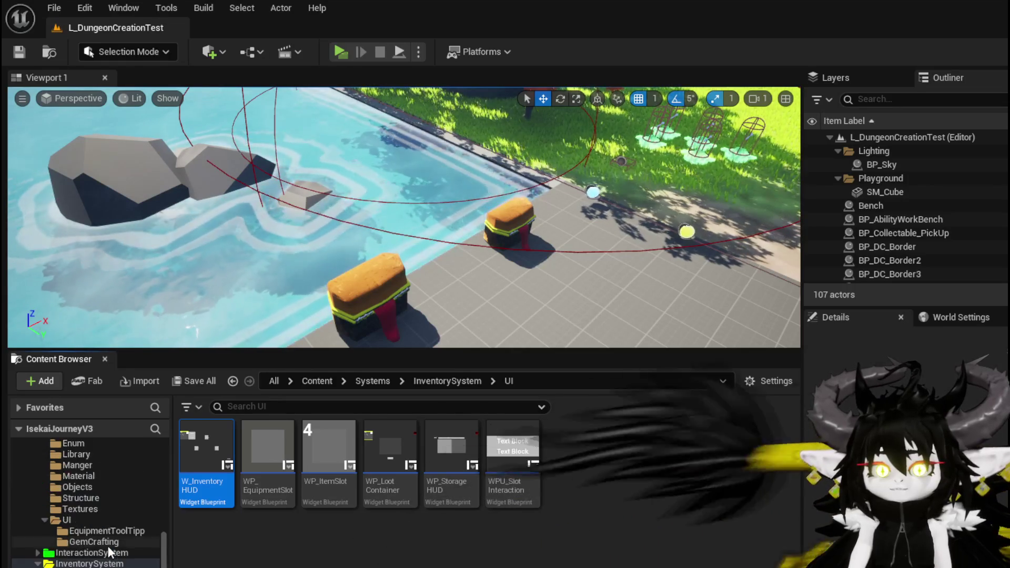
{"action": "scroll", "coordinate": [96, 526], "scroll_direction": "up", "scroll_amount": 5}
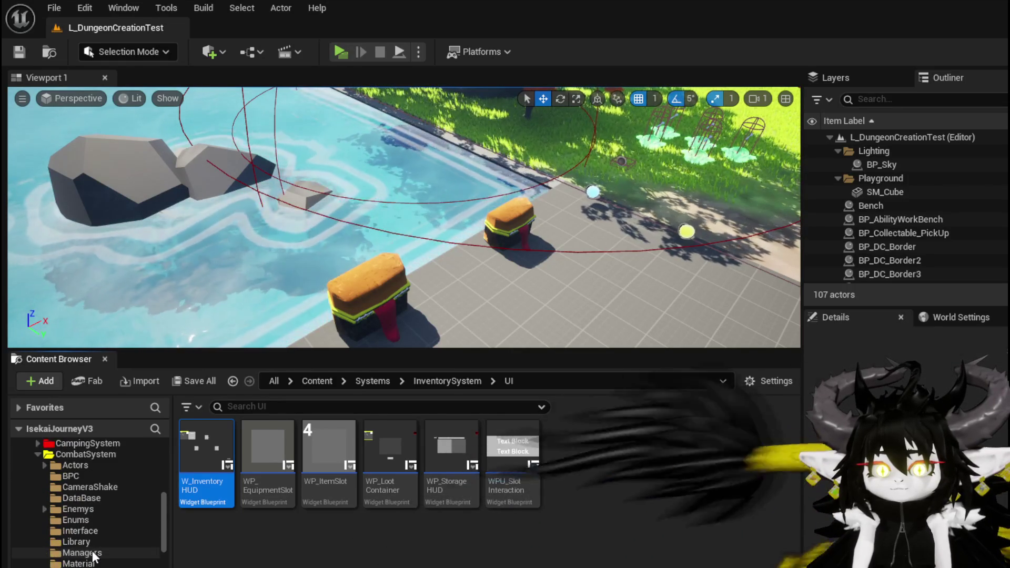
{"action": "left_click", "coordinate": [86, 454]}
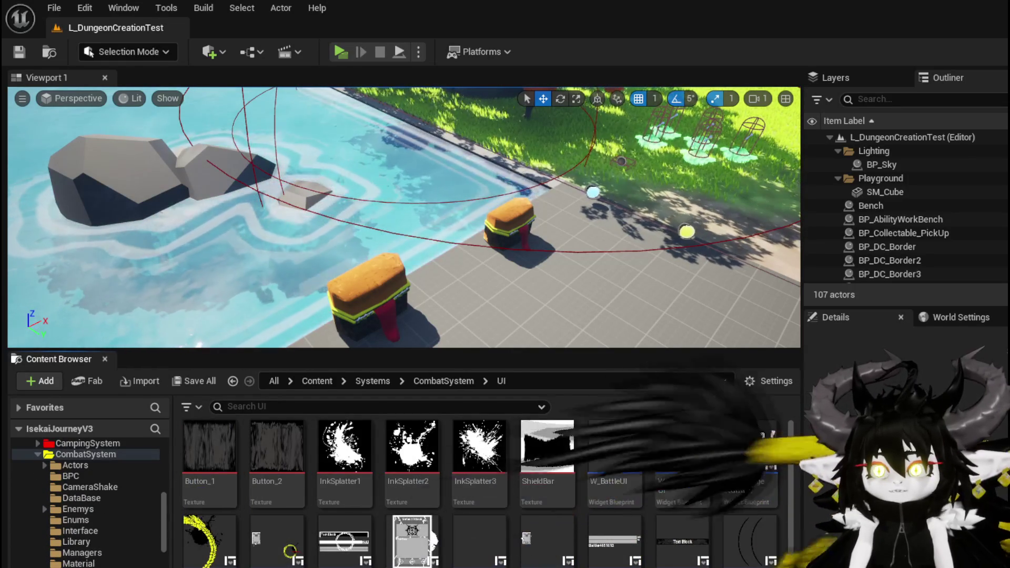
{"action": "double_click", "coordinate": [738, 473]}
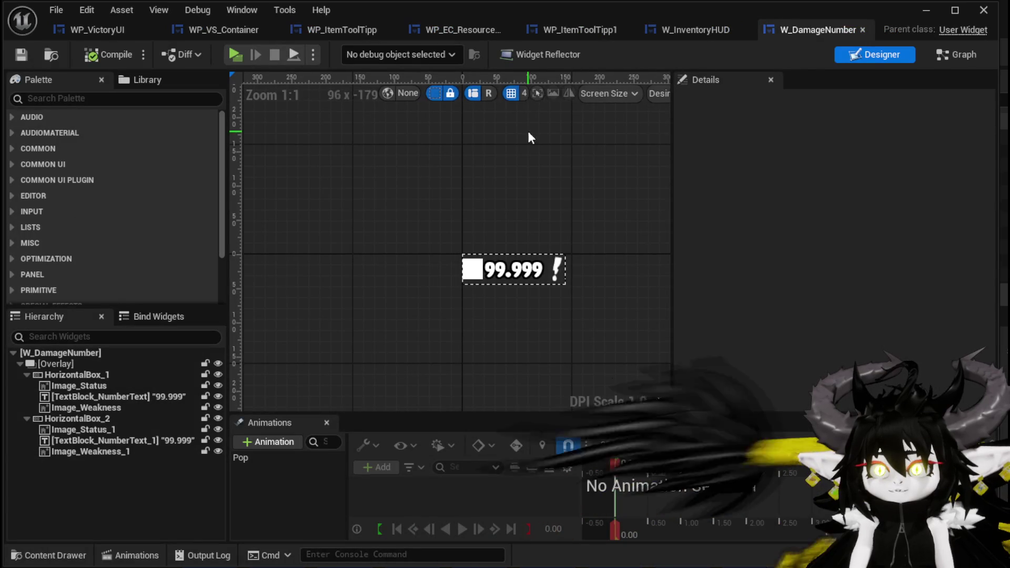
Close WP_VictoryUI, WP_VS_Container, WP_ItemToolTipp, WP_ItemToolTipp1 and W_InventoryHUD, then view W_DamageNumber's EventGraph.
{"action": "left_click", "coordinate": [150, 30]}
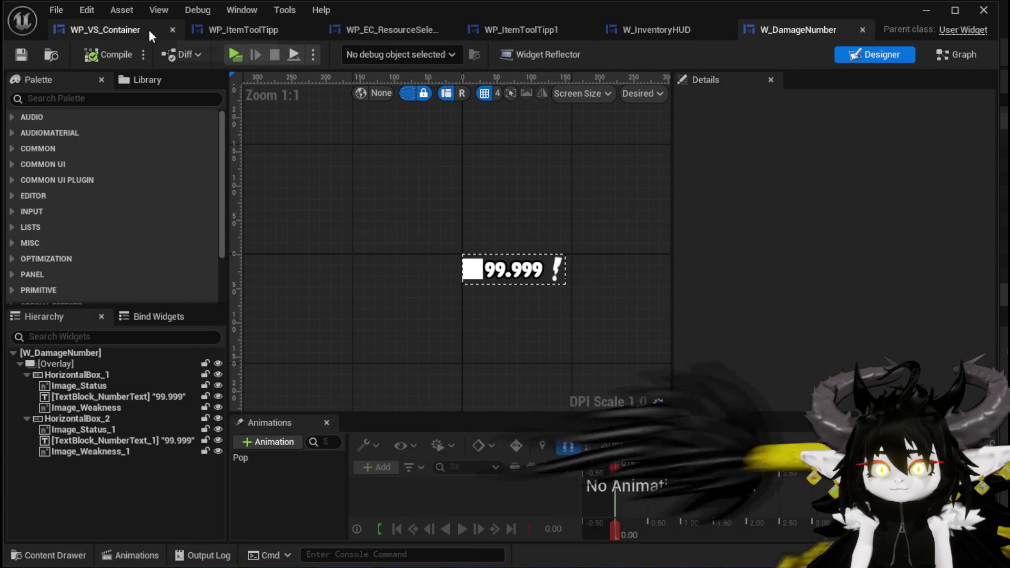
{"action": "left_click", "coordinate": [168, 30]}
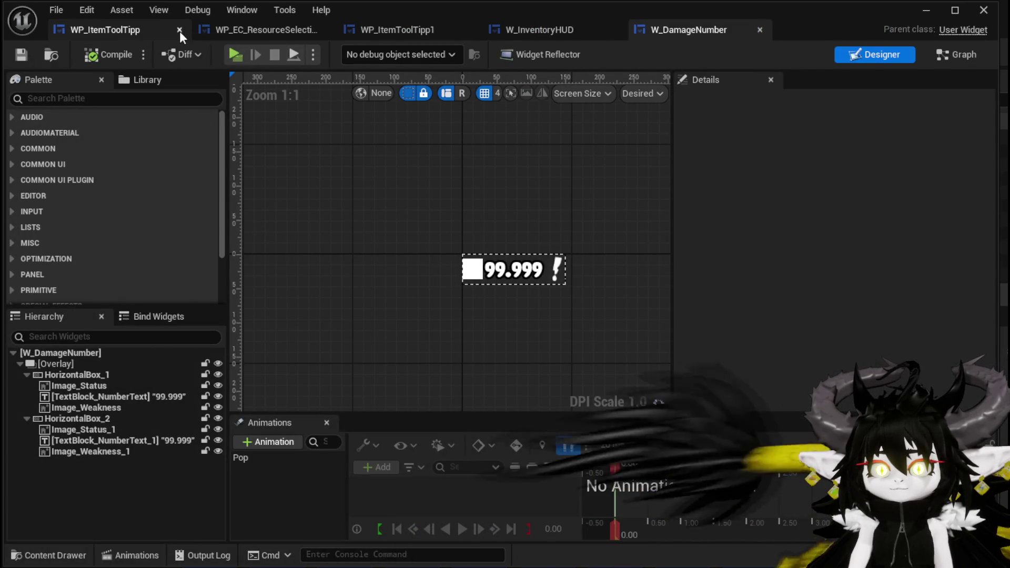
{"action": "left_click", "coordinate": [179, 30]}
{"action": "left_click", "coordinate": [180, 30]}
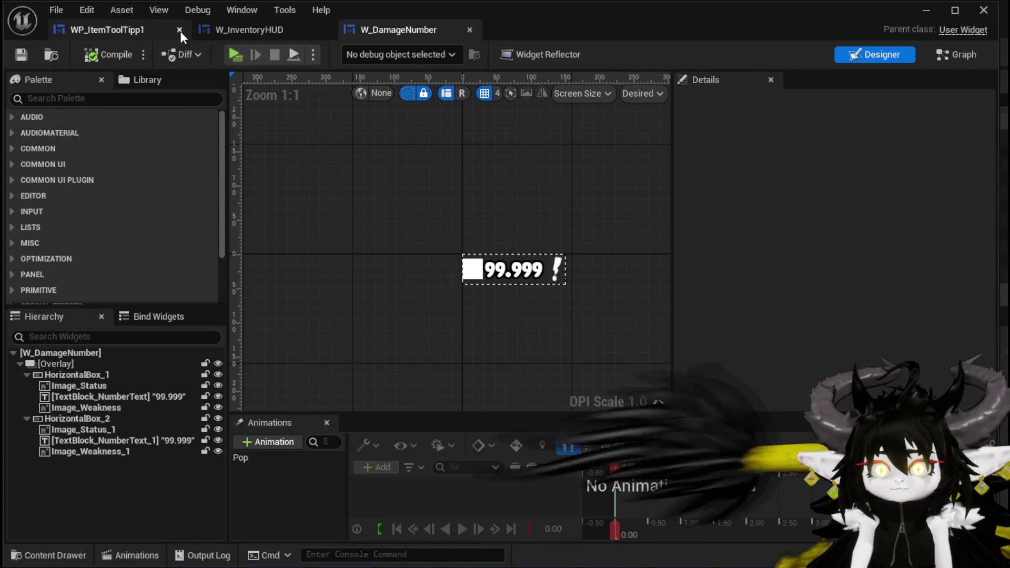
{"action": "left_click", "coordinate": [179, 29]}
{"action": "left_click", "coordinate": [180, 30]}
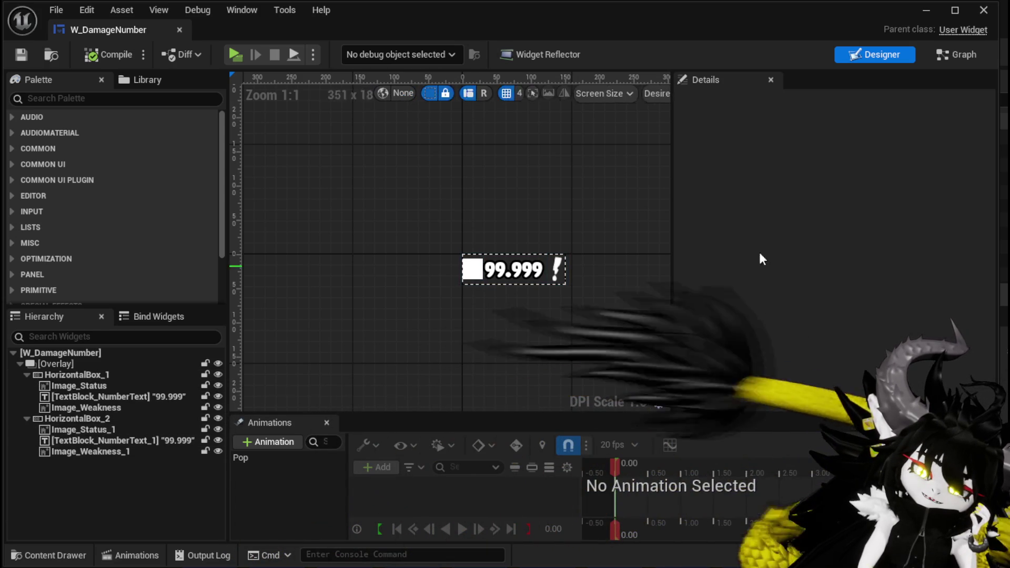
{"action": "left_click", "coordinate": [945, 61]}
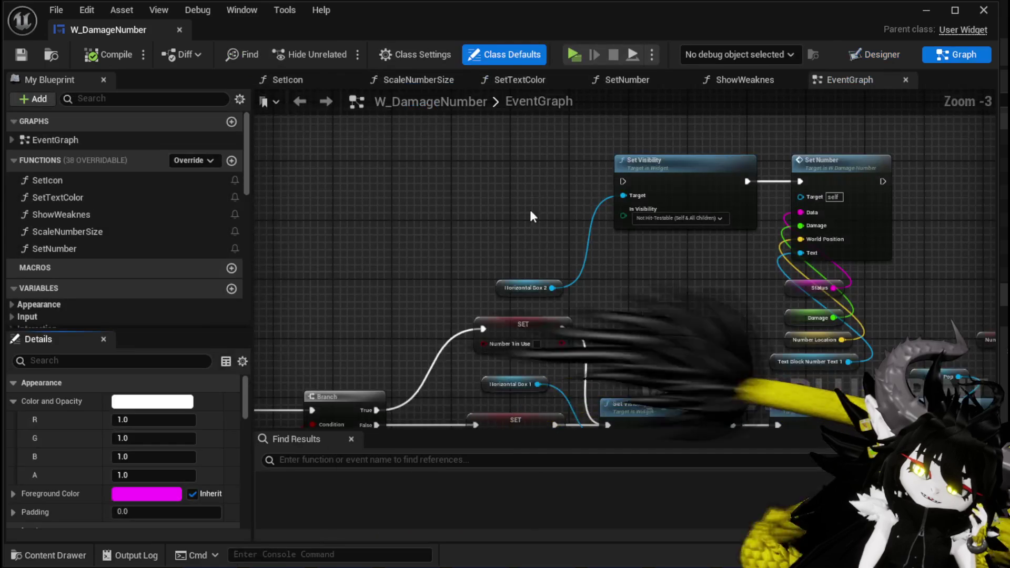
Survey W_DamageNumber's event graph to locate the Branch, upper SET and Set Visibility nodes.
{"action": "scroll", "coordinate": [480, 178], "scroll_direction": "down", "scroll_amount": 2}
{"action": "mouse_move", "coordinate": [481, 178]}
{"action": "left_mouse_down"}
{"action": "mouse_move", "coordinate": [453, 238]}
{"action": "mouse_move", "coordinate": [573, 228]}
{"action": "left_mouse_up"}
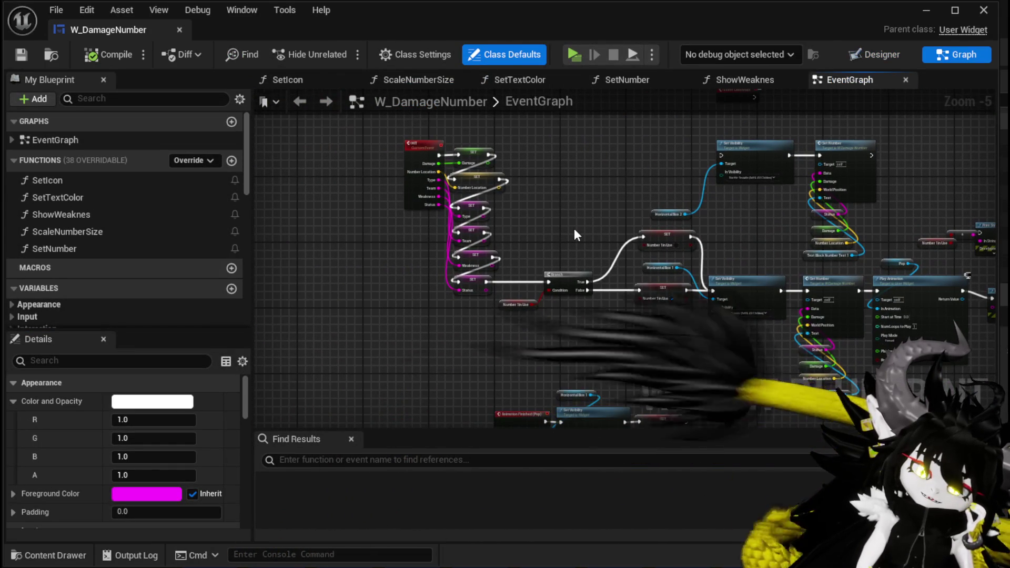
{"action": "scroll", "coordinate": [573, 229], "scroll_direction": "up", "scroll_amount": 2}
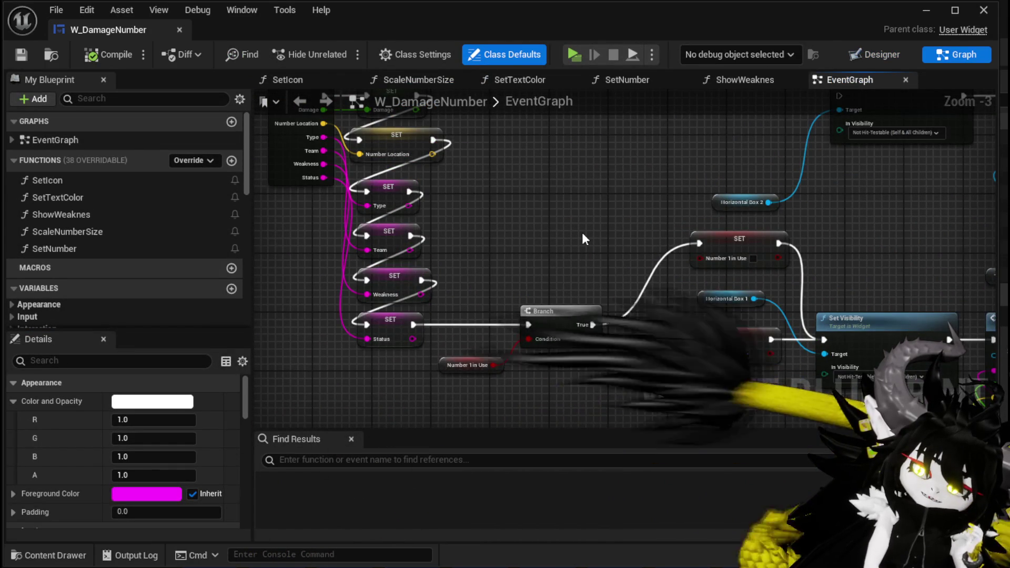
{"action": "left_click_drag", "start_coordinate": [582, 232], "coordinate": [413, 220]}
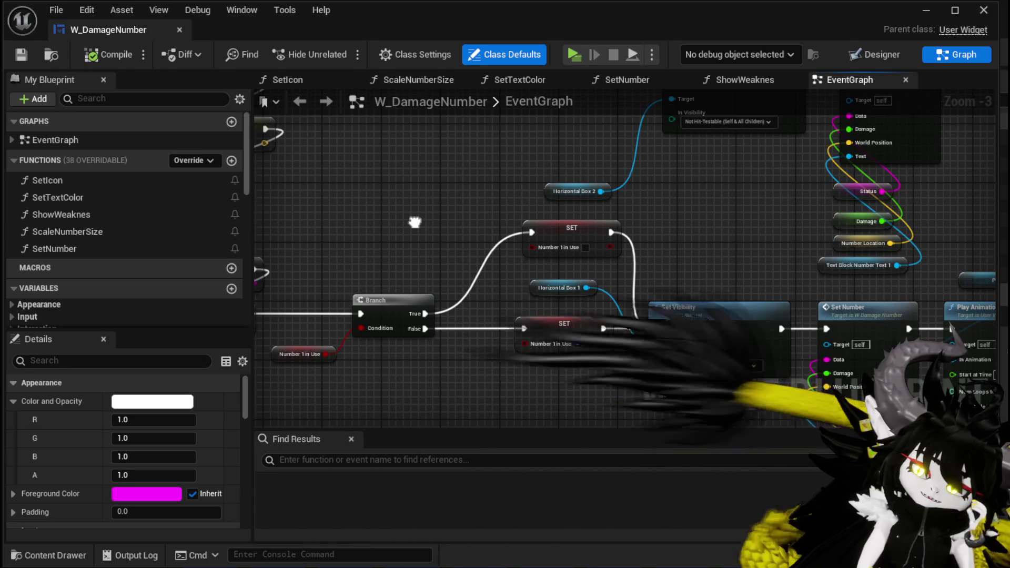
{"action": "mouse_move", "coordinate": [444, 216]}
{"action": "left_mouse_down"}
{"action": "mouse_move", "coordinate": [381, 236]}
{"action": "mouse_move", "coordinate": [358, 310]}
{"action": "left_mouse_up"}
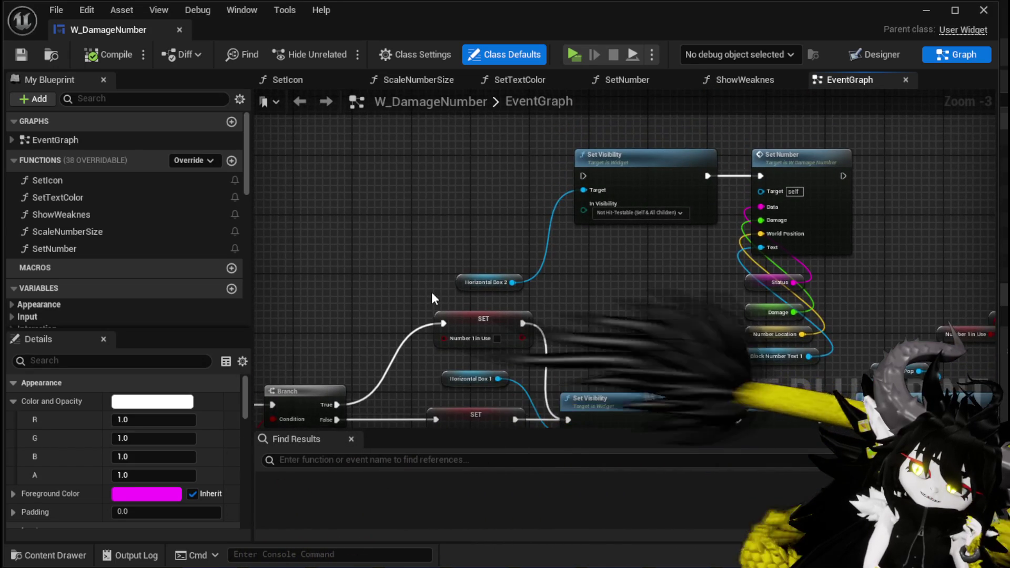
{"action": "mouse_move", "coordinate": [434, 295]}
{"action": "left_mouse_down"}
{"action": "mouse_move", "coordinate": [421, 219]}
{"action": "mouse_move", "coordinate": [451, 194]}
{"action": "mouse_move", "coordinate": [510, 229]}
{"action": "mouse_move", "coordinate": [329, 207]}
{"action": "left_mouse_up"}
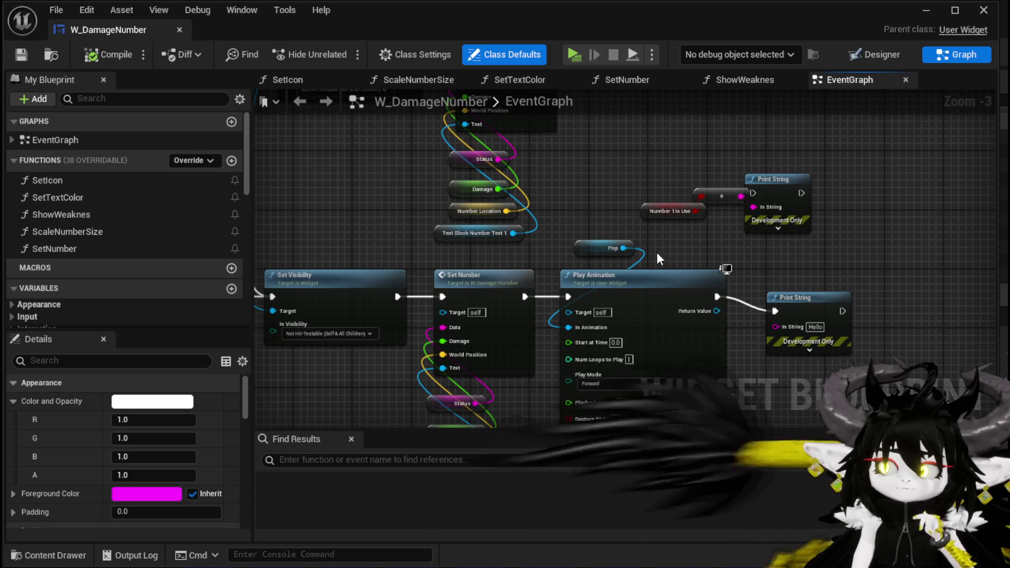
{"action": "left_click_drag", "start_coordinate": [702, 251], "coordinate": [769, 223]}
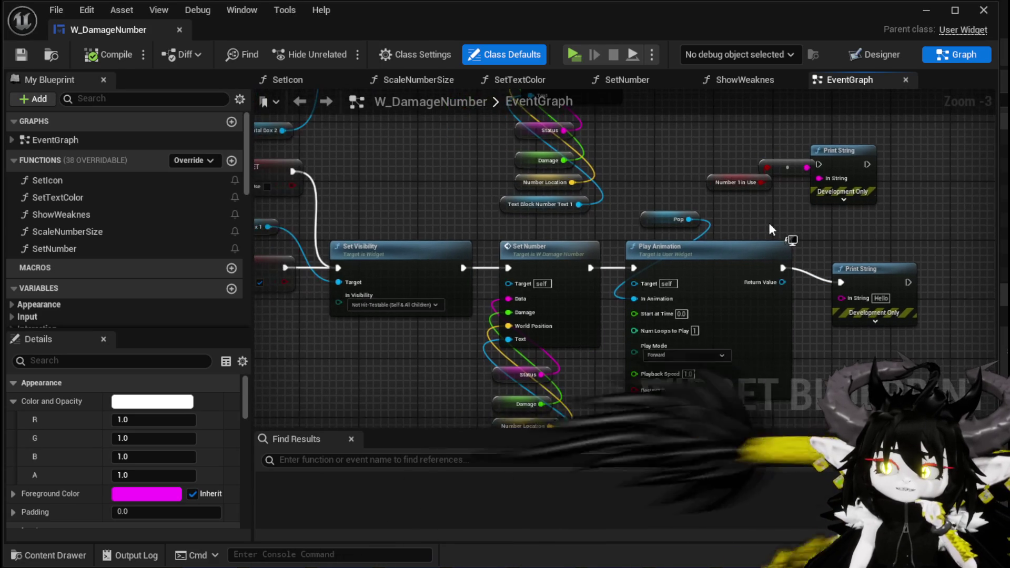
{"action": "mouse_move", "coordinate": [677, 264]}
{"action": "left_mouse_down"}
{"action": "mouse_move", "coordinate": [660, 193]}
{"action": "mouse_move", "coordinate": [669, 295]}
{"action": "left_mouse_up"}
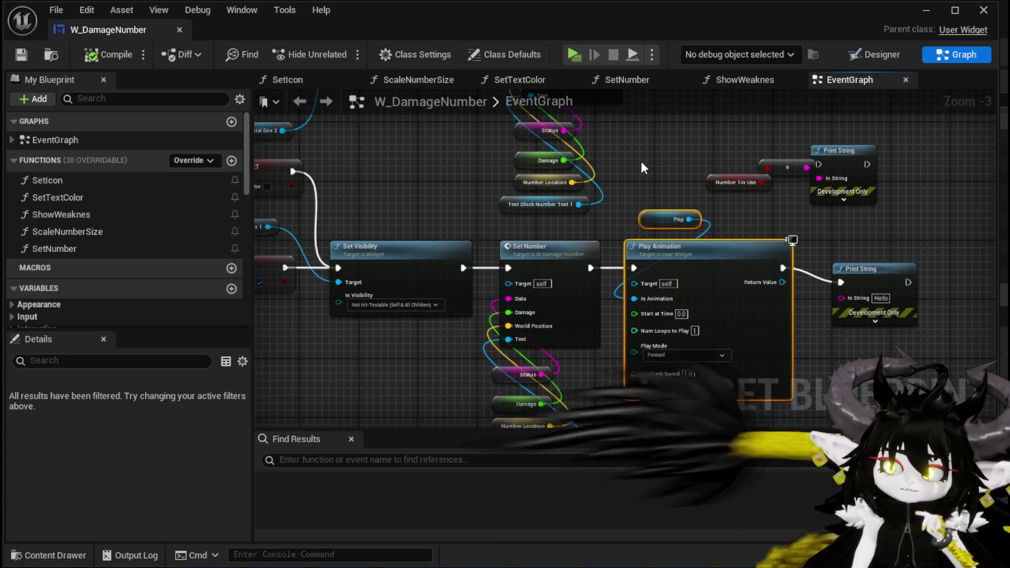
{"action": "left_click_drag", "start_coordinate": [651, 188], "coordinate": [782, 105]}
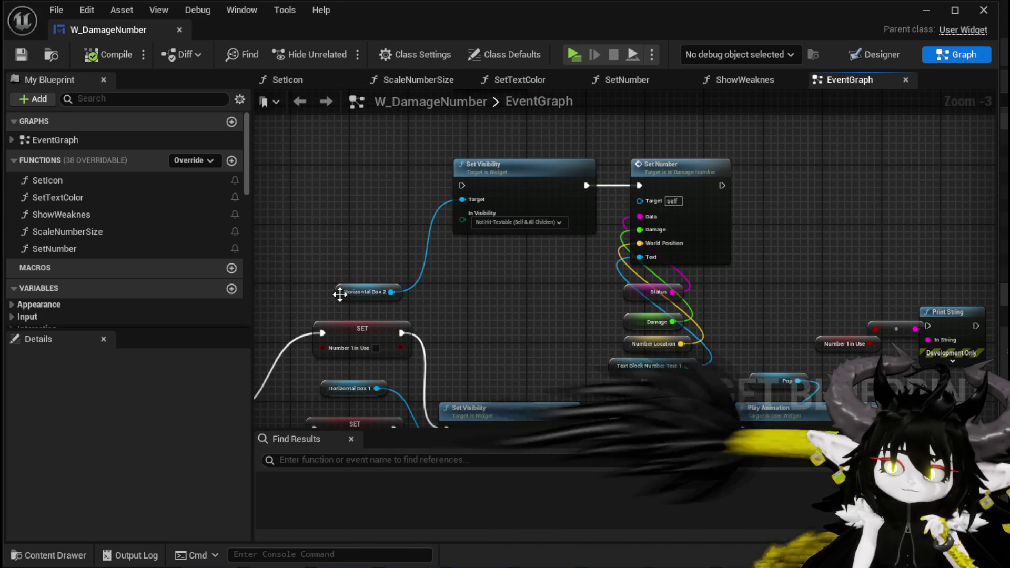
{"action": "left_click_drag", "start_coordinate": [464, 318], "coordinate": [454, 208]}
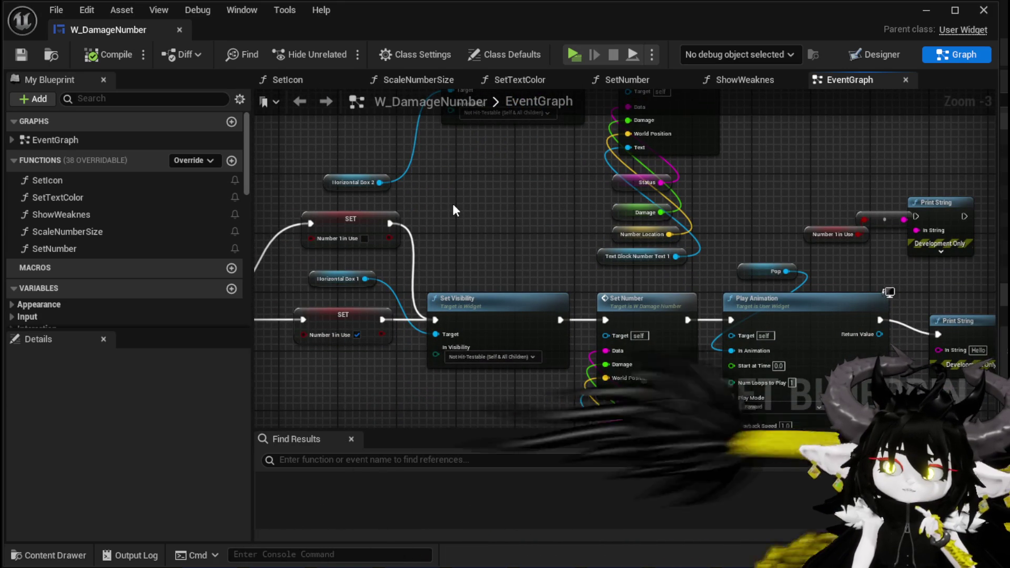
{"action": "left_click_drag", "start_coordinate": [455, 210], "coordinate": [653, 221]}
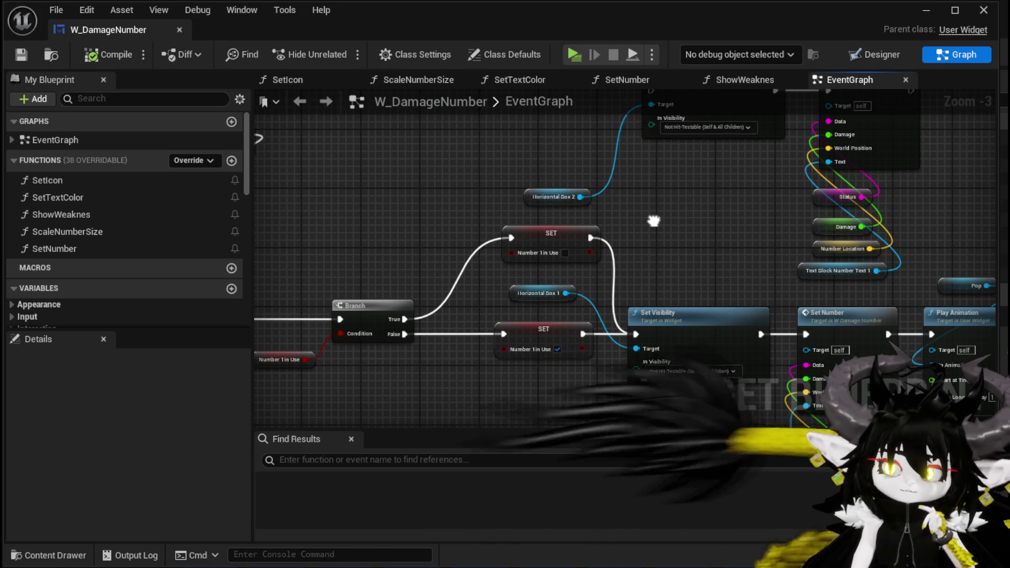
{"action": "left_click_drag", "start_coordinate": [653, 221], "coordinate": [637, 280]}
Wire the upper Number1inUse SET node's exec output into Set Visibility and compile.
{"action": "left_click_drag", "start_coordinate": [528, 298], "coordinate": [528, 165]}
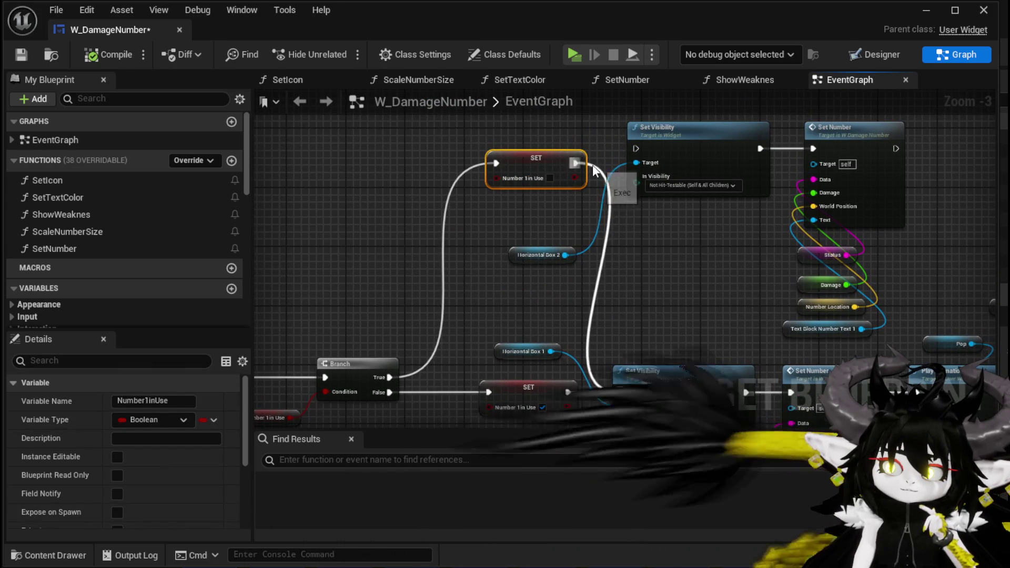
{"action": "left_click_drag", "start_coordinate": [645, 155], "coordinate": [645, 156]}
{"action": "left_click_drag", "start_coordinate": [552, 162], "coordinate": [548, 151]}
{"action": "left_click", "coordinate": [666, 261]}
{"action": "left_click", "coordinate": [21, 55]}
Switch to the Designer layout and inspect HorizontalBox_2's properties.
{"action": "left_click_drag", "start_coordinate": [604, 270], "coordinate": [365, 247]}
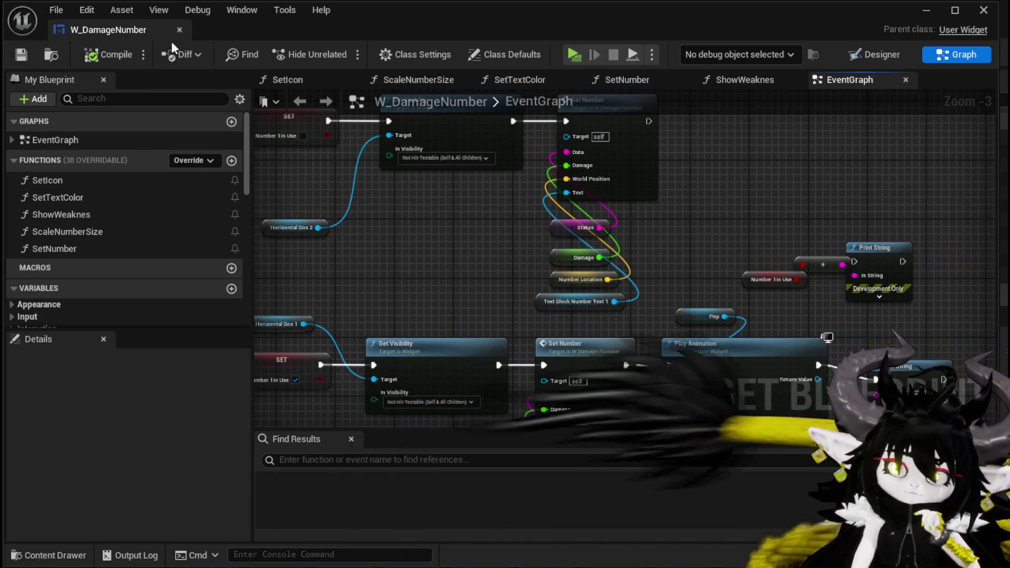
{"action": "mouse_move", "coordinate": [674, 302]}
{"action": "left_mouse_down"}
{"action": "mouse_move", "coordinate": [607, 263]}
{"action": "mouse_move", "coordinate": [603, 236]}
{"action": "left_mouse_up"}
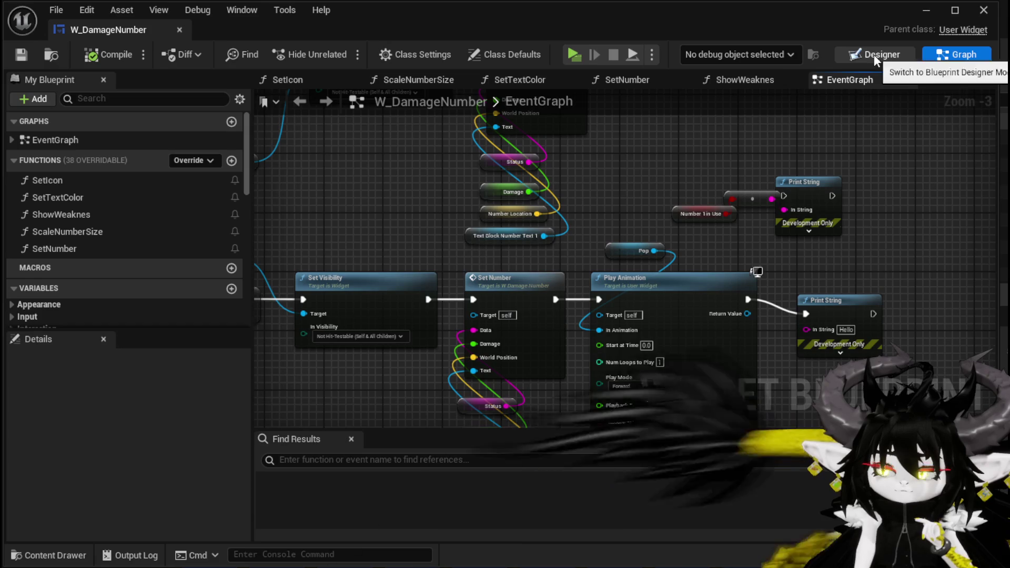
{"action": "left_click", "coordinate": [873, 54]}
{"action": "left_click", "coordinate": [75, 417]}
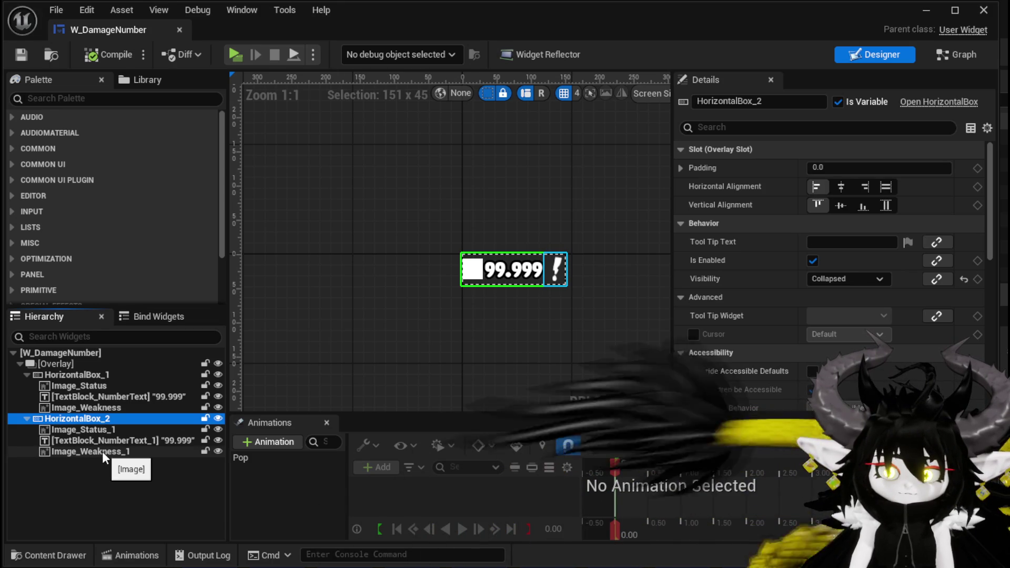
Delete HorizontalBox_2 with its three children, then compile to expose the broken references.
{"action": "left_click", "coordinate": [102, 451], "text": "shift"}
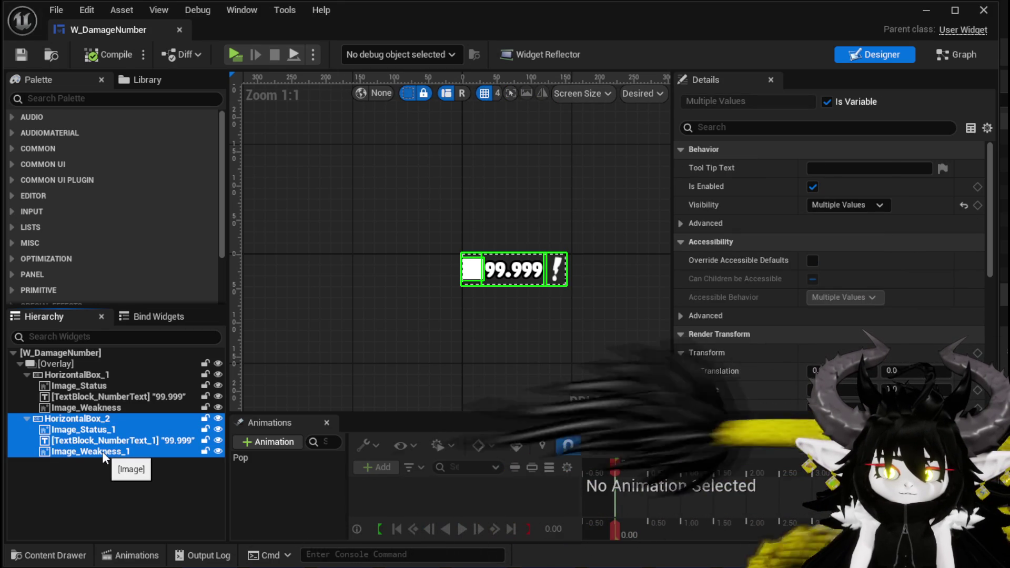
{"action": "key", "text": "Delete"}
{"action": "left_click", "coordinate": [91, 375]}
{"action": "right_click", "coordinate": [91, 376]}
{"action": "key", "text": "F7"}
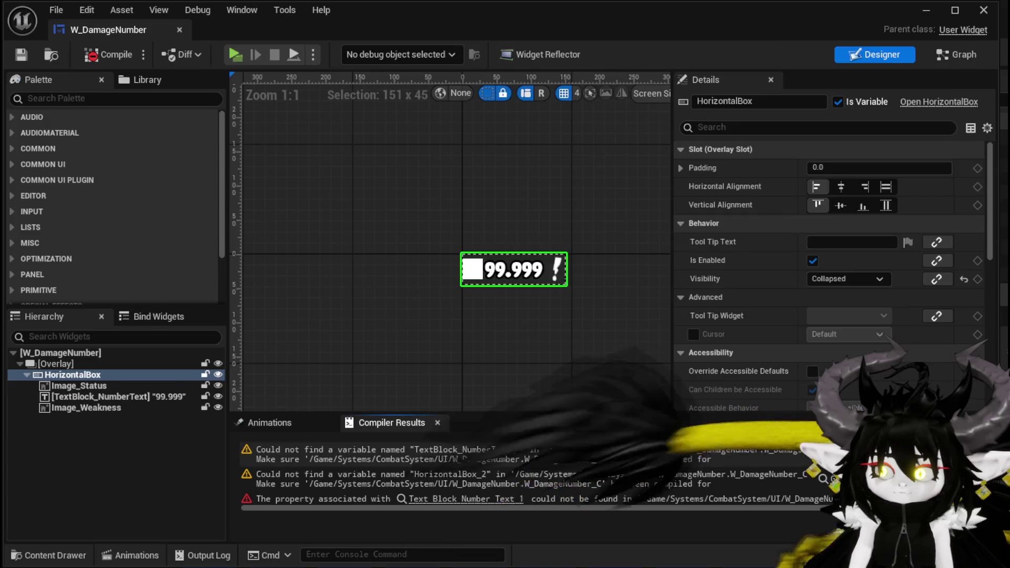
{"action": "left_click", "coordinate": [315, 447]}
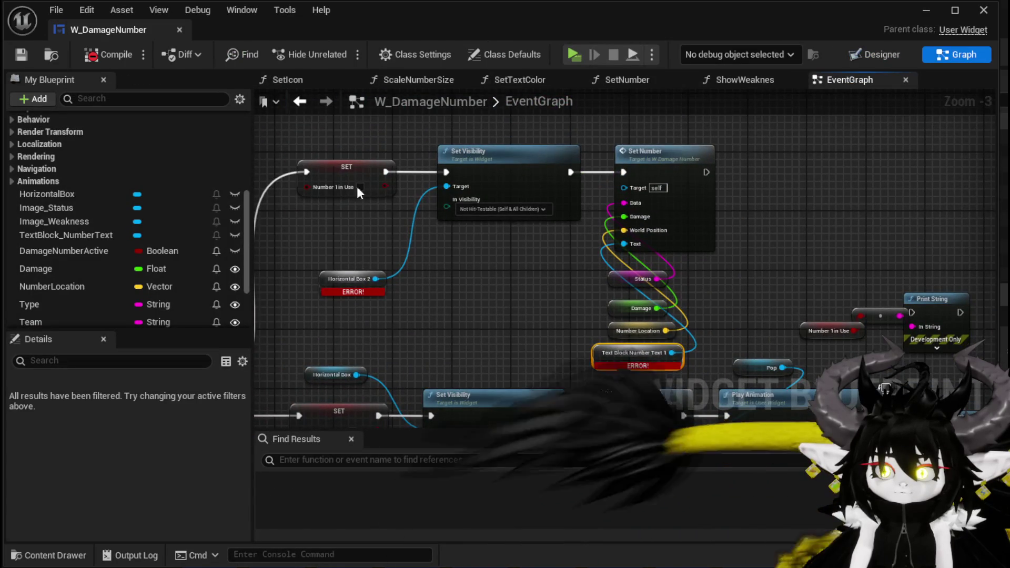
Delete the error nodes and remove the Number1inUse variable.
{"action": "key", "text": "Delete"}
{"action": "scroll", "coordinate": [851, 345], "scroll_direction": "down", "scroll_amount": 2}
{"action": "scroll", "coordinate": [537, 314], "scroll_direction": "up", "scroll_amount": 3}
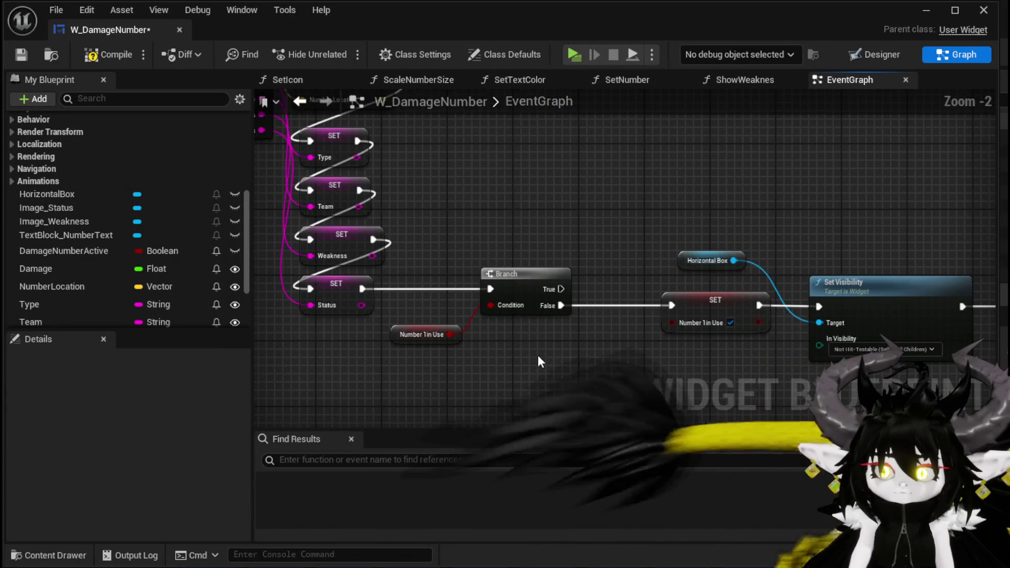
{"action": "left_click", "coordinate": [65, 249]}
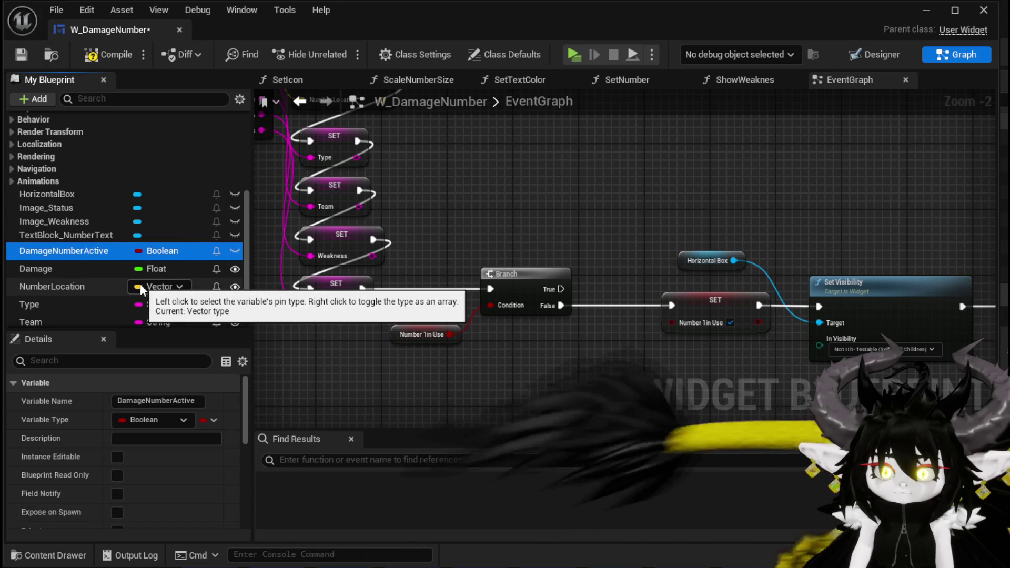
{"action": "scroll", "coordinate": [140, 283], "scroll_direction": "down", "scroll_amount": 3}
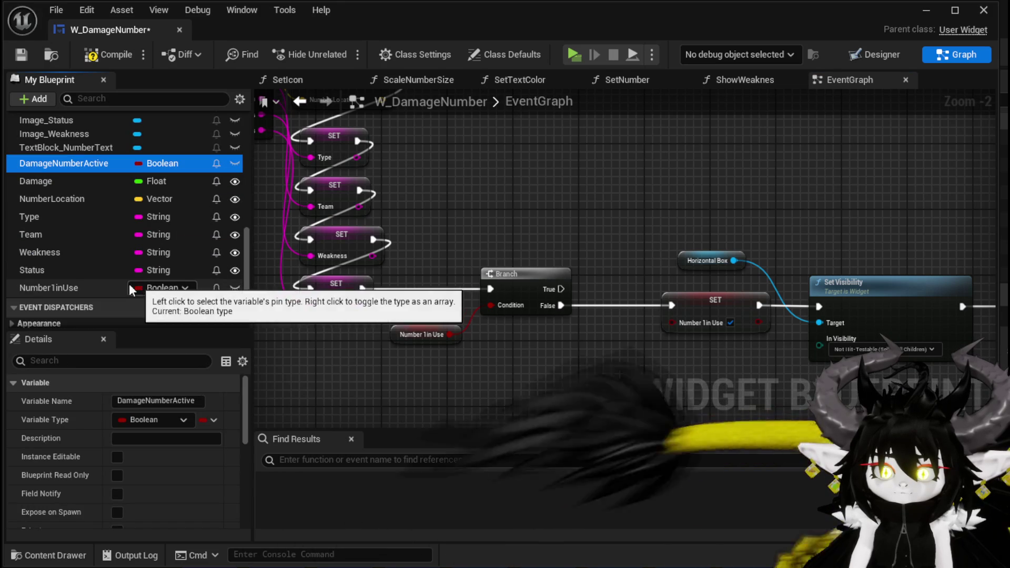
{"action": "left_click", "coordinate": [64, 289]}
{"action": "key", "text": "Delete"}
{"action": "left_click", "coordinate": [744, 386]}
Feed a DamageNumberActive getter into the Branch condition and set it between Branch False and Set Visibility.
{"action": "mouse_move", "coordinate": [103, 167]}
{"action": "left_mouse_down"}
{"action": "mouse_move", "coordinate": [238, 263]}
{"action": "mouse_move", "coordinate": [392, 340]}
{"action": "left_mouse_up"}
{"action": "left_click_drag", "start_coordinate": [479, 342], "coordinate": [499, 306]}
{"action": "left_click_drag", "start_coordinate": [56, 167], "coordinate": [597, 341]}
{"action": "left_click", "coordinate": [630, 355]}
{"action": "key", "text": "Delete"}
{"action": "left_click_drag", "start_coordinate": [129, 168], "coordinate": [623, 327]}
{"action": "left_click", "coordinate": [647, 356]}
{"action": "left_click_drag", "start_coordinate": [560, 305], "coordinate": [633, 324]}
{"action": "mouse_move", "coordinate": [718, 322]}
{"action": "left_mouse_down"}
{"action": "mouse_move", "coordinate": [819, 307]}
{"action": "mouse_move", "coordinate": [702, 307]}
{"action": "left_mouse_up"}
{"action": "left_click", "coordinate": [661, 330]}
Add a DamageNumberActive setter after the Animation Finished Set Visibility node.
{"action": "scroll", "coordinate": [727, 374], "scroll_direction": "down", "scroll_amount": 1}
{"action": "mouse_move", "coordinate": [727, 373]}
{"action": "left_mouse_down"}
{"action": "mouse_move", "coordinate": [600, 221]}
{"action": "mouse_move", "coordinate": [437, 209]}
{"action": "mouse_move", "coordinate": [433, 318]}
{"action": "mouse_move", "coordinate": [672, 196]}
{"action": "left_mouse_up"}
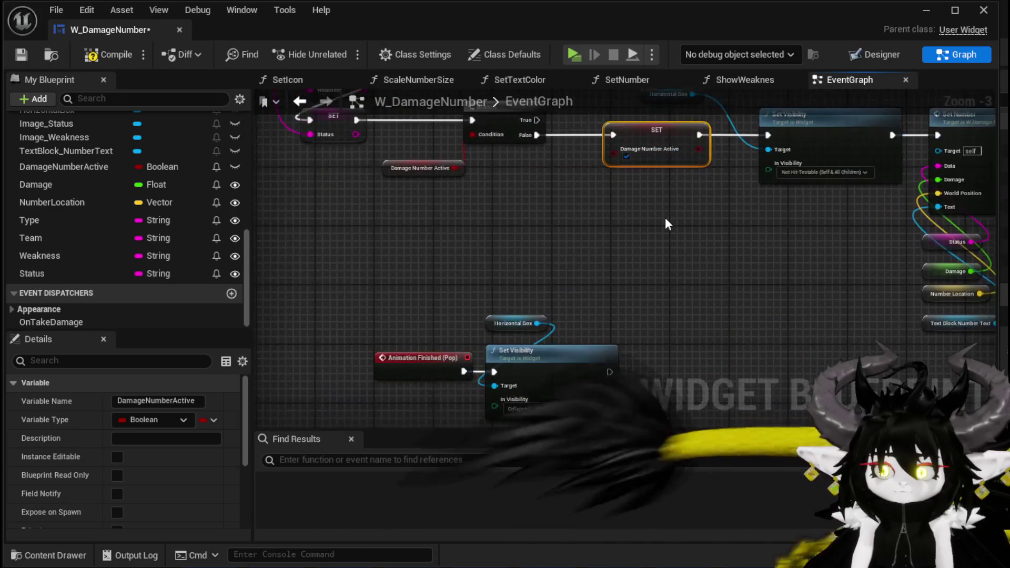
{"action": "left_click_drag", "start_coordinate": [625, 306], "coordinate": [625, 193]}
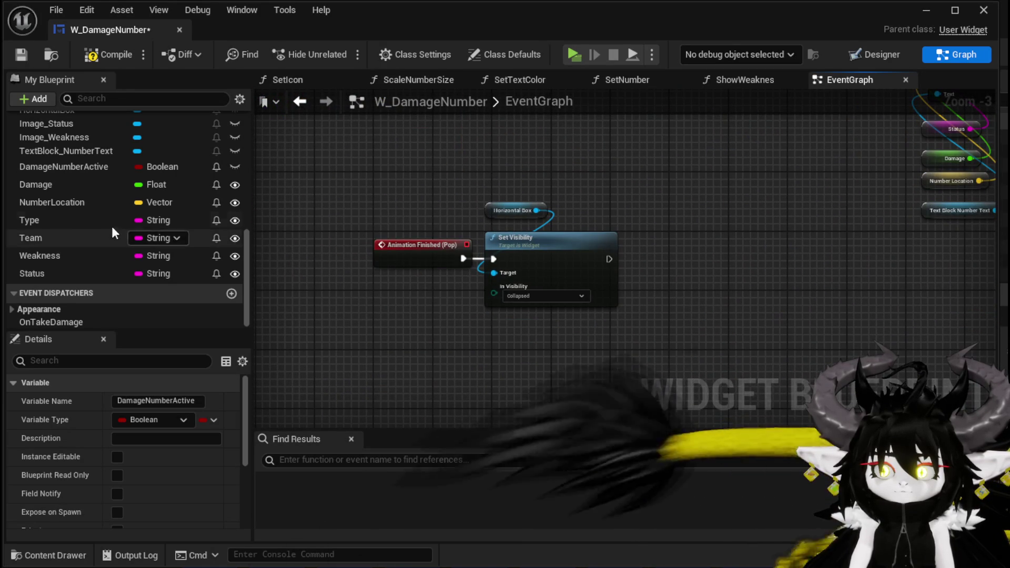
{"action": "left_click_drag", "start_coordinate": [79, 168], "coordinate": [643, 255]}
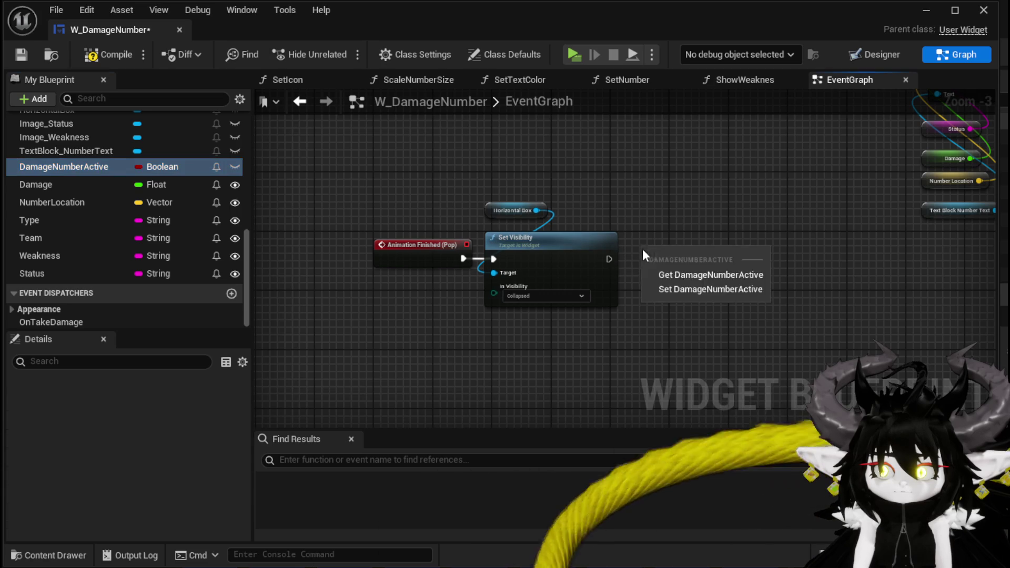
{"action": "left_click", "coordinate": [664, 289]}
Delete the Print String node, then minimize the blueprint editor back to the level.
{"action": "scroll", "coordinate": [686, 263], "scroll_direction": "down", "scroll_amount": 2}
{"action": "mouse_move", "coordinate": [683, 226]}
{"action": "left_mouse_down"}
{"action": "mouse_move", "coordinate": [388, 287]}
{"action": "mouse_move", "coordinate": [418, 345]}
{"action": "left_mouse_up"}
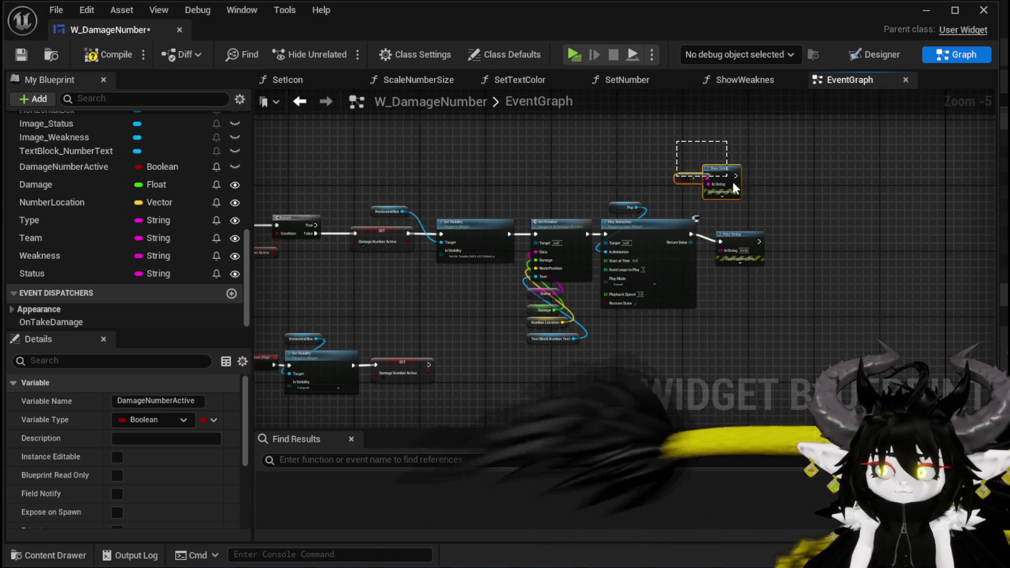
{"action": "key", "text": "Delete"}
{"action": "mouse_move", "coordinate": [672, 216]}
{"action": "left_mouse_down"}
{"action": "mouse_move", "coordinate": [781, 228]}
{"action": "mouse_move", "coordinate": [705, 225]}
{"action": "mouse_move", "coordinate": [705, 265]}
{"action": "left_mouse_up"}
{"action": "left_click_drag", "start_coordinate": [558, 179], "coordinate": [409, 308]}
{"action": "mouse_move", "coordinate": [514, 264]}
{"action": "left_mouse_down"}
{"action": "mouse_move", "coordinate": [644, 168]}
{"action": "mouse_move", "coordinate": [714, 138]}
{"action": "left_mouse_up"}
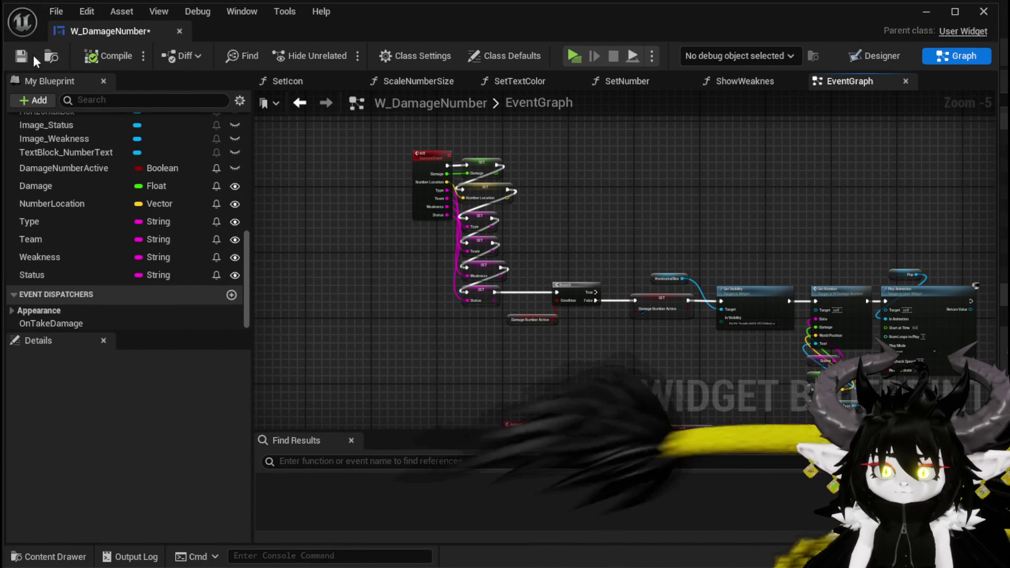
{"action": "left_click", "coordinate": [931, 19]}
{"action": "right_click", "coordinate": [679, 463]}
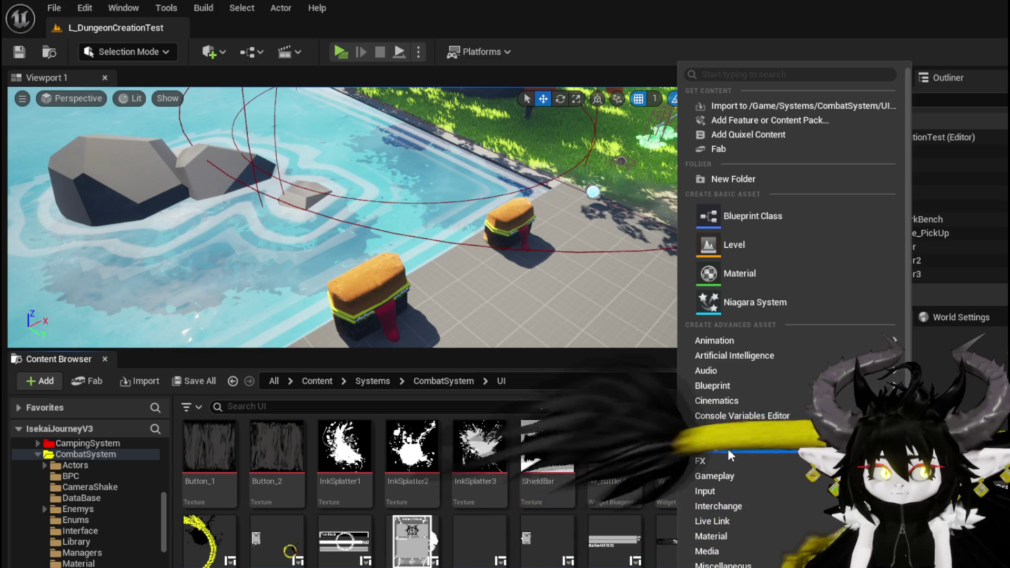
Dismiss the Add menu and open W_CharacterUI from the CombatSystem/UI folder.
{"action": "key", "text": "Escape"}
{"action": "scroll", "coordinate": [483, 489], "scroll_direction": "down", "scroll_amount": 1}
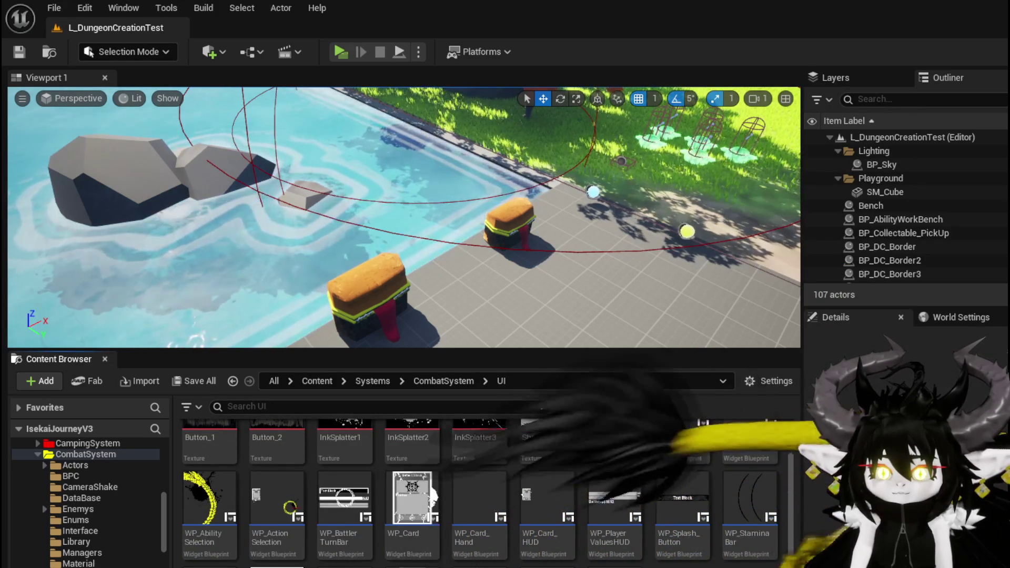
{"action": "scroll", "coordinate": [741, 526], "scroll_direction": "up", "scroll_amount": 1}
{"action": "double_click", "coordinate": [683, 482]}
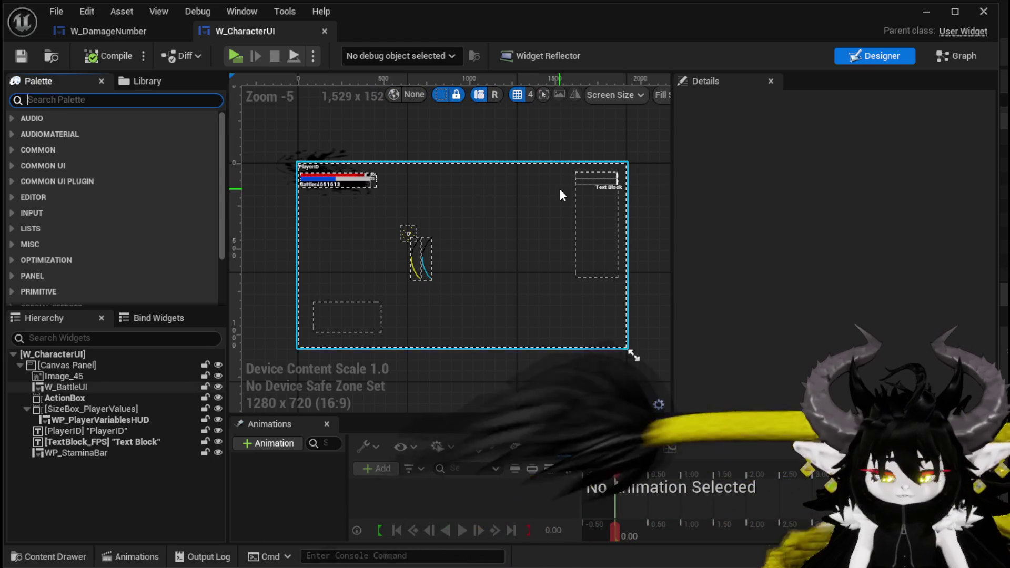
Find W_DamageNumber in the Palette, drop it onto W_CharacterUI's canvas panel, and save.
{"action": "type", "text": "Damage"}
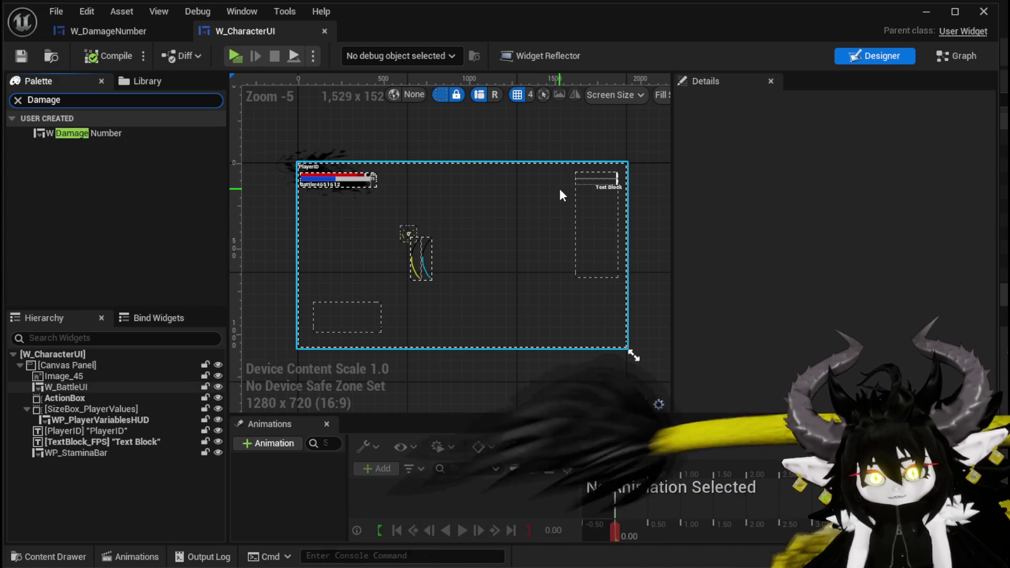
{"action": "left_click", "coordinate": [560, 195]}
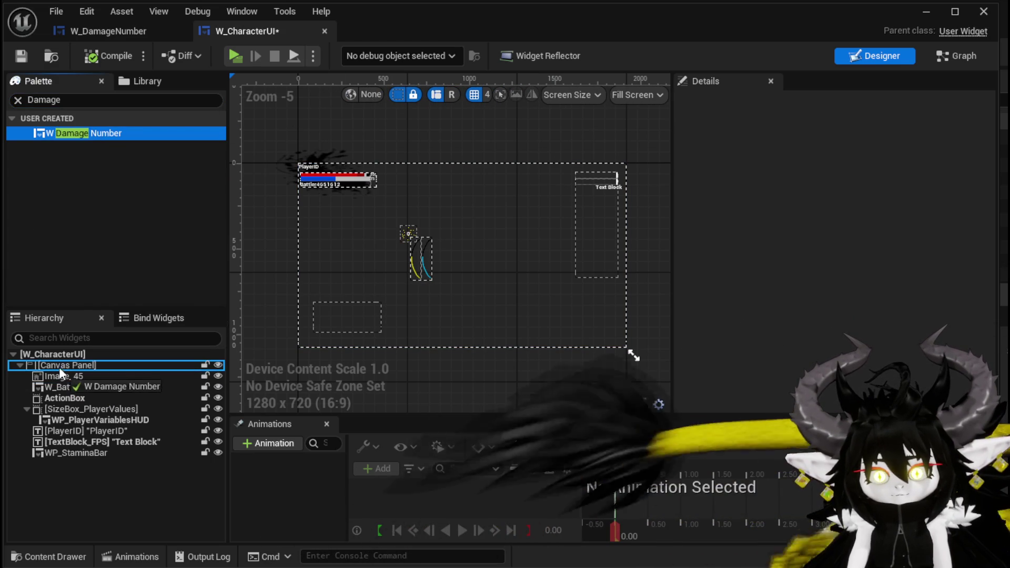
{"action": "left_click_drag", "start_coordinate": [59, 372], "coordinate": [59, 365]}
{"action": "scroll", "coordinate": [305, 169], "scroll_direction": "up", "scroll_amount": 4}
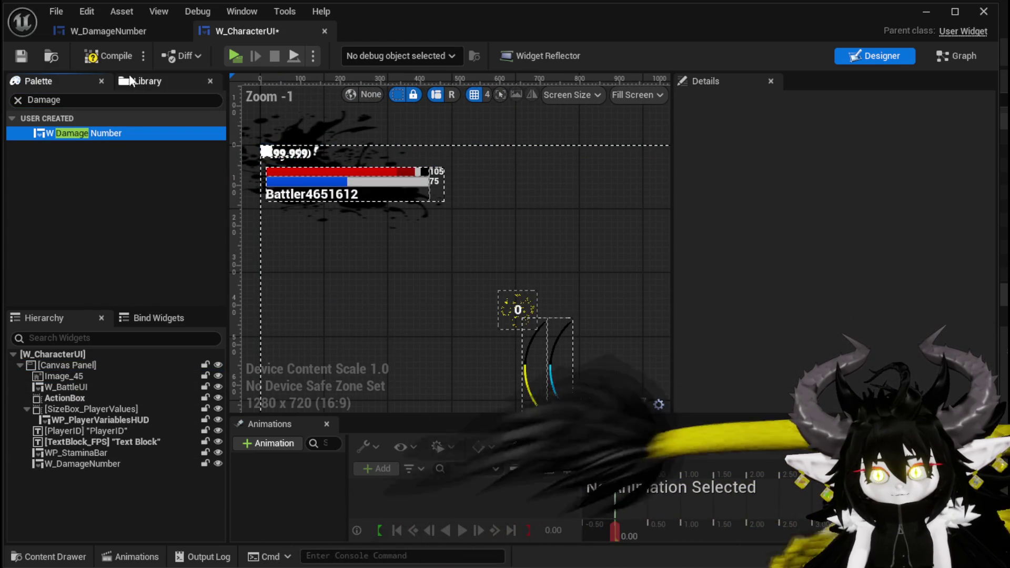
{"action": "left_click", "coordinate": [14, 59]}
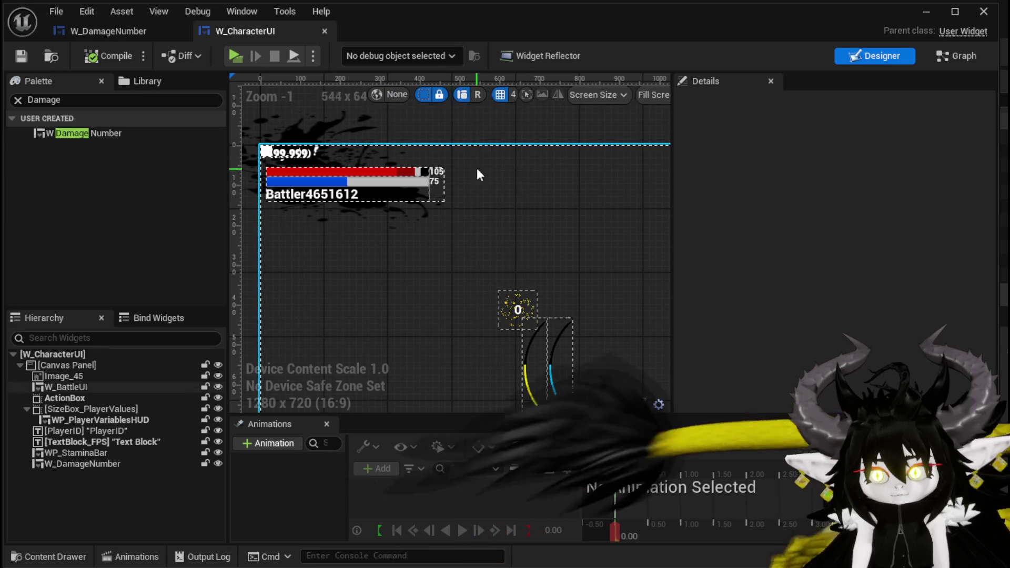
Run a play preview of the game, stop it, and save the level.
{"action": "left_click", "coordinate": [924, 11]}
{"action": "left_click", "coordinate": [342, 52]}
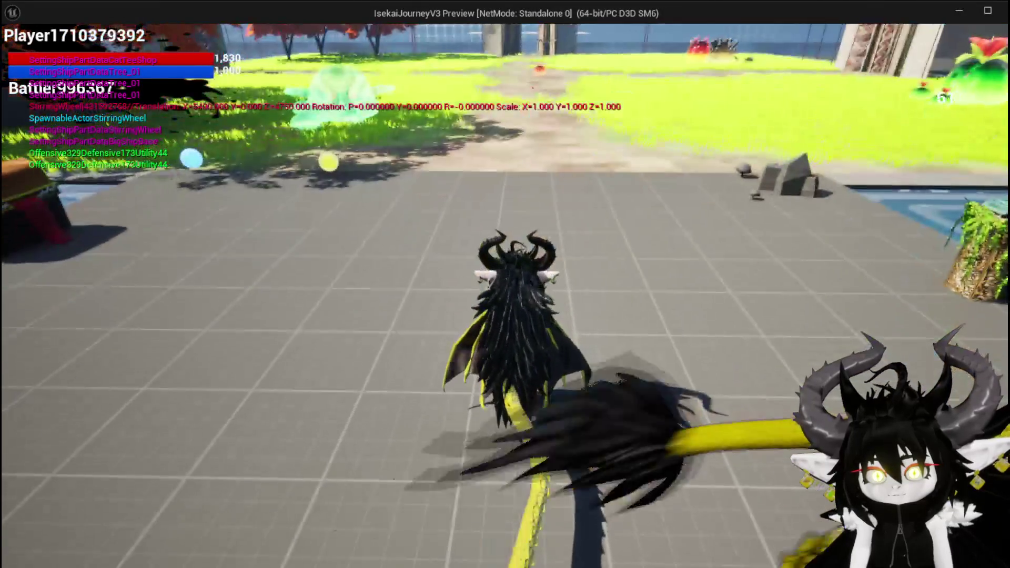
{"action": "key", "text": "Escape"}
{"action": "key", "text": "ctrl+s"}
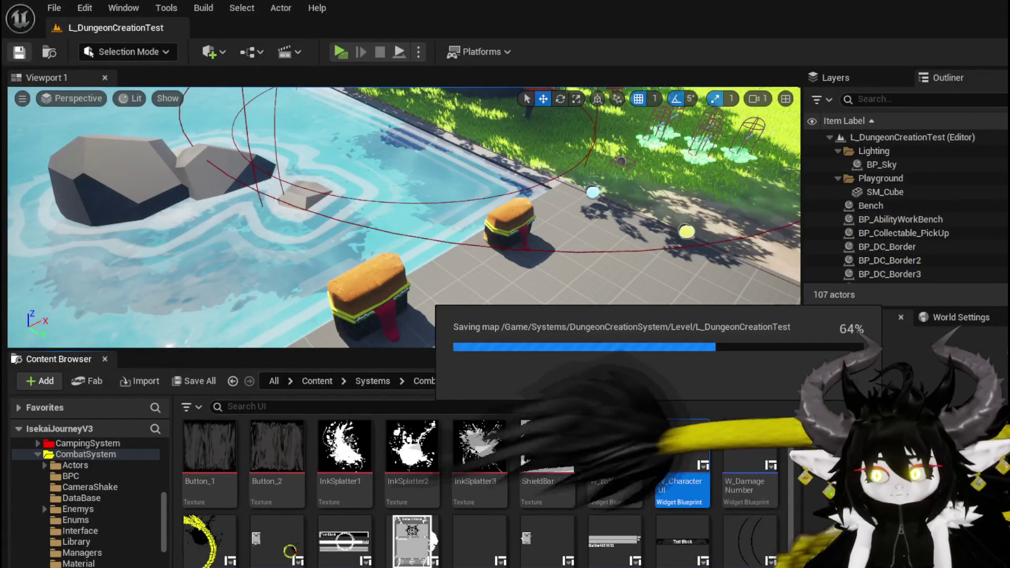
Review the added W_DamageNumber and both widgets' layouts and graphs, then minimize the editor.
{"action": "key", "text": "alt+Tab"}
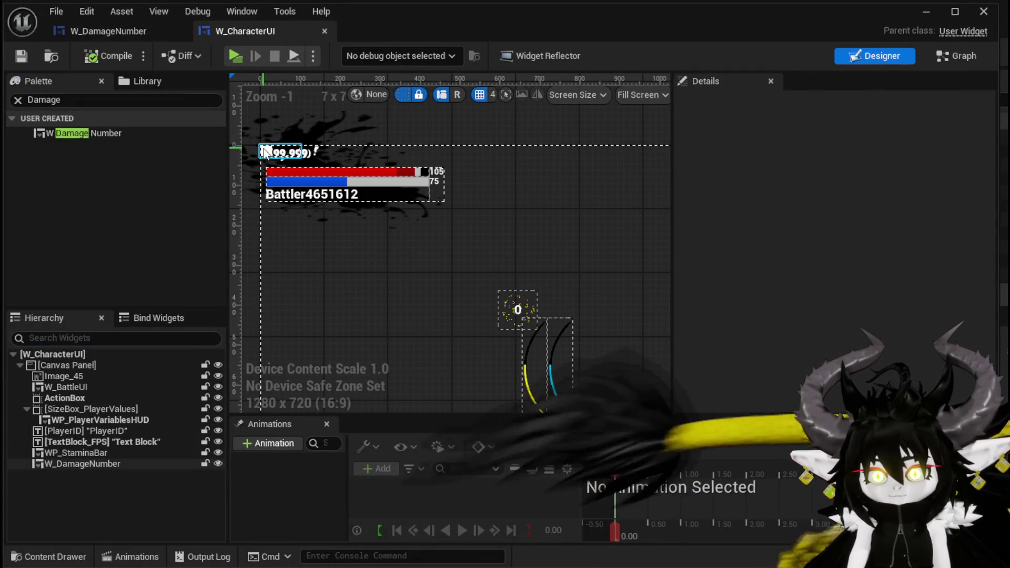
{"action": "left_click", "coordinate": [266, 152]}
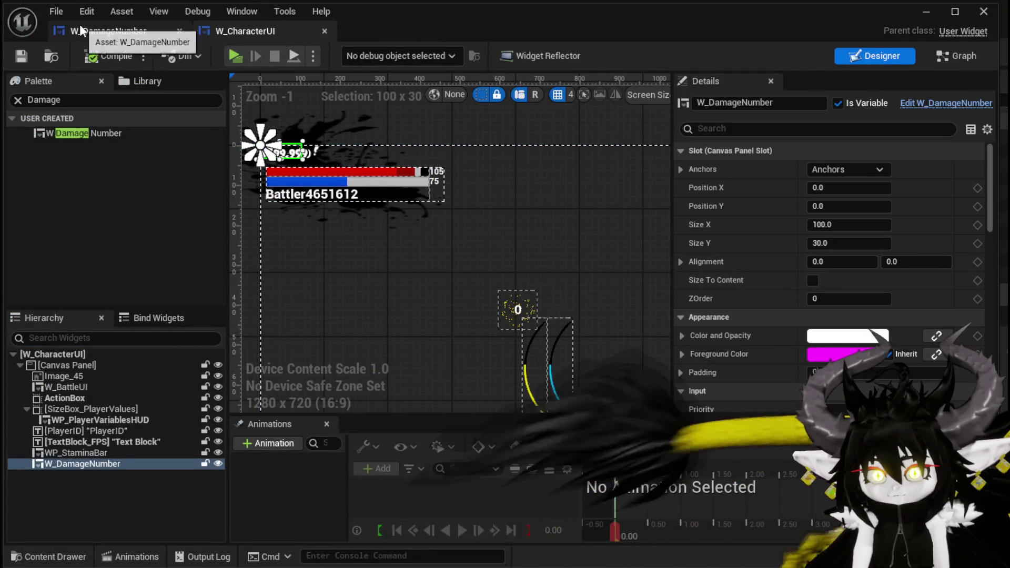
{"action": "left_click", "coordinate": [81, 30]}
{"action": "left_click", "coordinate": [866, 58]}
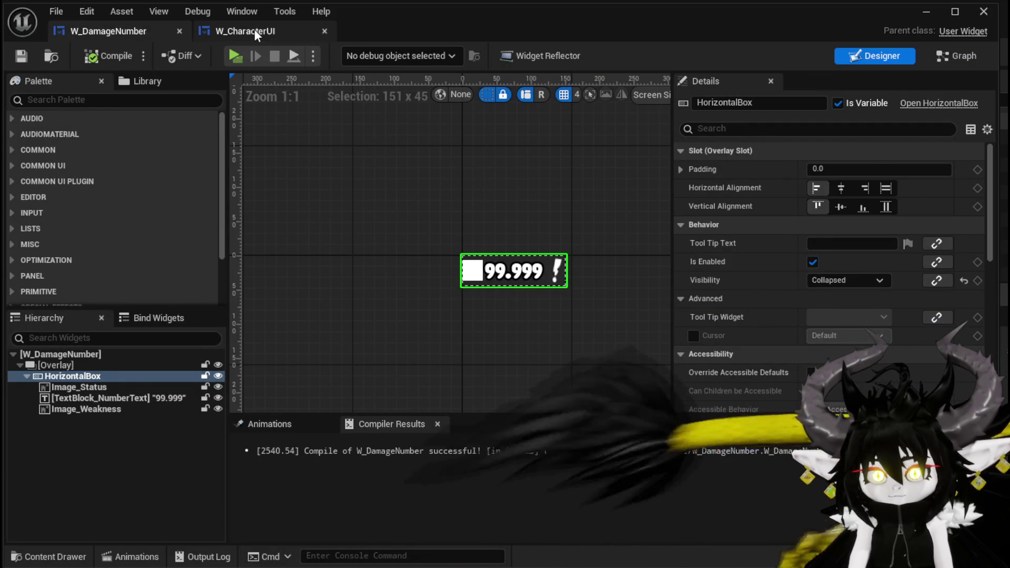
{"action": "left_click", "coordinate": [247, 30]}
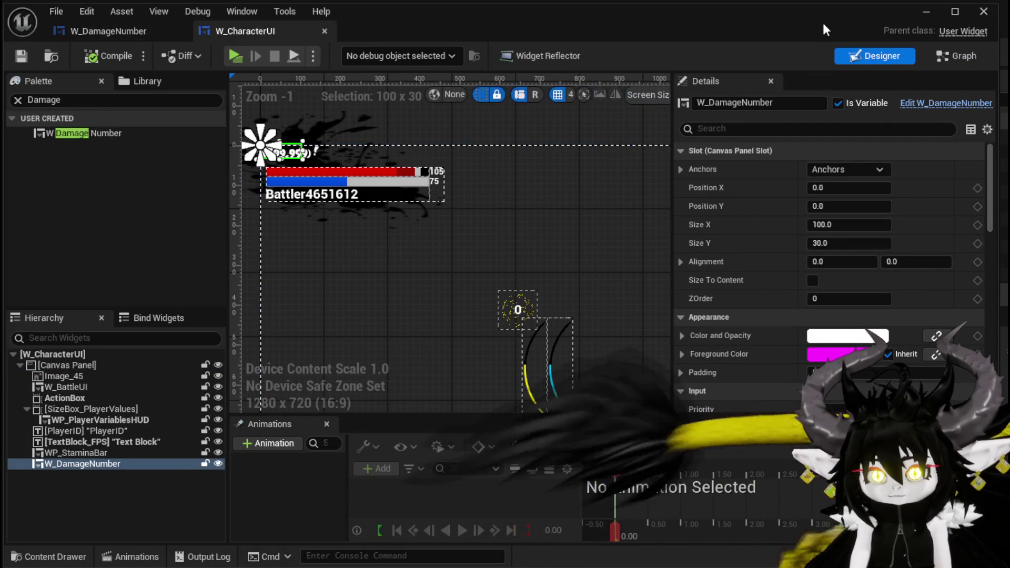
{"action": "left_click", "coordinate": [942, 58]}
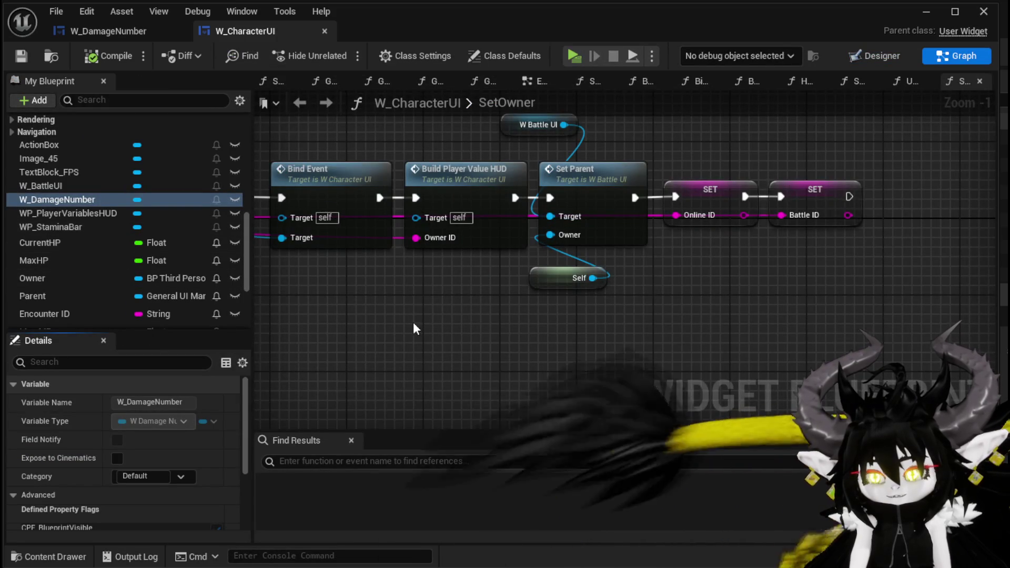
{"action": "left_click", "coordinate": [142, 31]}
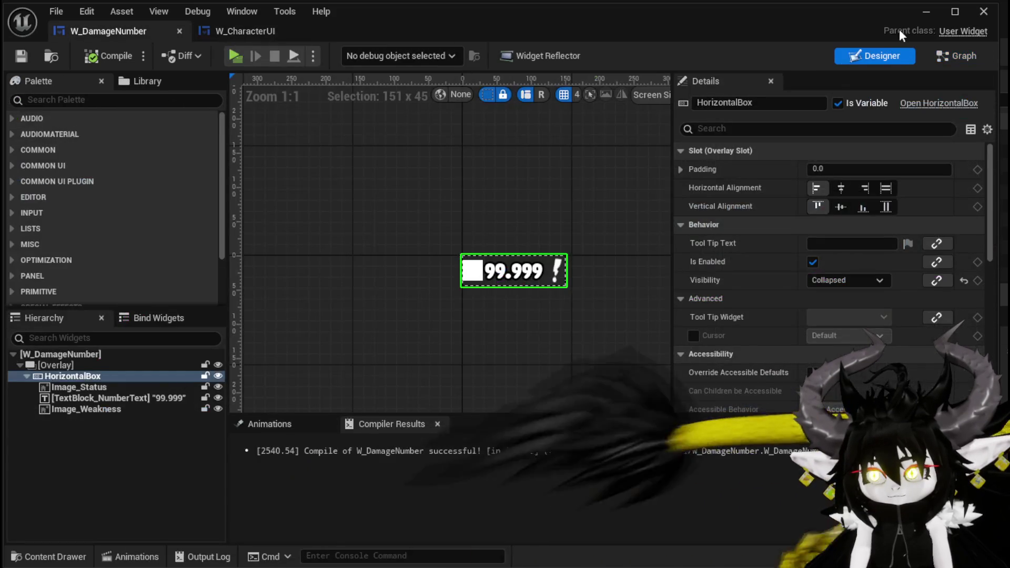
{"action": "left_click", "coordinate": [926, 12]}
{"action": "scroll", "coordinate": [120, 539], "scroll_direction": "down", "scroll_amount": 10}
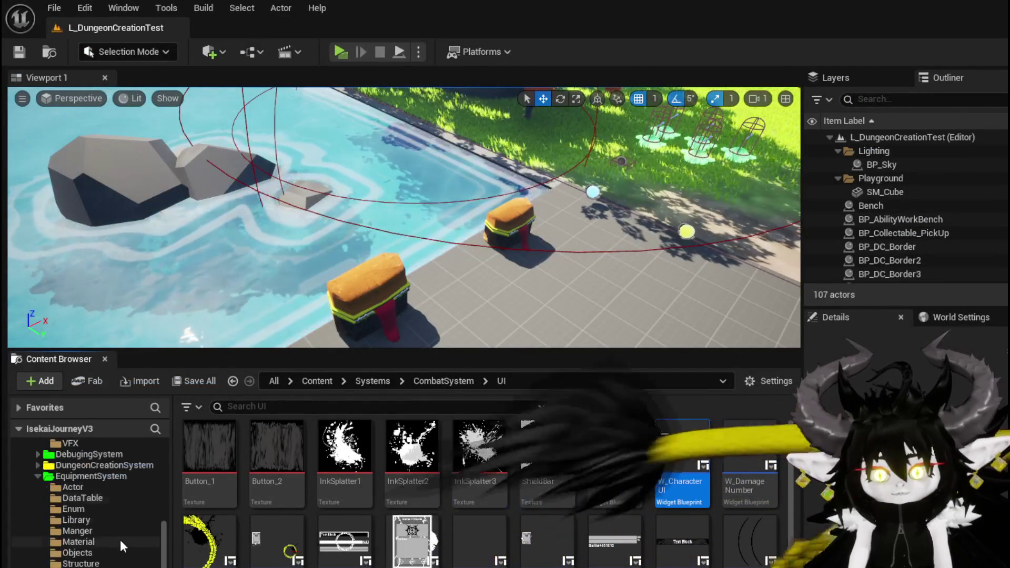
{"action": "scroll", "coordinate": [120, 539], "scroll_direction": "down", "scroll_amount": 10}
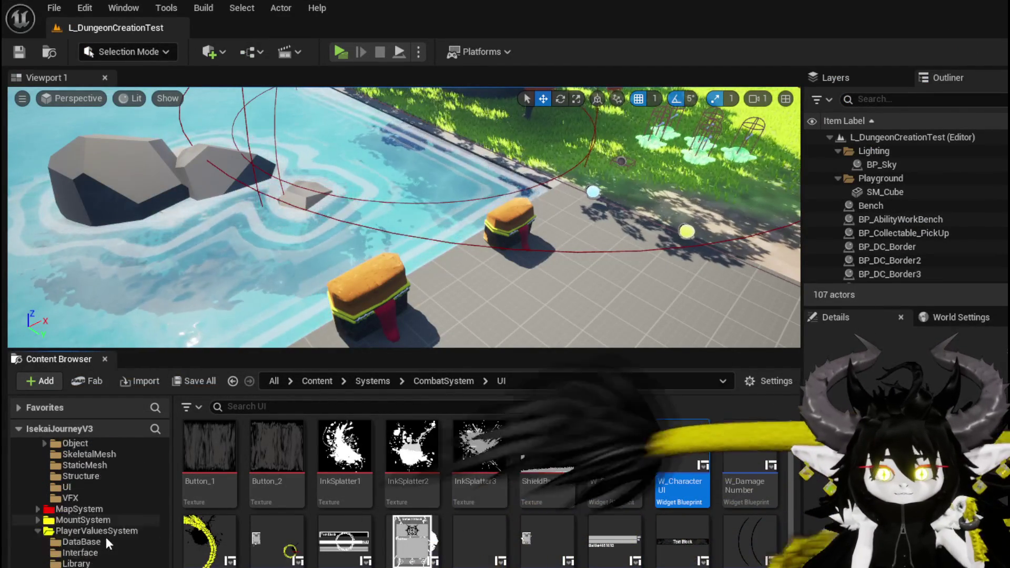
Browse to ThirdPerson > Blueprints in the Content Browser and open BP_ThirdPersonCharacter.
{"action": "scroll", "coordinate": [106, 537], "scroll_direction": "down", "scroll_amount": 3}
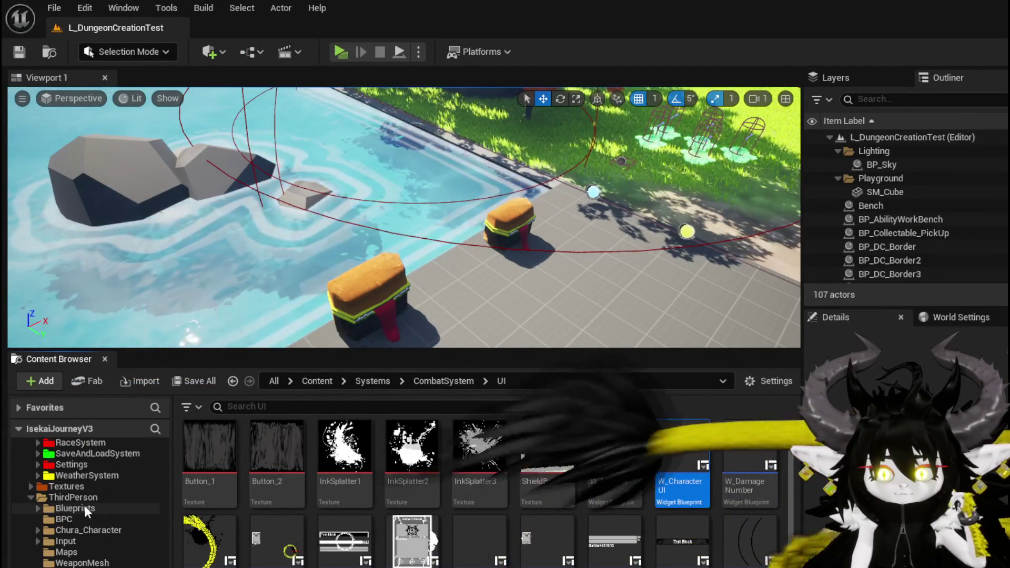
{"action": "left_click", "coordinate": [80, 496]}
{"action": "left_click", "coordinate": [70, 509]}
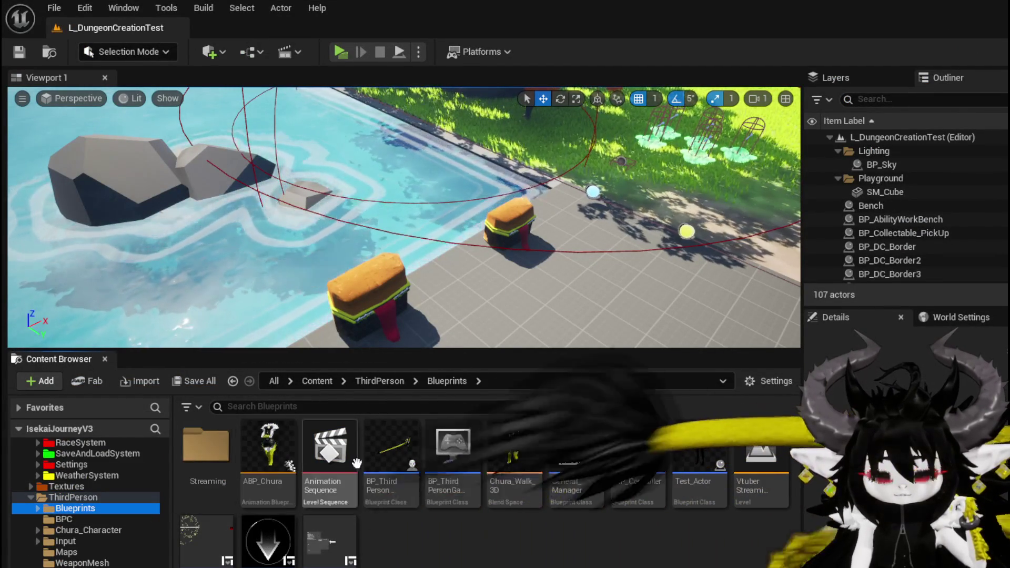
{"action": "double_click", "coordinate": [392, 460]}
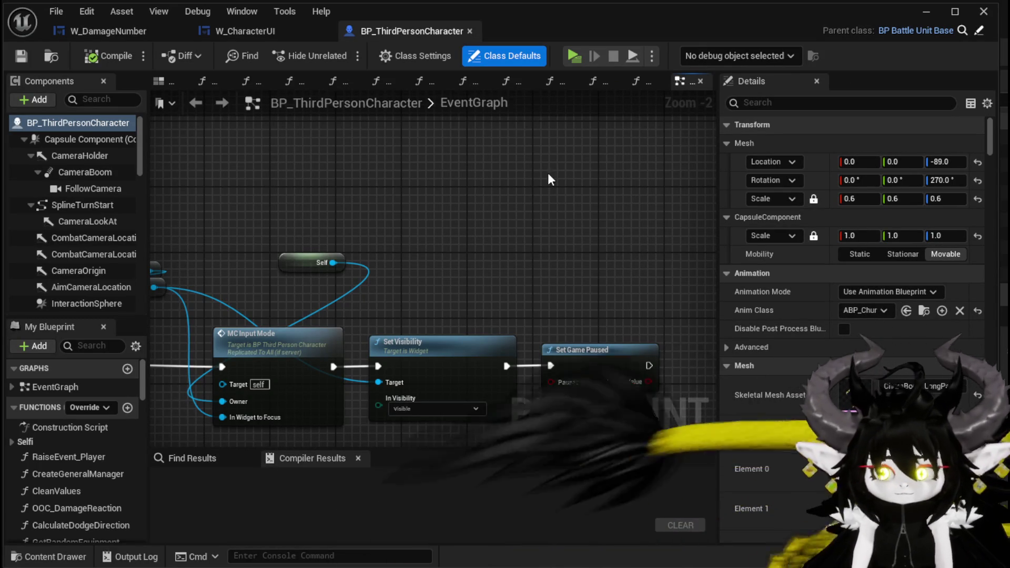
Place a Get General Manager node in empty space below the ShowDamageNumber event.
{"action": "scroll", "coordinate": [548, 173], "scroll_direction": "down", "scroll_amount": 5}
{"action": "scroll", "coordinate": [388, 311], "scroll_direction": "down", "scroll_amount": 5}
{"action": "mouse_move", "coordinate": [388, 310]}
{"action": "left_mouse_down"}
{"action": "mouse_move", "coordinate": [443, 298]}
{"action": "mouse_move", "coordinate": [398, 339]}
{"action": "mouse_move", "coordinate": [383, 258]}
{"action": "left_mouse_up"}
{"action": "scroll", "coordinate": [383, 259], "scroll_direction": "up", "scroll_amount": 8}
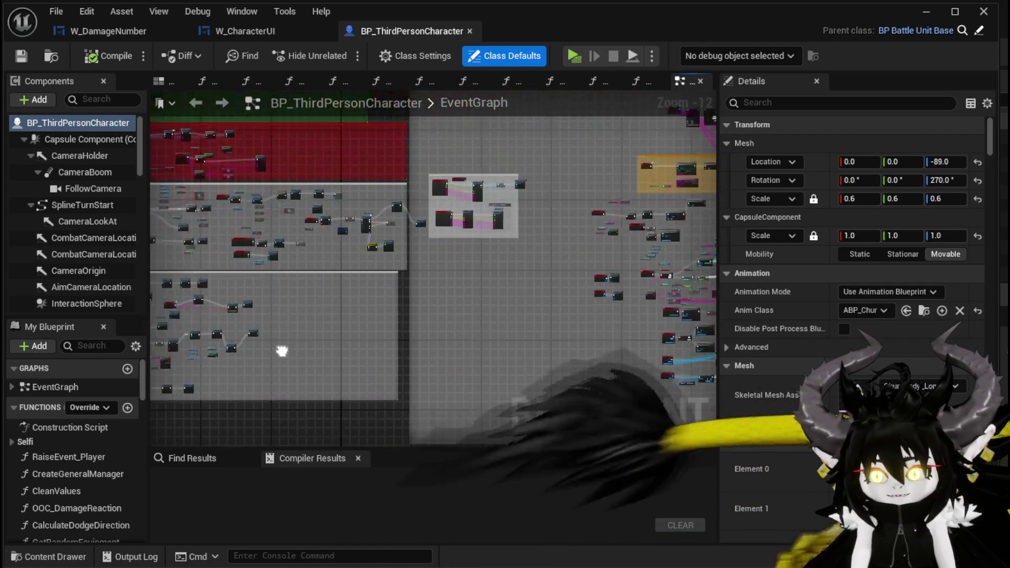
{"action": "left_click_drag", "start_coordinate": [444, 232], "coordinate": [561, 323]}
{"action": "scroll", "coordinate": [425, 247], "scroll_direction": "up", "scroll_amount": 3}
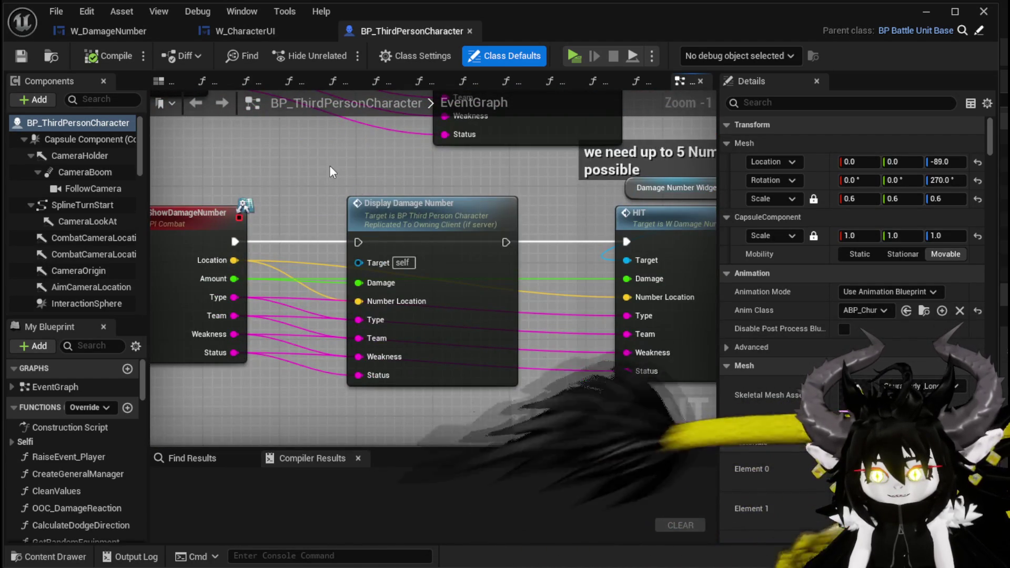
{"action": "left_click_drag", "start_coordinate": [328, 183], "coordinate": [326, 140]}
{"action": "left_click_drag", "start_coordinate": [291, 370], "coordinate": [361, 308]}
{"action": "scroll", "coordinate": [348, 320], "scroll_direction": "down", "scroll_amount": 2}
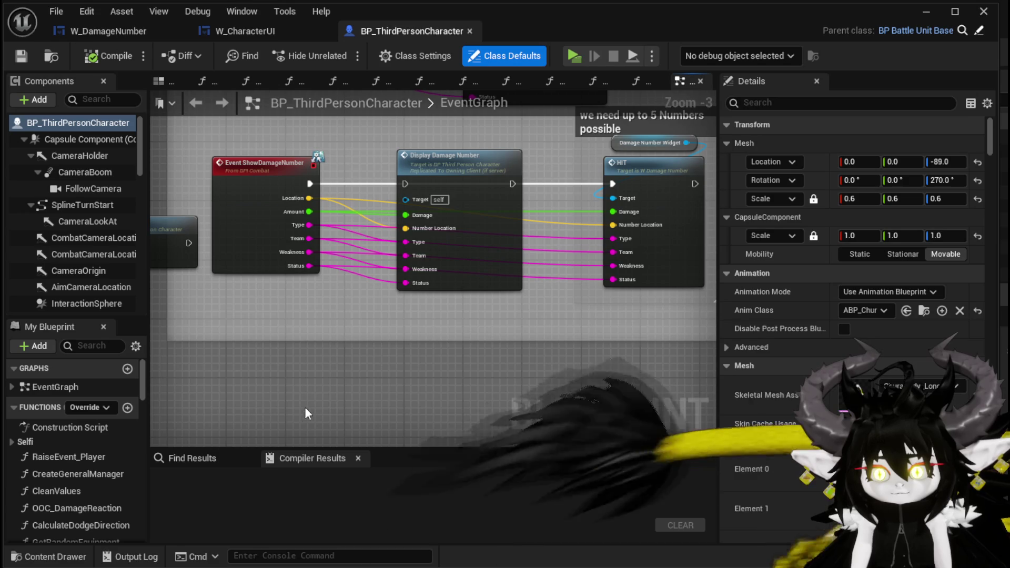
{"action": "right_click", "coordinate": [268, 388]}
{"action": "type", "text": "get g"}
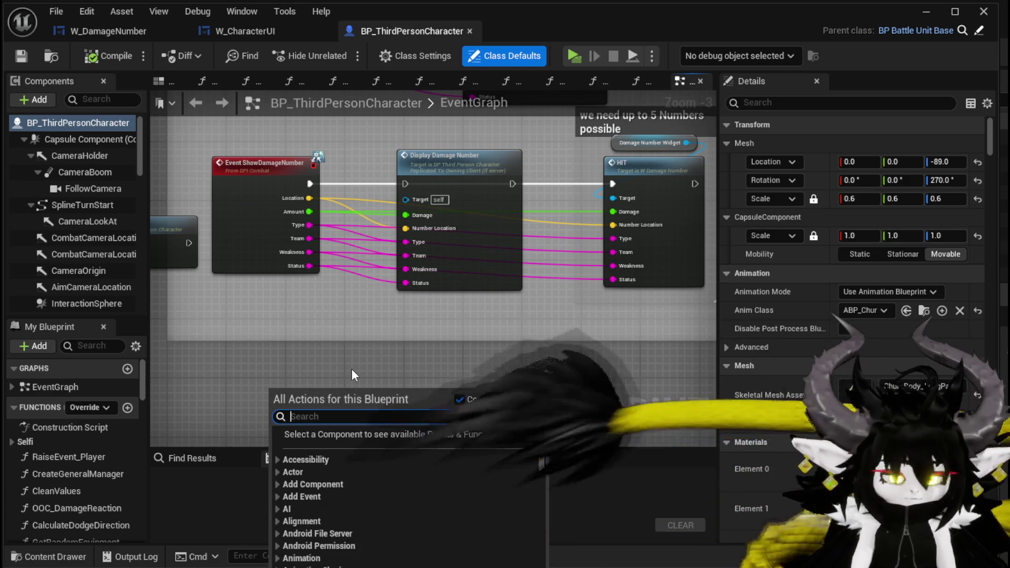
{"action": "type", "text": "eneral"}
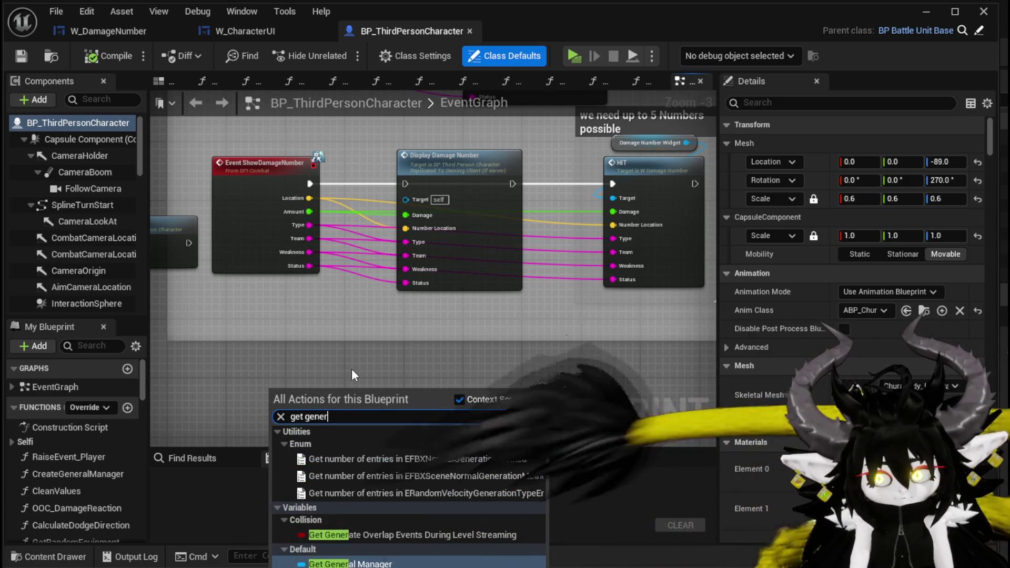
{"action": "key", "text": "Return"}
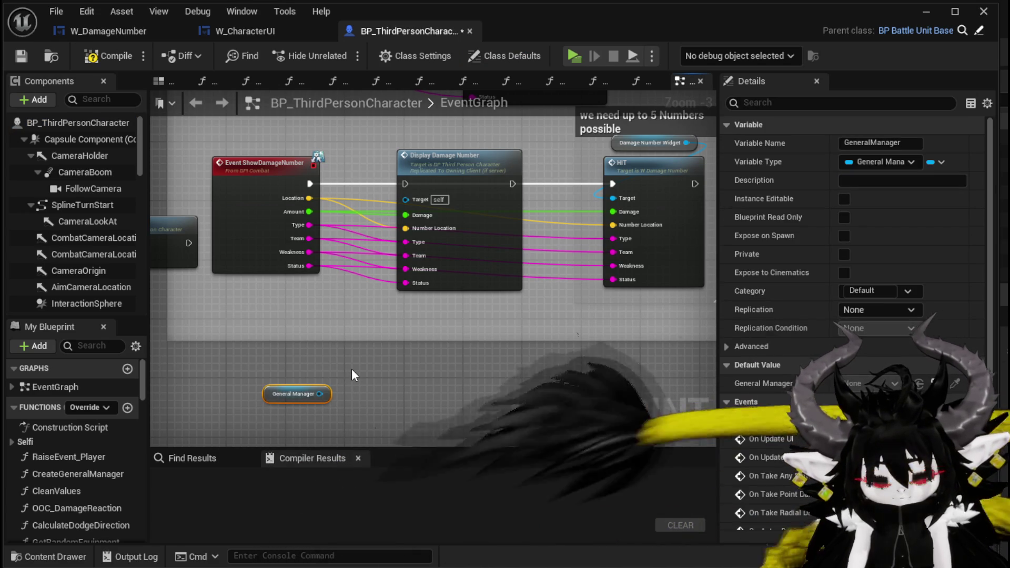
Chain UI_Manager and Character UI getters off the General Manager node.
{"action": "left_click_drag", "start_coordinate": [320, 394], "coordinate": [363, 392]}
{"action": "type", "text": "get UI man"}
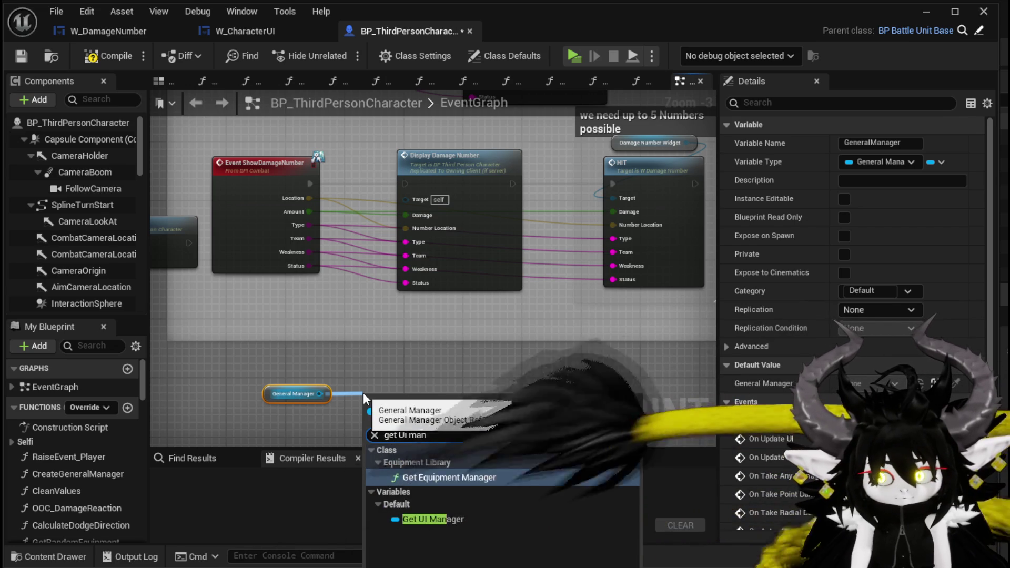
{"action": "key", "text": "Down"}
{"action": "key", "text": "Return"}
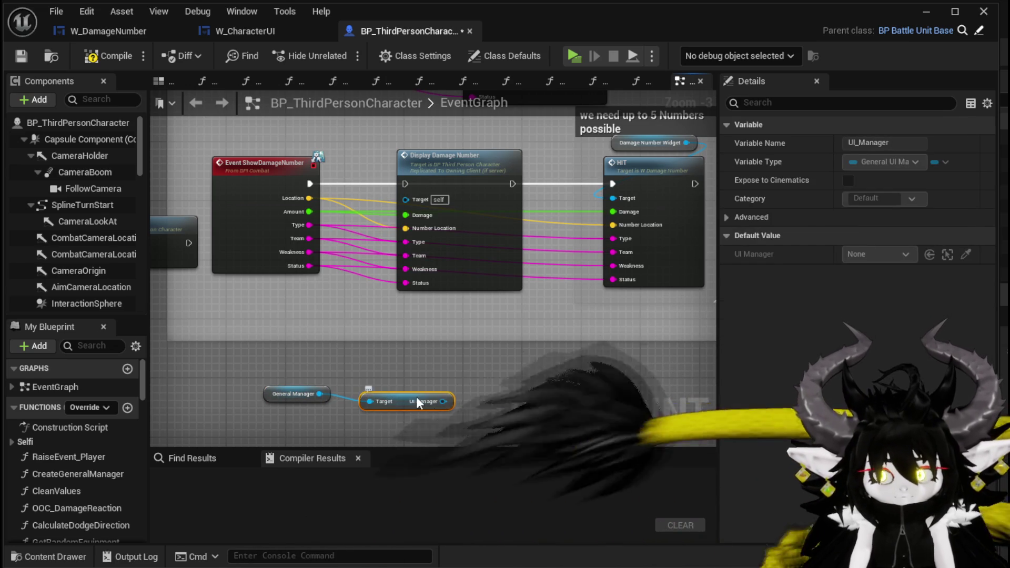
{"action": "mouse_move", "coordinate": [417, 399]}
{"action": "left_mouse_down"}
{"action": "mouse_move", "coordinate": [327, 371]}
{"action": "mouse_move", "coordinate": [402, 377]}
{"action": "left_mouse_up"}
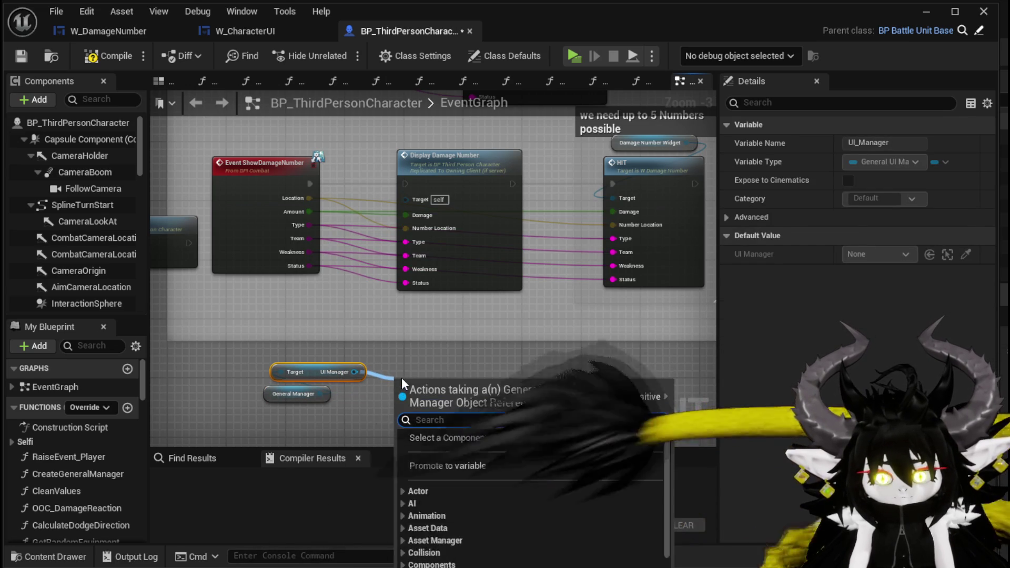
{"action": "type", "text": "get chara"}
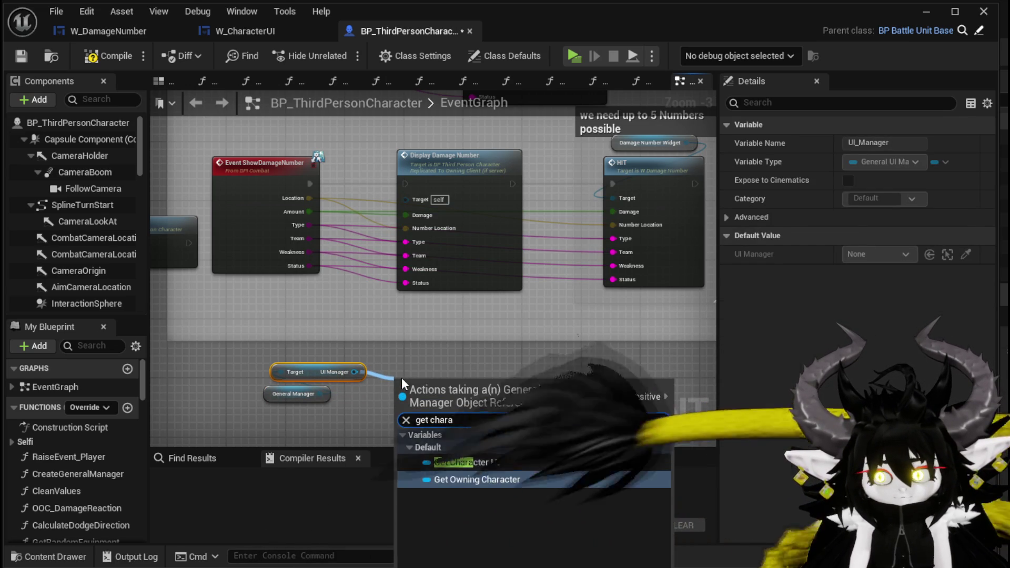
{"action": "key", "text": "Return"}
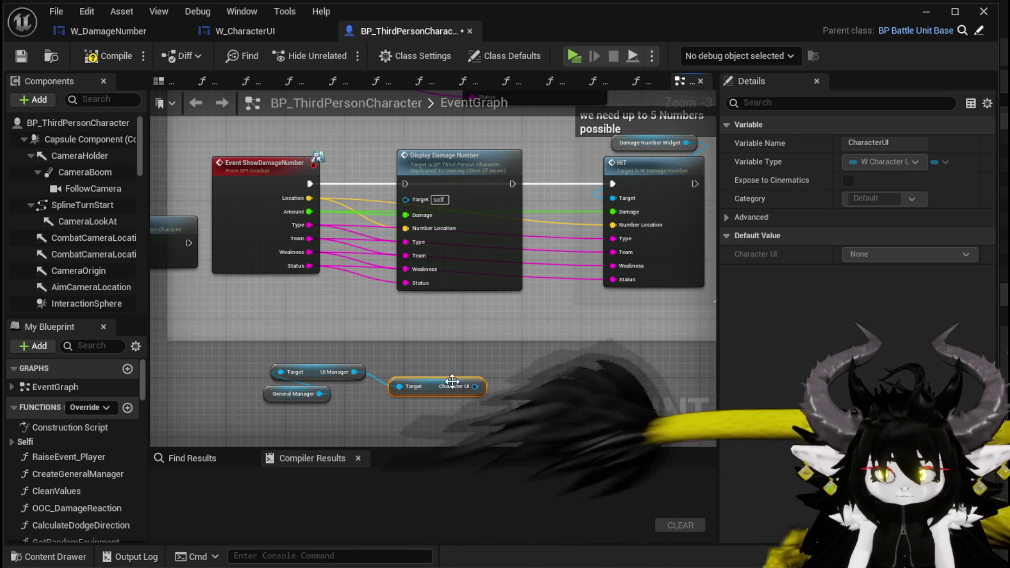
{"action": "mouse_move", "coordinate": [488, 386]}
{"action": "left_mouse_down"}
{"action": "mouse_move", "coordinate": [372, 416]}
{"action": "mouse_move", "coordinate": [431, 393]}
{"action": "left_mouse_up"}
Add a W_DamageNumber getter from Character UI and search for its Hit function.
{"action": "type", "text": "get Dam"}
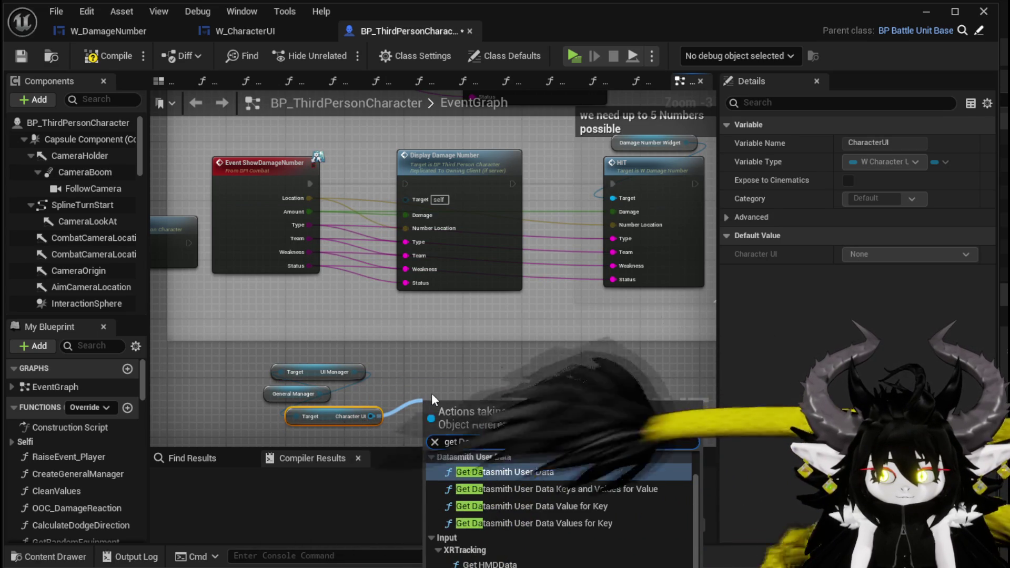
{"action": "left_click", "coordinate": [497, 484]}
{"action": "left_click_drag", "start_coordinate": [466, 405], "coordinate": [452, 352]}
{"action": "mouse_move", "coordinate": [538, 357]}
{"action": "left_mouse_down"}
{"action": "mouse_move", "coordinate": [417, 350]}
{"action": "mouse_move", "coordinate": [519, 368]}
{"action": "left_mouse_up"}
{"action": "type", "text": "Hit"}
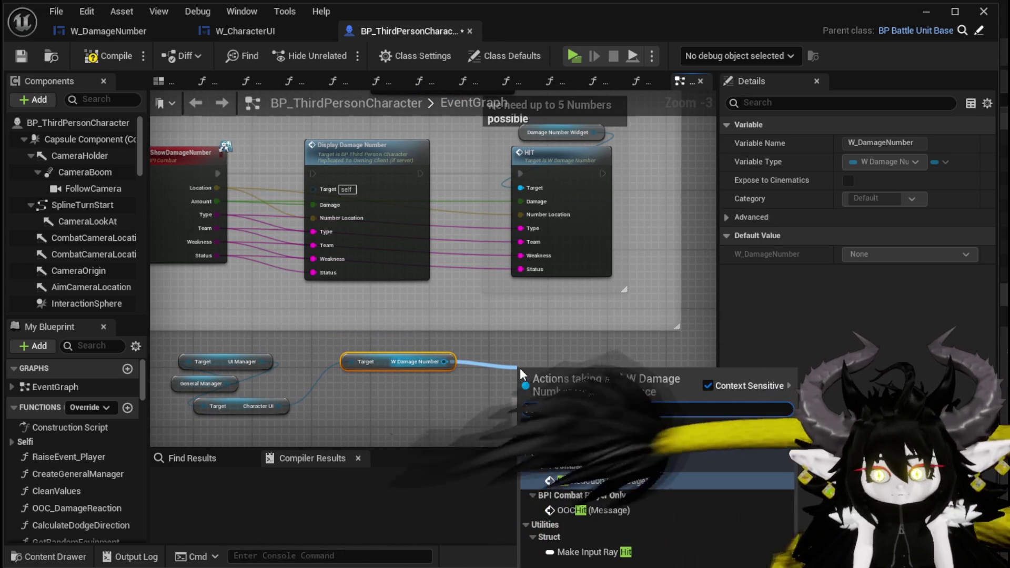
Add the HIT call, wire the event's exec, Damage, Location and Weakness into it, and compile.
{"action": "left_click", "coordinate": [547, 437]}
{"action": "mouse_move", "coordinate": [542, 388]}
{"action": "left_mouse_down"}
{"action": "mouse_move", "coordinate": [550, 329]}
{"action": "mouse_move", "coordinate": [539, 300]}
{"action": "left_mouse_up"}
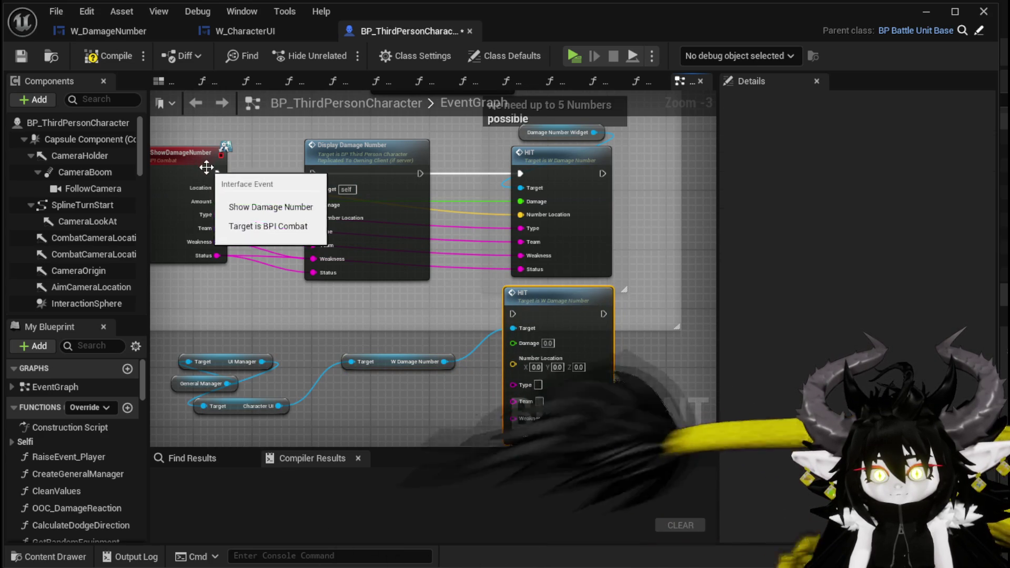
{"action": "left_click_drag", "start_coordinate": [218, 174], "coordinate": [366, 231]}
{"action": "left_click_drag", "start_coordinate": [527, 315], "coordinate": [526, 314]}
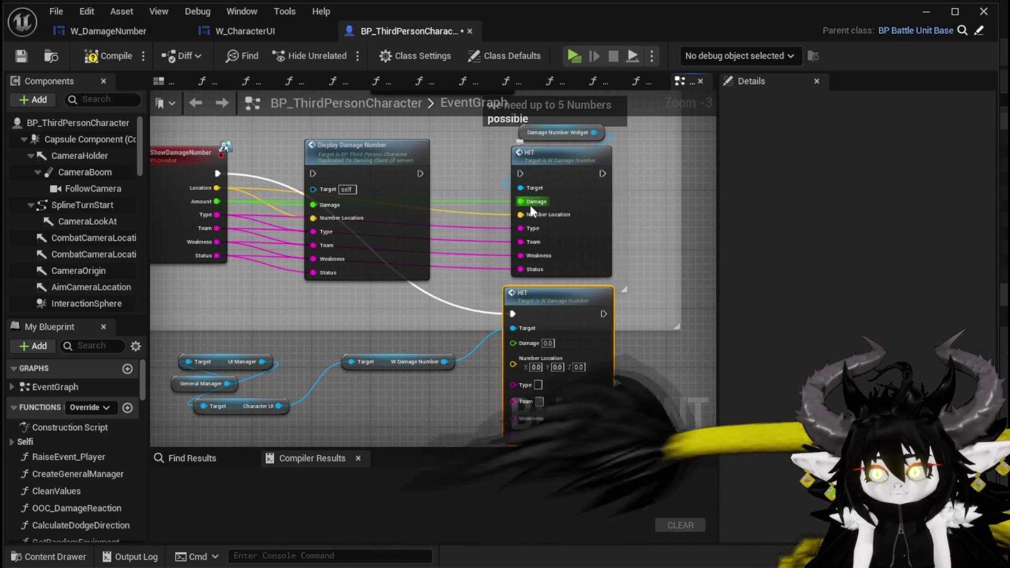
{"action": "left_click_drag", "start_coordinate": [530, 206], "coordinate": [519, 338]}
{"action": "left_click_drag", "start_coordinate": [529, 218], "coordinate": [524, 370]}
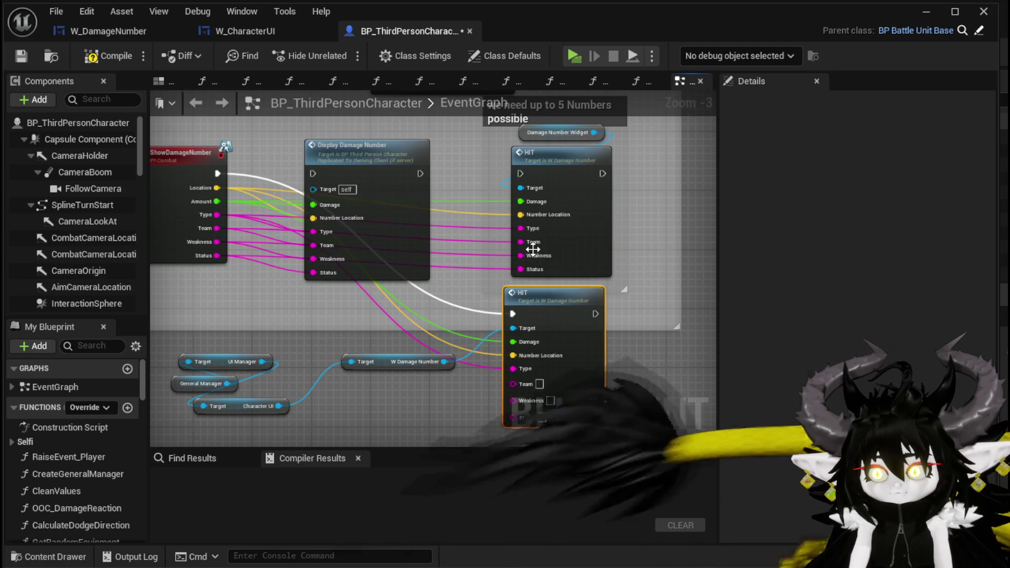
{"action": "left_click_drag", "start_coordinate": [519, 255], "coordinate": [520, 397]}
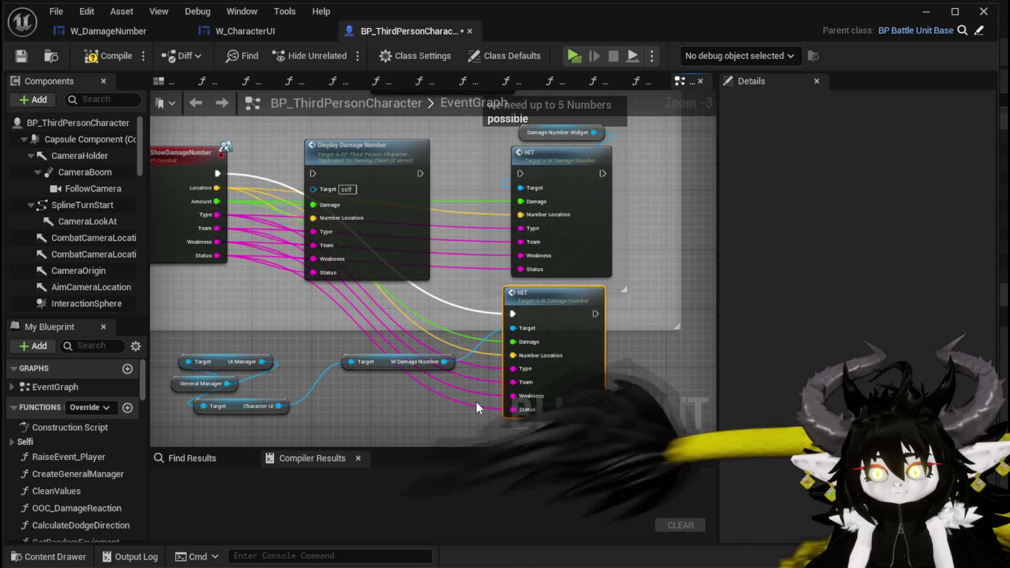
{"action": "scroll", "coordinate": [478, 401], "scroll_direction": "down", "scroll_amount": 2}
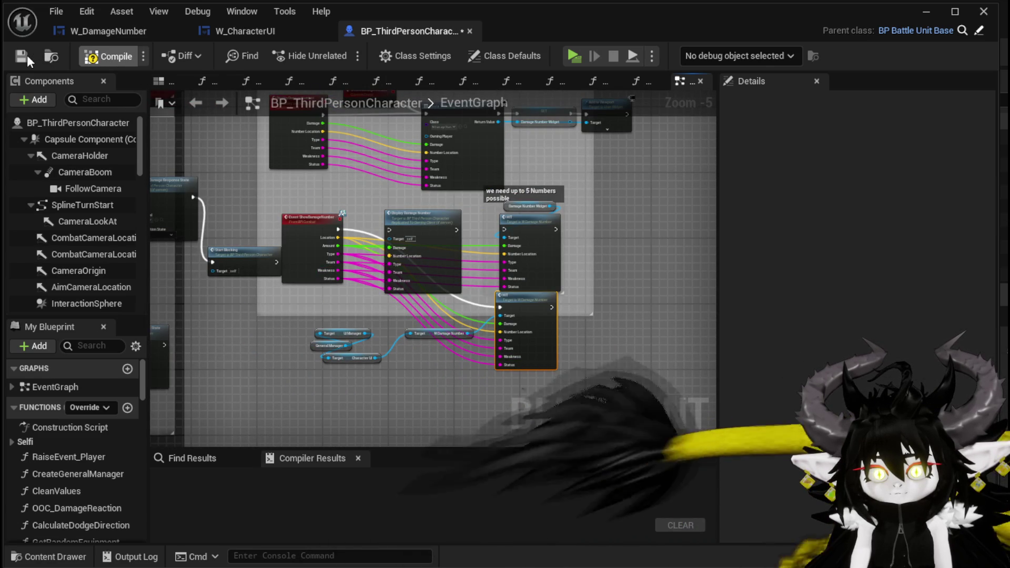
{"action": "left_click", "coordinate": [27, 55]}
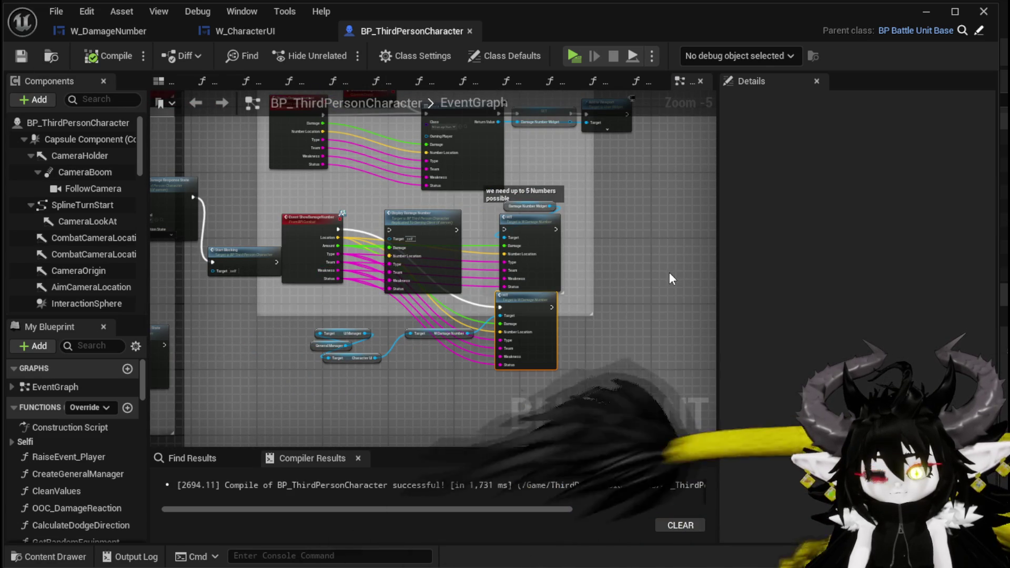
Tidy the four getter nodes together, save BP_ThirdPersonCharacter, and minimize the editor.
{"action": "scroll", "coordinate": [339, 381], "scroll_direction": "up", "scroll_amount": 4}
{"action": "mouse_move", "coordinate": [263, 376]}
{"action": "left_mouse_down"}
{"action": "mouse_move", "coordinate": [557, 263]}
{"action": "mouse_move", "coordinate": [452, 215]}
{"action": "mouse_move", "coordinate": [389, 233]}
{"action": "mouse_move", "coordinate": [396, 242]}
{"action": "left_mouse_up"}
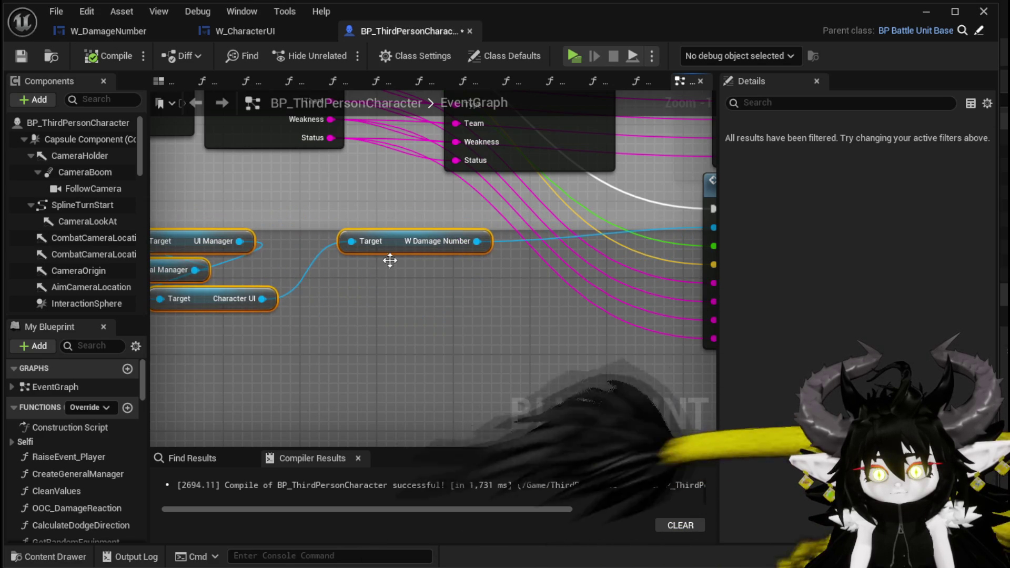
{"action": "left_click_drag", "start_coordinate": [382, 308], "coordinate": [481, 314]}
{"action": "left_click_drag", "start_coordinate": [254, 284], "coordinate": [190, 243]}
{"action": "left_click_drag", "start_coordinate": [254, 295], "coordinate": [254, 267]}
{"action": "left_click", "coordinate": [22, 56]}
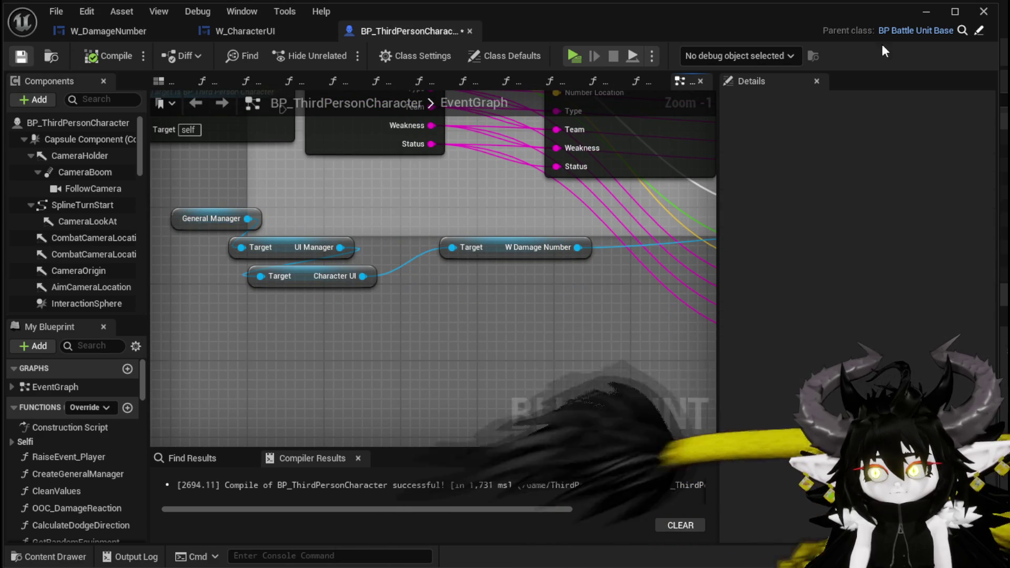
{"action": "left_click", "coordinate": [927, 16]}
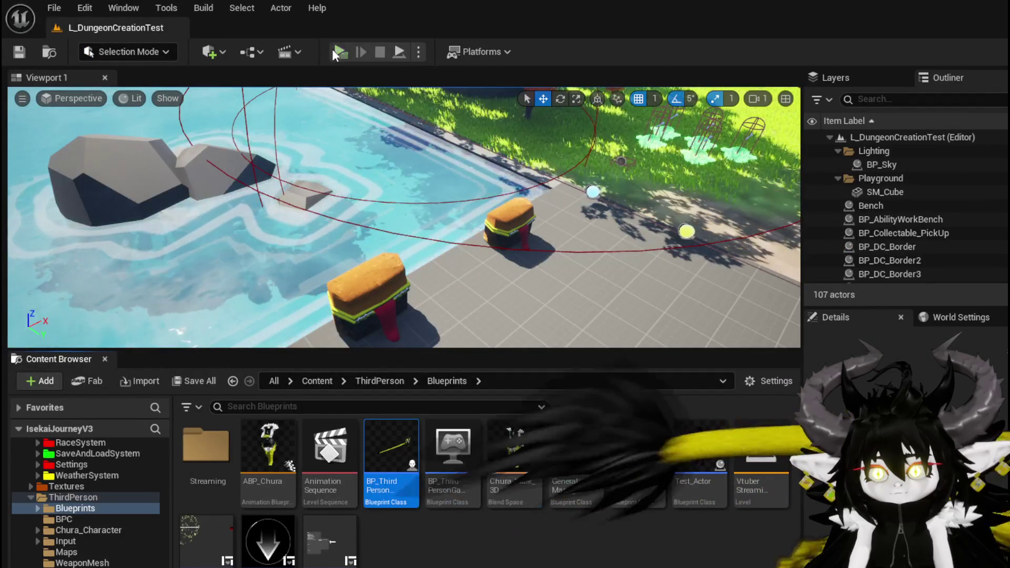
{"action": "key", "text": "alt+p"}
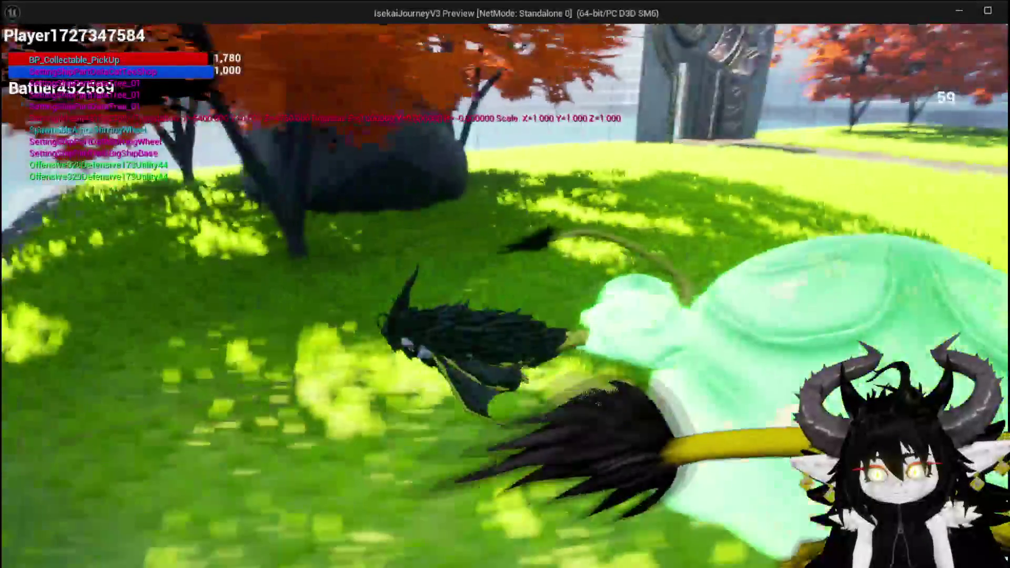
{"action": "key", "text": "space"}
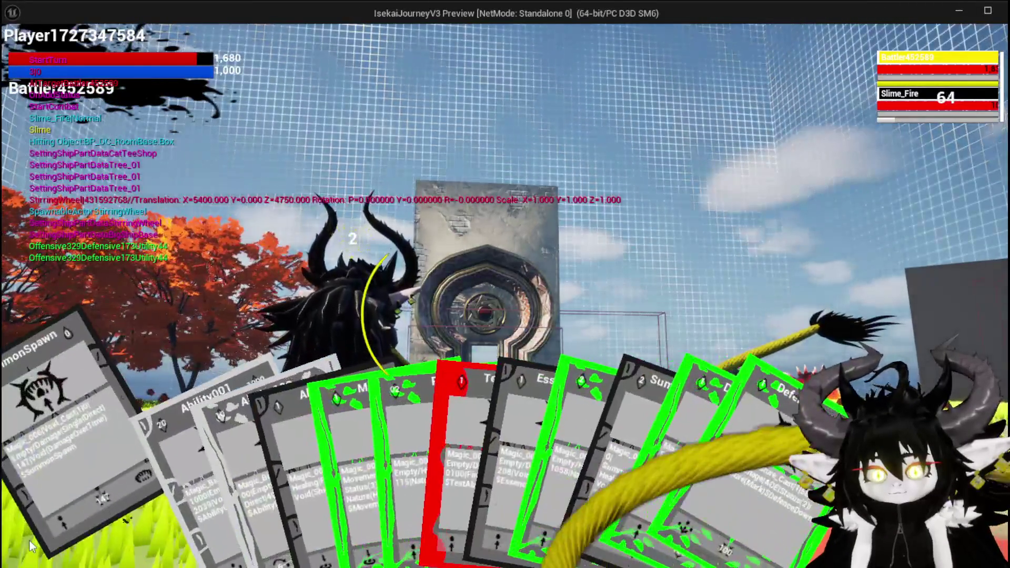
{"action": "left_click", "coordinate": [399, 407]}
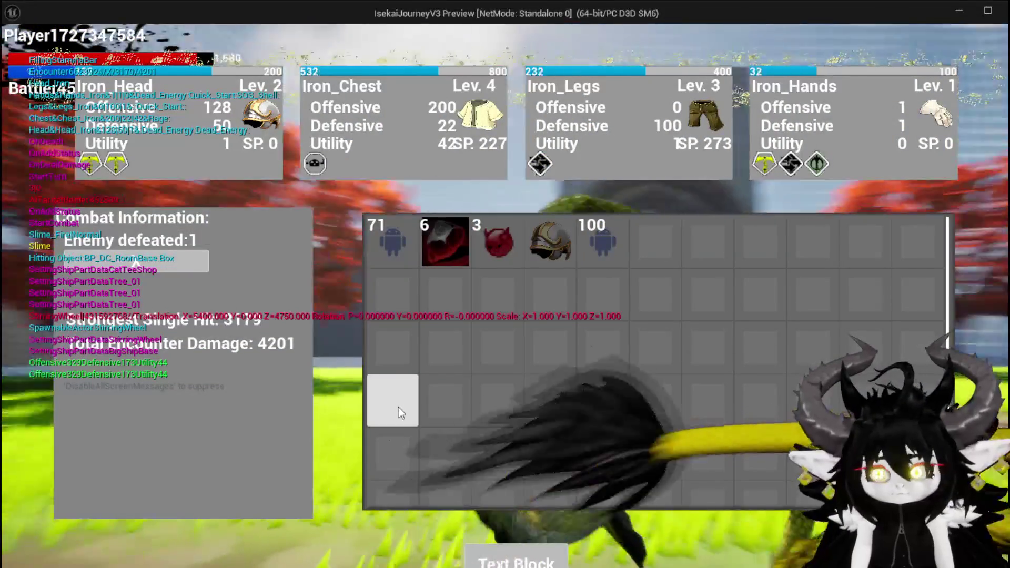
{"action": "key", "text": "Escape"}
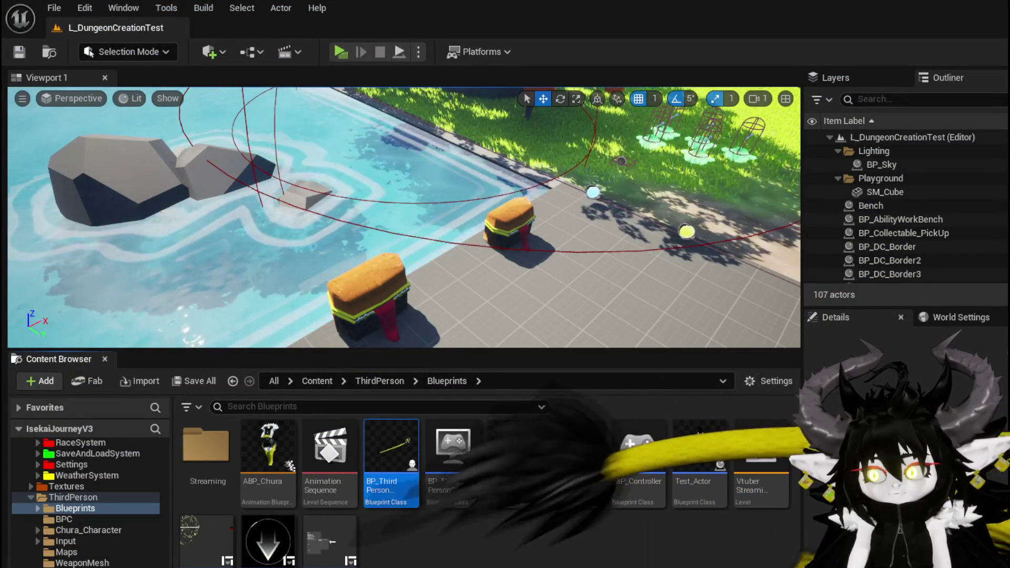
Give W_CharacterUI's W_DamageNumber the full-stretch anchor preset, then compile and save.
{"action": "double_click", "coordinate": [391, 458]}
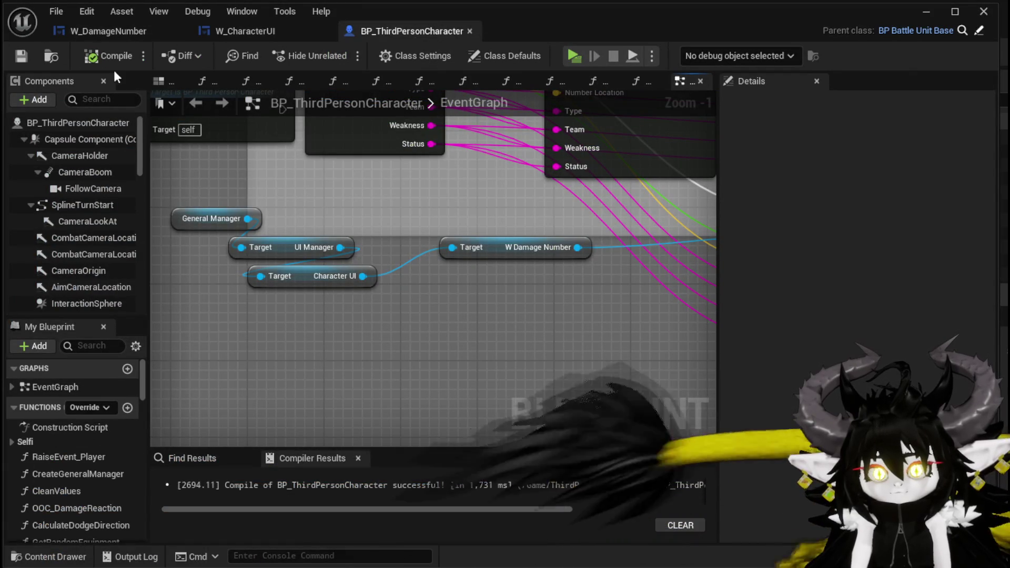
{"action": "left_click", "coordinate": [263, 31]}
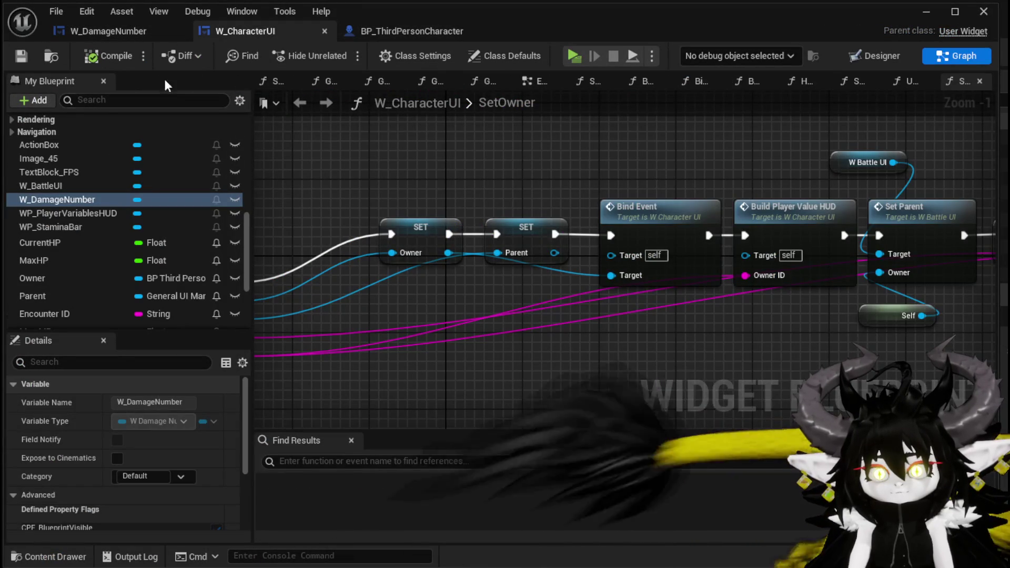
{"action": "left_click", "coordinate": [876, 56]}
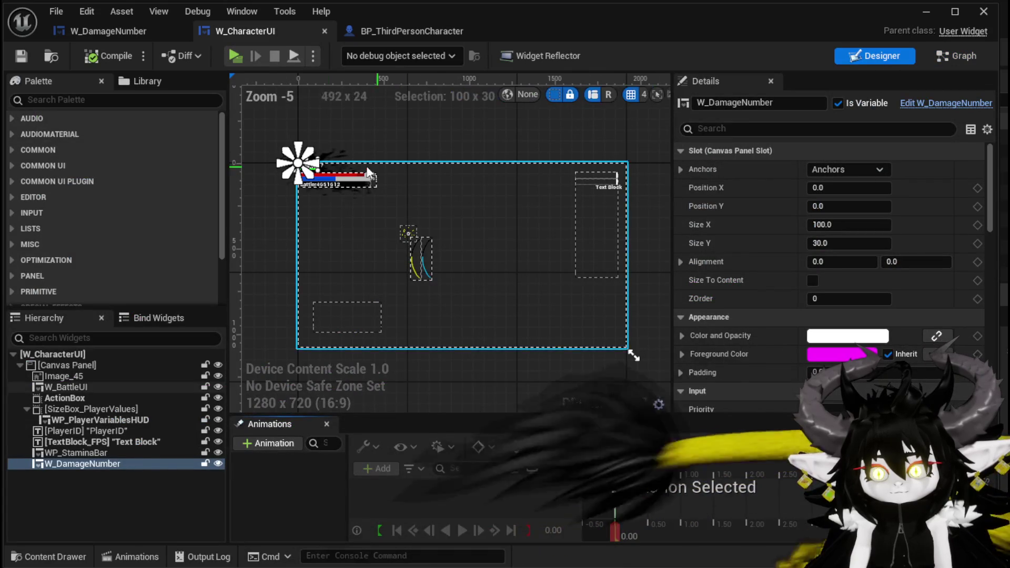
{"action": "left_click", "coordinate": [858, 168]}
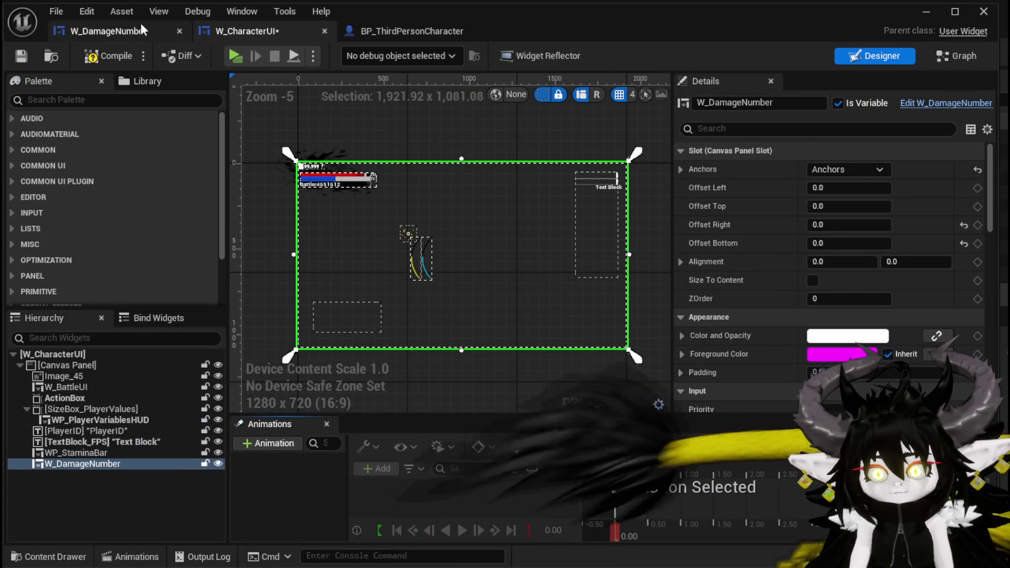
{"action": "left_click", "coordinate": [21, 51]}
{"action": "left_click", "coordinate": [929, 16]}
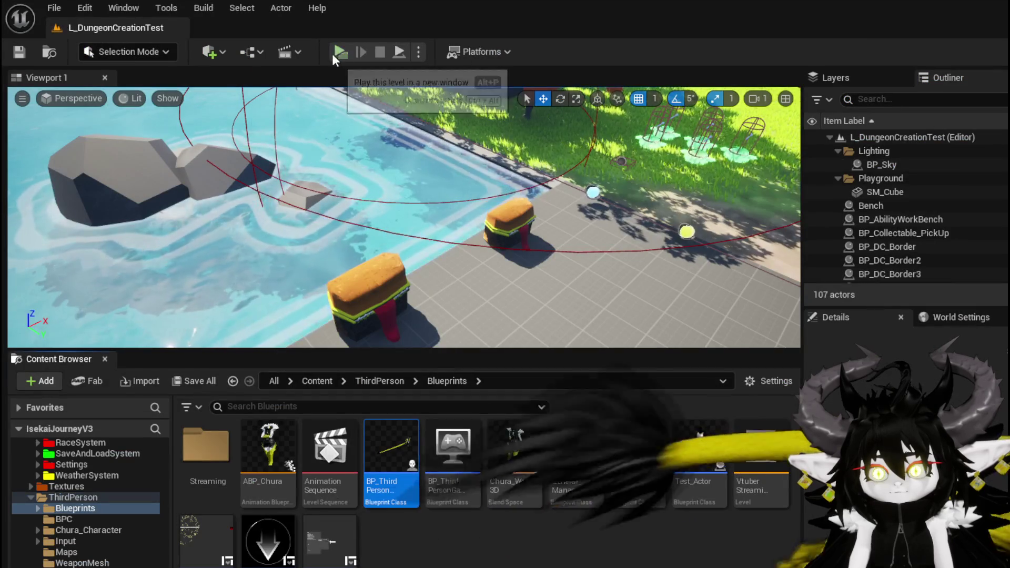
Play-test a fight: run to the red slime, attack with the SummonSpawn card, then stop the preview.
{"action": "key", "text": "alt+p"}
{"action": "key", "text": "w"}
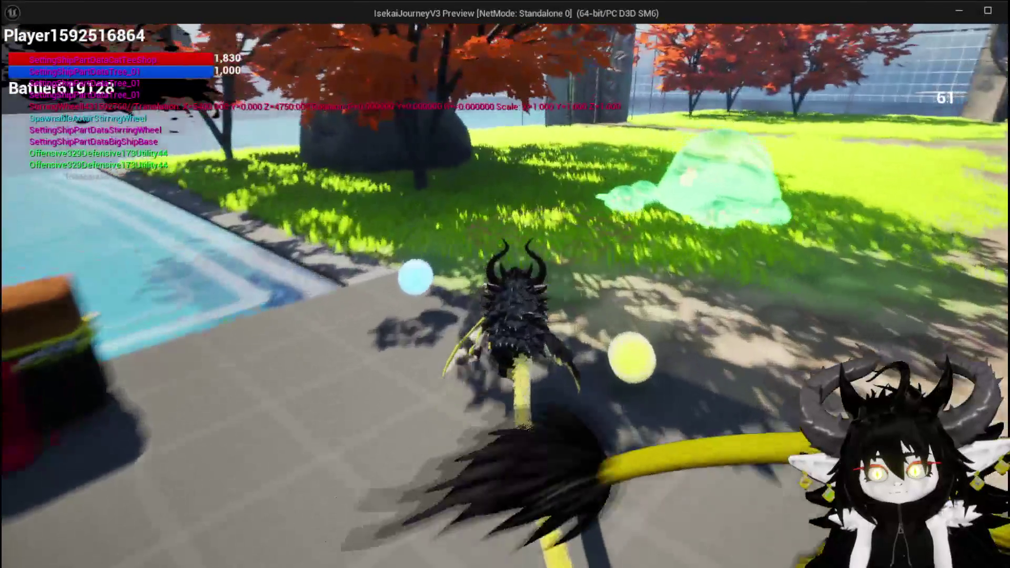
{"action": "key", "text": "w"}
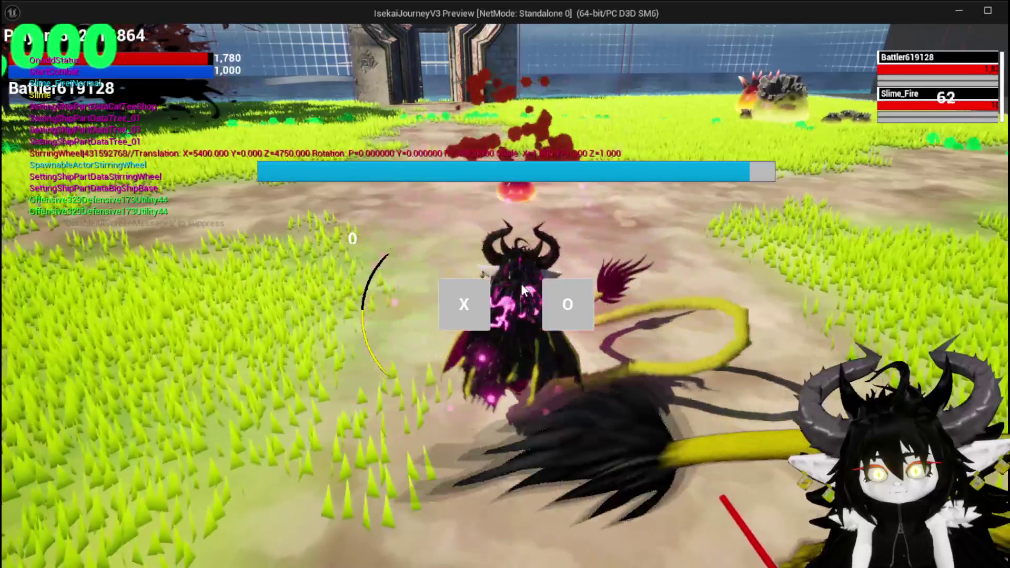
{"action": "left_click", "coordinate": [464, 305]}
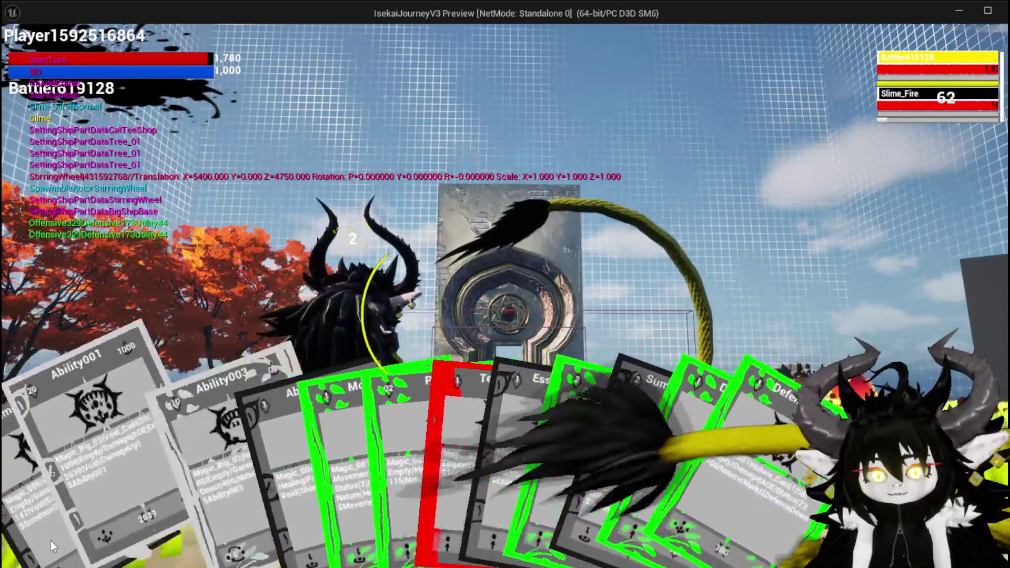
{"action": "left_click", "coordinate": [474, 393]}
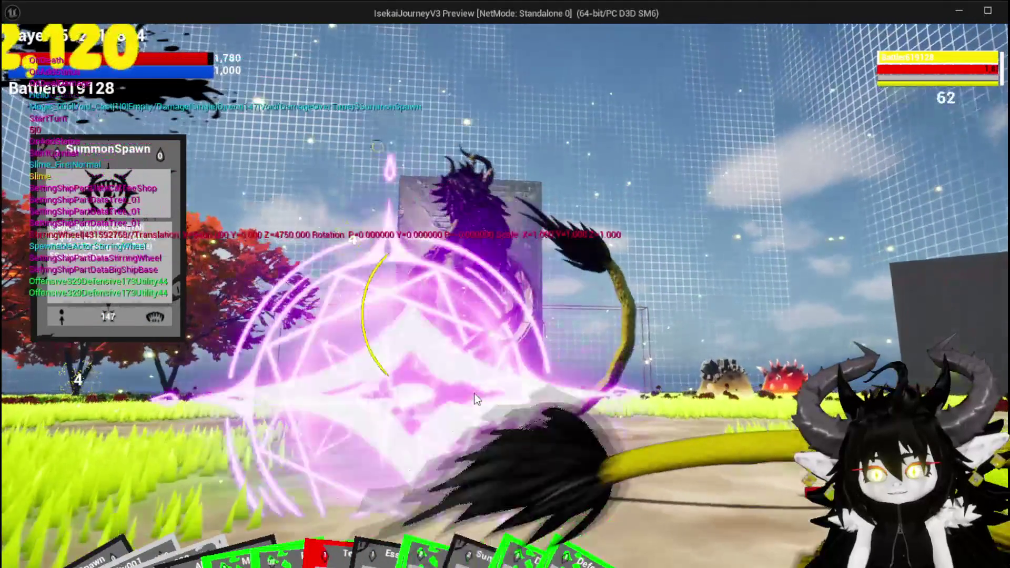
{"action": "key", "text": "Escape"}
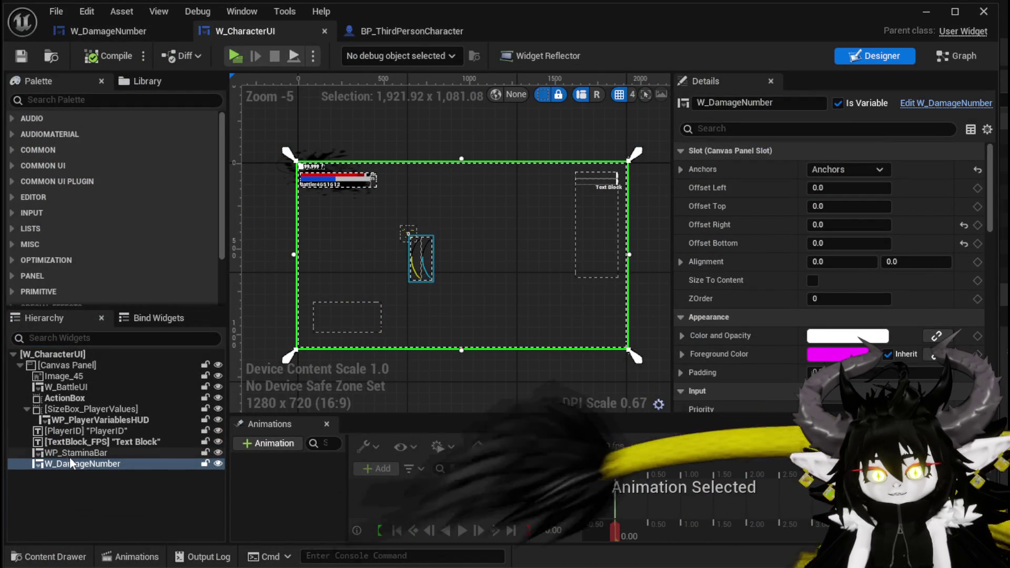
In W_CharacterUI's graph, add a stray new function and then delete it.
{"action": "left_click", "coordinate": [949, 56]}
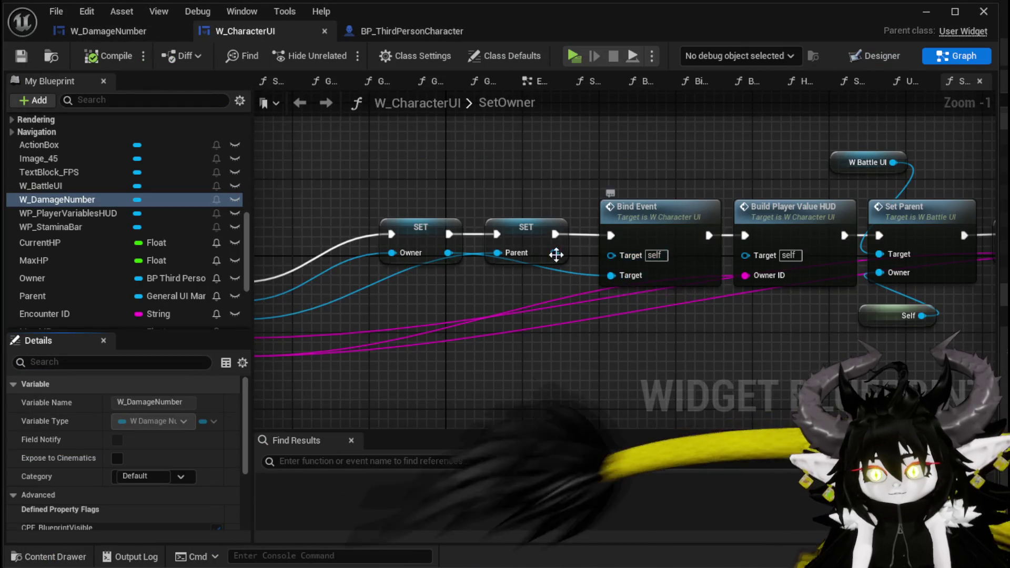
{"action": "scroll", "coordinate": [203, 222], "scroll_direction": "up", "scroll_amount": 3}
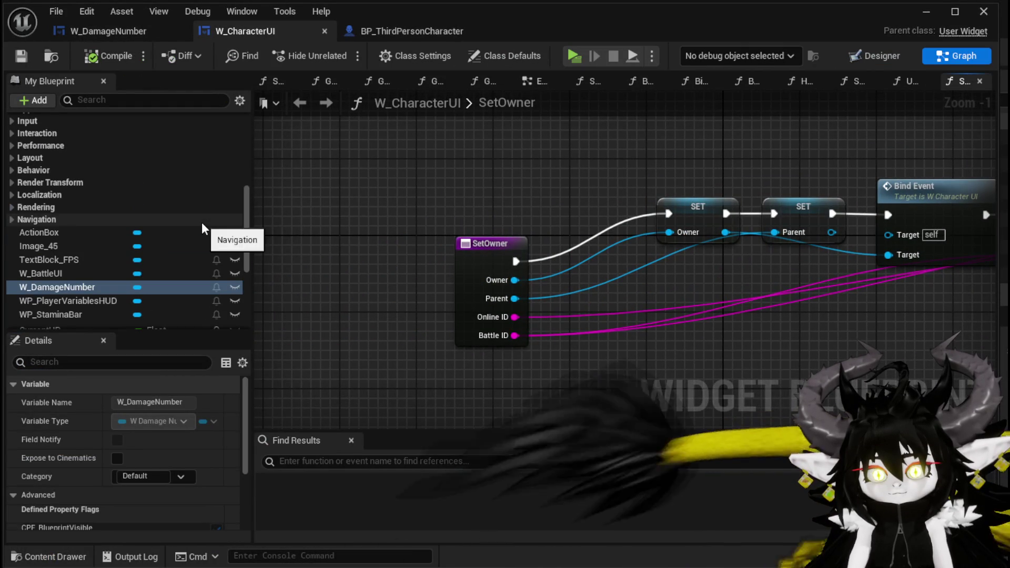
{"action": "scroll", "coordinate": [131, 232], "scroll_direction": "up", "scroll_amount": 10}
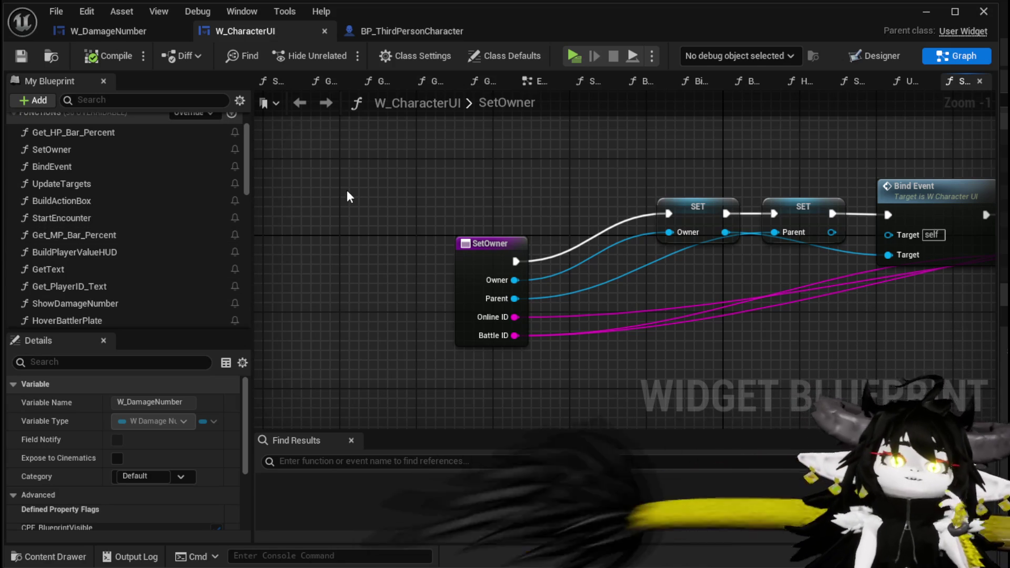
{"action": "scroll", "coordinate": [221, 160], "scroll_direction": "up", "scroll_amount": 3}
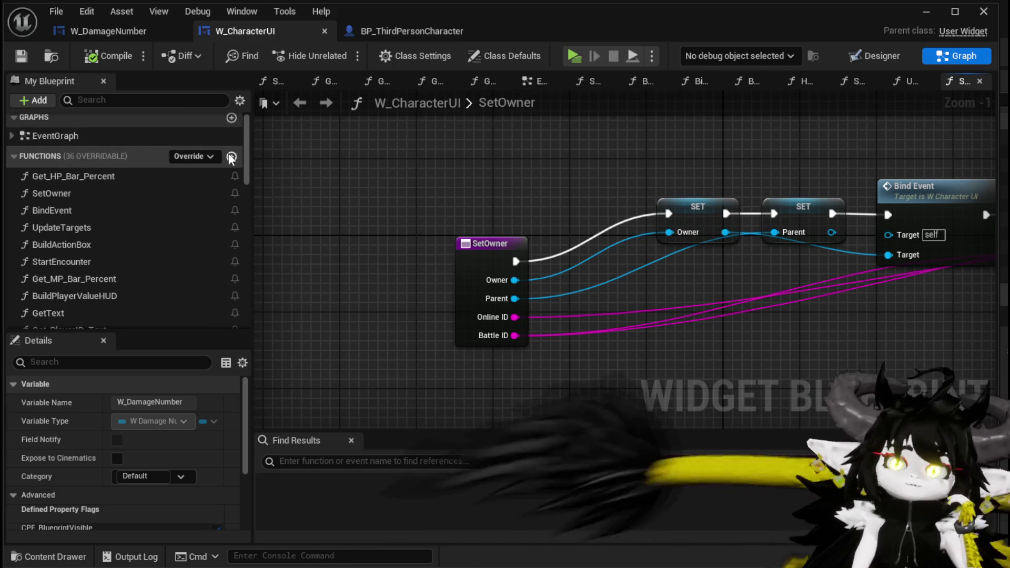
{"action": "left_click", "coordinate": [231, 156]}
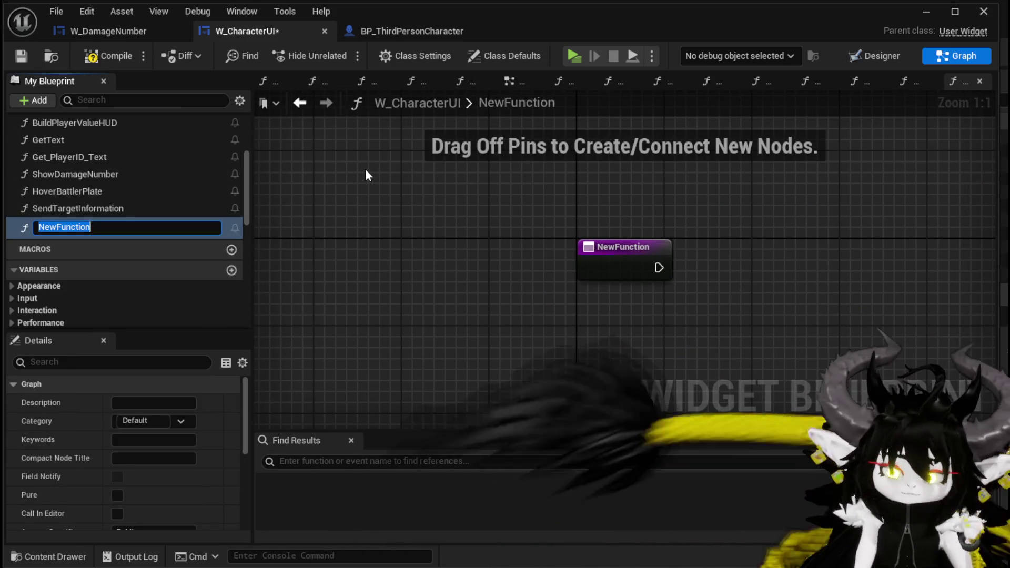
{"action": "type", "text": "Sho"}
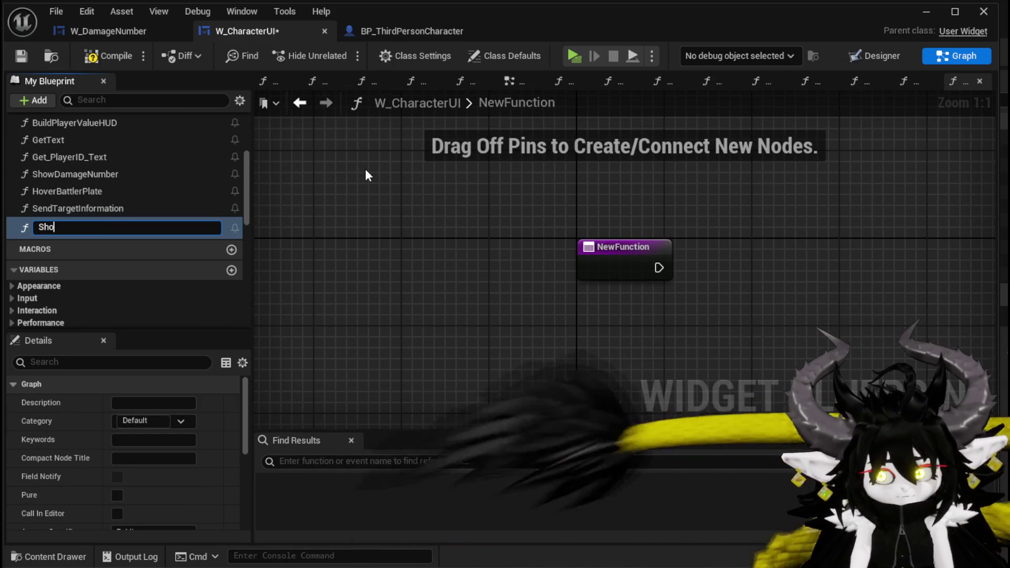
{"action": "type", "text": "wDamageNumber"}
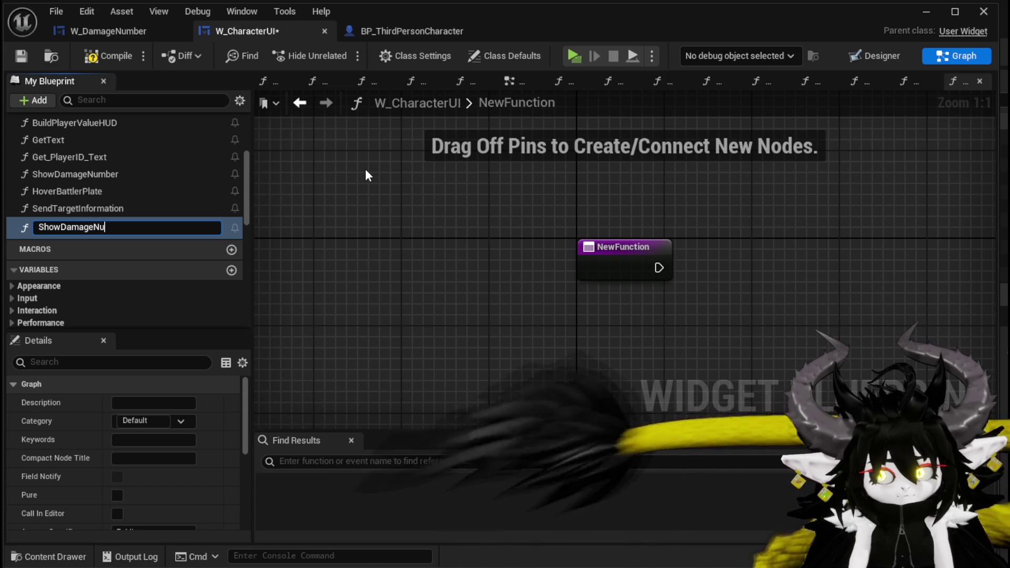
{"action": "key", "text": "Escape"}
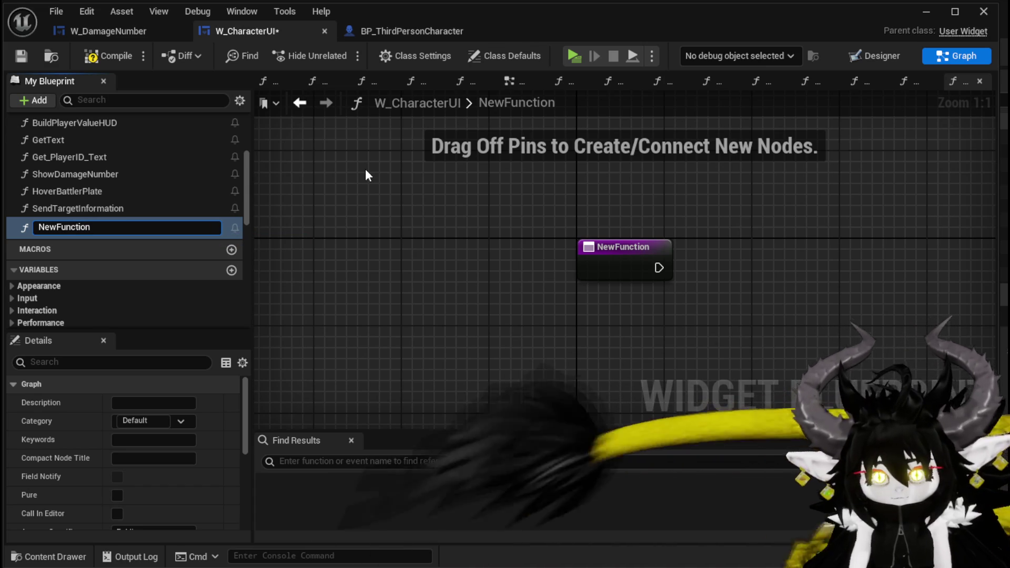
{"action": "double_click", "coordinate": [37, 224]}
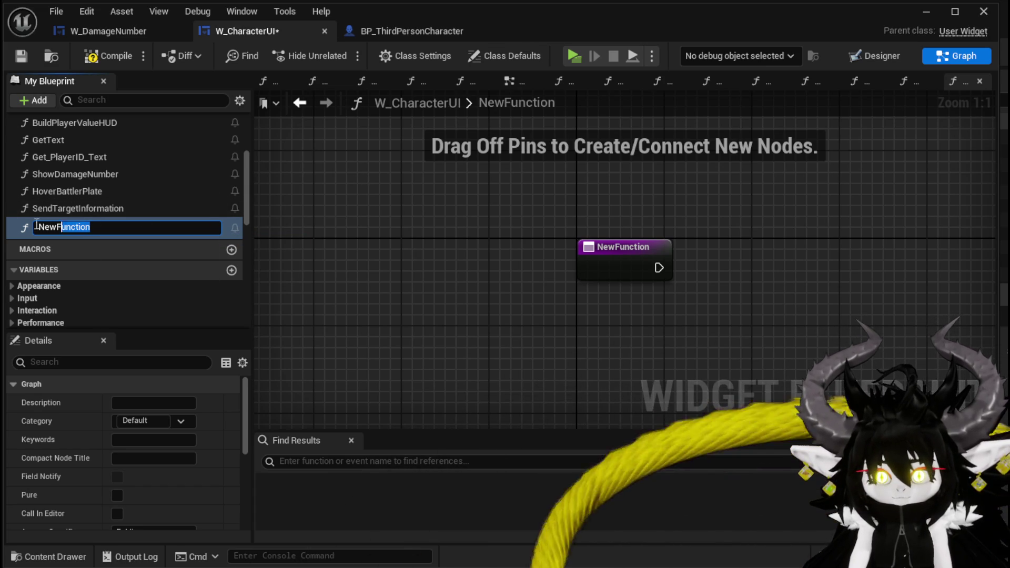
{"action": "left_click", "coordinate": [507, 234]}
{"action": "key", "text": "Delete"}
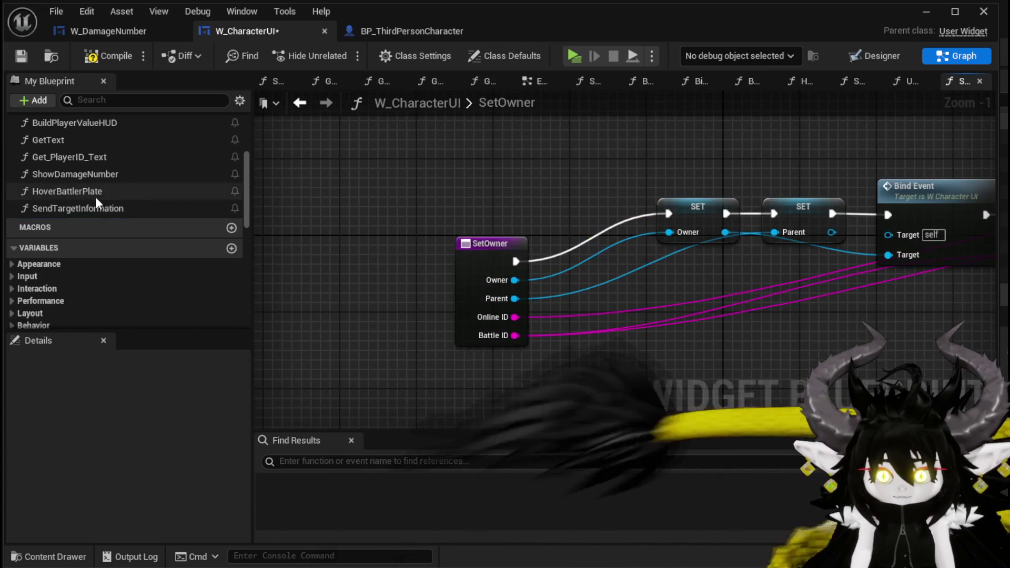
Open the ShowDamageNumber function graph and place a W_DamageNumber getter above its entry.
{"action": "scroll", "coordinate": [121, 208], "scroll_direction": "up", "scroll_amount": 2}
{"action": "scroll", "coordinate": [129, 217], "scroll_direction": "up", "scroll_amount": 2}
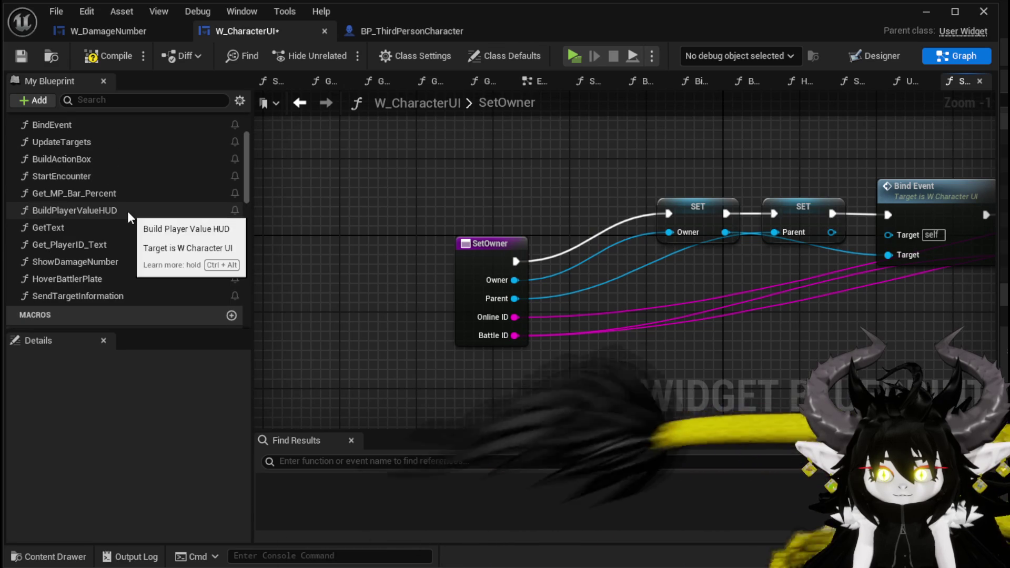
{"action": "double_click", "coordinate": [137, 264]}
{"action": "mouse_move", "coordinate": [541, 244]}
{"action": "left_mouse_down"}
{"action": "mouse_move", "coordinate": [568, 137]}
{"action": "mouse_move", "coordinate": [568, 176]}
{"action": "left_mouse_up"}
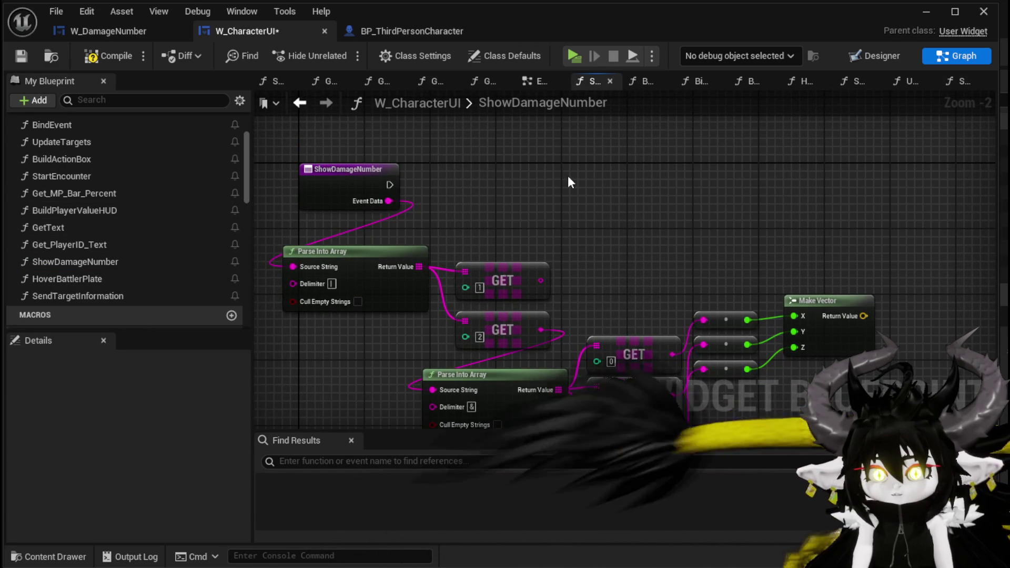
{"action": "scroll", "coordinate": [103, 246], "scroll_direction": "down", "scroll_amount": 5}
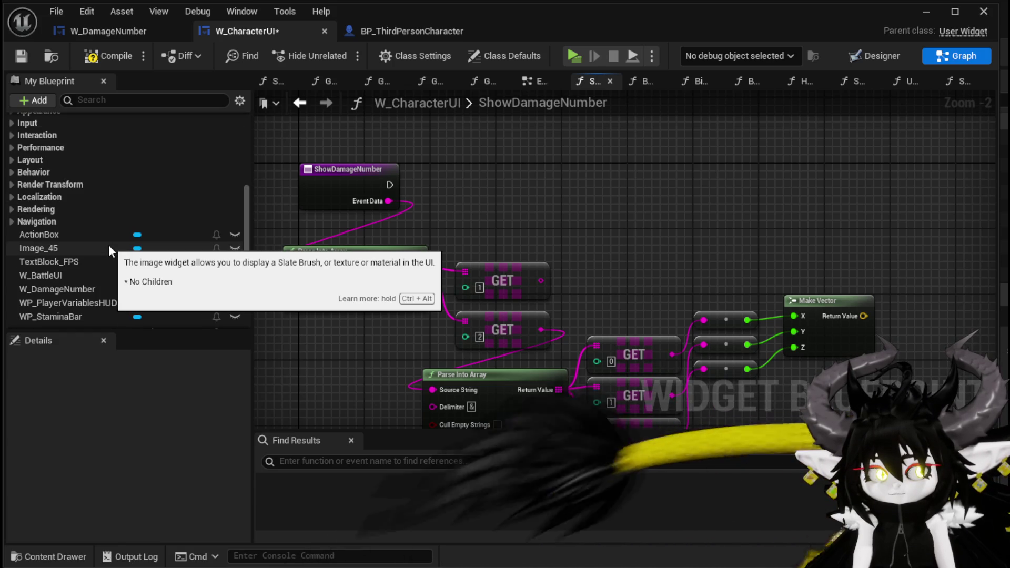
{"action": "scroll", "coordinate": [108, 247], "scroll_direction": "down", "scroll_amount": 5}
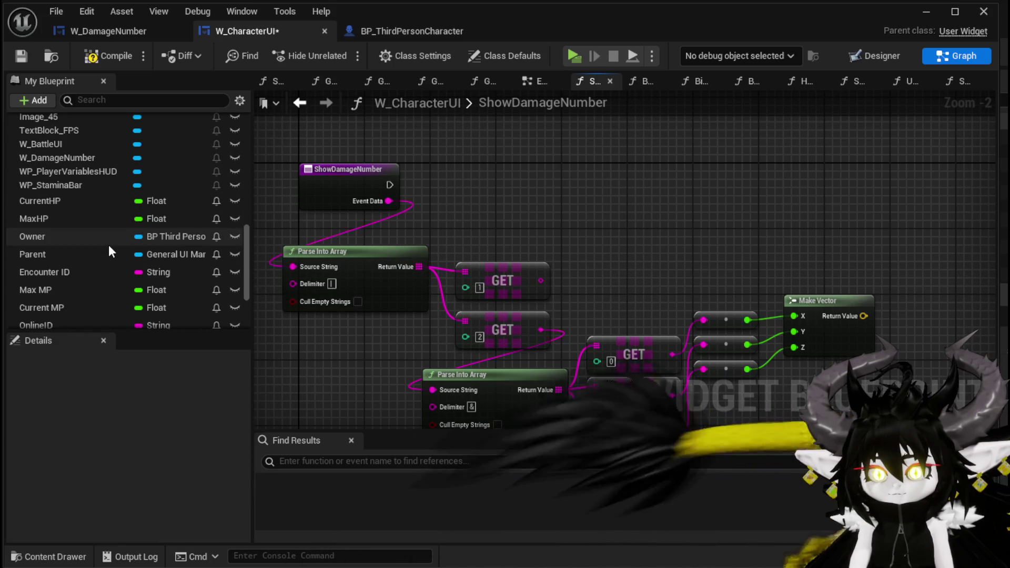
{"action": "scroll", "coordinate": [109, 247], "scroll_direction": "down", "scroll_amount": 3}
{"action": "scroll", "coordinate": [109, 247], "scroll_direction": "up", "scroll_amount": 6}
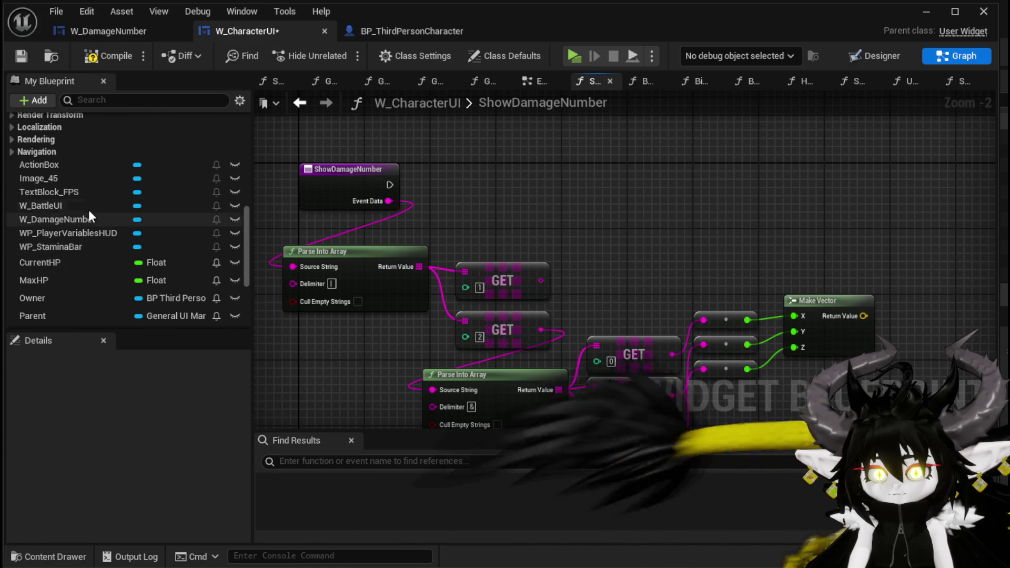
{"action": "mouse_move", "coordinate": [58, 219]}
{"action": "left_mouse_down"}
{"action": "mouse_move", "coordinate": [216, 201]}
{"action": "mouse_move", "coordinate": [359, 129]}
{"action": "mouse_move", "coordinate": [394, 131]}
{"action": "left_mouse_up"}
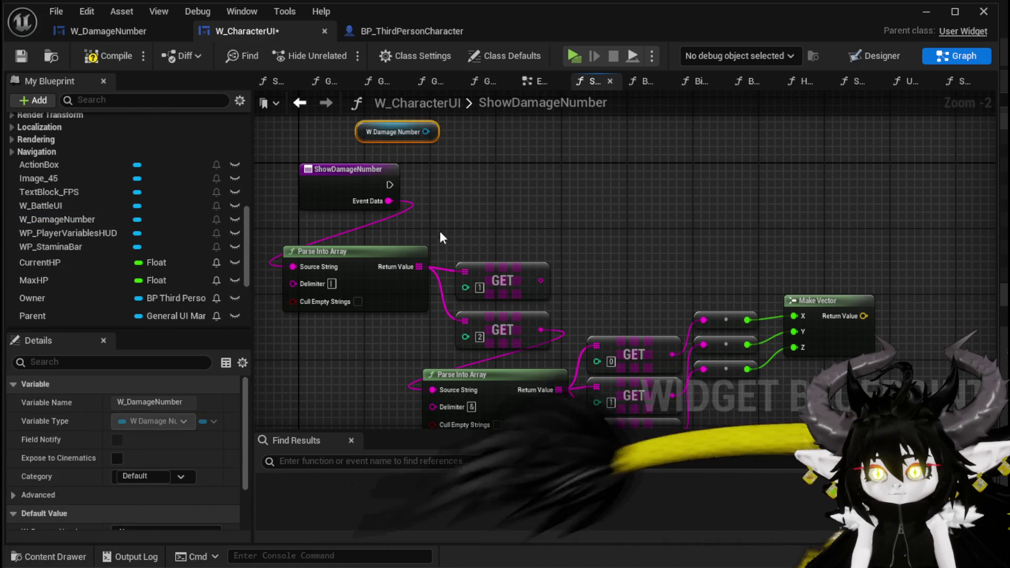
Replace the old Parse Into Array nodes with a HIT call on W_DamageNumber, run from the entry.
{"action": "mouse_move", "coordinate": [812, 361]}
{"action": "left_mouse_down"}
{"action": "mouse_move", "coordinate": [368, 234]}
{"action": "mouse_move", "coordinate": [429, 213]}
{"action": "left_mouse_up"}
{"action": "key", "text": "Delete"}
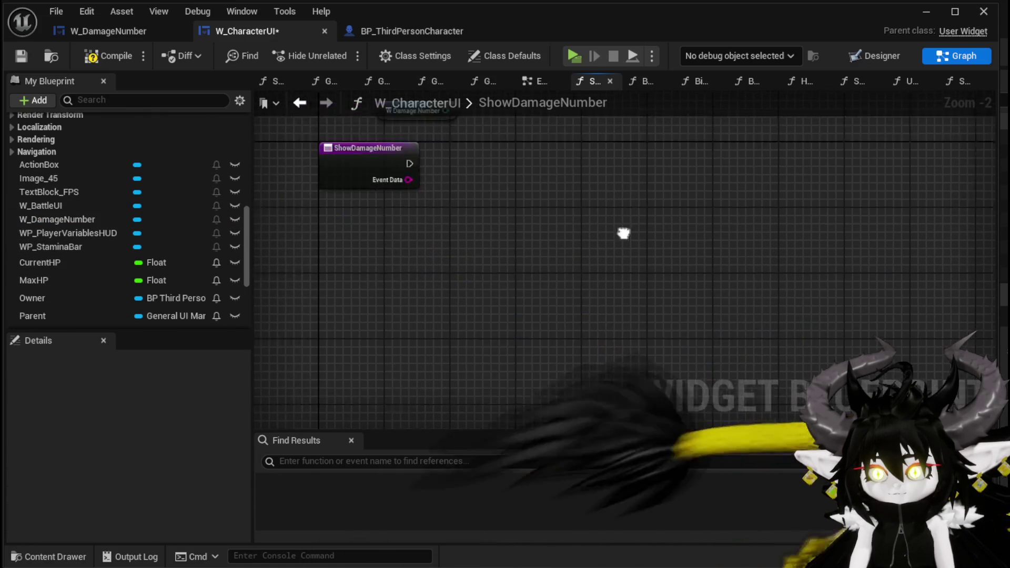
{"action": "left_click_drag", "start_coordinate": [475, 158], "coordinate": [564, 192]}
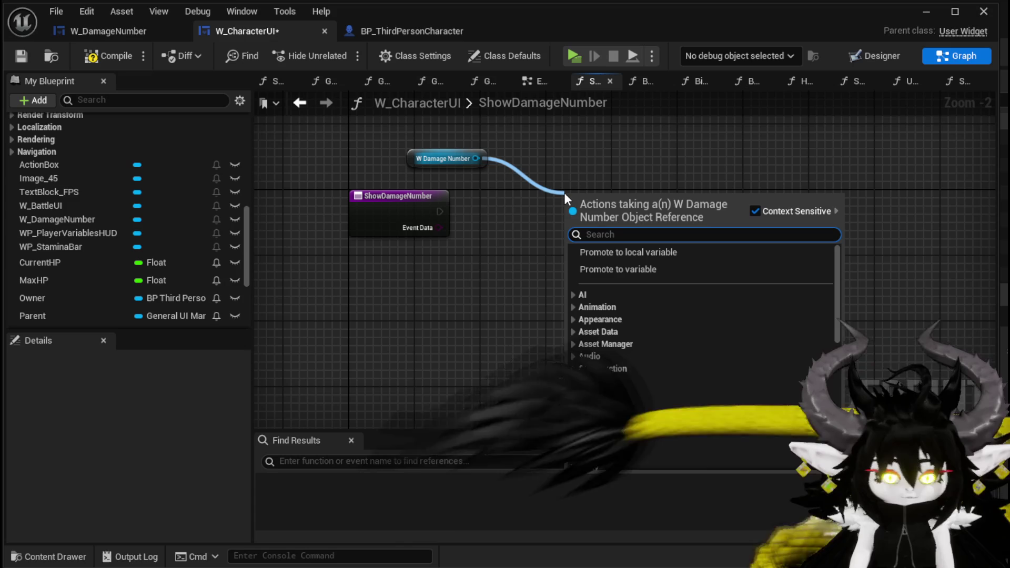
{"action": "type", "text": "Hit"}
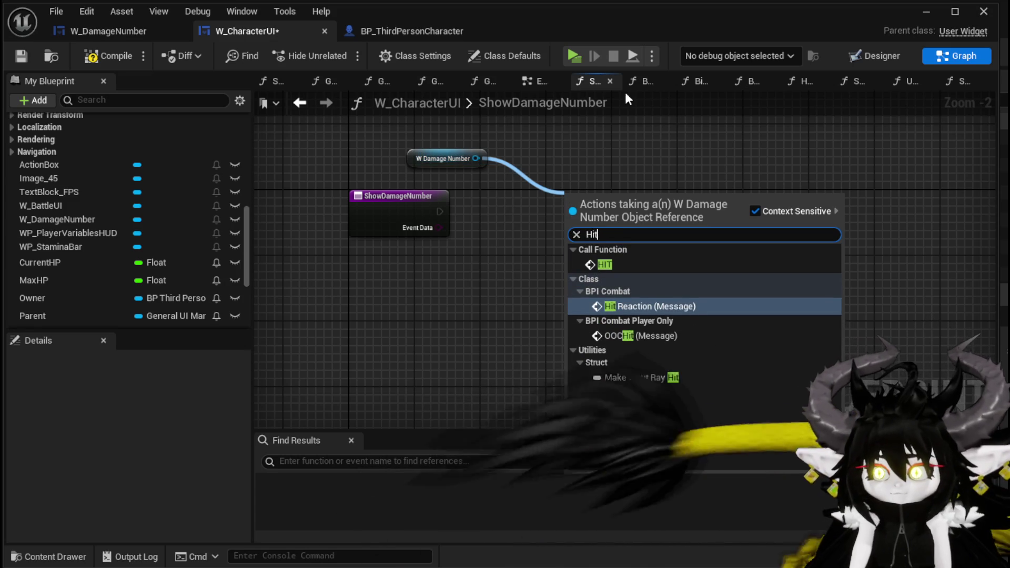
{"action": "left_click", "coordinate": [605, 265]}
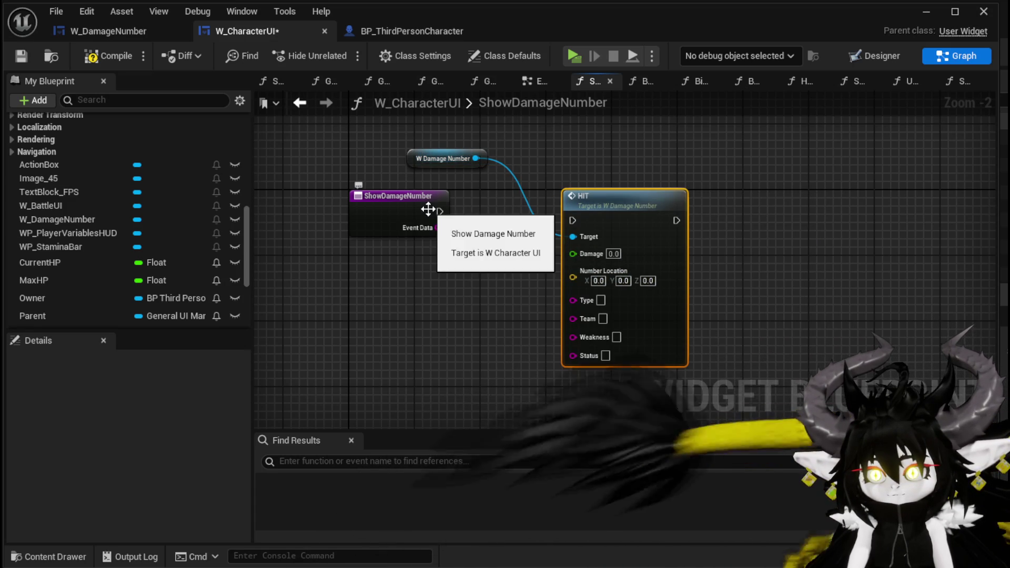
{"action": "left_click_drag", "start_coordinate": [549, 223], "coordinate": [572, 221]}
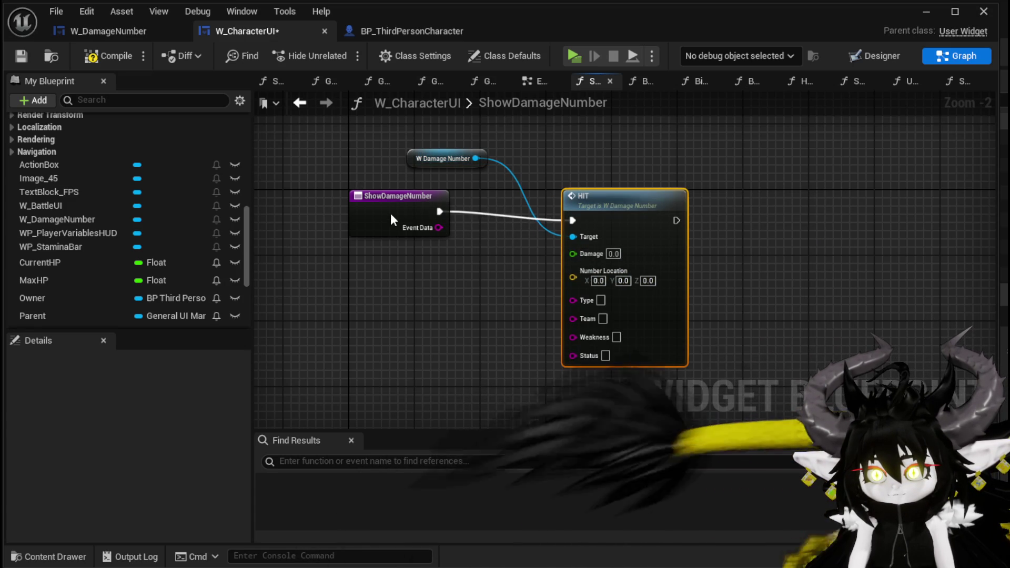
{"action": "left_click_drag", "start_coordinate": [438, 219], "coordinate": [428, 227]}
Expose HIT's Damage, Number Location, Type, Team, Weakness and Status pins as function inputs, then save.
{"action": "left_click_drag", "start_coordinate": [571, 254], "coordinate": [410, 231]}
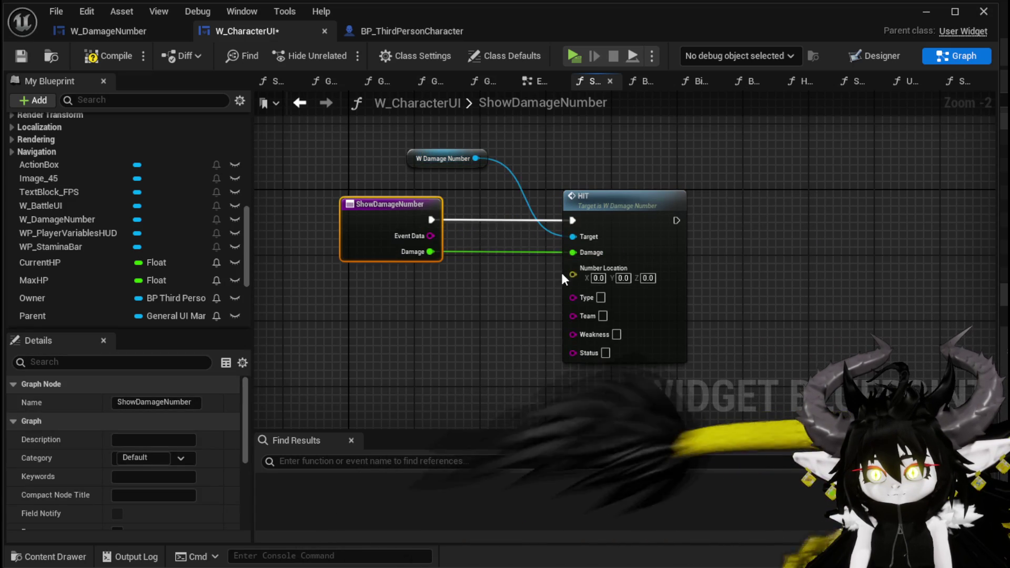
{"action": "left_click_drag", "start_coordinate": [573, 276], "coordinate": [394, 226]}
{"action": "mouse_move", "coordinate": [573, 285]}
{"action": "left_mouse_down"}
{"action": "mouse_move", "coordinate": [444, 232]}
{"action": "mouse_move", "coordinate": [397, 226]}
{"action": "left_mouse_up"}
{"action": "left_click_drag", "start_coordinate": [572, 303], "coordinate": [386, 207]}
{"action": "mouse_move", "coordinate": [572, 334]}
{"action": "left_mouse_down"}
{"action": "mouse_move", "coordinate": [425, 220]}
{"action": "mouse_move", "coordinate": [389, 210]}
{"action": "left_mouse_up"}
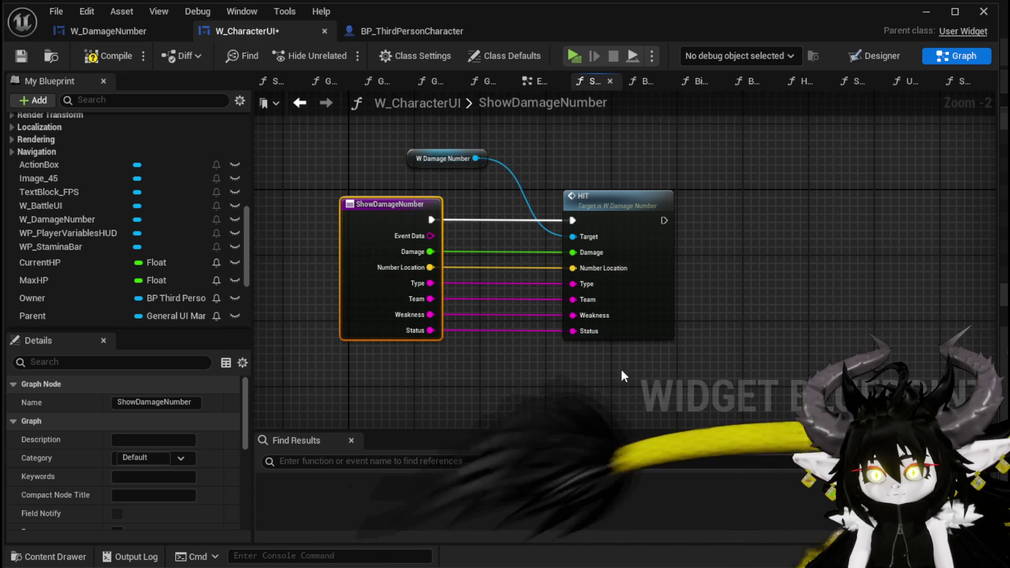
{"action": "left_click", "coordinate": [21, 56]}
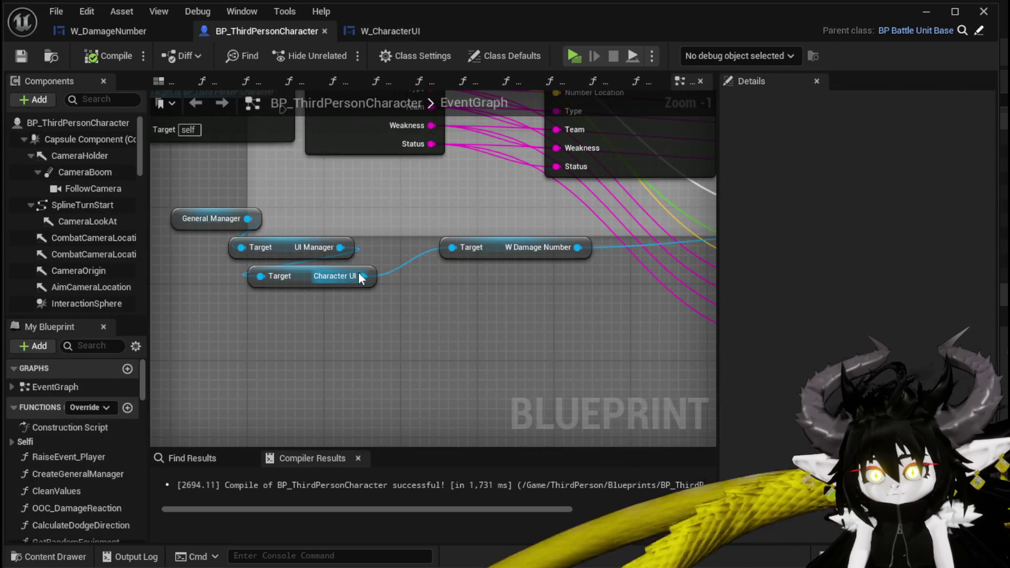
In BP_ThirdPersonCharacter, add a Show Damage Number call on Character UI and route execution to it.
{"action": "left_click_drag", "start_coordinate": [363, 275], "coordinate": [446, 323]}
{"action": "type", "text": "Show"}
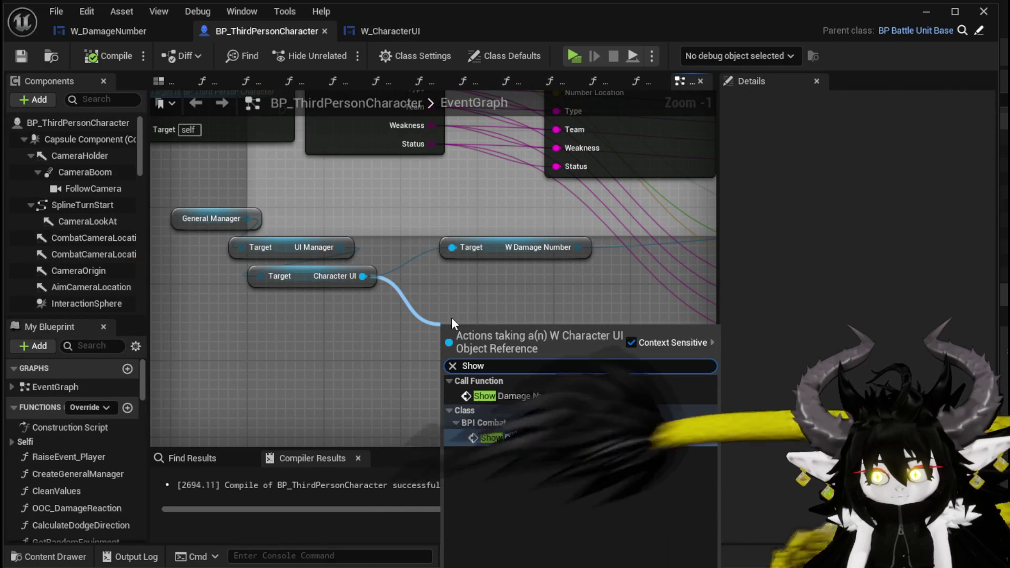
{"action": "key", "text": "Up"}
{"action": "key", "text": "Return"}
{"action": "scroll", "coordinate": [452, 317], "scroll_direction": "down", "scroll_amount": 2}
{"action": "left_click", "coordinate": [557, 268]}
{"action": "scroll", "coordinate": [571, 239], "scroll_direction": "down", "scroll_amount": 1}
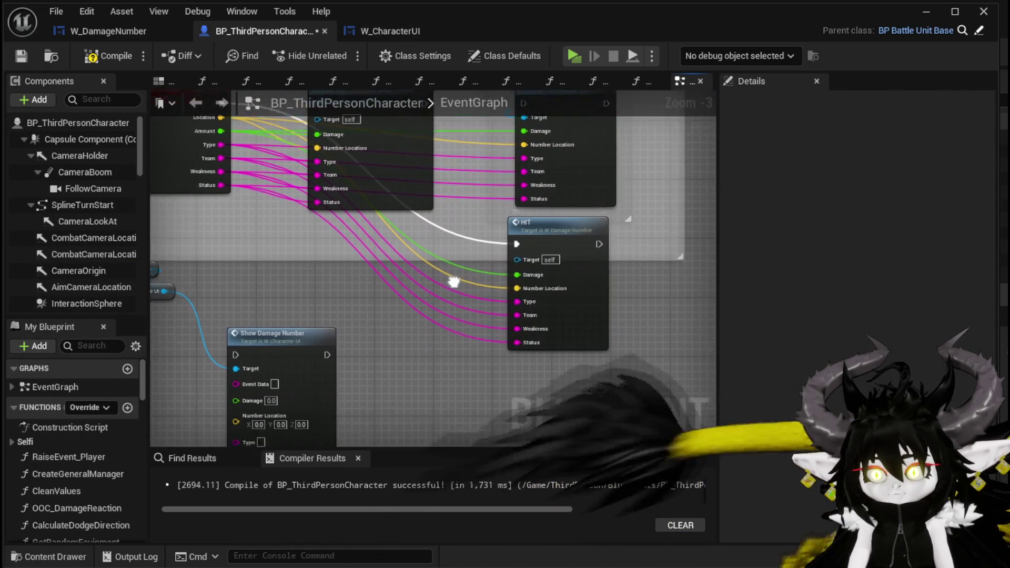
{"action": "mouse_move", "coordinate": [588, 187]}
{"action": "left_mouse_down"}
{"action": "mouse_move", "coordinate": [302, 313]}
{"action": "mouse_move", "coordinate": [428, 191]}
{"action": "left_mouse_up"}
Wire damage, location, type, team, weakness and status into Show Damage Number, delete HIT, and save.
{"action": "mouse_move", "coordinate": [595, 222]}
{"action": "left_mouse_down"}
{"action": "mouse_move", "coordinate": [400, 229]}
{"action": "mouse_move", "coordinate": [393, 260]}
{"action": "left_mouse_up"}
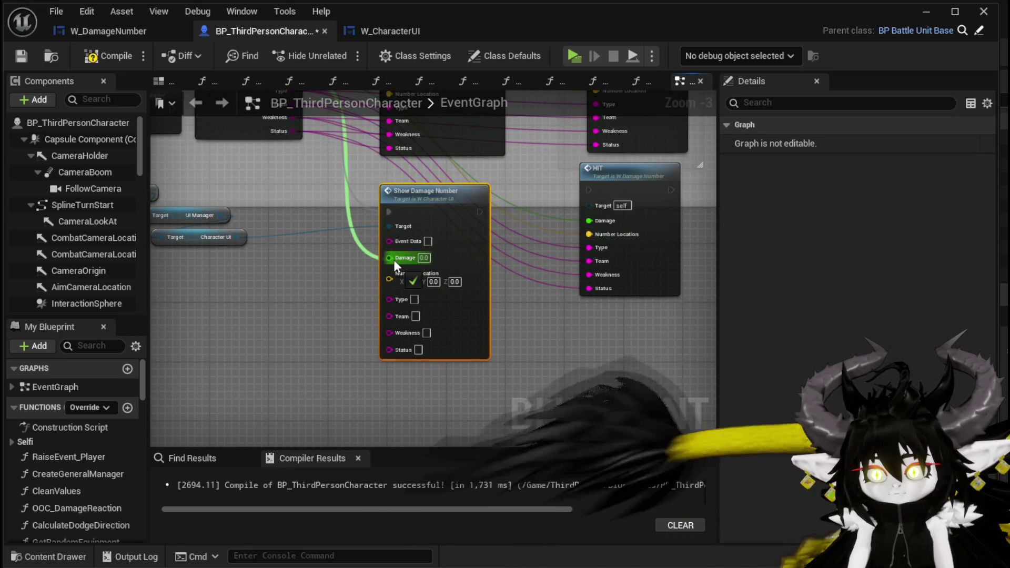
{"action": "mouse_move", "coordinate": [589, 234]}
{"action": "left_mouse_down"}
{"action": "mouse_move", "coordinate": [389, 275]}
{"action": "mouse_move", "coordinate": [588, 262]}
{"action": "mouse_move", "coordinate": [401, 284]}
{"action": "left_mouse_up"}
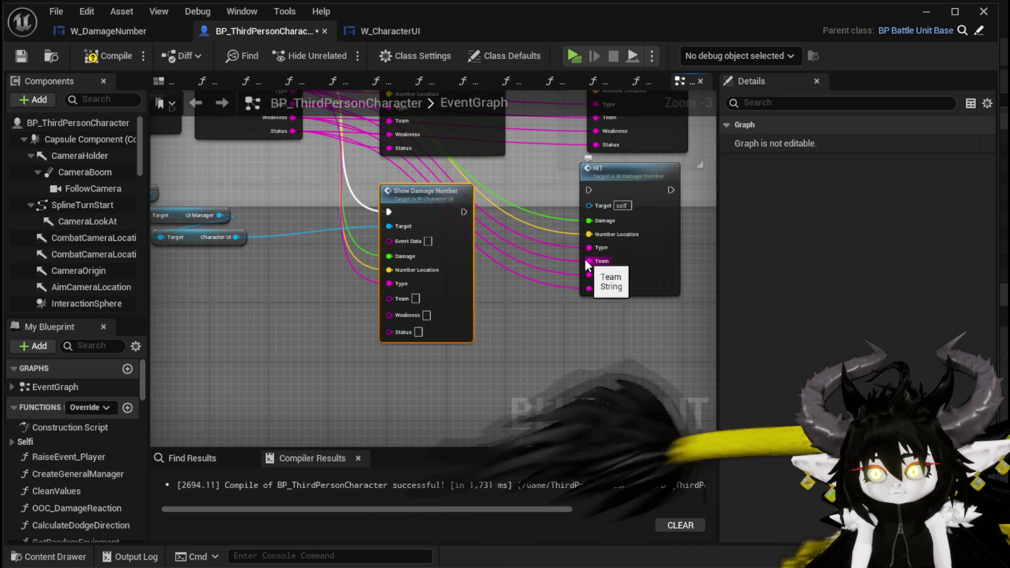
{"action": "left_click_drag", "start_coordinate": [588, 261], "coordinate": [569, 271]}
{"action": "left_click_drag", "start_coordinate": [405, 304], "coordinate": [402, 298]}
{"action": "left_click_drag", "start_coordinate": [590, 274], "coordinate": [392, 311]}
{"action": "mouse_move", "coordinate": [589, 289]}
{"action": "left_mouse_down"}
{"action": "mouse_move", "coordinate": [420, 324]}
{"action": "mouse_move", "coordinate": [433, 386]}
{"action": "left_mouse_up"}
{"action": "left_click", "coordinate": [649, 321]}
{"action": "key", "text": "Delete"}
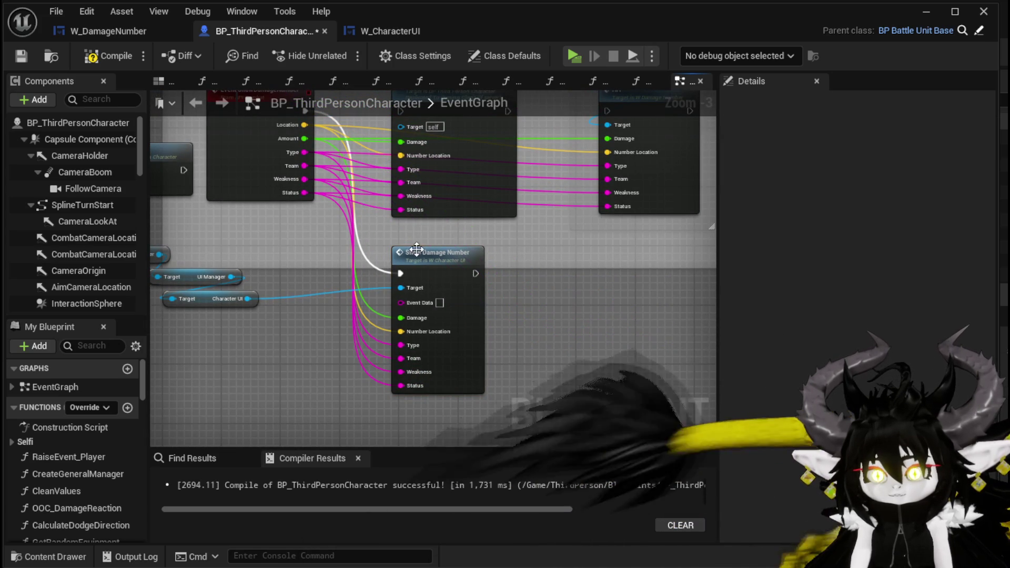
{"action": "left_click_drag", "start_coordinate": [436, 252], "coordinate": [482, 245]}
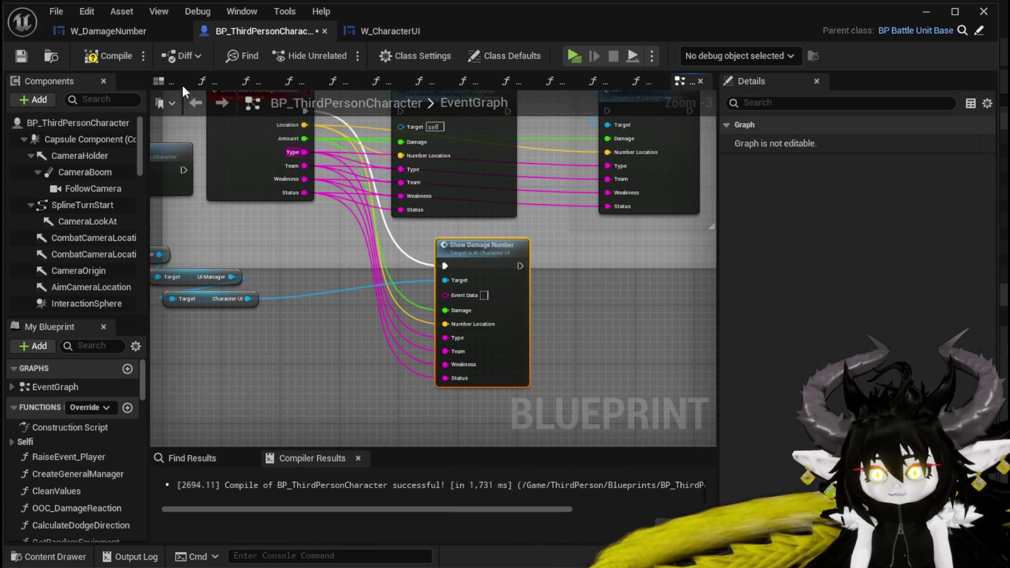
{"action": "left_click", "coordinate": [27, 58]}
{"action": "left_click", "coordinate": [392, 30]}
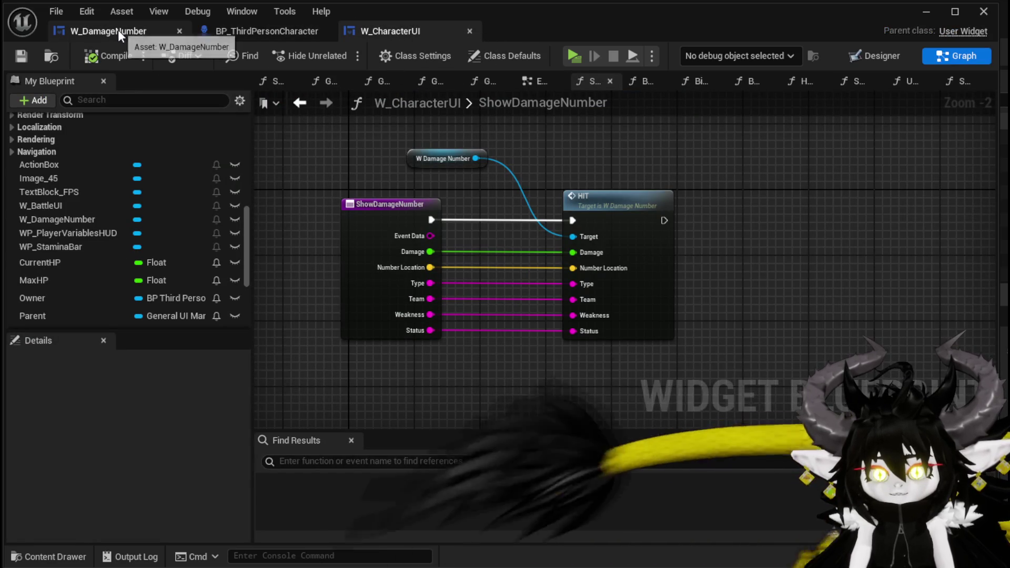
Remove the Event Data input from the ShowDamageNumber entry node.
{"action": "left_click", "coordinate": [389, 228]}
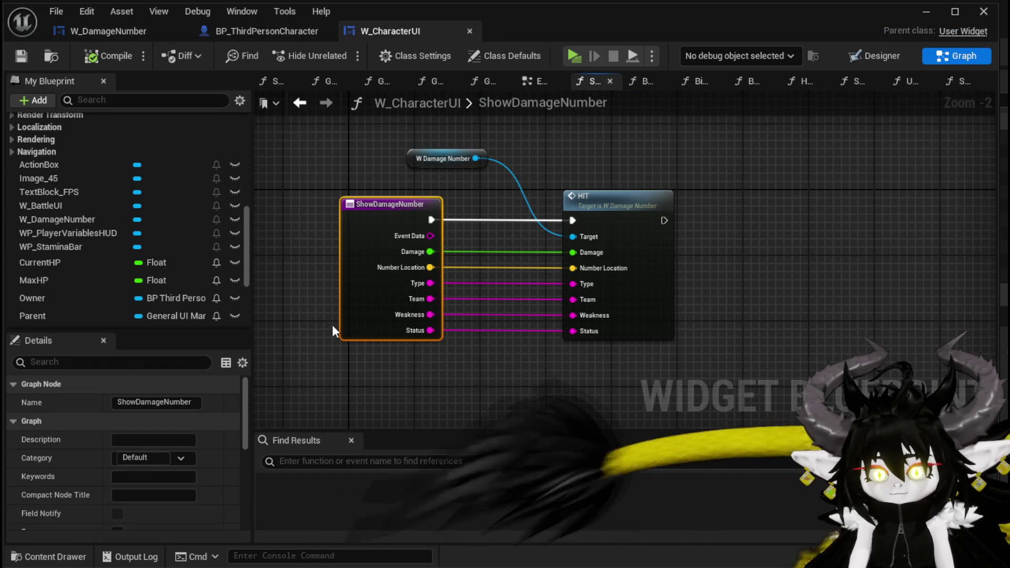
{"action": "scroll", "coordinate": [154, 463], "scroll_direction": "down", "scroll_amount": 5}
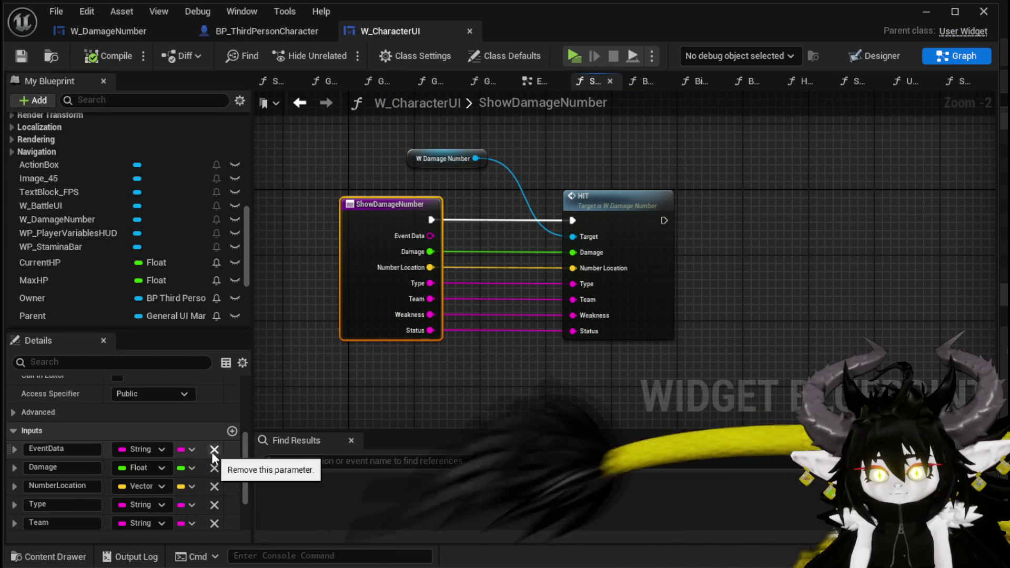
{"action": "key", "text": "ctrl+z"}
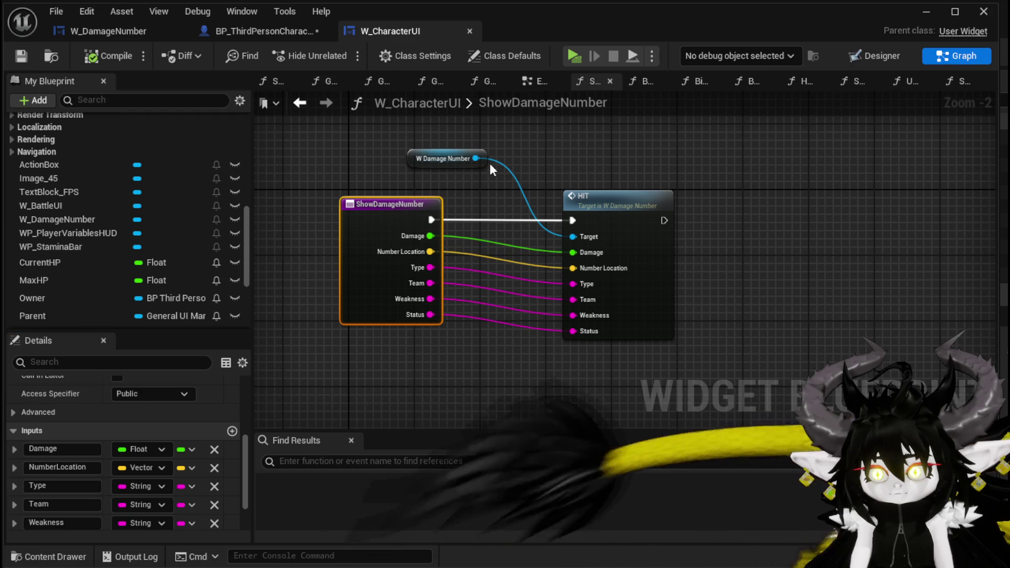
Add a Slot as Canvas Slot node fed by the W Damage Number getter.
{"action": "left_click_drag", "start_coordinate": [452, 209], "coordinate": [517, 195]}
{"action": "type", "text": "get slo"}
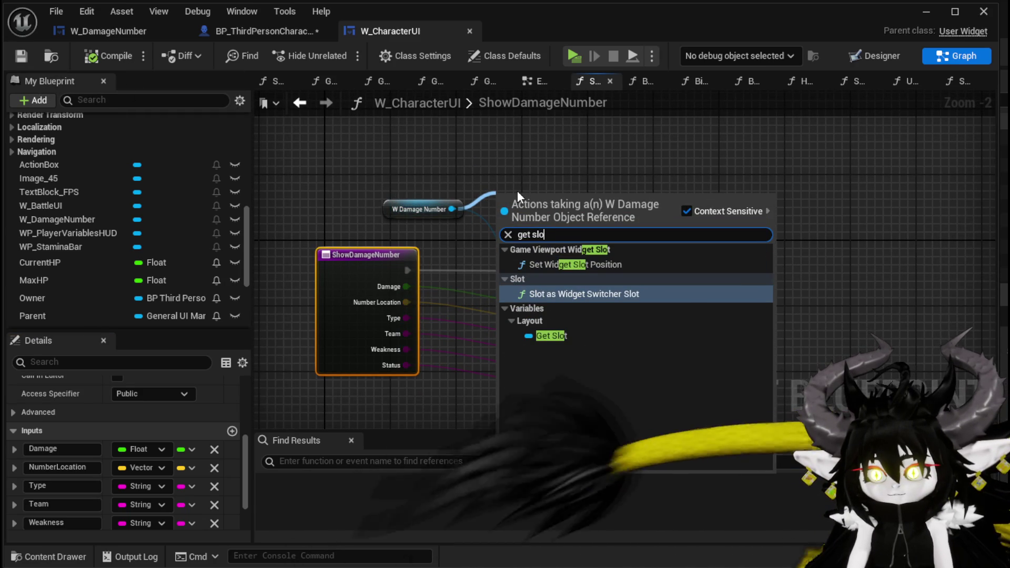
{"action": "key", "text": "BackSpace"}
{"action": "key", "text": "BackSpace"}
{"action": "key", "text": "BackSpace"}
{"action": "type", "text": "Slot"}
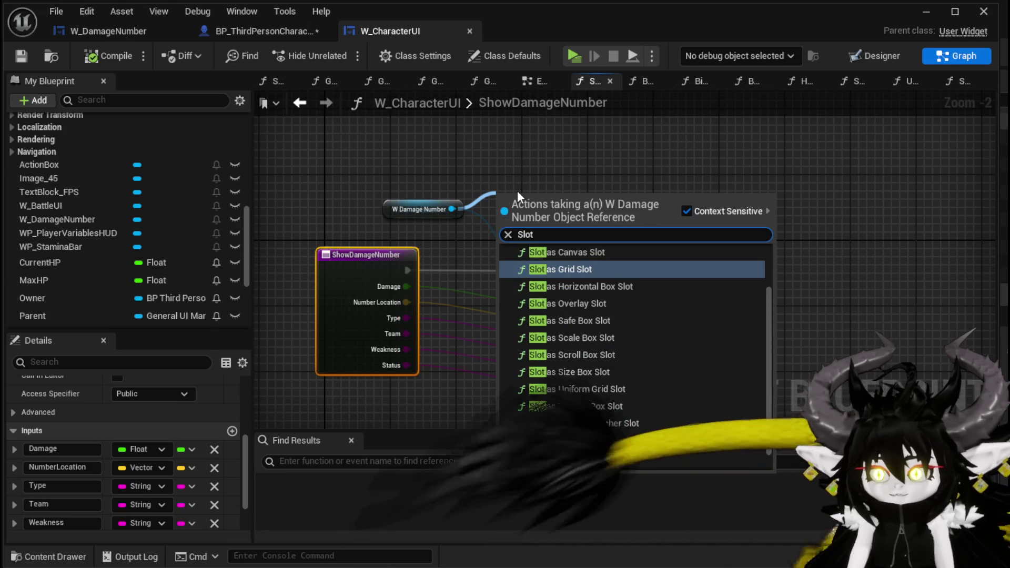
{"action": "left_click", "coordinate": [612, 253]}
{"action": "mouse_move", "coordinate": [574, 208]}
{"action": "left_mouse_down"}
{"action": "mouse_move", "coordinate": [607, 201]}
{"action": "mouse_move", "coordinate": [686, 210]}
{"action": "left_mouse_up"}
Feed the canvas slot into a new Set Position node and tidy the node layout.
{"action": "type", "text": "Set Posi"}
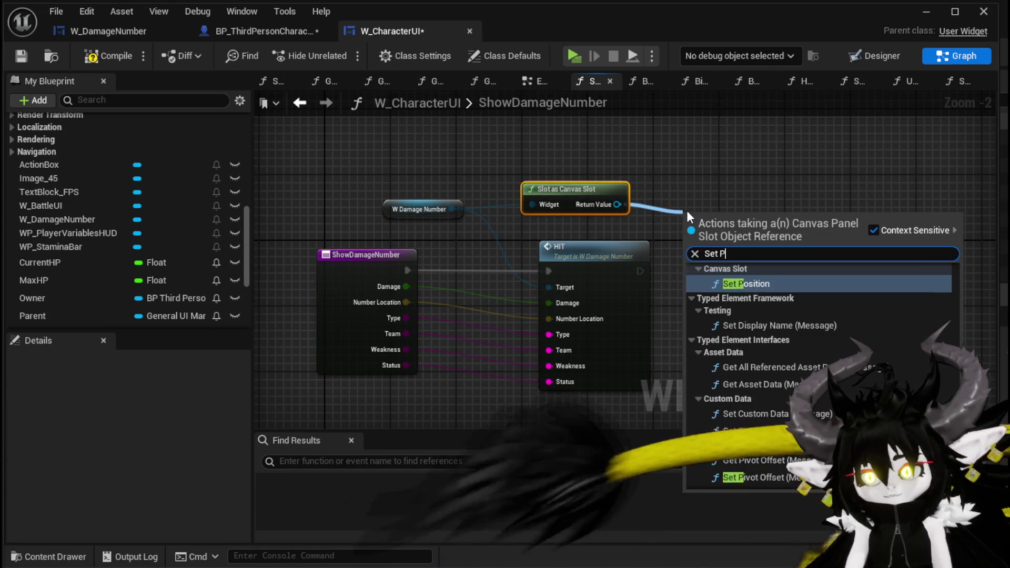
{"action": "left_click", "coordinate": [747, 296]}
{"action": "left_click_drag", "start_coordinate": [736, 211], "coordinate": [763, 189]}
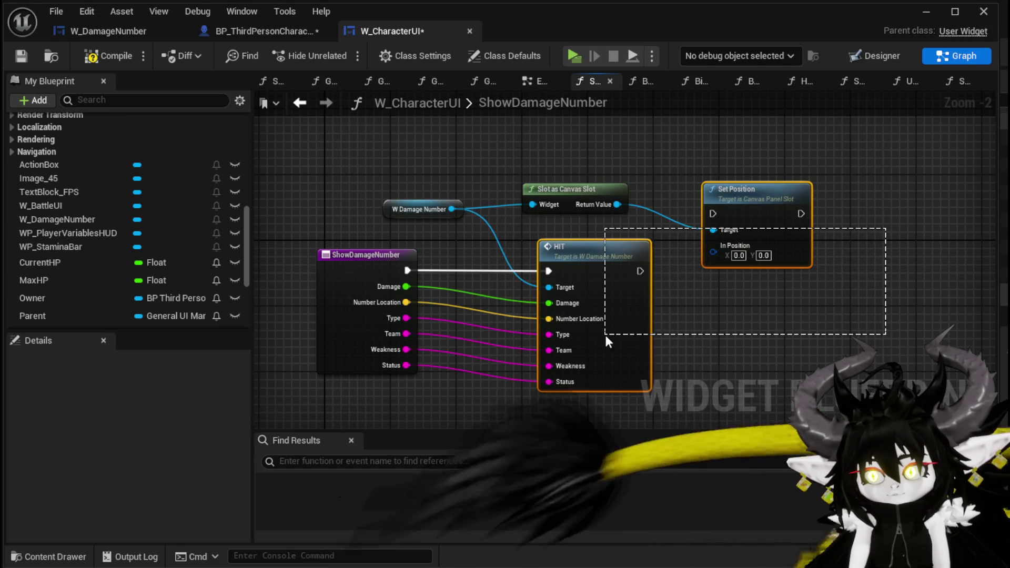
{"action": "left_click_drag", "start_coordinate": [605, 336], "coordinate": [604, 336]}
{"action": "mouse_move", "coordinate": [620, 283]}
{"action": "left_mouse_down"}
{"action": "mouse_move", "coordinate": [610, 298]}
{"action": "mouse_move", "coordinate": [628, 299]}
{"action": "left_mouse_up"}
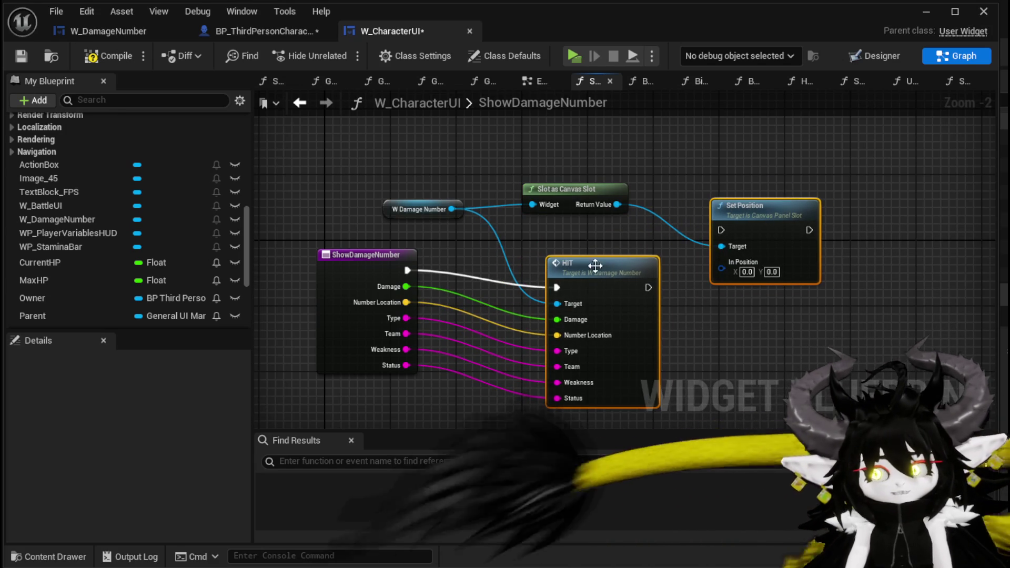
{"action": "left_click_drag", "start_coordinate": [415, 200], "coordinate": [403, 193]}
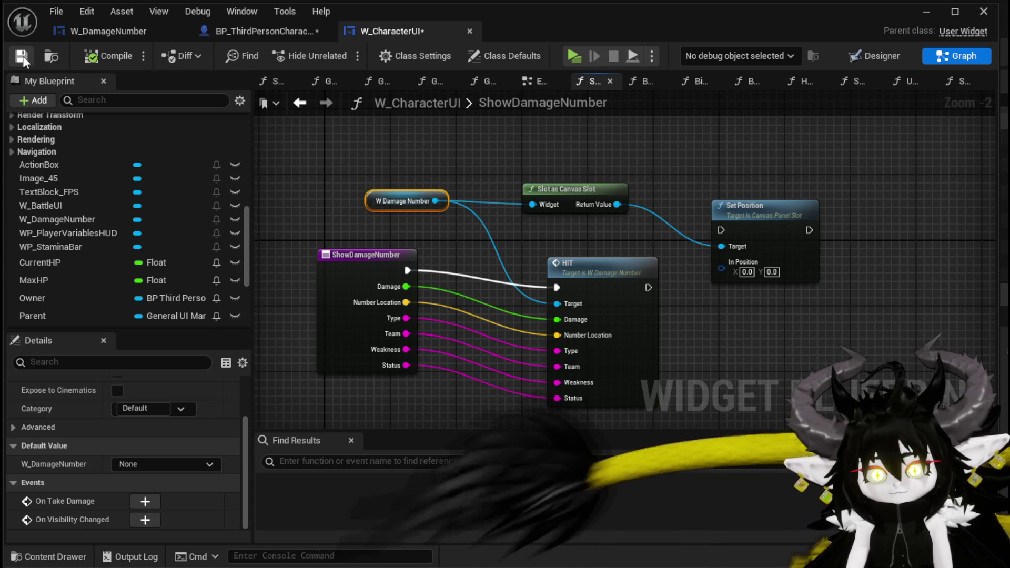
{"action": "left_click", "coordinate": [263, 32]}
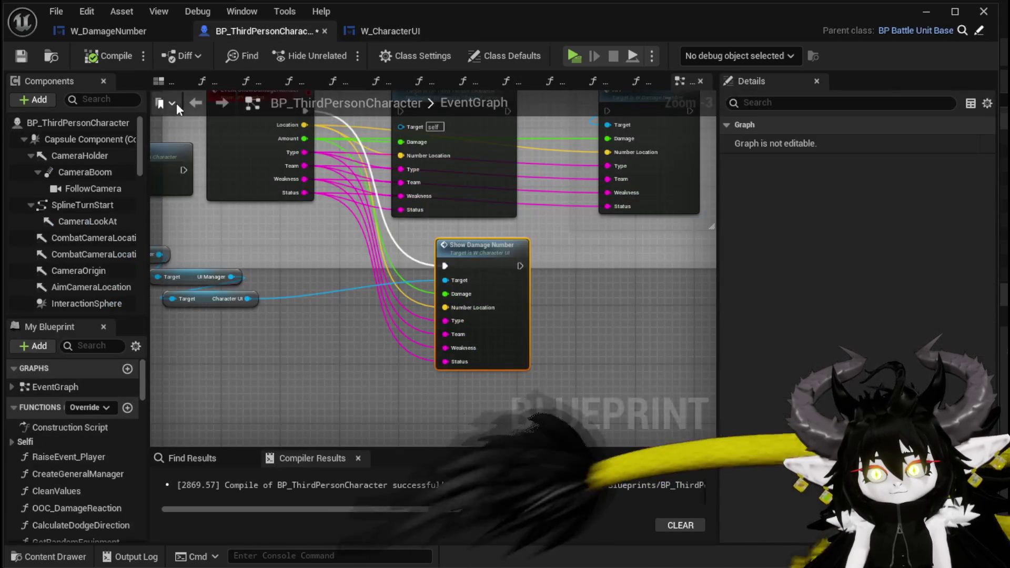
Save all, start a test run, and open GeneralUI_Manager from the compile error.
{"action": "left_click", "coordinate": [26, 57]}
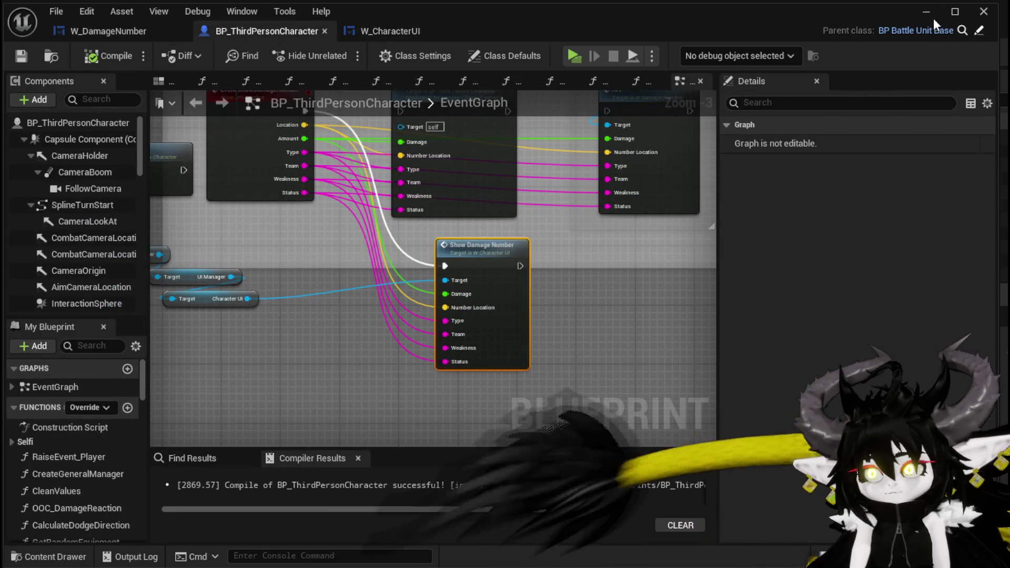
{"action": "left_click", "coordinate": [929, 14]}
{"action": "left_click", "coordinate": [340, 51]}
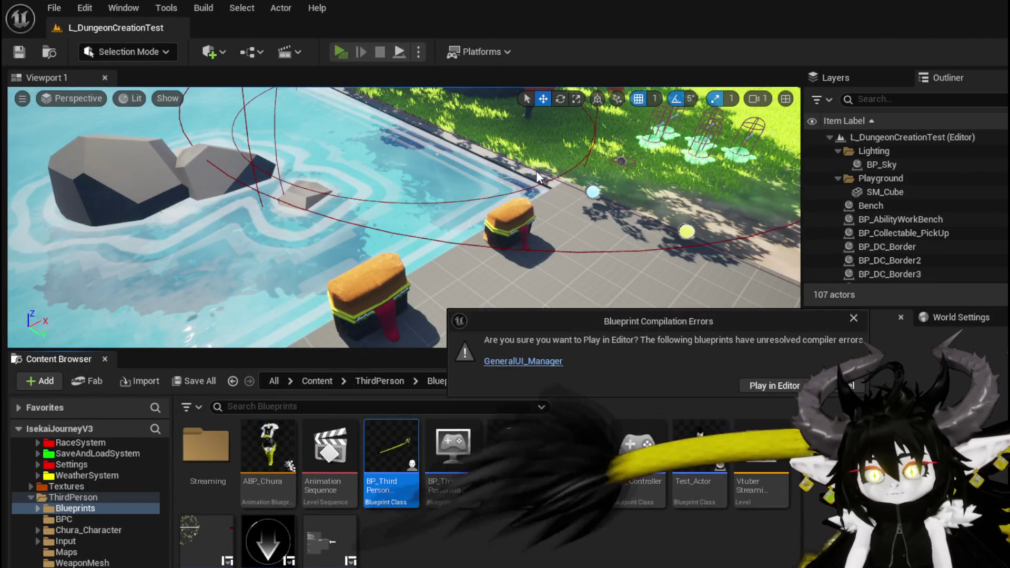
{"action": "left_click", "coordinate": [512, 362]}
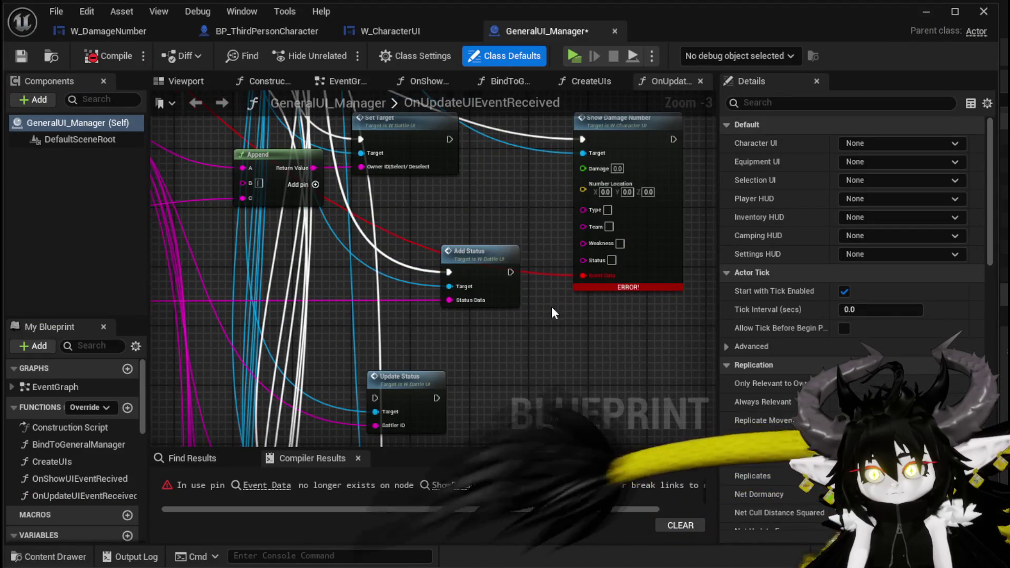
Clear the stale Event Data link from GeneralUI_Manager's Show Damage Number call, then compile and save.
{"action": "left_click_drag", "start_coordinate": [551, 298], "coordinate": [531, 369]}
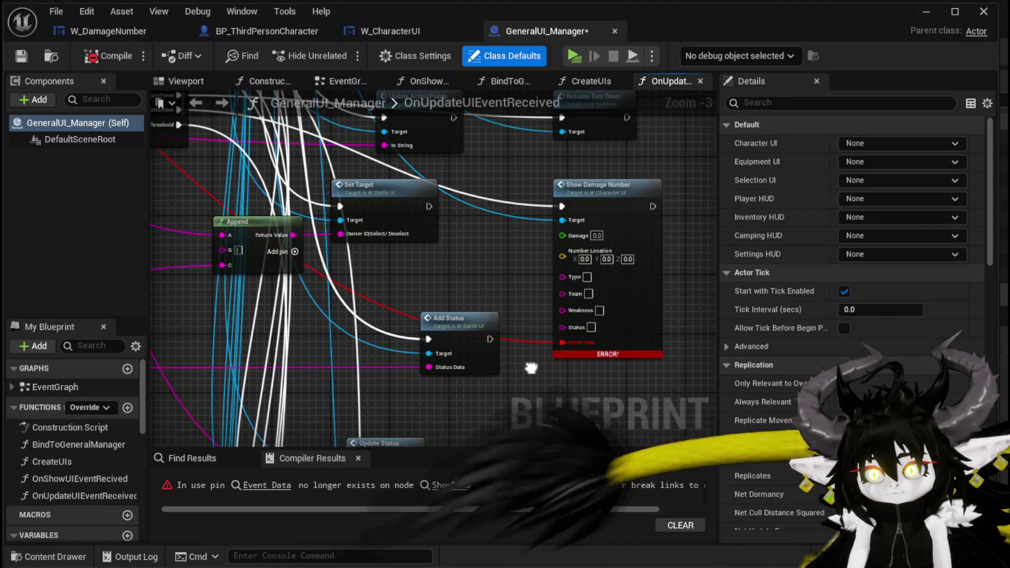
{"action": "scroll", "coordinate": [531, 368], "scroll_direction": "down", "scroll_amount": 3}
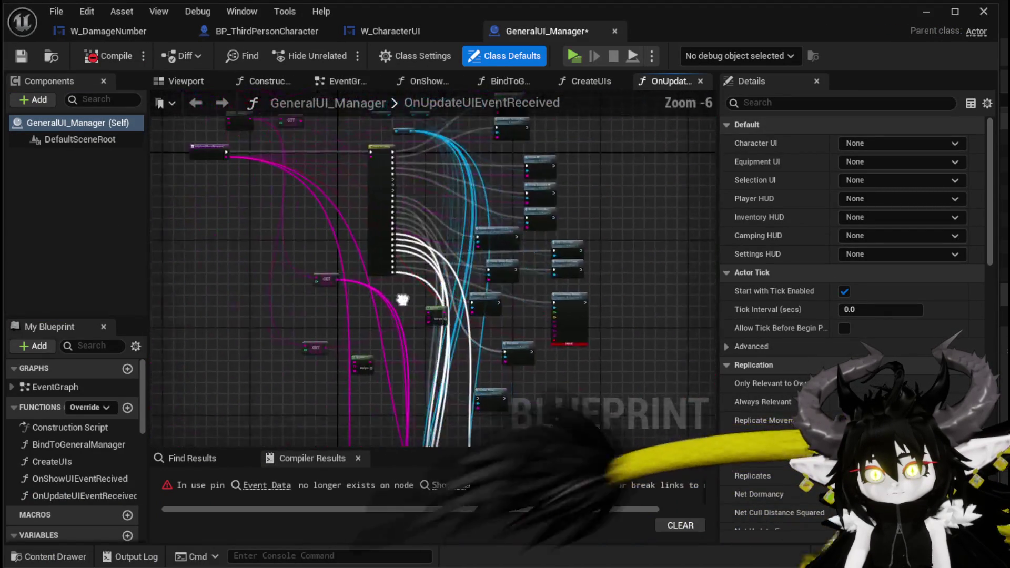
{"action": "scroll", "coordinate": [391, 247], "scroll_direction": "up", "scroll_amount": 3}
{"action": "mouse_move", "coordinate": [405, 305]}
{"action": "left_mouse_down"}
{"action": "mouse_move", "coordinate": [480, 349]}
{"action": "mouse_move", "coordinate": [440, 298]}
{"action": "left_mouse_up"}
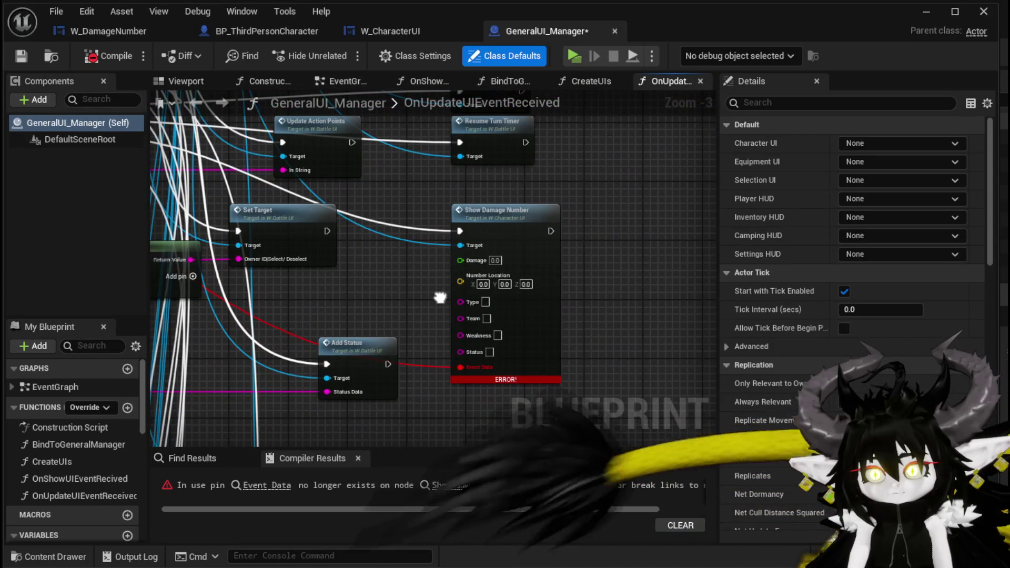
{"action": "left_click_drag", "start_coordinate": [516, 225], "coordinate": [629, 229]}
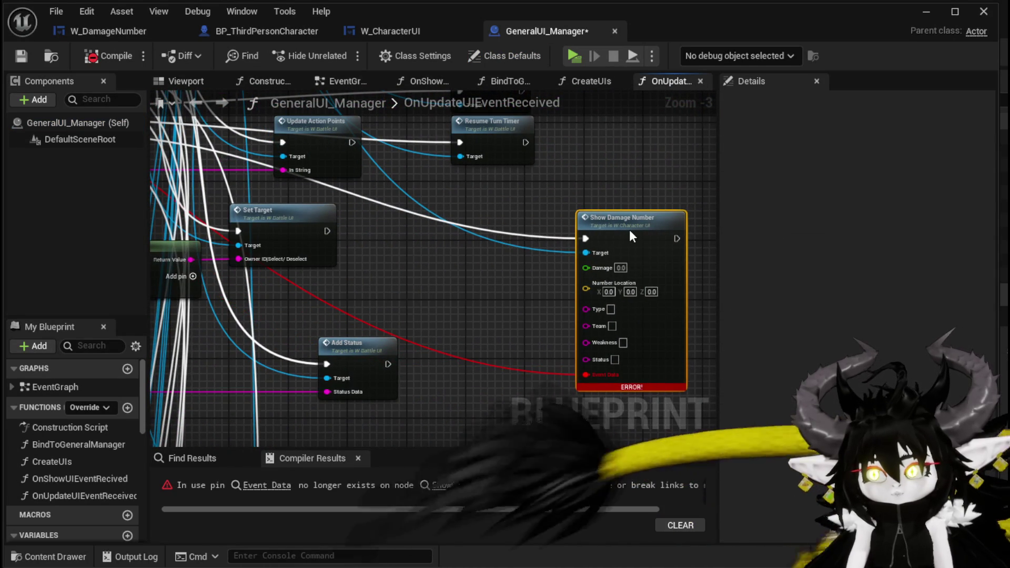
{"action": "scroll", "coordinate": [506, 247], "scroll_direction": "down", "scroll_amount": 3}
{"action": "scroll", "coordinate": [370, 229], "scroll_direction": "up", "scroll_amount": 4}
{"action": "scroll", "coordinate": [391, 243], "scroll_direction": "down", "scroll_amount": 2}
{"action": "left_click_drag", "start_coordinate": [390, 243], "coordinate": [277, 109]}
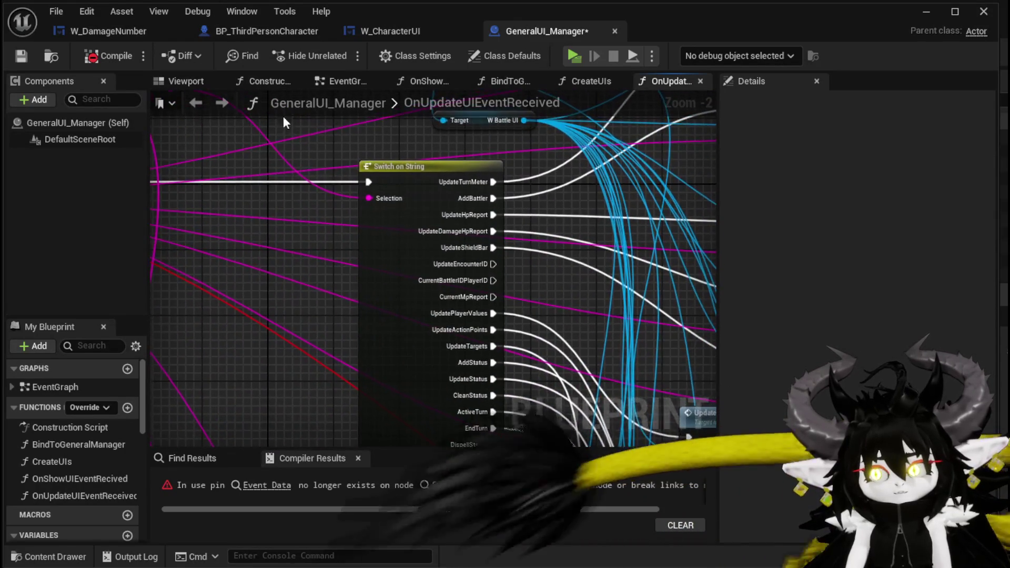
{"action": "left_click_drag", "start_coordinate": [247, 216], "coordinate": [421, 210]}
{"action": "scroll", "coordinate": [472, 273], "scroll_direction": "down", "scroll_amount": 2}
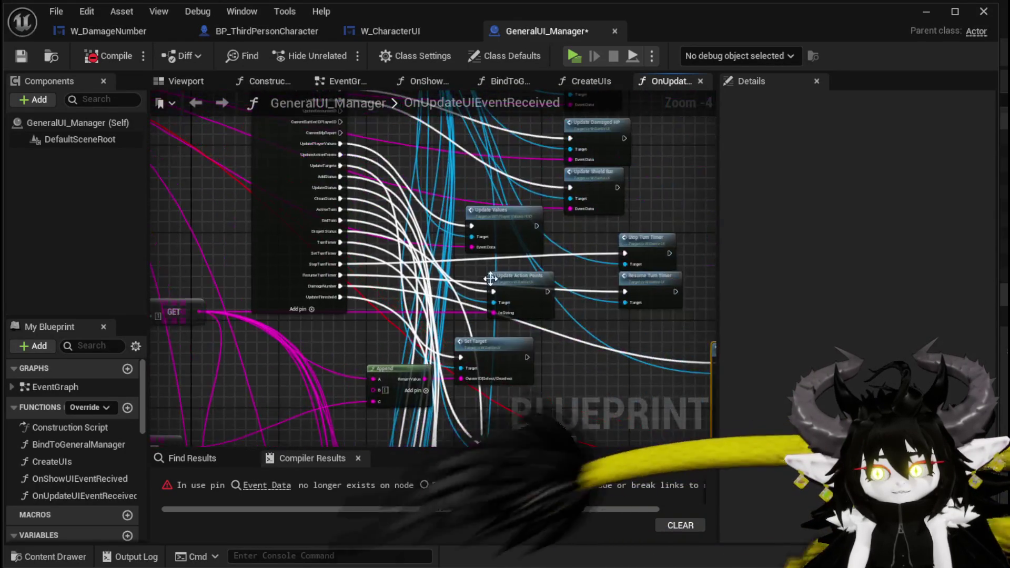
{"action": "scroll", "coordinate": [542, 308], "scroll_direction": "up", "scroll_amount": 2}
{"action": "scroll", "coordinate": [544, 307], "scroll_direction": "up", "scroll_amount": 1}
{"action": "left_click_drag", "start_coordinate": [467, 442], "coordinate": [467, 344]}
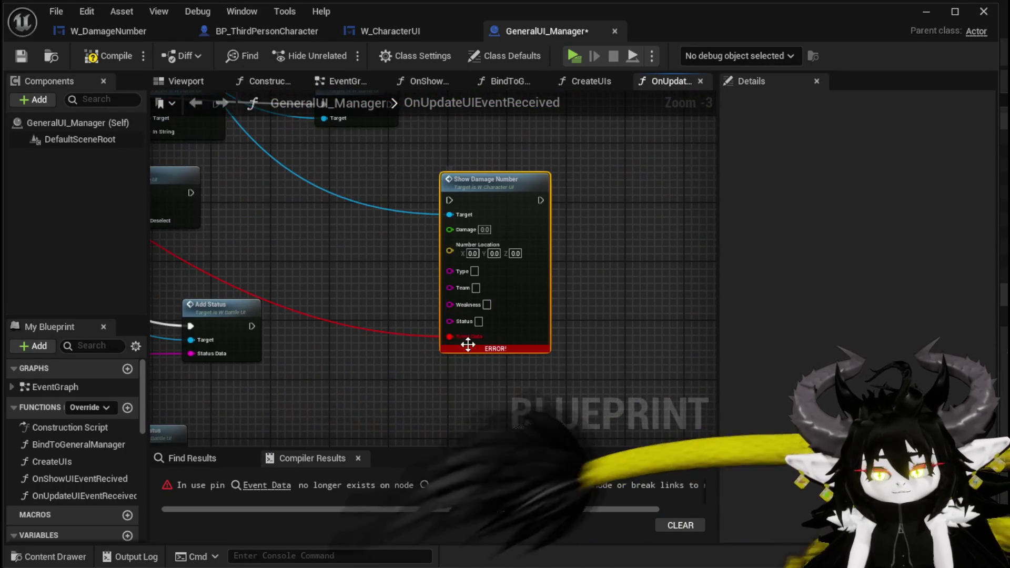
{"action": "left_click", "coordinate": [411, 351]}
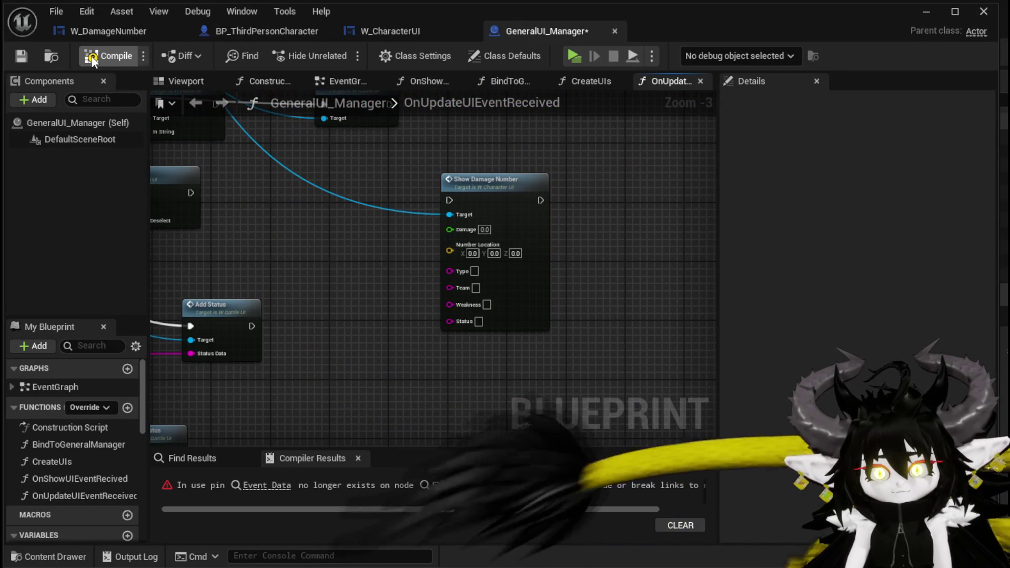
{"action": "left_click", "coordinate": [21, 61]}
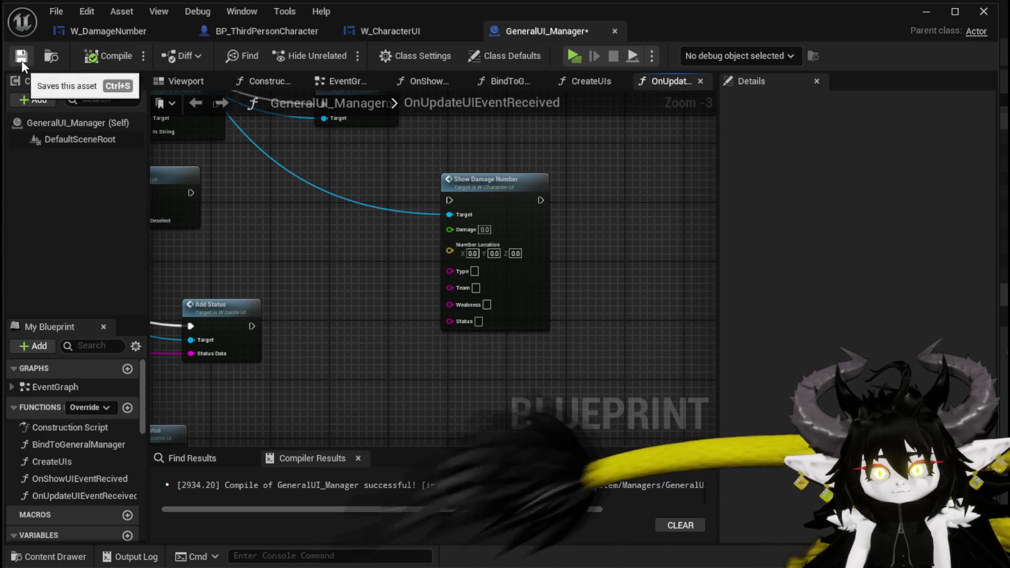
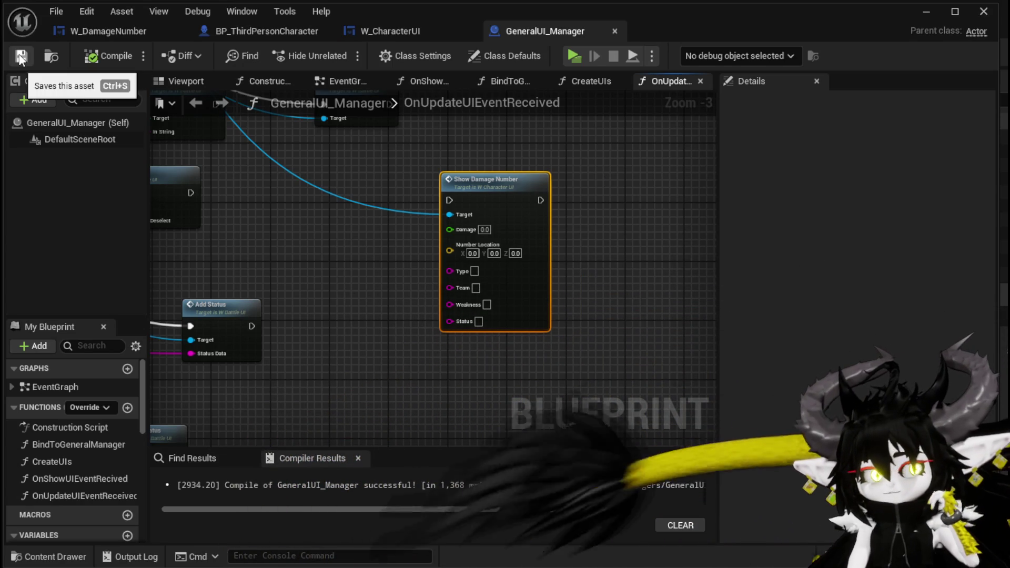
Play-test the game by running the character to attack the slime, then stop the preview.
{"action": "left_click", "coordinate": [926, 12]}
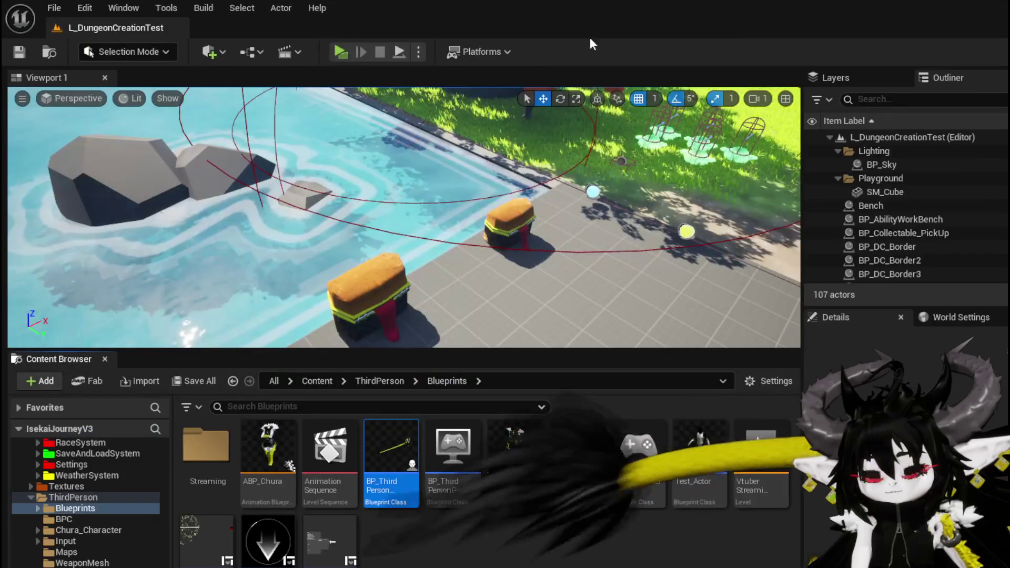
{"action": "left_click", "coordinate": [340, 49]}
{"action": "key", "text": "w"}
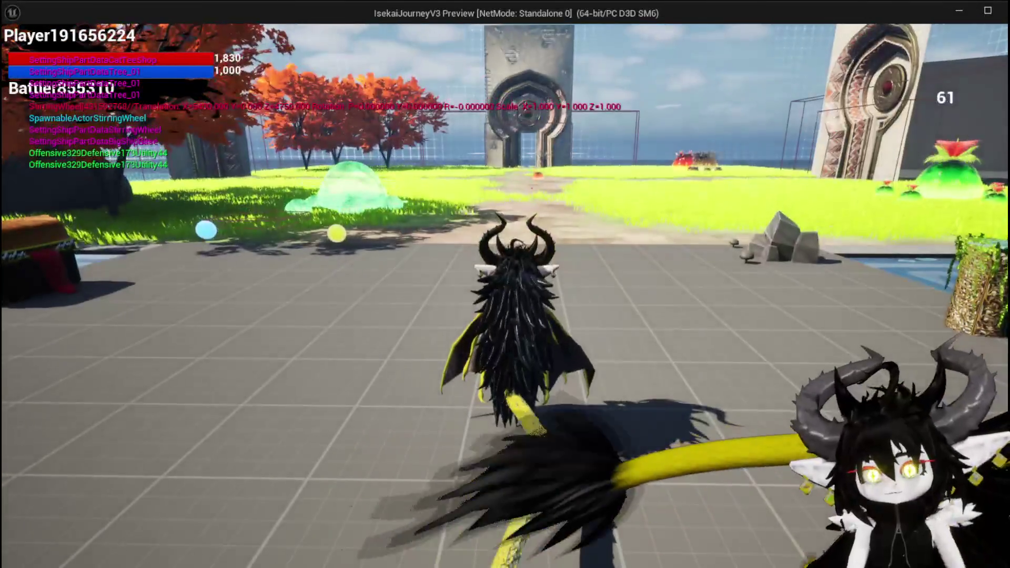
{"action": "key", "text": "space"}
{"action": "key", "text": "w"}
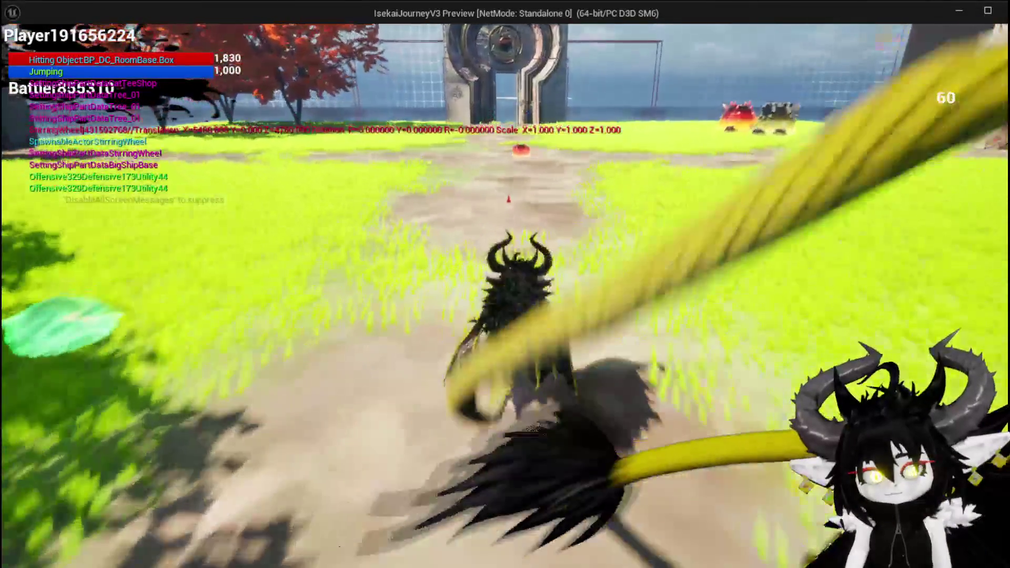
{"action": "key", "text": "w"}
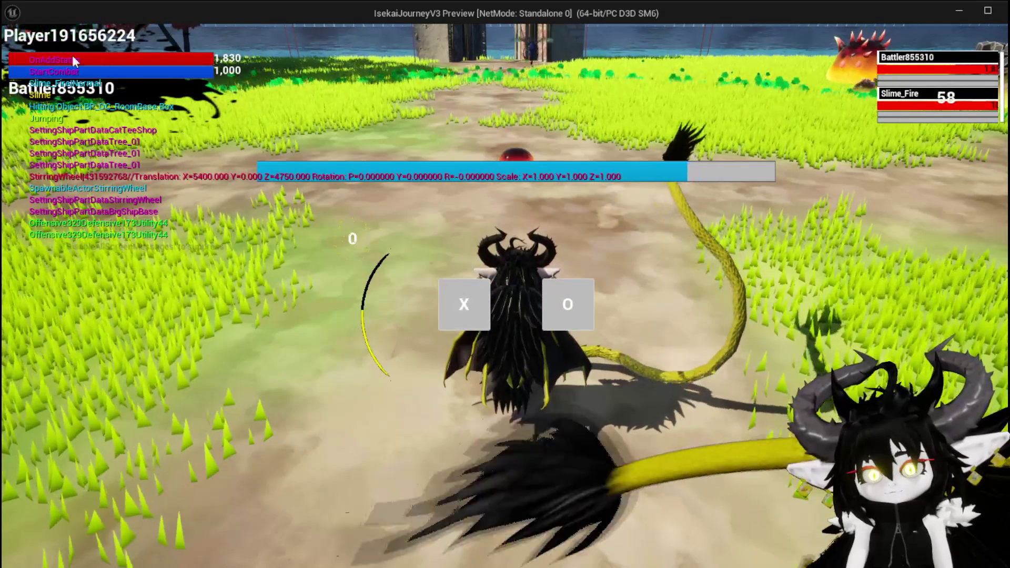
{"action": "key", "text": "Escape"}
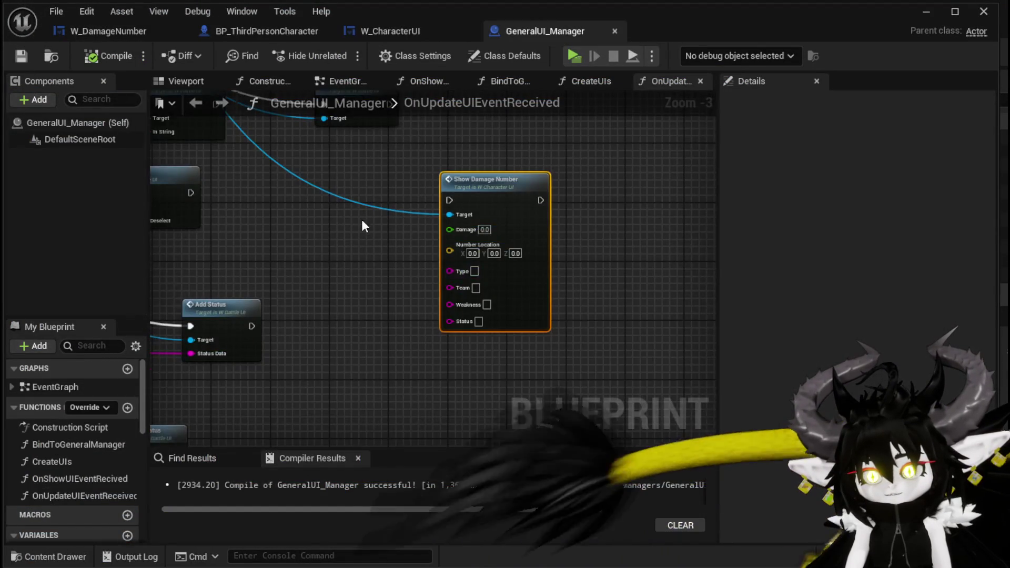
Follow ShowDamageNumber's HIT call into W_DamageNumber's SetNumber function graph.
{"action": "double_click", "coordinate": [537, 241]}
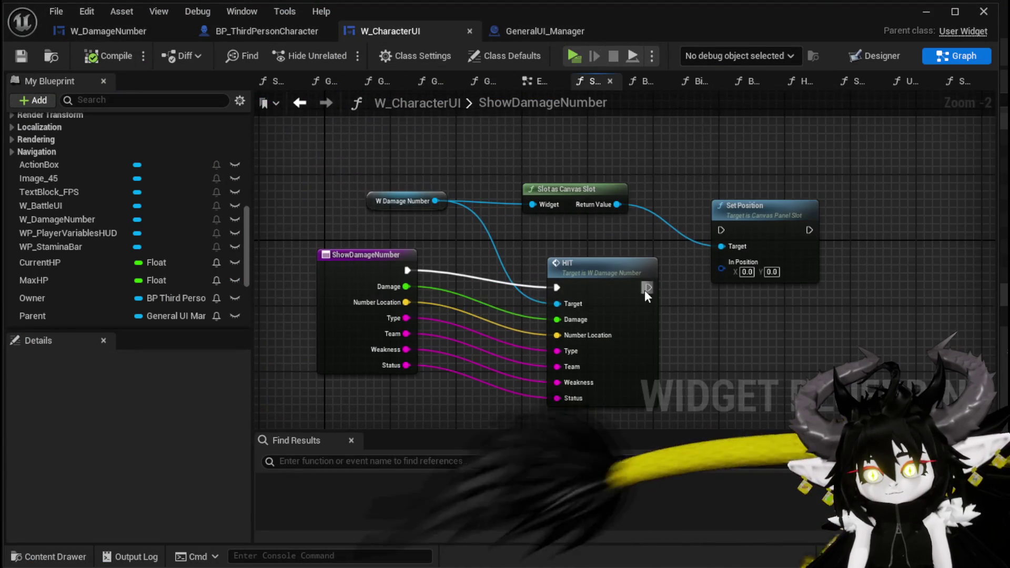
{"action": "double_click", "coordinate": [501, 226]}
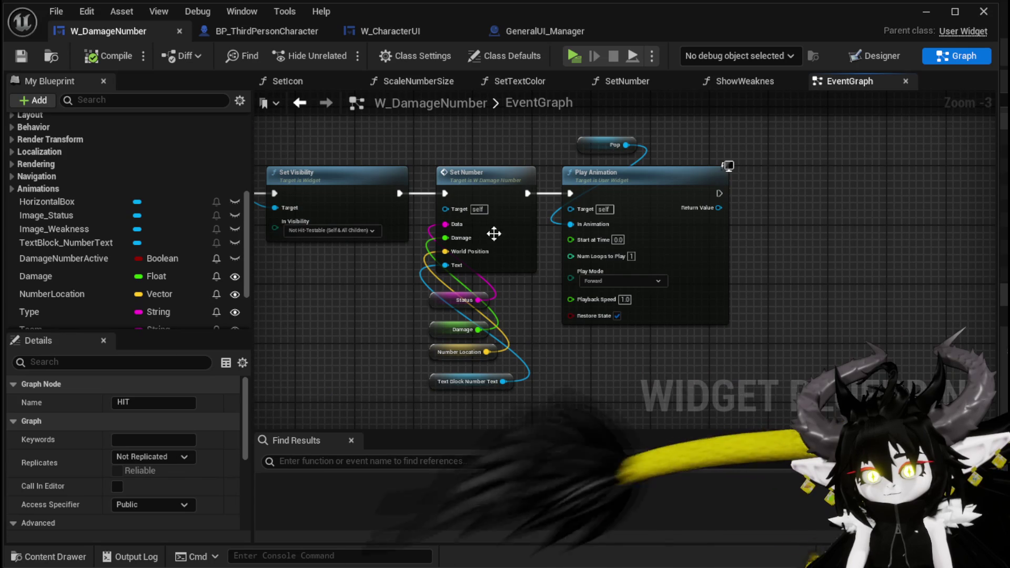
{"action": "double_click", "coordinate": [499, 253]}
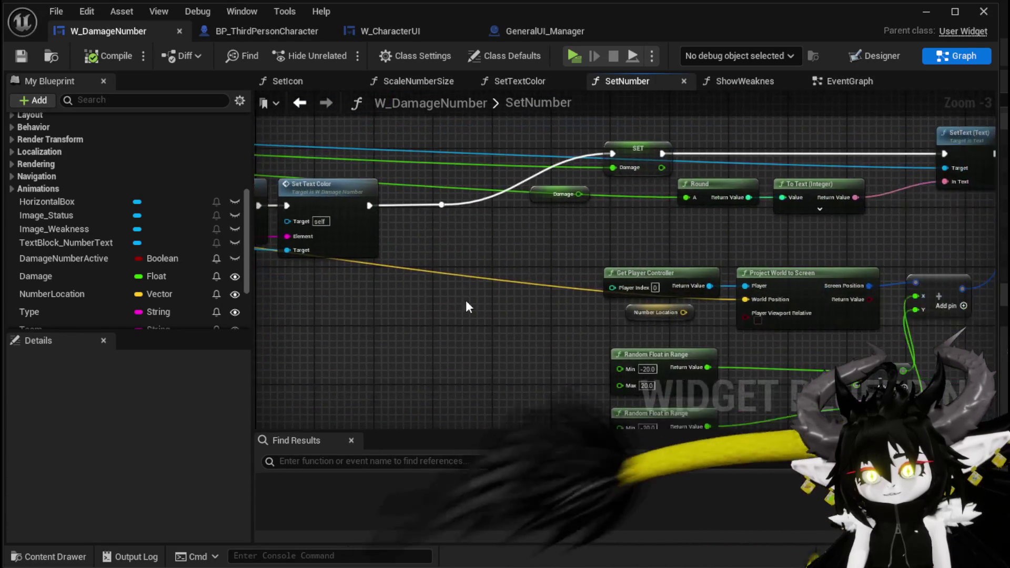
Select the screen-positioning nodes through Set Position in Viewport, then save and compile W_DamageNumber.
{"action": "mouse_move", "coordinate": [353, 165]}
{"action": "left_mouse_down"}
{"action": "mouse_move", "coordinate": [515, 229]}
{"action": "mouse_move", "coordinate": [655, 316]}
{"action": "mouse_move", "coordinate": [679, 311]}
{"action": "left_mouse_up"}
{"action": "mouse_move", "coordinate": [380, 391]}
{"action": "left_mouse_down"}
{"action": "mouse_move", "coordinate": [423, 386]}
{"action": "mouse_move", "coordinate": [414, 420]}
{"action": "mouse_move", "coordinate": [426, 415]}
{"action": "mouse_move", "coordinate": [847, 193]}
{"action": "mouse_move", "coordinate": [653, 351]}
{"action": "mouse_move", "coordinate": [762, 221]}
{"action": "left_mouse_up"}
{"action": "scroll", "coordinate": [749, 278], "scroll_direction": "down", "scroll_amount": 2}
{"action": "left_click_drag", "start_coordinate": [485, 297], "coordinate": [717, 250]}
{"action": "mouse_move", "coordinate": [518, 237]}
{"action": "left_mouse_down"}
{"action": "mouse_move", "coordinate": [971, 299]}
{"action": "mouse_move", "coordinate": [613, 233]}
{"action": "left_mouse_up"}
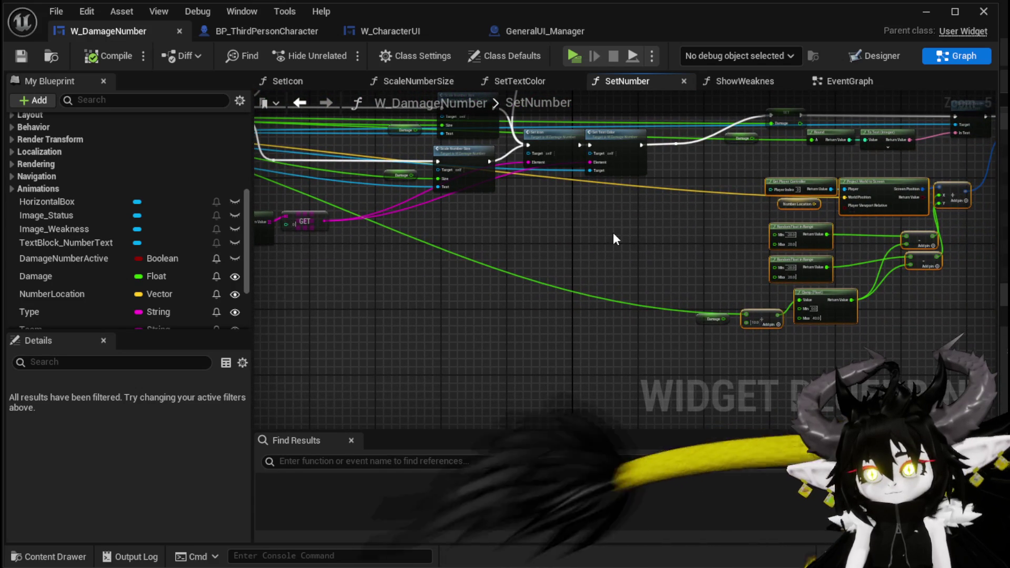
{"action": "left_click_drag", "start_coordinate": [613, 234], "coordinate": [439, 286]}
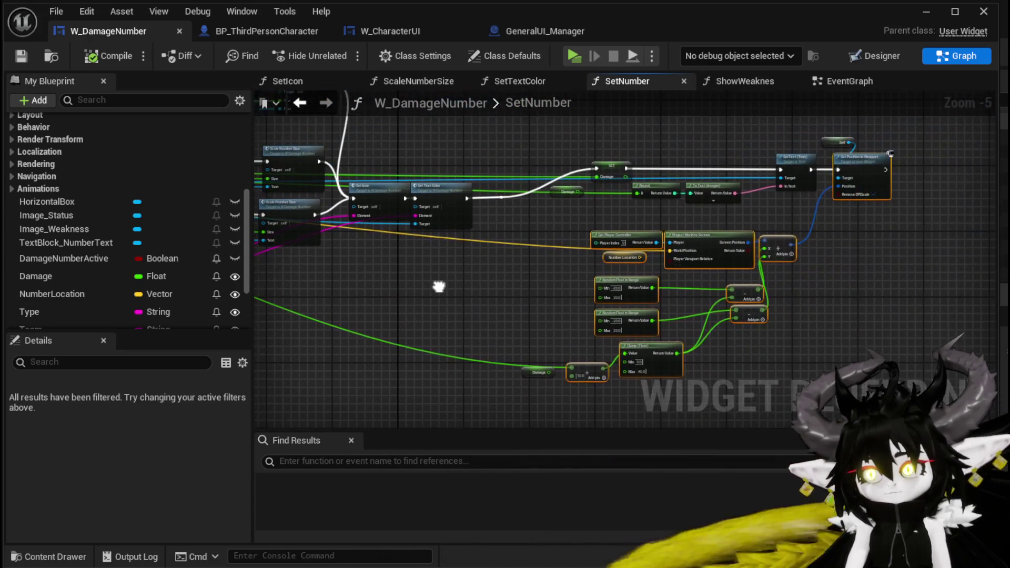
{"action": "left_click", "coordinate": [810, 180]}
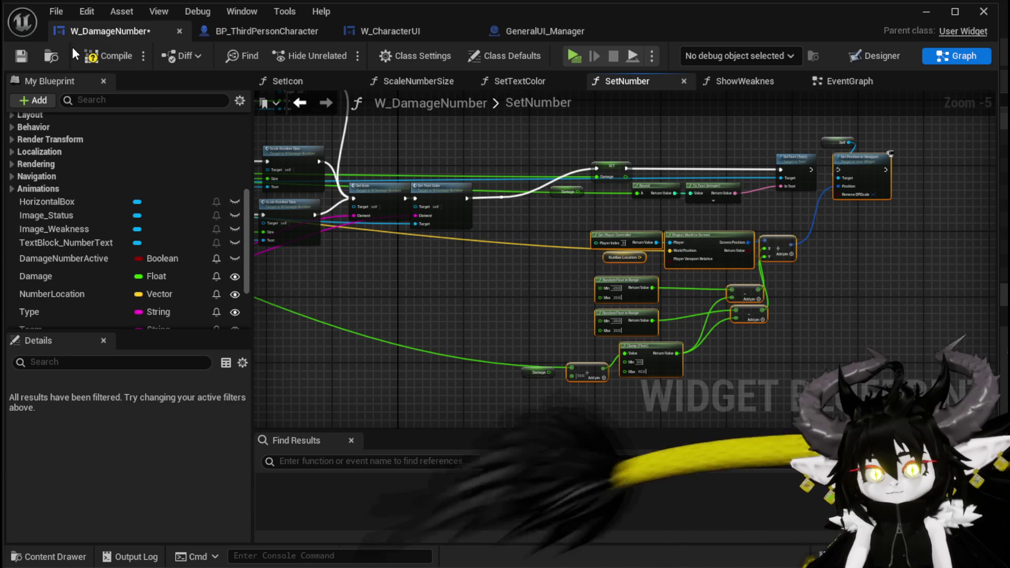
{"action": "left_click", "coordinate": [21, 56]}
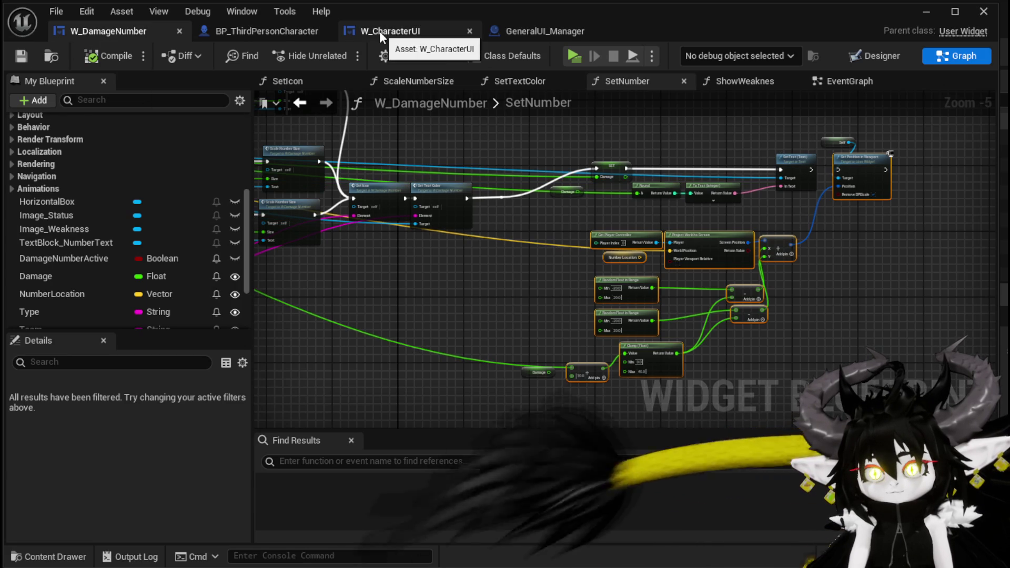
Paste the positioning nodes below the HIT call in W_CharacterUI and wire the offset position into In Position.
{"action": "left_click", "coordinate": [379, 30]}
{"action": "key", "text": "ctrl+v"}
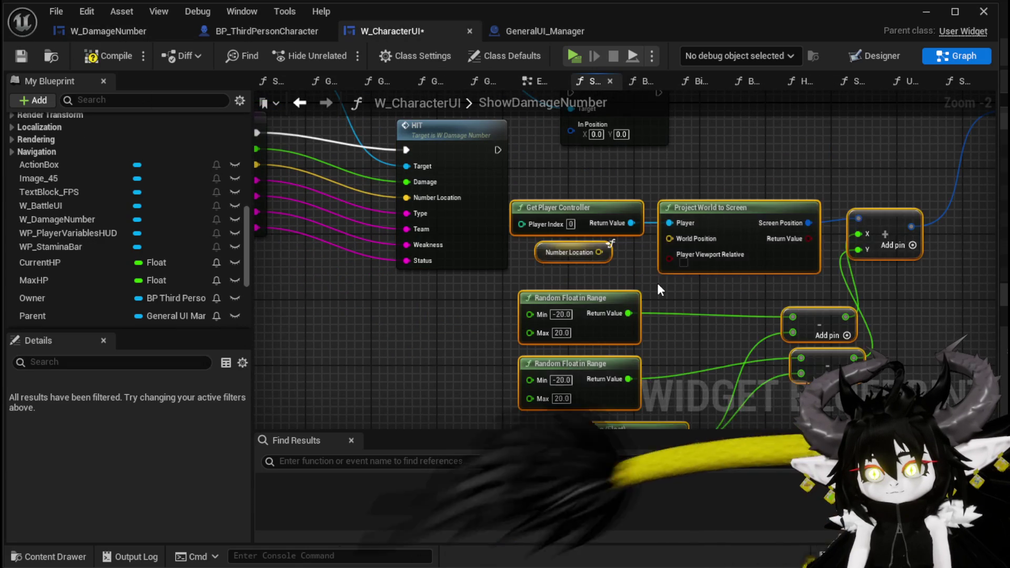
{"action": "left_click_drag", "start_coordinate": [725, 224], "coordinate": [337, 336]}
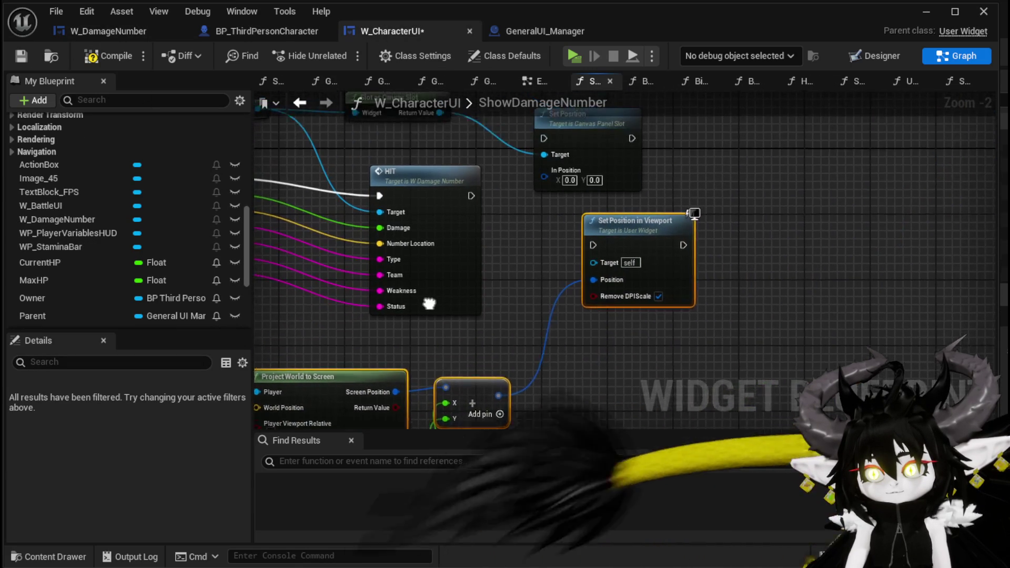
{"action": "left_click", "coordinate": [541, 279]}
{"action": "left_click_drag", "start_coordinate": [544, 279], "coordinate": [513, 338]}
{"action": "mouse_move", "coordinate": [577, 348]}
{"action": "left_mouse_down"}
{"action": "mouse_move", "coordinate": [495, 246]}
{"action": "mouse_move", "coordinate": [528, 245]}
{"action": "left_mouse_up"}
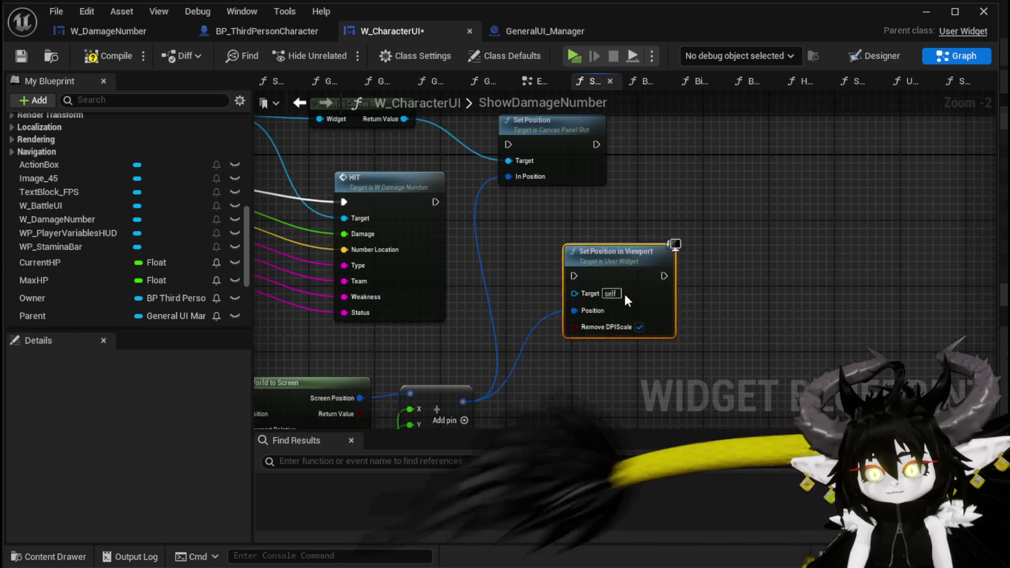
{"action": "left_click_drag", "start_coordinate": [608, 268], "coordinate": [648, 360]}
{"action": "mouse_move", "coordinate": [563, 138]}
{"action": "left_mouse_down"}
{"action": "mouse_move", "coordinate": [596, 212]}
{"action": "mouse_move", "coordinate": [605, 199]}
{"action": "mouse_move", "coordinate": [604, 181]}
{"action": "mouse_move", "coordinate": [485, 230]}
{"action": "mouse_move", "coordinate": [526, 268]}
{"action": "left_mouse_up"}
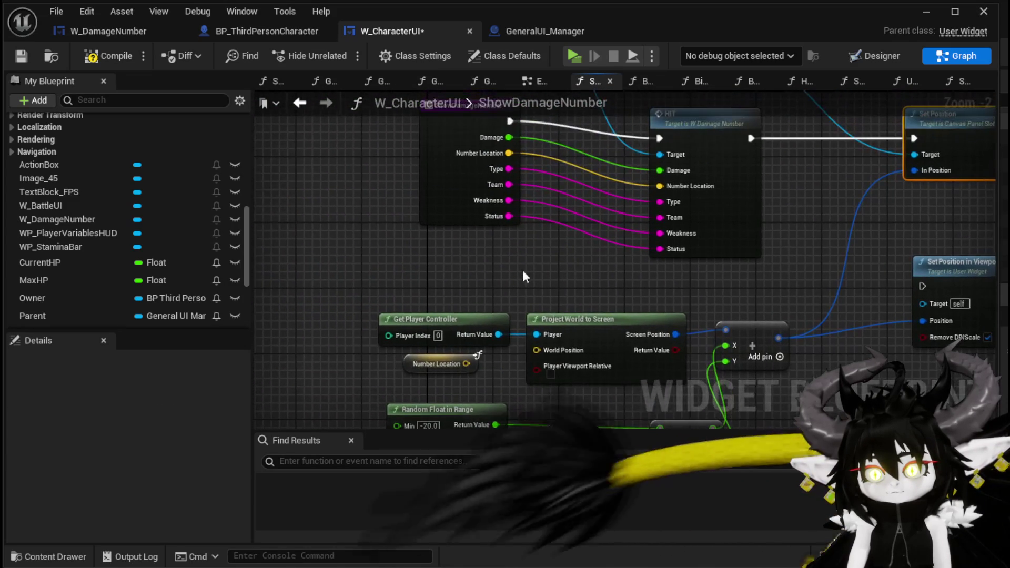
Connect Number Location to the World Position input and tidy the graph layout.
{"action": "left_click_drag", "start_coordinate": [509, 153], "coordinate": [536, 350]}
{"action": "mouse_move", "coordinate": [427, 257]}
{"action": "left_mouse_down"}
{"action": "mouse_move", "coordinate": [522, 210]}
{"action": "mouse_move", "coordinate": [418, 223]}
{"action": "left_mouse_up"}
{"action": "left_click_drag", "start_coordinate": [528, 269], "coordinate": [508, 282]}
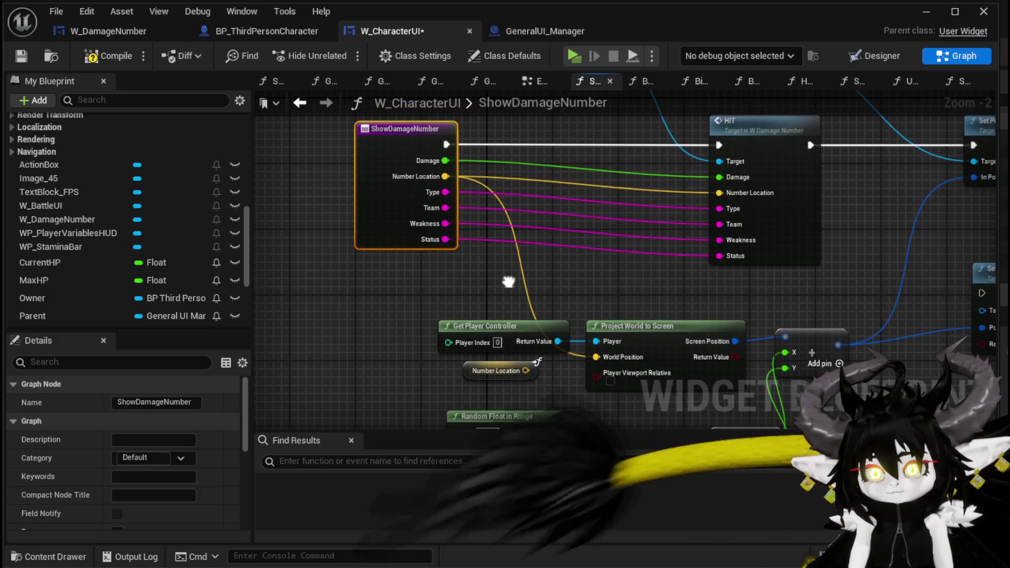
{"action": "mouse_move", "coordinate": [445, 160]}
{"action": "left_mouse_down"}
{"action": "mouse_move", "coordinate": [449, 202]}
{"action": "mouse_move", "coordinate": [411, 389]}
{"action": "mouse_move", "coordinate": [459, 241]}
{"action": "mouse_move", "coordinate": [349, 374]}
{"action": "mouse_move", "coordinate": [361, 396]}
{"action": "mouse_move", "coordinate": [399, 382]}
{"action": "mouse_move", "coordinate": [384, 418]}
{"action": "left_mouse_up"}
{"action": "left_click_drag", "start_coordinate": [564, 306], "coordinate": [509, 353]}
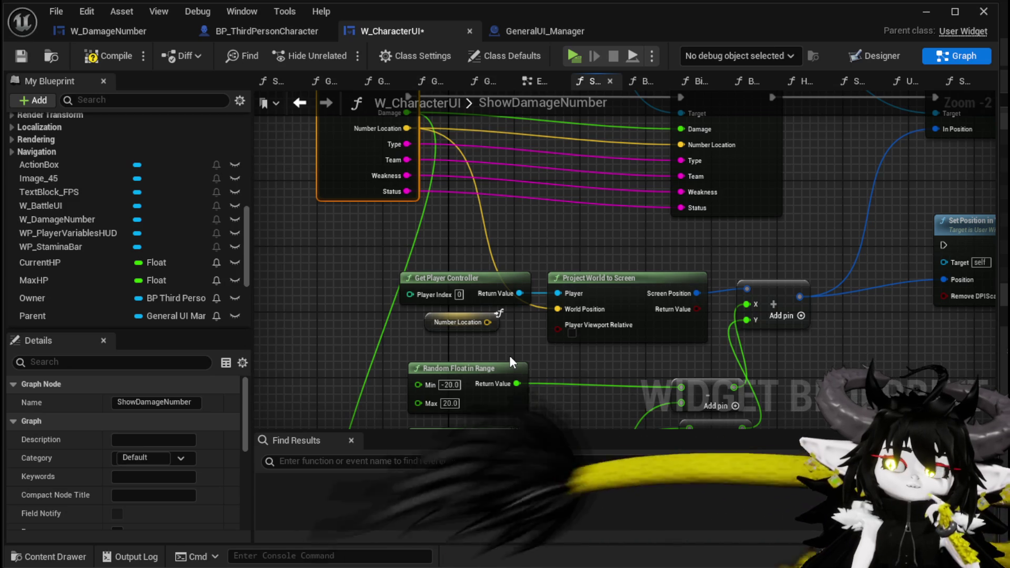
{"action": "left_click", "coordinate": [466, 279]}
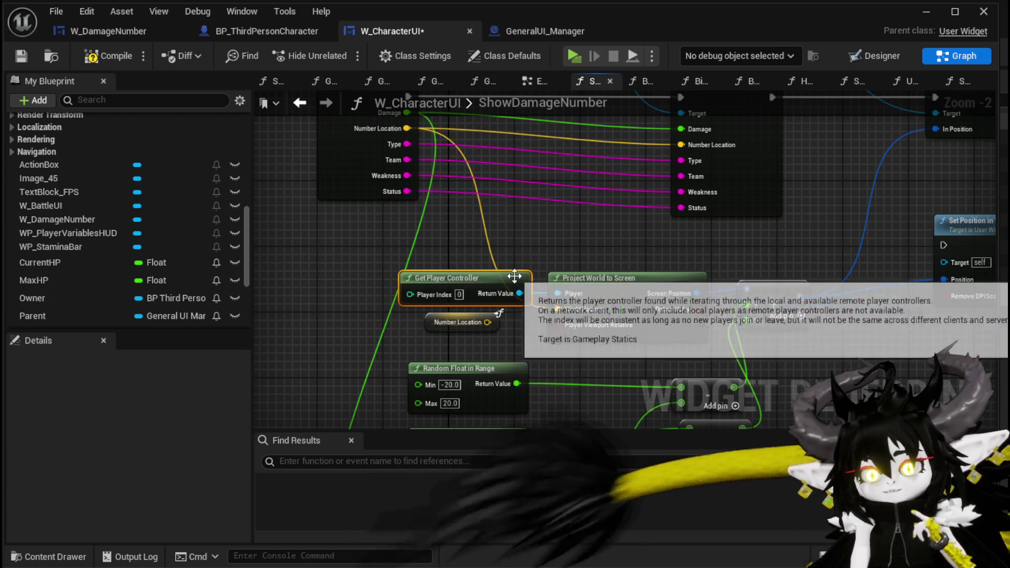
Compile and save W_CharacterUI, then close its blueprint editor.
{"action": "left_click", "coordinate": [91, 57]}
{"action": "left_click", "coordinate": [25, 55]}
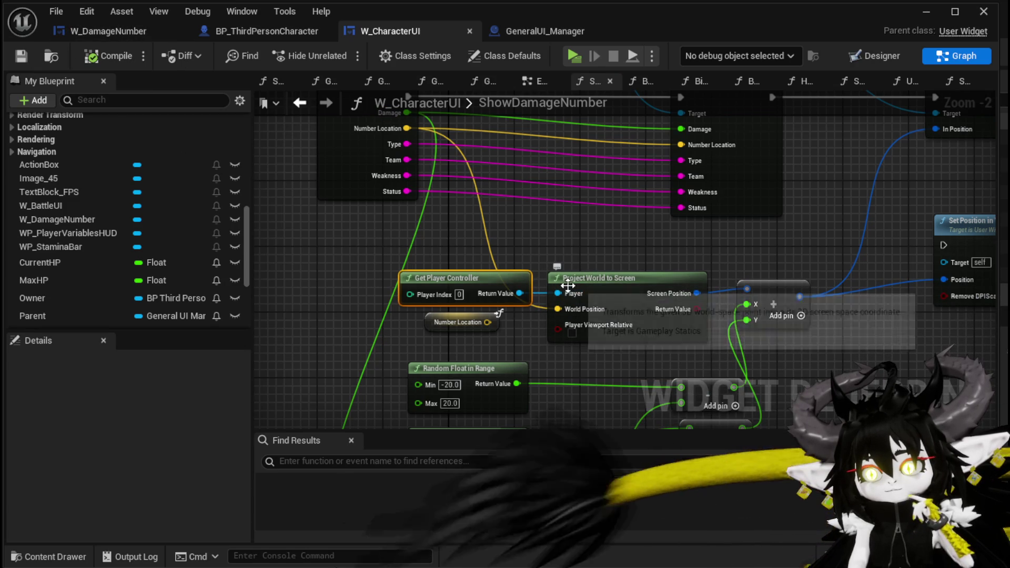
{"action": "left_click_drag", "start_coordinate": [570, 294], "coordinate": [578, 381]}
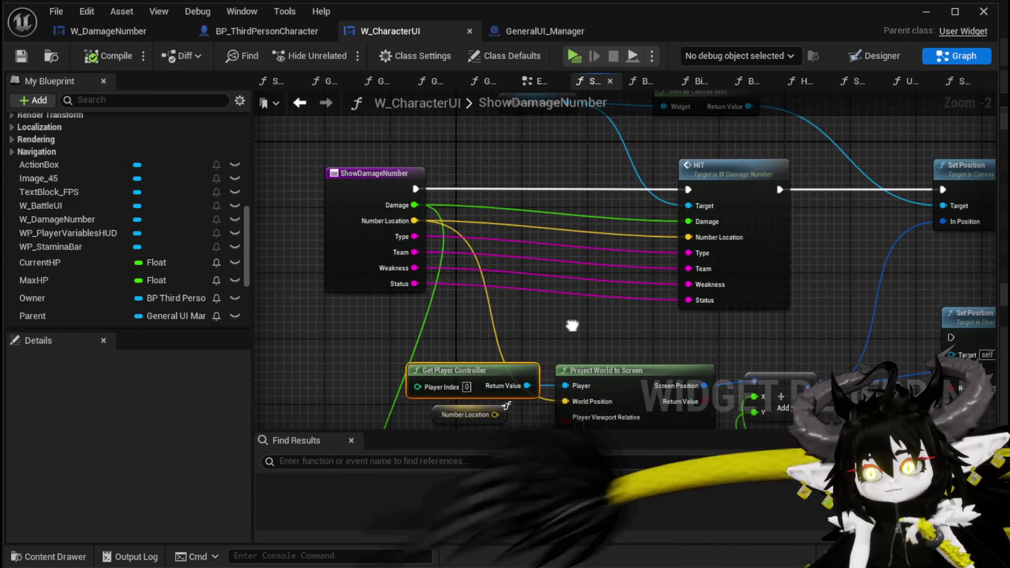
{"action": "mouse_move", "coordinate": [61, 298]}
{"action": "left_mouse_down"}
{"action": "mouse_move", "coordinate": [285, 329]}
{"action": "mouse_move", "coordinate": [333, 349]}
{"action": "left_mouse_up"}
{"action": "left_click_drag", "start_coordinate": [302, 270], "coordinate": [299, 236]}
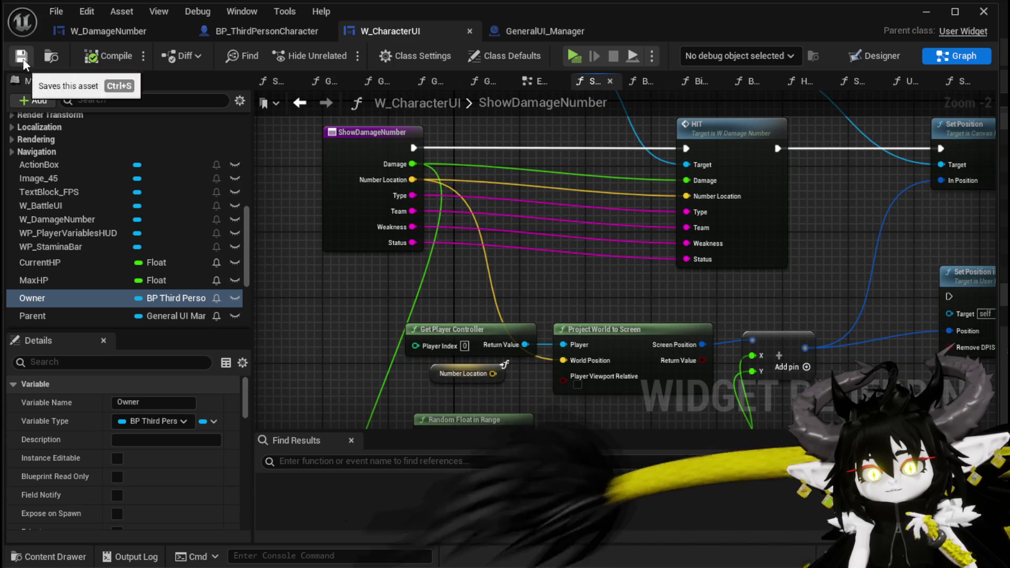
{"action": "left_click", "coordinate": [983, 11]}
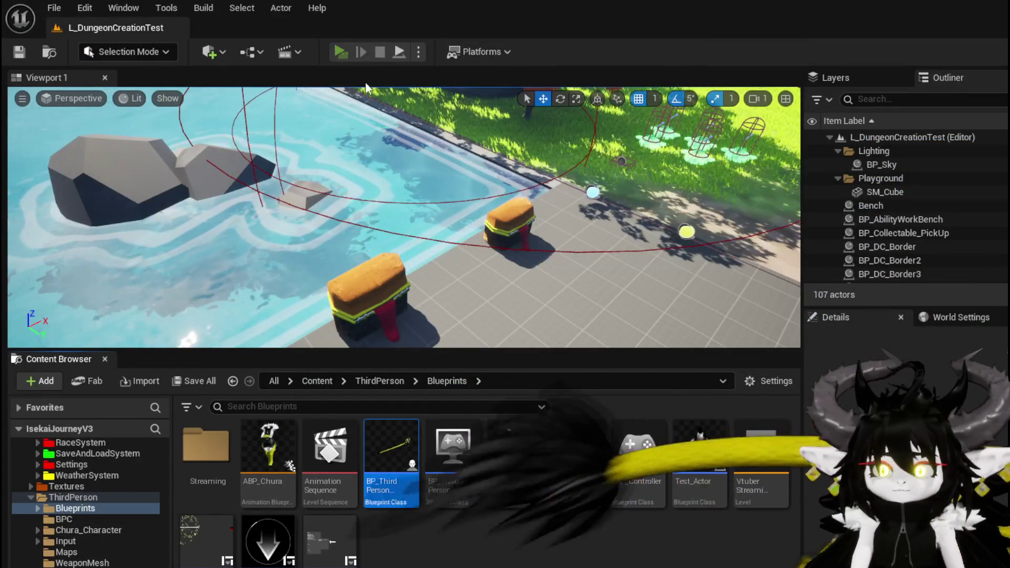
Play-test dashing at the slime, stop the preview and save all modified assets.
{"action": "key", "text": "alt+p"}
{"action": "key", "text": "w"}
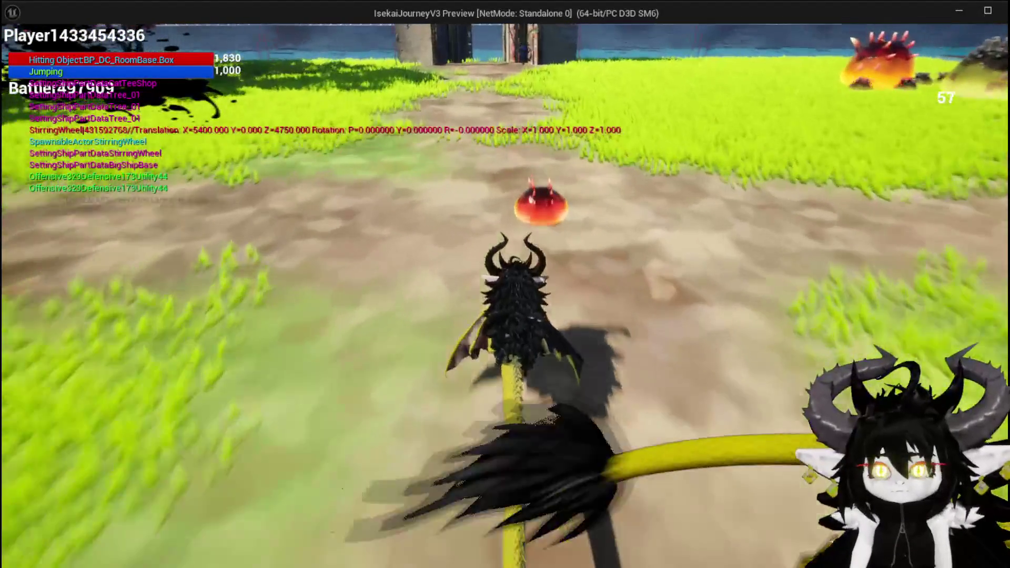
{"action": "key", "text": "shift"}
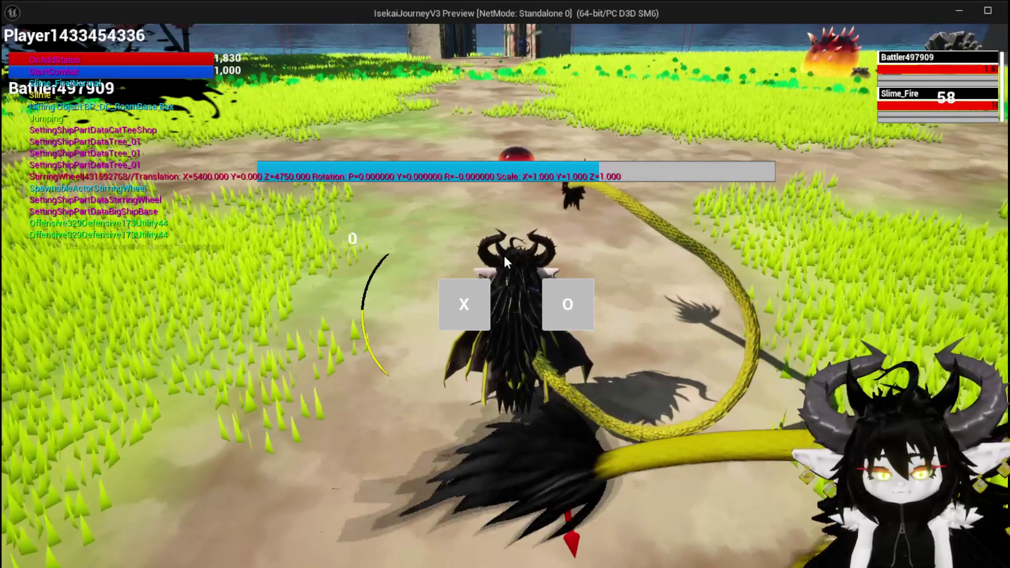
{"action": "key", "text": "Escape"}
{"action": "left_click", "coordinate": [25, 48]}
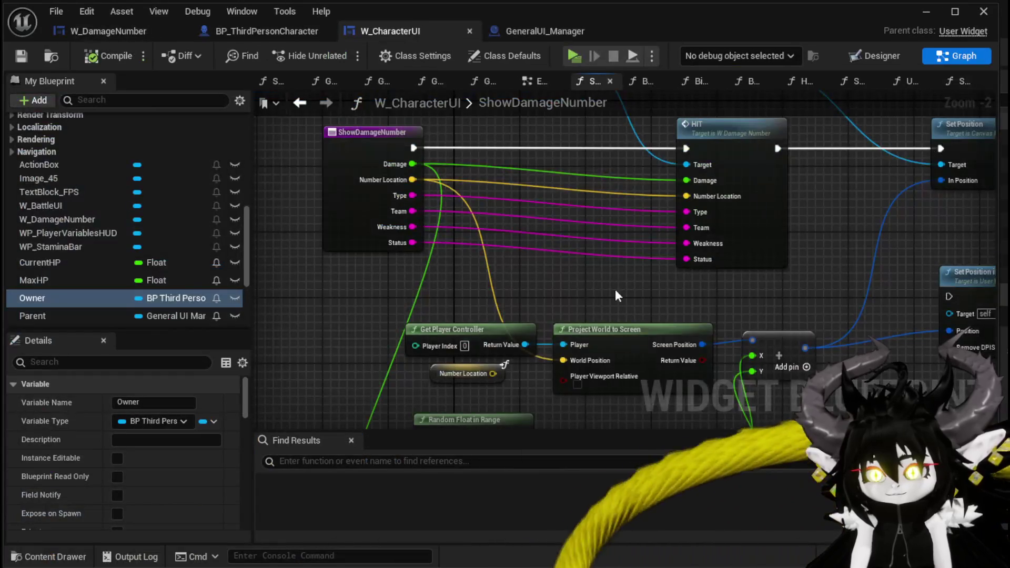
{"action": "mouse_move", "coordinate": [617, 296]}
{"action": "left_mouse_down"}
{"action": "mouse_move", "coordinate": [559, 202]}
{"action": "mouse_move", "coordinate": [559, 215]}
{"action": "mouse_move", "coordinate": [551, 176]}
{"action": "mouse_move", "coordinate": [549, 192]}
{"action": "left_mouse_up"}
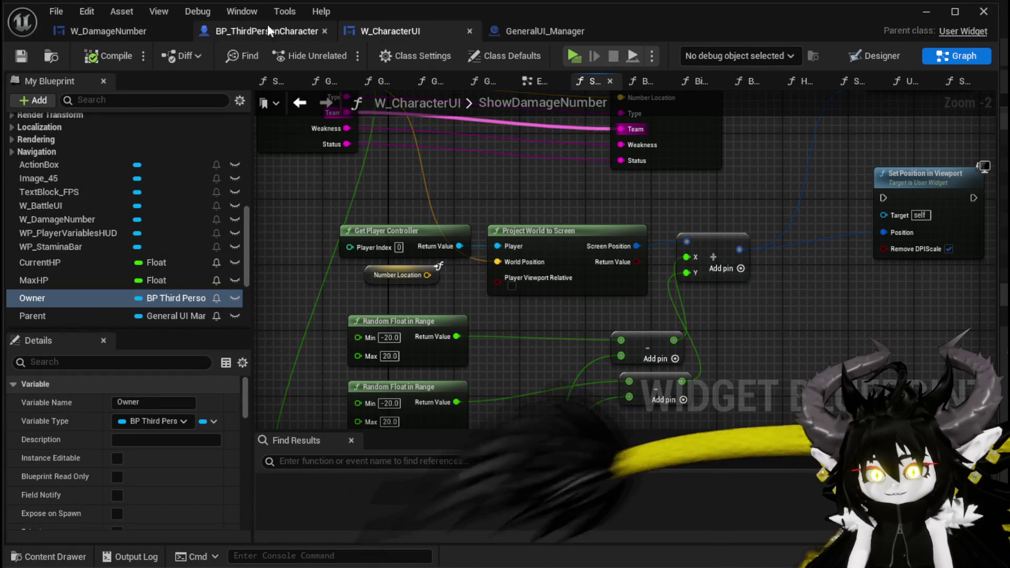
{"action": "left_click", "coordinate": [91, 31]}
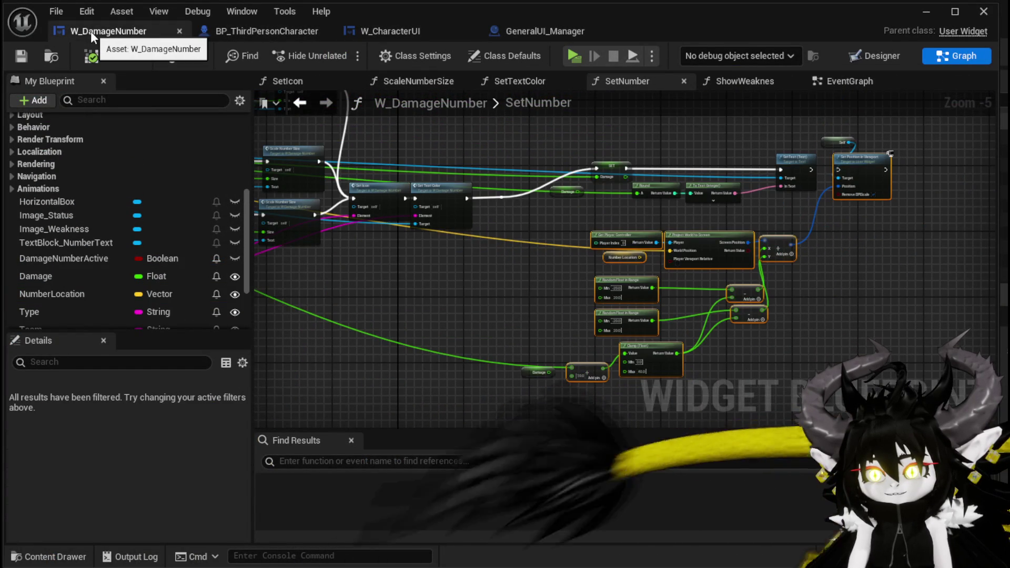
{"action": "mouse_move", "coordinate": [451, 323]}
{"action": "left_mouse_down"}
{"action": "mouse_move", "coordinate": [933, 334]}
{"action": "mouse_move", "coordinate": [384, 332]}
{"action": "left_mouse_up"}
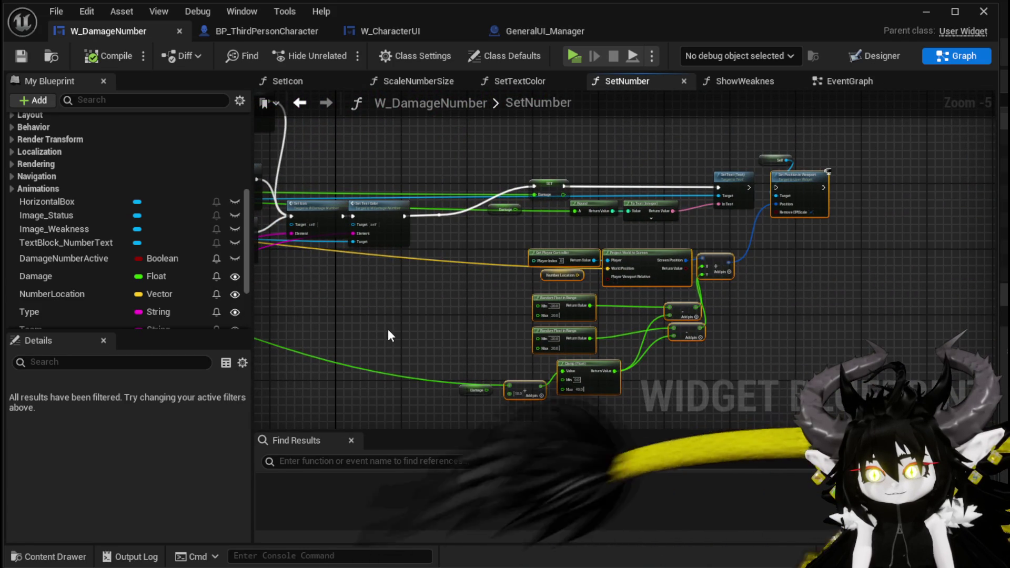
{"action": "scroll", "coordinate": [480, 342], "scroll_direction": "up", "scroll_amount": 3}
{"action": "mouse_move", "coordinate": [479, 341]}
{"action": "left_mouse_down"}
{"action": "mouse_move", "coordinate": [447, 238]}
{"action": "mouse_move", "coordinate": [399, 295]}
{"action": "mouse_move", "coordinate": [336, 409]}
{"action": "mouse_move", "coordinate": [428, 277]}
{"action": "mouse_move", "coordinate": [428, 318]}
{"action": "mouse_move", "coordinate": [543, 383]}
{"action": "left_mouse_up"}
{"action": "scroll", "coordinate": [448, 237], "scroll_direction": "down", "scroll_amount": 2}
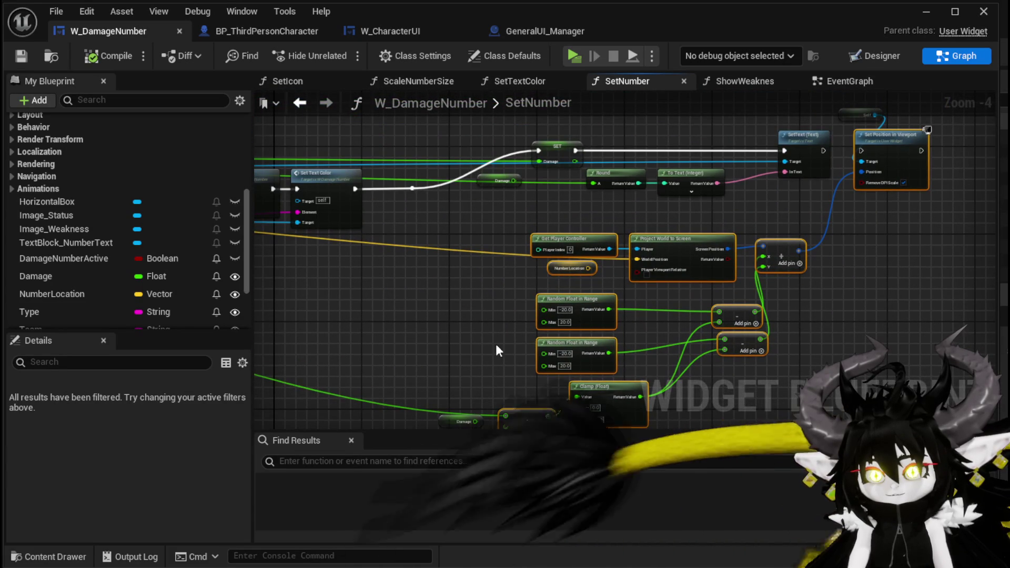
{"action": "left_click", "coordinate": [397, 35]}
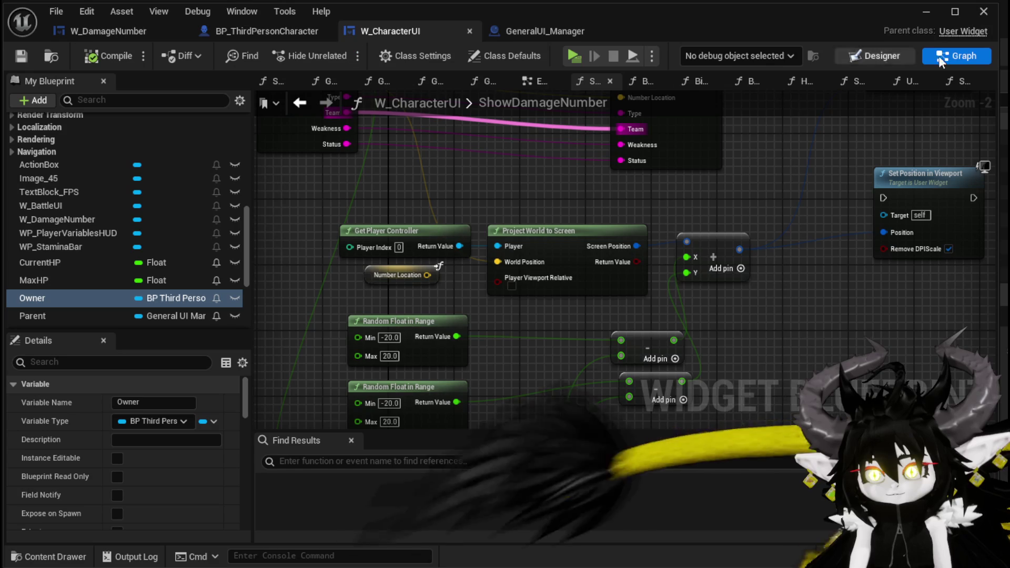
{"action": "left_click", "coordinate": [884, 55]}
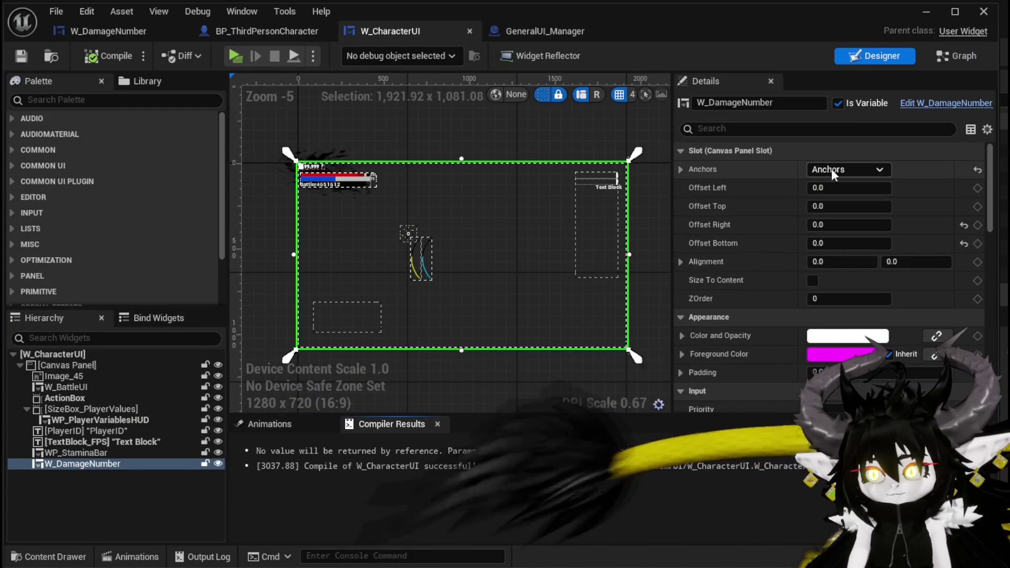
Anchor W_DamageNumber to the top-left, save W_CharacterUI, and start the game preview.
{"action": "left_click", "coordinate": [828, 169]}
{"action": "left_click", "coordinate": [848, 206]}
{"action": "scroll", "coordinate": [263, 161], "scroll_direction": "up", "scroll_amount": 4}
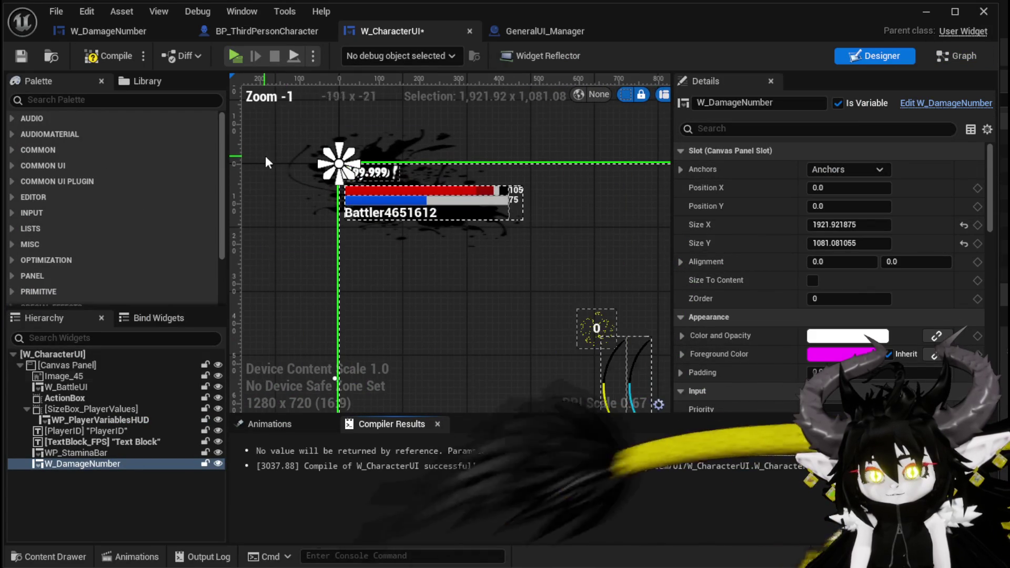
{"action": "left_click", "coordinate": [17, 58]}
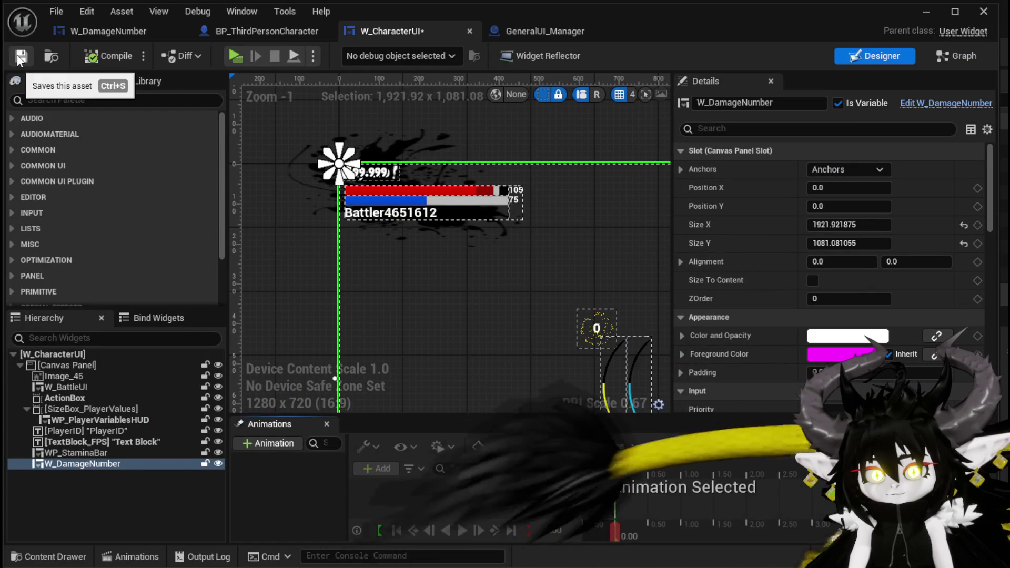
{"action": "left_click", "coordinate": [925, 11]}
{"action": "left_click", "coordinate": [349, 49]}
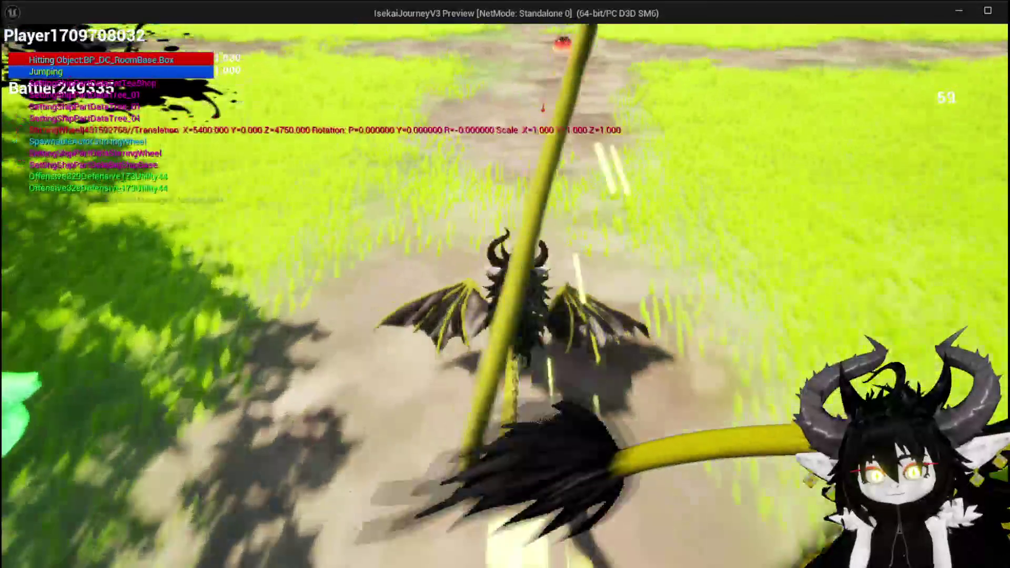
Attack the slime to trigger a damage number, stop the preview, save the level, and return to W_CharacterUI.
{"action": "key", "text": "w"}
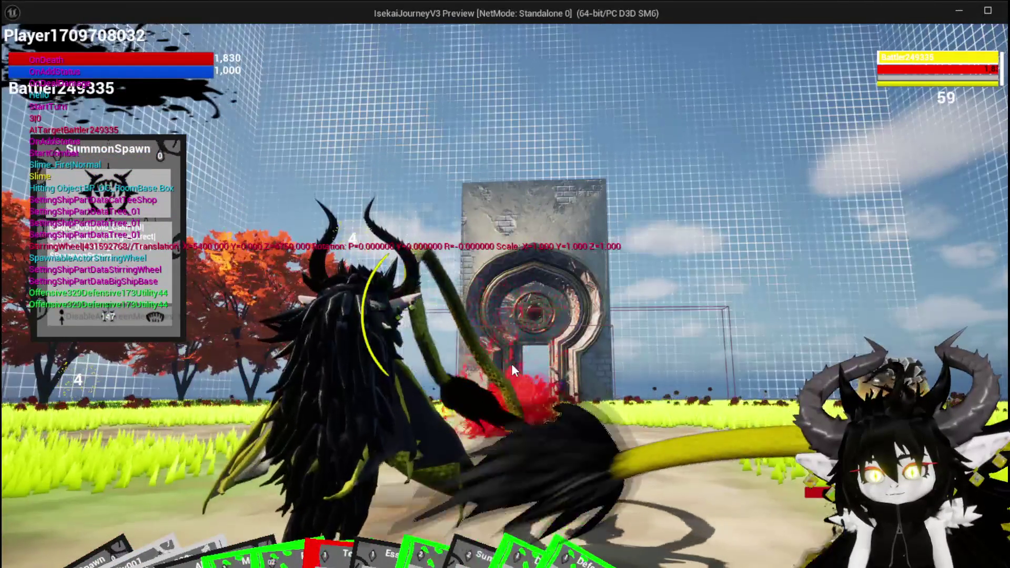
{"action": "key", "text": "Escape"}
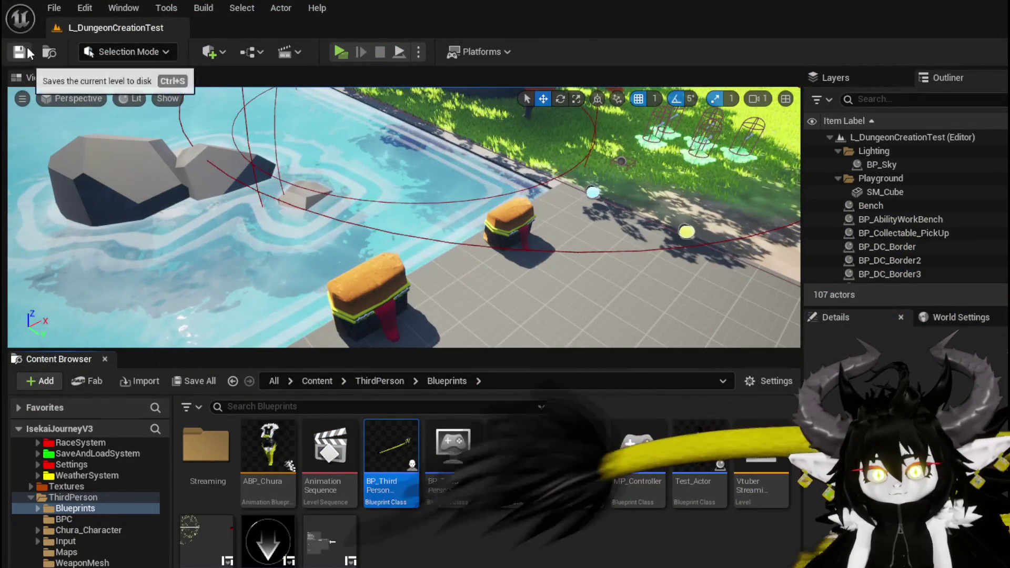
{"action": "key", "text": "ctrl+s"}
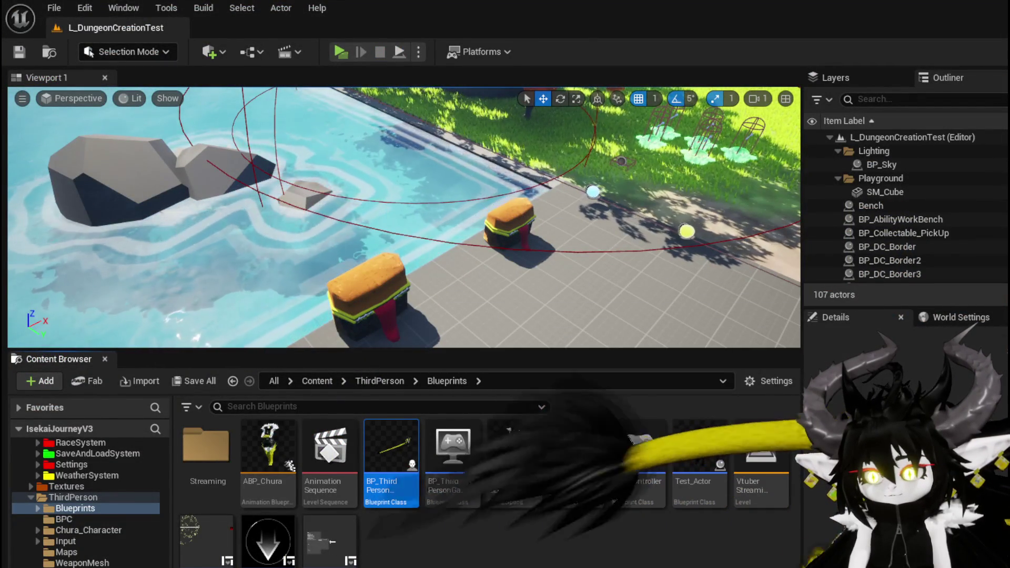
{"action": "key", "text": "alt+Tab"}
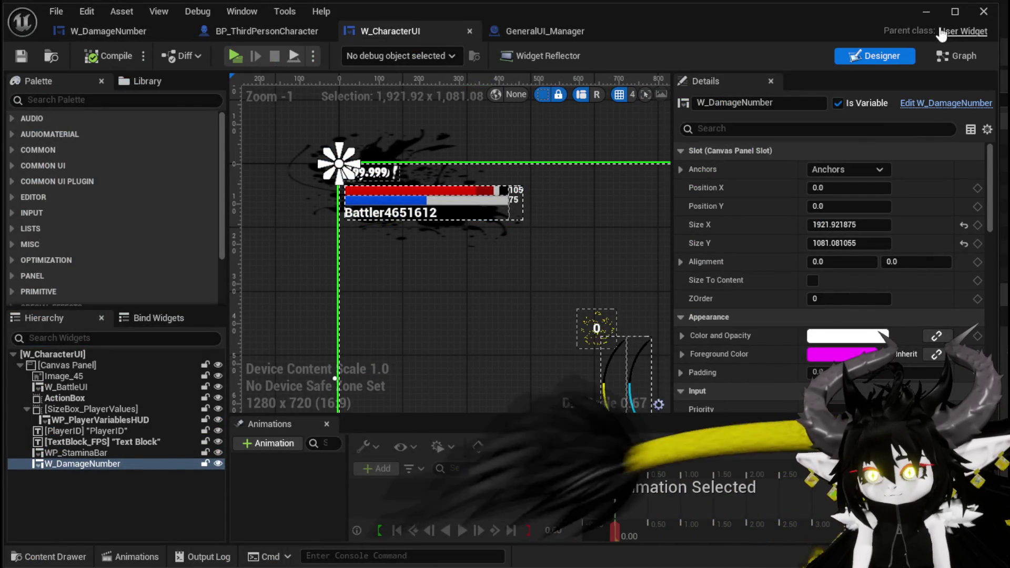
Inspect ShowDamageNumber's HIT and Set Position nodes, then W_DamageNumber's SetNumber positioning nodes.
{"action": "left_click", "coordinate": [956, 56]}
{"action": "mouse_move", "coordinate": [541, 169]}
{"action": "left_mouse_down"}
{"action": "mouse_move", "coordinate": [469, 241]}
{"action": "mouse_move", "coordinate": [426, 327]}
{"action": "mouse_move", "coordinate": [552, 234]}
{"action": "mouse_move", "coordinate": [553, 328]}
{"action": "left_mouse_up"}
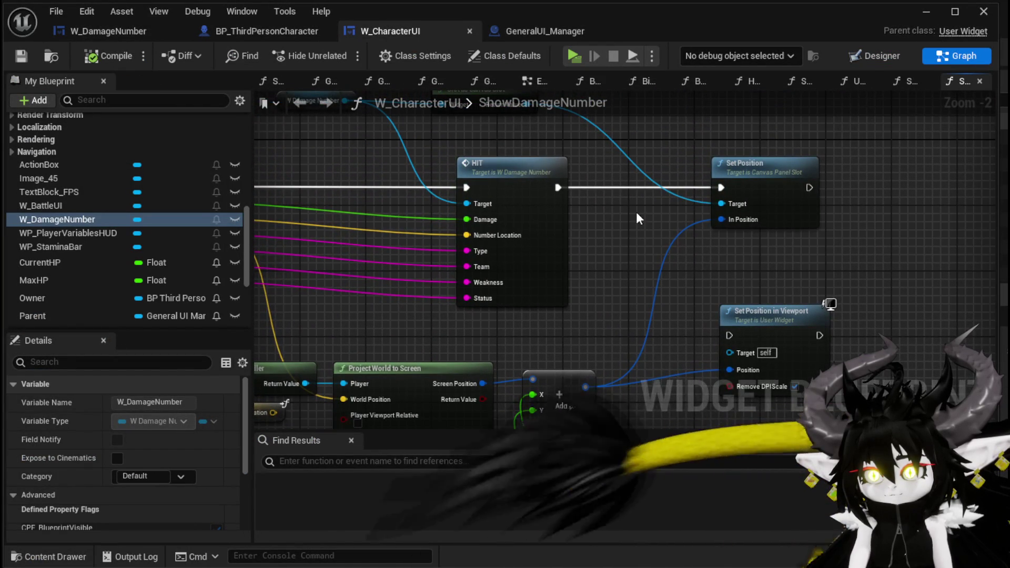
{"action": "left_click", "coordinate": [92, 30]}
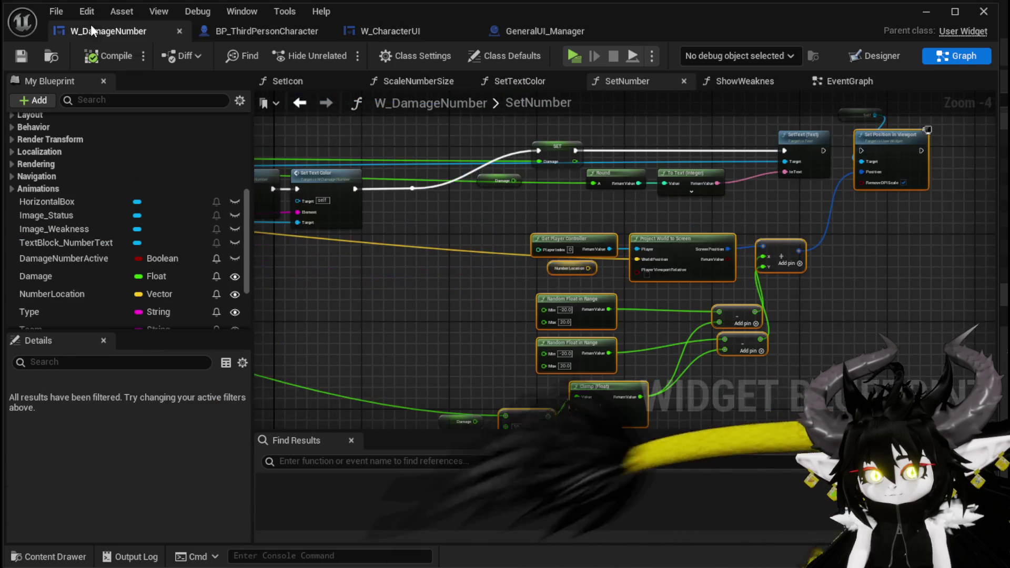
{"action": "mouse_move", "coordinate": [789, 189]}
{"action": "left_mouse_down"}
{"action": "mouse_move", "coordinate": [555, 275]}
{"action": "mouse_move", "coordinate": [583, 247]}
{"action": "mouse_move", "coordinate": [400, 158]}
{"action": "mouse_move", "coordinate": [713, 252]}
{"action": "left_mouse_up"}
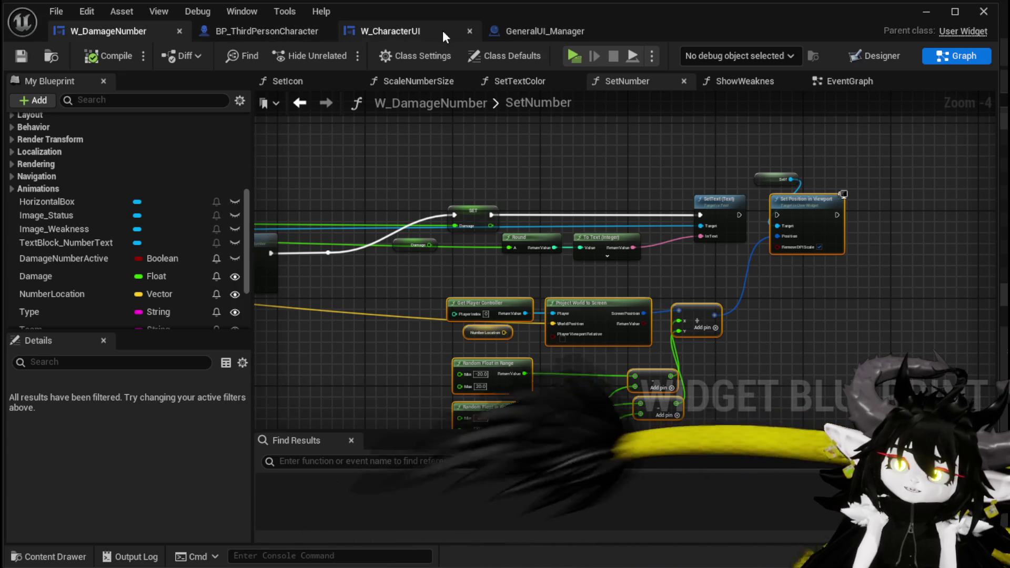
{"action": "left_click", "coordinate": [263, 30]}
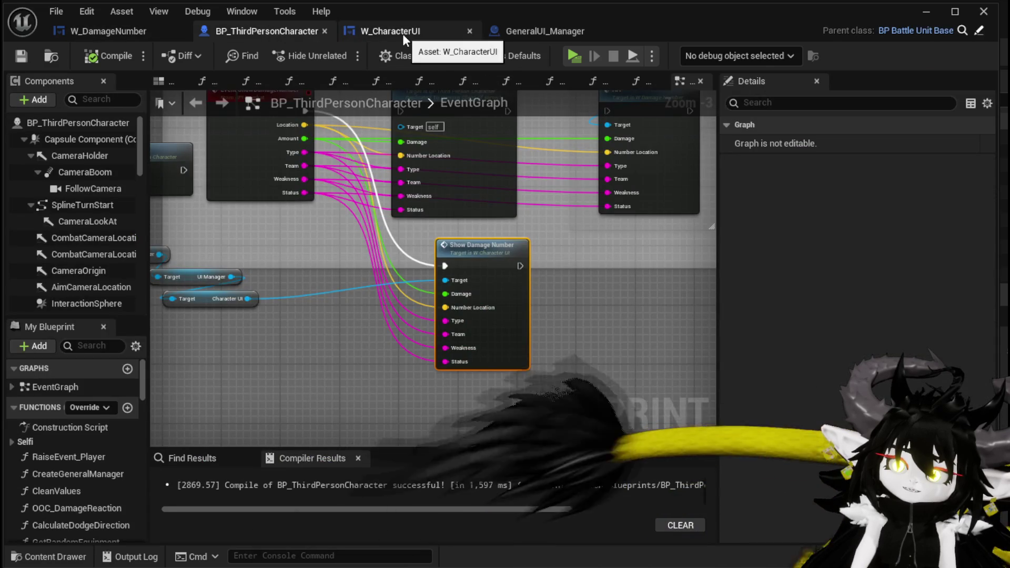
From W_CharacterUI's ShowDamageNumber, open W_DamageNumber's HIT event and inspect Damage Number Active.
{"action": "left_click", "coordinate": [402, 32]}
{"action": "mouse_move", "coordinate": [610, 168]}
{"action": "left_mouse_down"}
{"action": "mouse_move", "coordinate": [745, 157]}
{"action": "mouse_move", "coordinate": [719, 84]}
{"action": "mouse_move", "coordinate": [740, 185]}
{"action": "mouse_move", "coordinate": [761, 209]}
{"action": "mouse_move", "coordinate": [433, 161]}
{"action": "mouse_move", "coordinate": [523, 159]}
{"action": "left_mouse_up"}
{"action": "double_click", "coordinate": [625, 208]}
{"action": "left_click", "coordinate": [343, 294]}
{"action": "scroll", "coordinate": [189, 415], "scroll_direction": "down", "scroll_amount": 5}
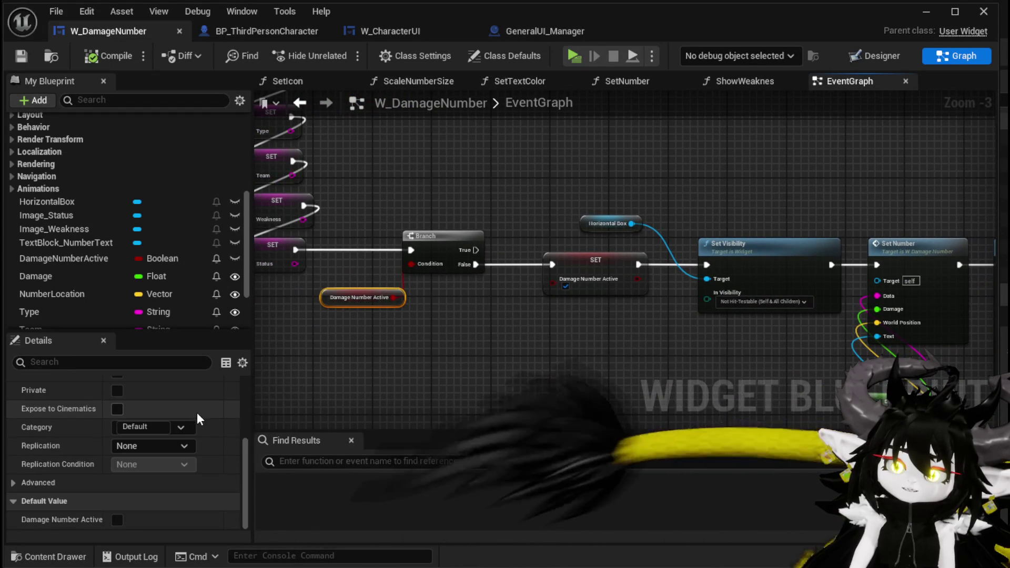
{"action": "left_click_drag", "start_coordinate": [518, 331], "coordinate": [308, 303]}
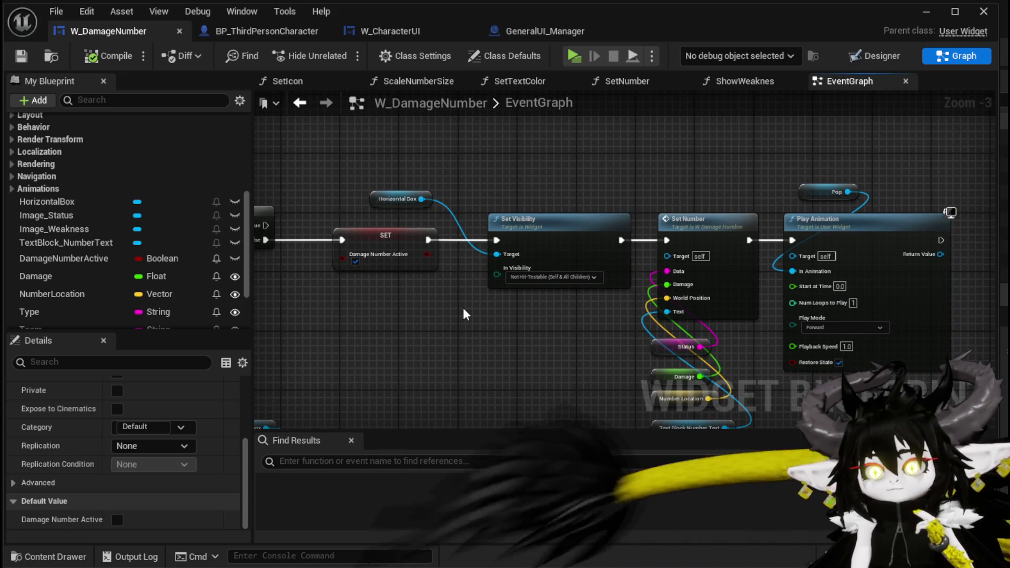
{"action": "mouse_move", "coordinate": [463, 309]}
{"action": "left_mouse_down"}
{"action": "mouse_move", "coordinate": [378, 282]}
{"action": "mouse_move", "coordinate": [647, 200]}
{"action": "mouse_move", "coordinate": [773, 195]}
{"action": "mouse_move", "coordinate": [764, 292]}
{"action": "mouse_move", "coordinate": [776, 229]}
{"action": "mouse_move", "coordinate": [757, 228]}
{"action": "mouse_move", "coordinate": [748, 245]}
{"action": "left_mouse_up"}
{"action": "mouse_move", "coordinate": [461, 237]}
{"action": "left_mouse_down"}
{"action": "mouse_move", "coordinate": [568, 368]}
{"action": "mouse_move", "coordinate": [582, 405]}
{"action": "mouse_move", "coordinate": [568, 462]}
{"action": "mouse_move", "coordinate": [577, 452]}
{"action": "mouse_move", "coordinate": [473, 390]}
{"action": "mouse_move", "coordinate": [256, 311]}
{"action": "left_mouse_up"}
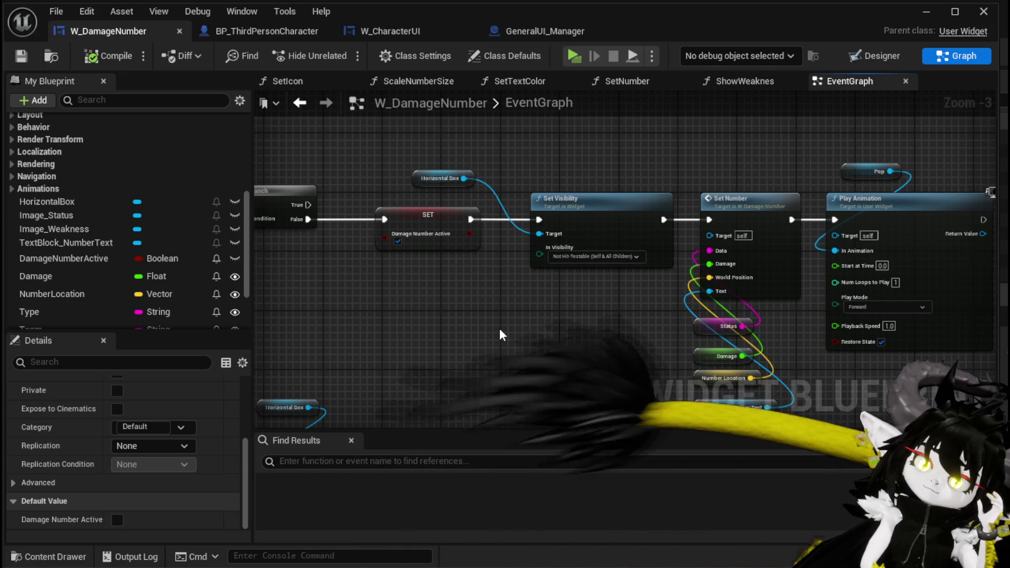
{"action": "left_click_drag", "start_coordinate": [500, 329], "coordinate": [556, 237]}
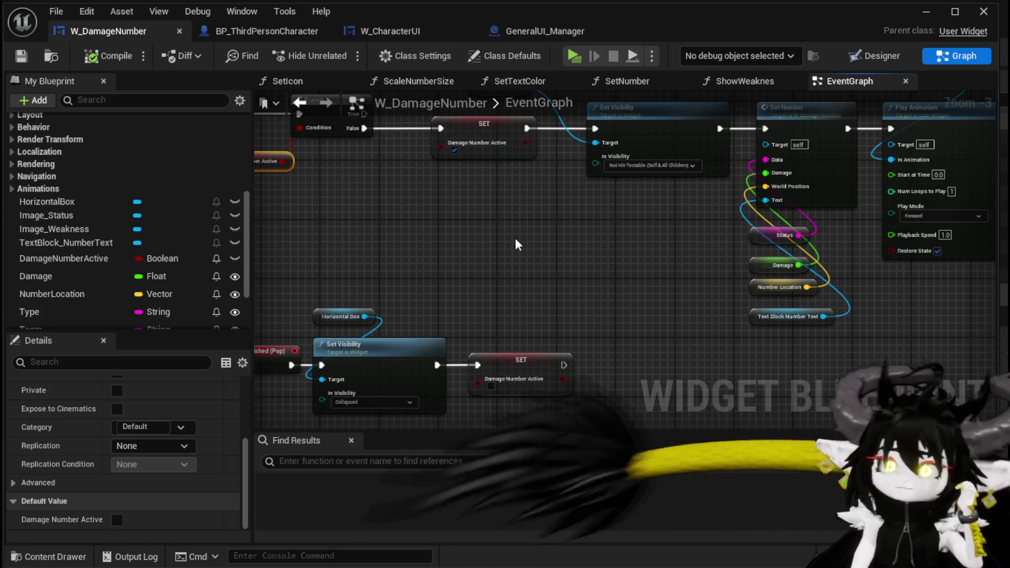
{"action": "left_click", "coordinate": [381, 30]}
Insert a Print String node after the ShowDamageNumber entry, then launch the game preview.
{"action": "left_click_drag", "start_coordinate": [419, 180], "coordinate": [409, 120]}
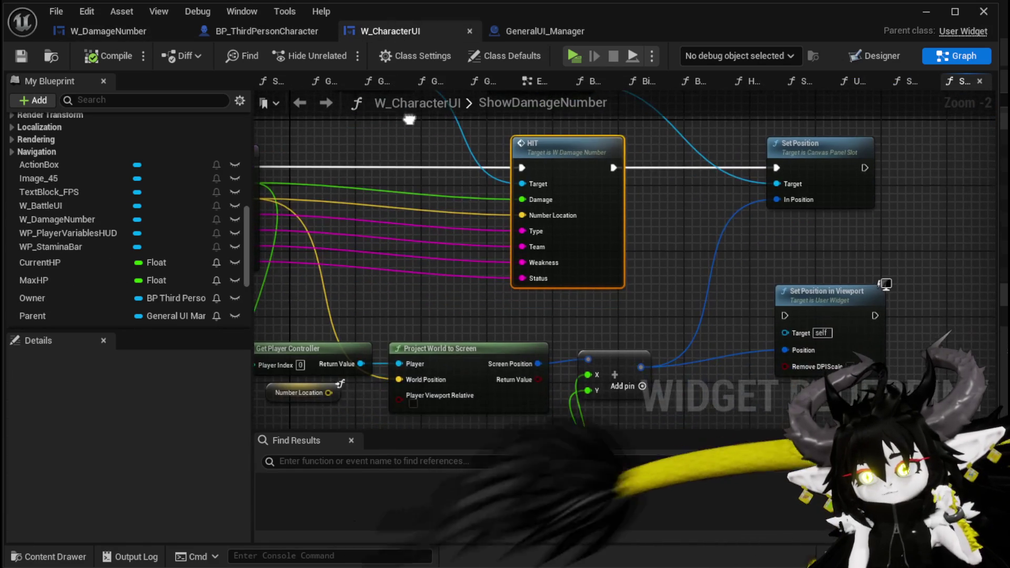
{"action": "mouse_move", "coordinate": [696, 270]}
{"action": "left_mouse_down"}
{"action": "mouse_move", "coordinate": [674, 358]}
{"action": "mouse_move", "coordinate": [642, 187]}
{"action": "left_mouse_up"}
{"action": "mouse_move", "coordinate": [610, 228]}
{"action": "left_mouse_down"}
{"action": "mouse_move", "coordinate": [681, 324]}
{"action": "mouse_move", "coordinate": [785, 320]}
{"action": "left_mouse_up"}
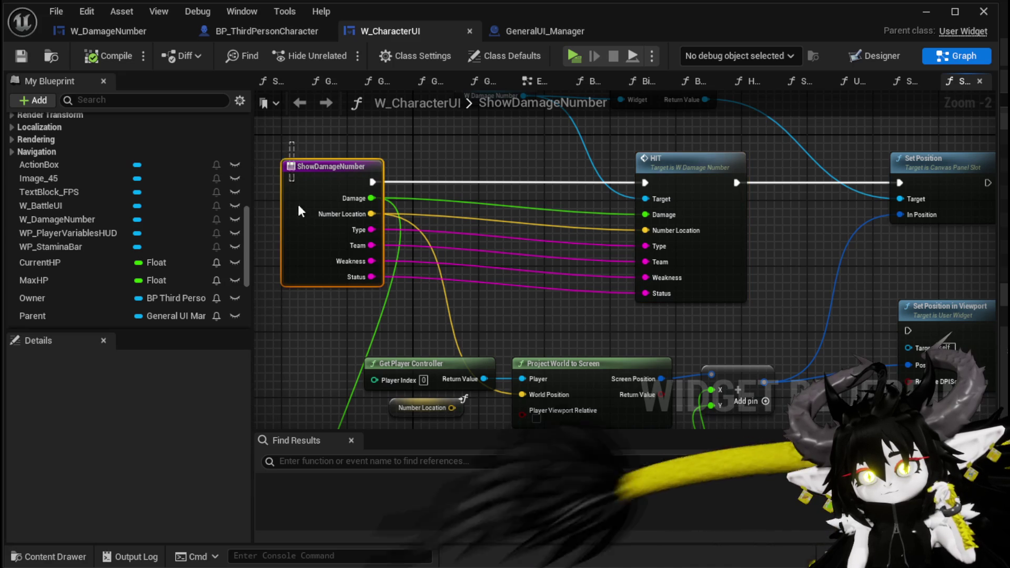
{"action": "left_click", "coordinate": [305, 187]}
{"action": "mouse_move", "coordinate": [317, 241]}
{"action": "left_mouse_down"}
{"action": "mouse_move", "coordinate": [379, 248]}
{"action": "mouse_move", "coordinate": [436, 237]}
{"action": "left_mouse_up"}
{"action": "type", "text": "Print String"}
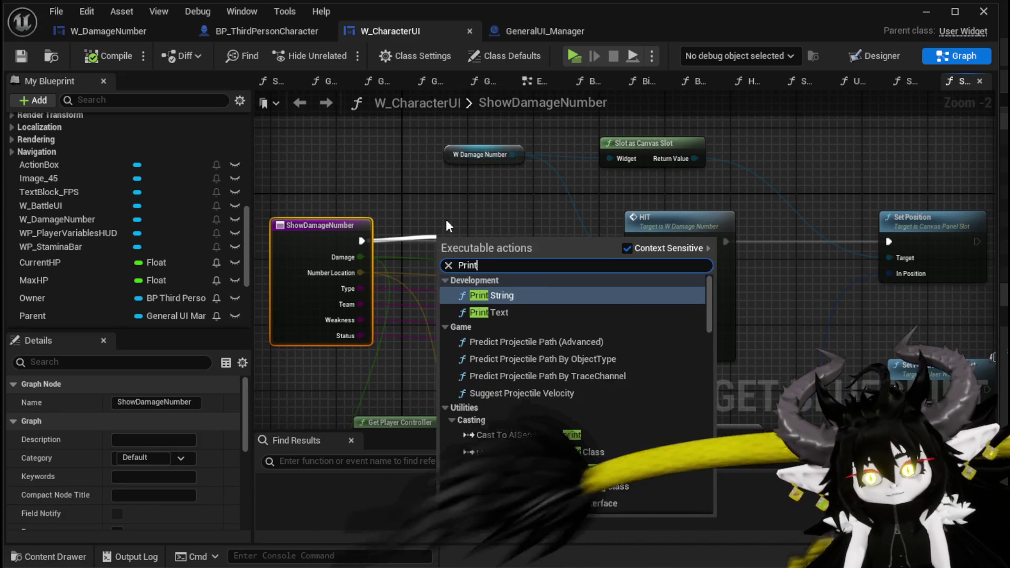
{"action": "key", "text": "Return"}
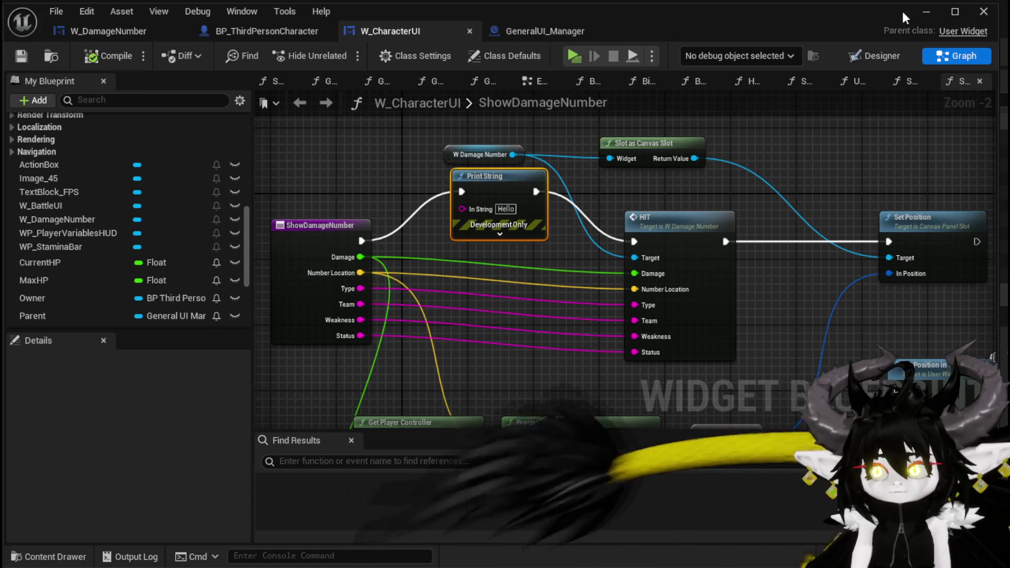
{"action": "left_click", "coordinate": [926, 11]}
{"action": "left_click", "coordinate": [335, 53]}
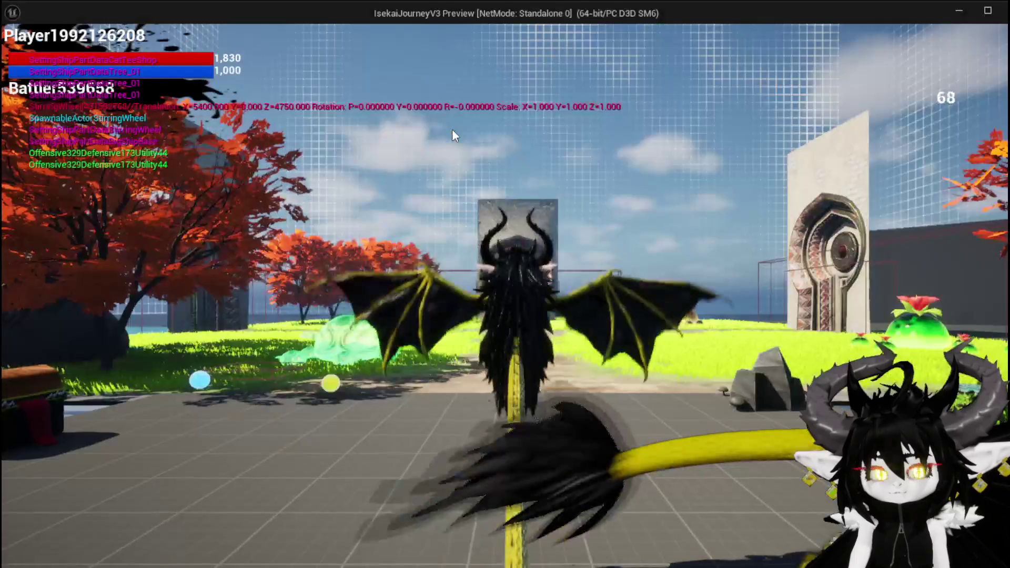
Run the dragon to the red slime, answer the battle prompt, then stop the preview and save.
{"action": "key", "text": "w"}
{"action": "key", "text": "space"}
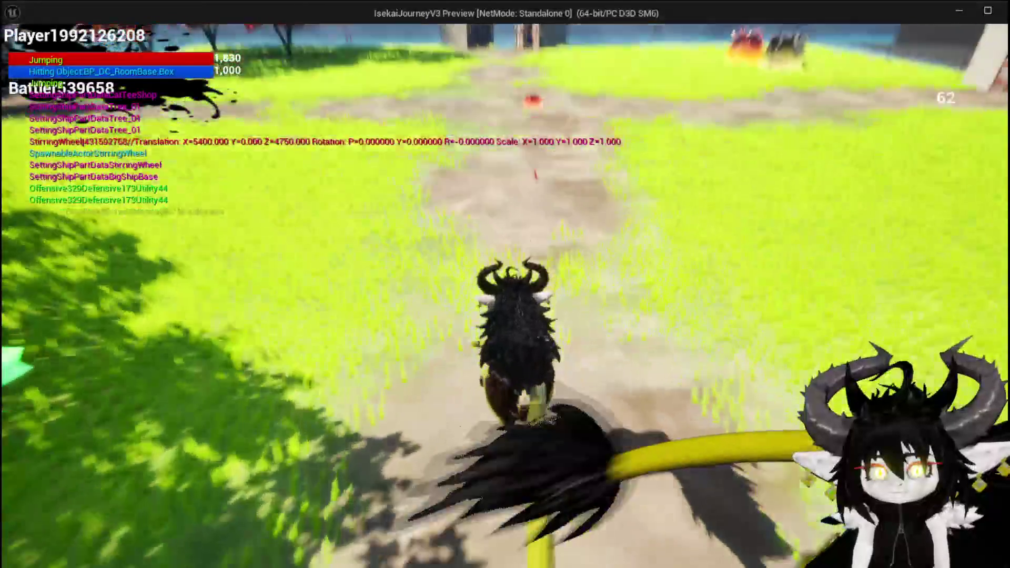
{"action": "key", "text": "w"}
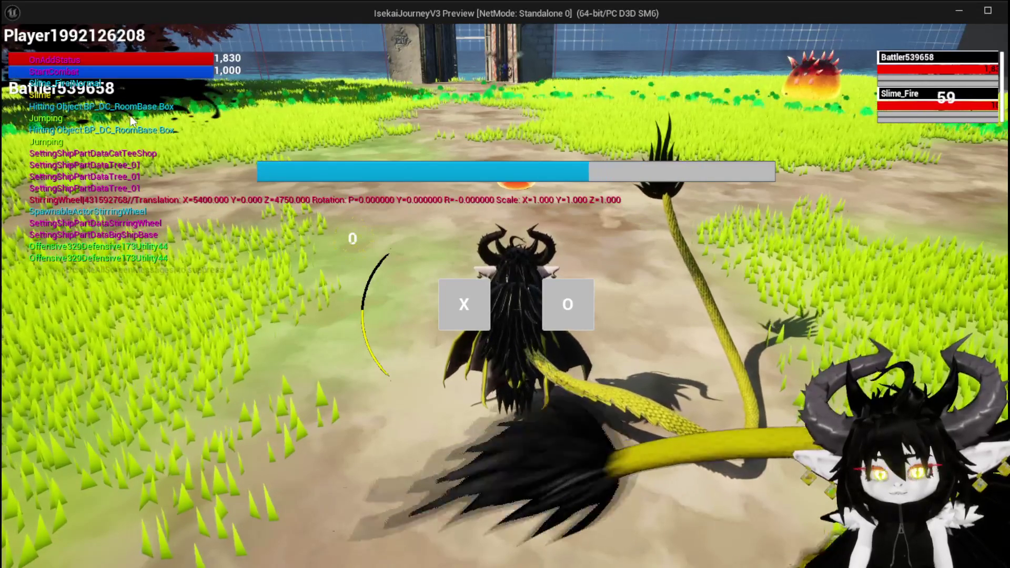
{"action": "left_click", "coordinate": [460, 295]}
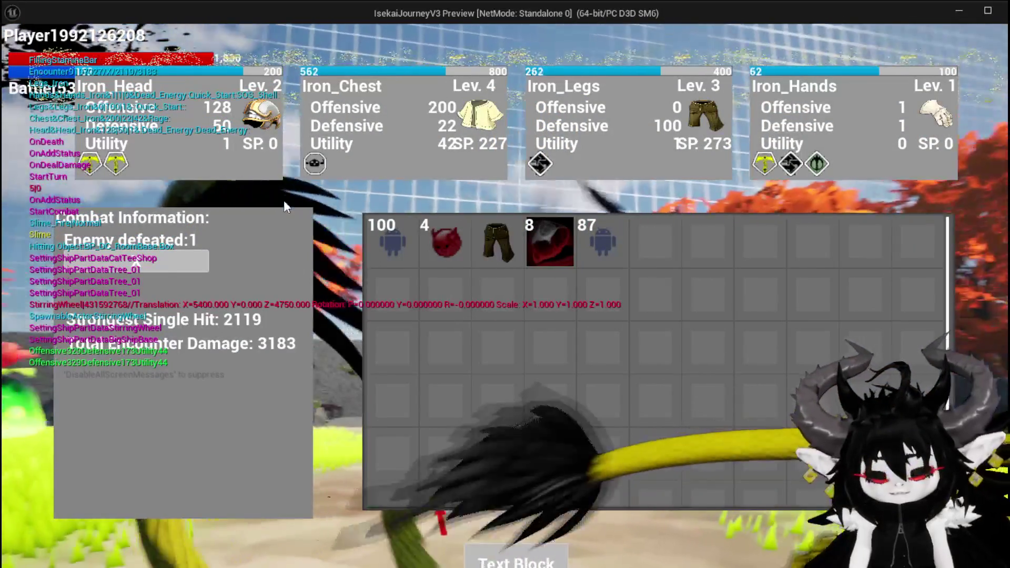
{"action": "key", "text": "Escape"}
{"action": "key", "text": "ctrl+s"}
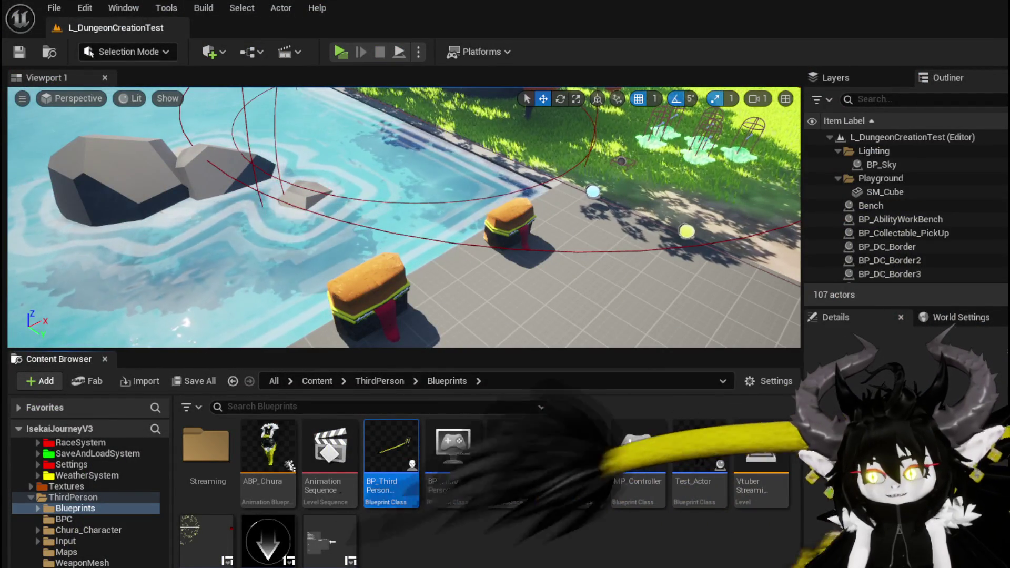
Back in W_CharacterUI, rearrange the ShowDamageNumber and Print String nodes to make room.
{"action": "key", "text": "alt+Tab"}
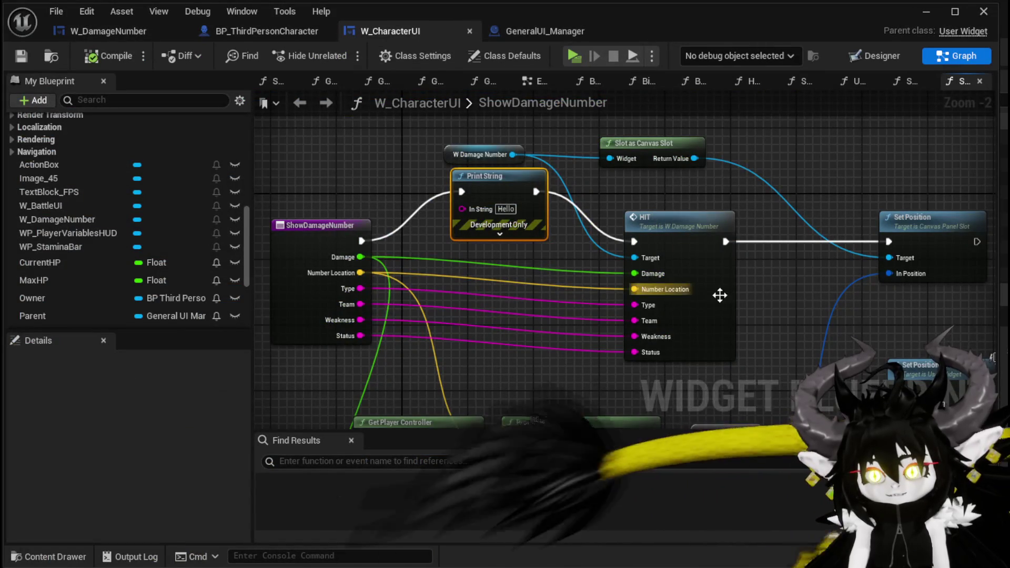
{"action": "left_click_drag", "start_coordinate": [677, 297], "coordinate": [638, 273]}
{"action": "left_click_drag", "start_coordinate": [533, 305], "coordinate": [619, 294]}
{"action": "left_click_drag", "start_coordinate": [362, 284], "coordinate": [313, 281]}
{"action": "left_click_drag", "start_coordinate": [612, 221], "coordinate": [630, 285]}
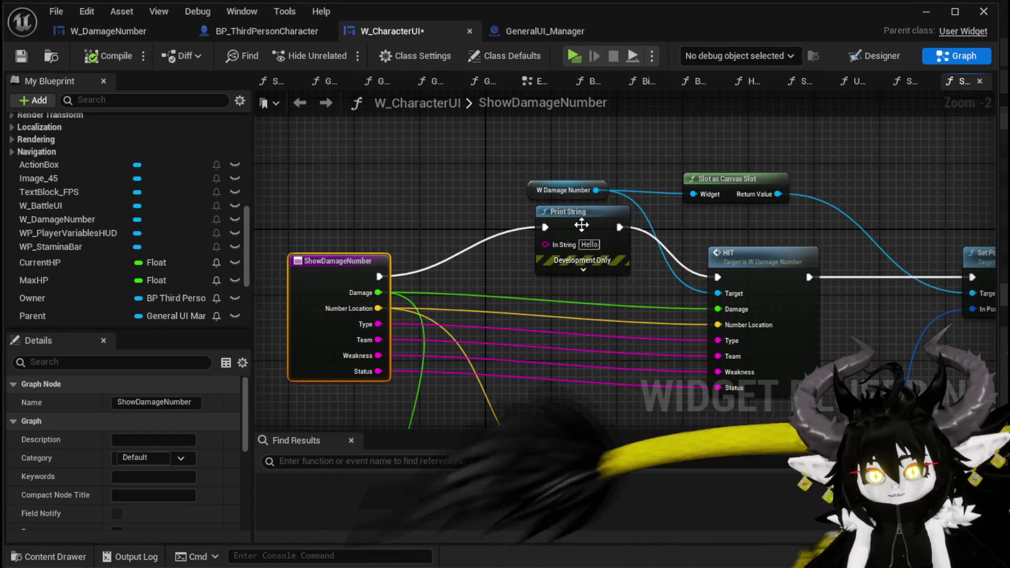
{"action": "left_click_drag", "start_coordinate": [576, 225], "coordinate": [525, 224]}
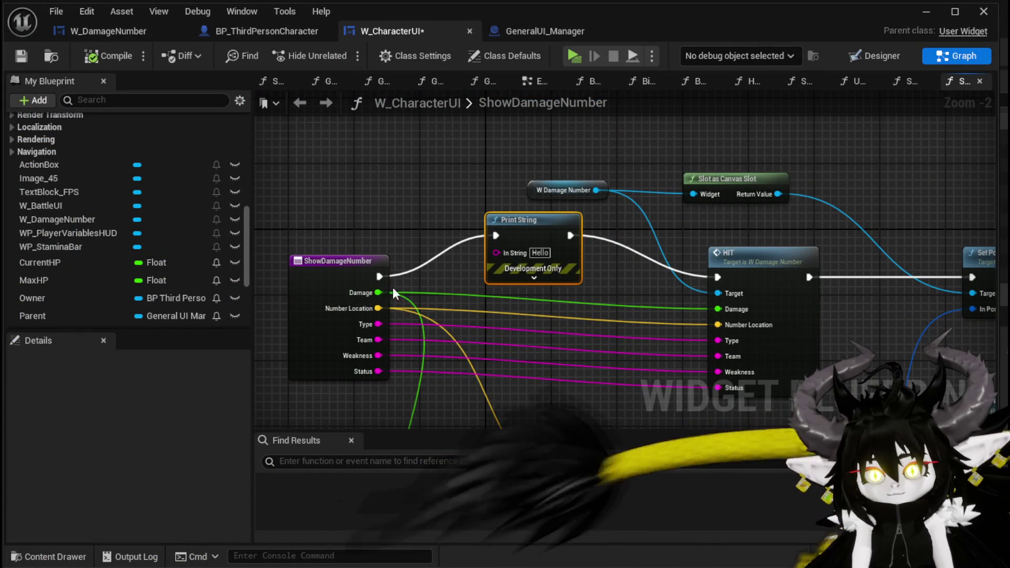
Feed Print String's In String from an Append node with 'ShowDamageNumber:' in A and Damage in B.
{"action": "left_click_drag", "start_coordinate": [496, 253], "coordinate": [401, 186]}
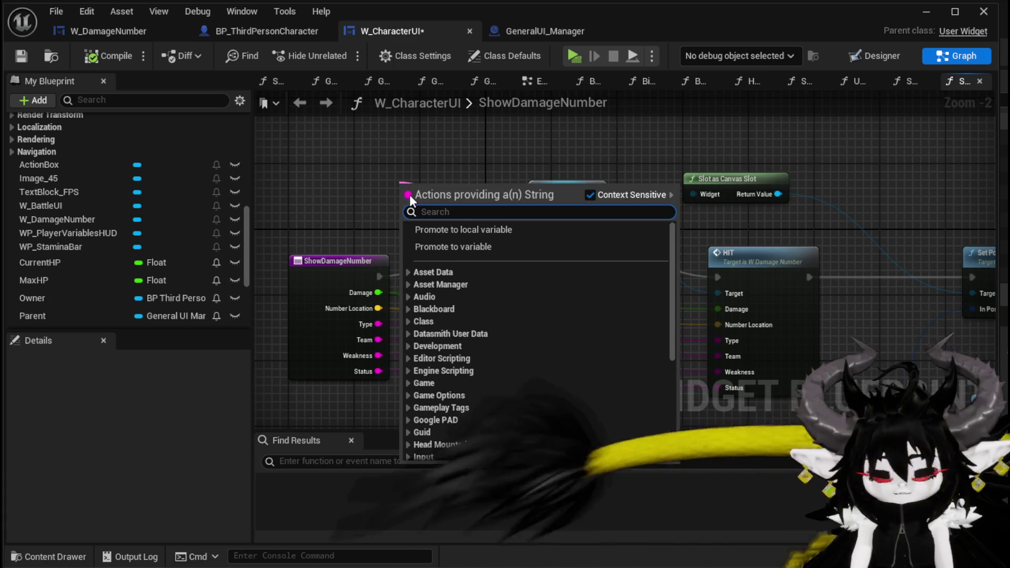
{"action": "type", "text": "Appen"}
{"action": "key", "text": "Return"}
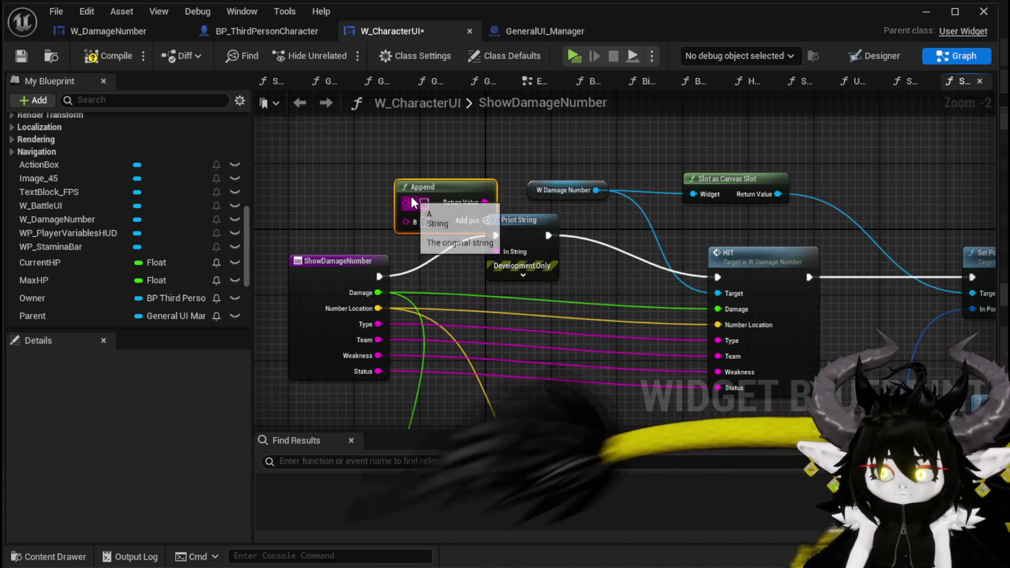
{"action": "left_click_drag", "start_coordinate": [428, 212], "coordinate": [332, 178]}
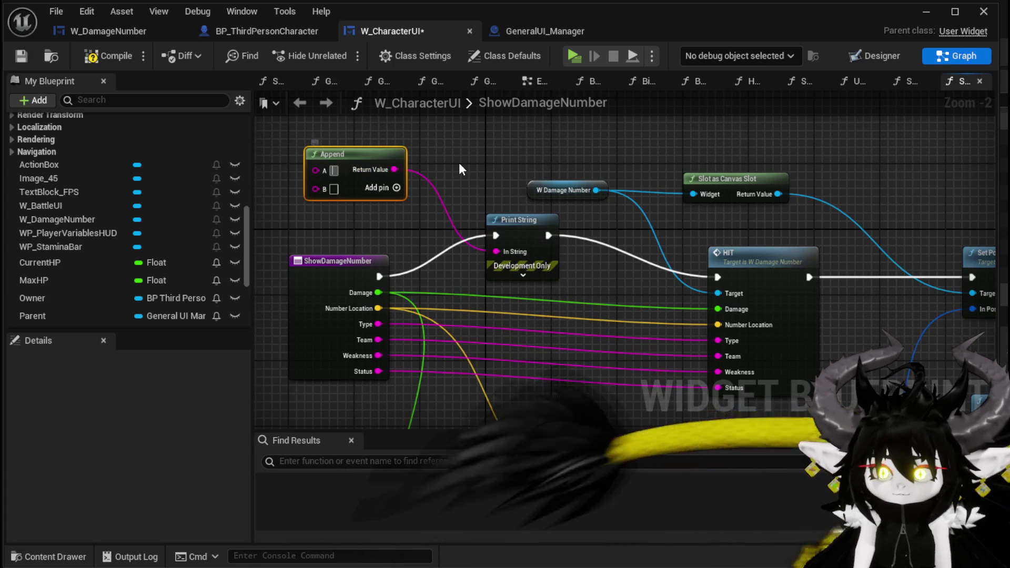
{"action": "key", "text": "ctrl+v"}
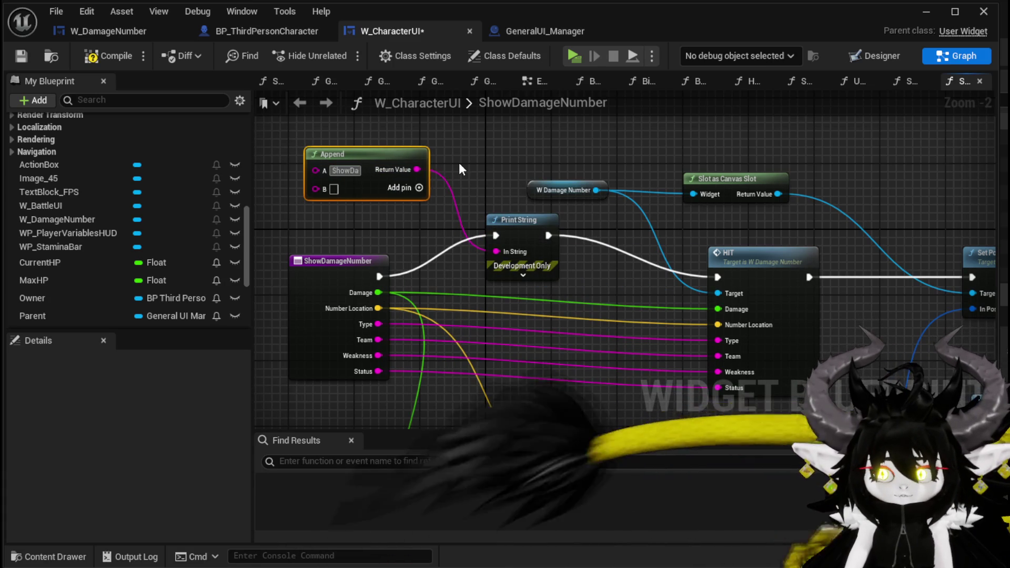
{"action": "key", "text": "Return"}
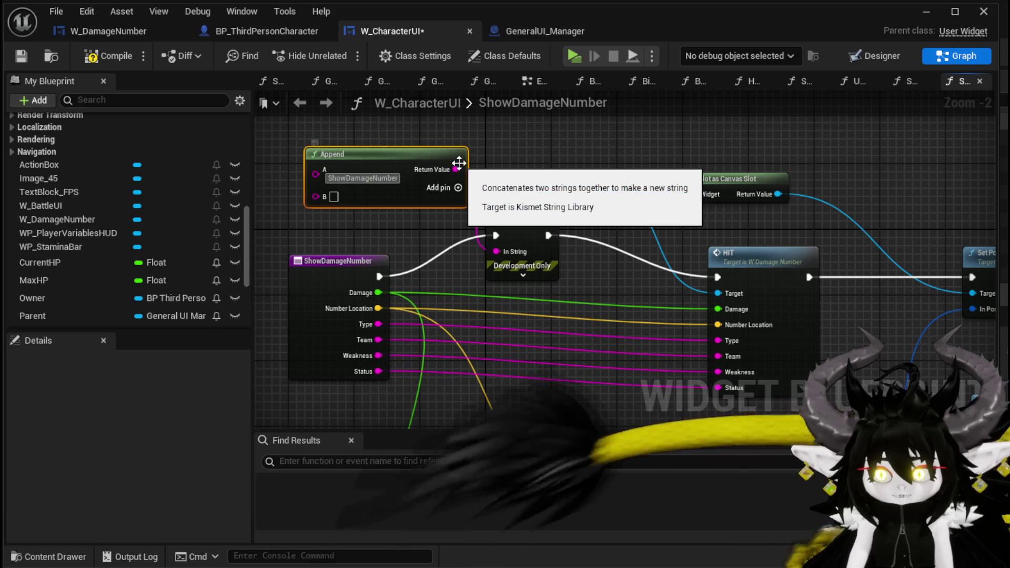
{"action": "left_click_drag", "start_coordinate": [378, 292], "coordinate": [325, 196]}
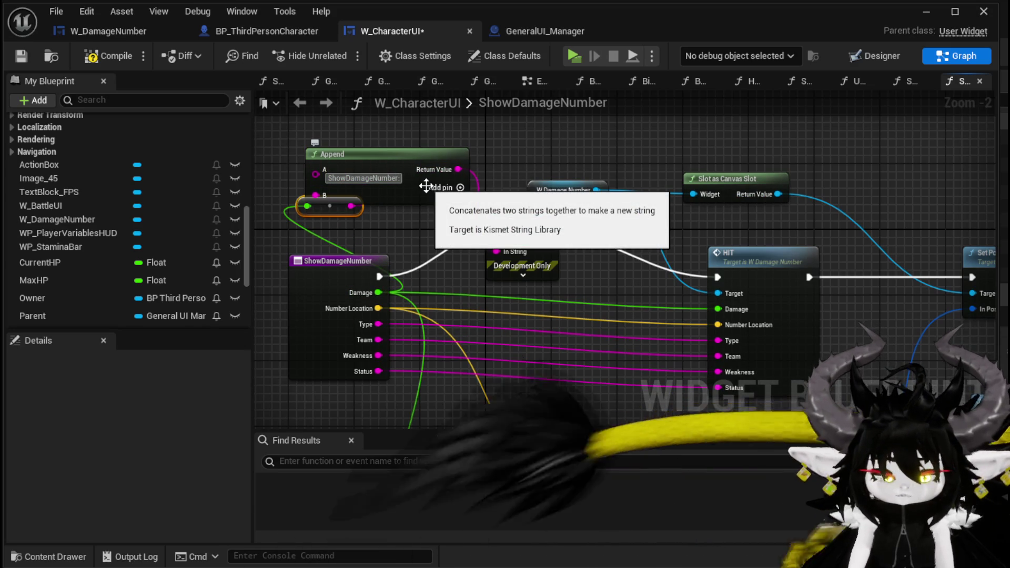
{"action": "left_click_drag", "start_coordinate": [434, 165], "coordinate": [425, 117]}
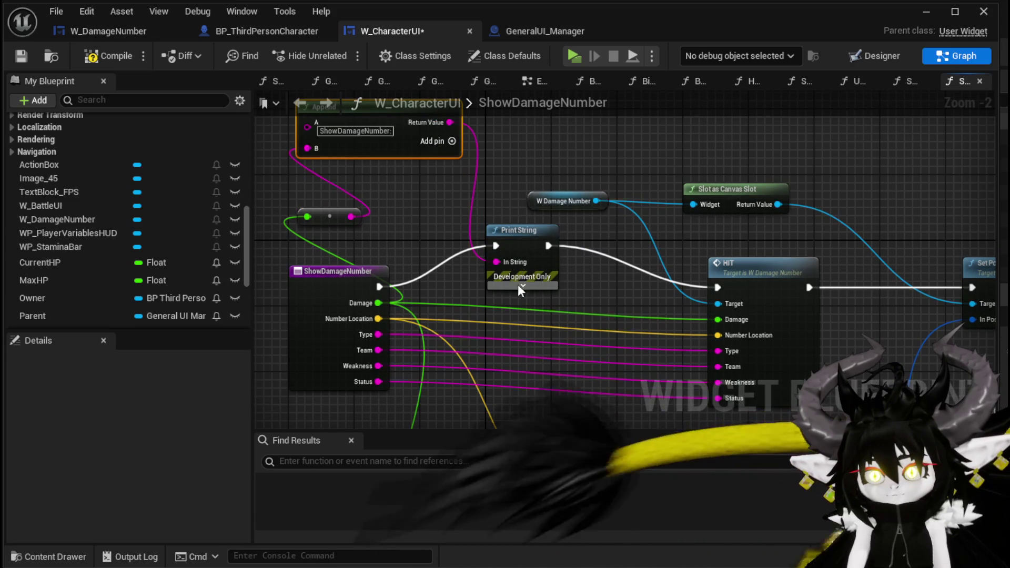
Make Print String's text magenta with a 100.0 duration and compile the blueprint.
{"action": "left_click", "coordinate": [523, 285]}
{"action": "left_click", "coordinate": [539, 315]}
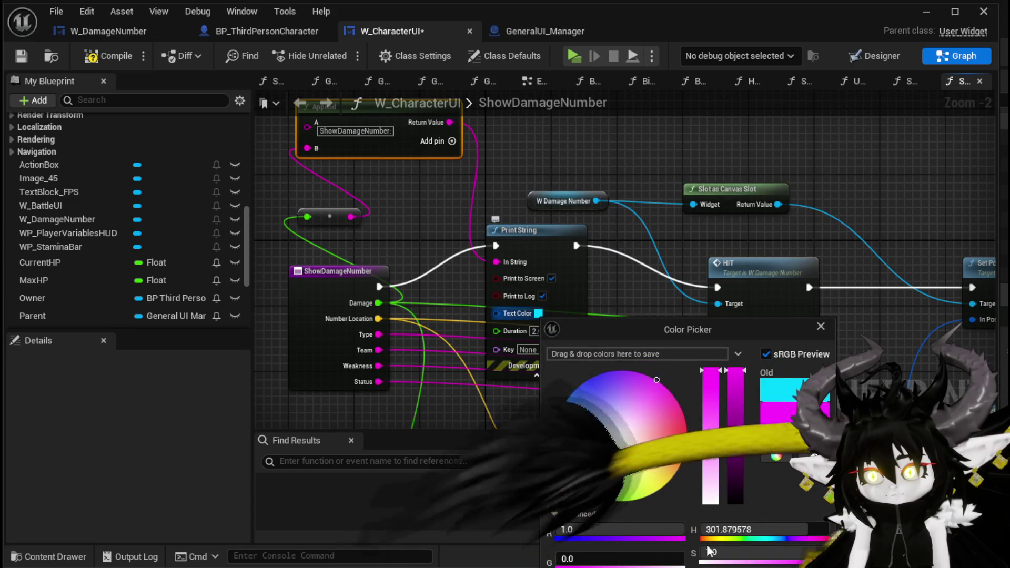
{"action": "left_click", "coordinate": [531, 332]}
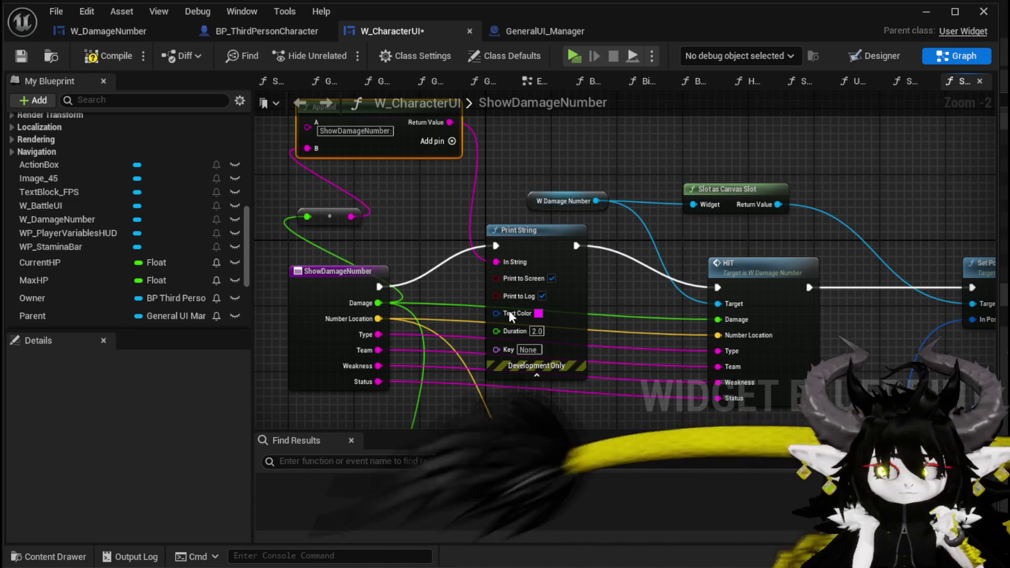
{"action": "left_click", "coordinate": [537, 332]}
{"action": "type", "text": "00"}
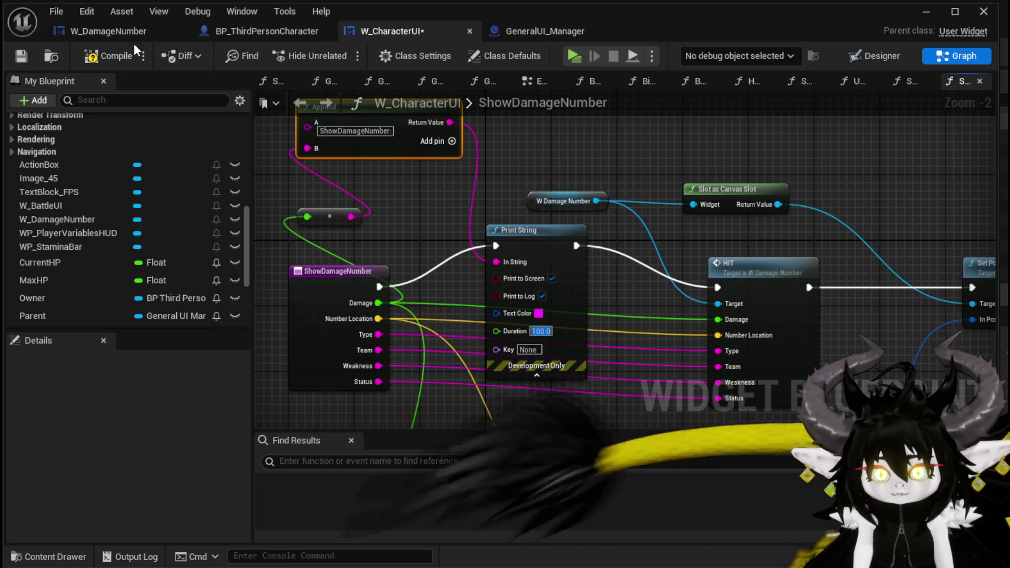
{"action": "left_click", "coordinate": [113, 57]}
{"action": "mouse_move", "coordinate": [784, 263]}
{"action": "left_mouse_down"}
{"action": "mouse_move", "coordinate": [805, 245]}
{"action": "mouse_move", "coordinate": [744, 371]}
{"action": "left_mouse_up"}
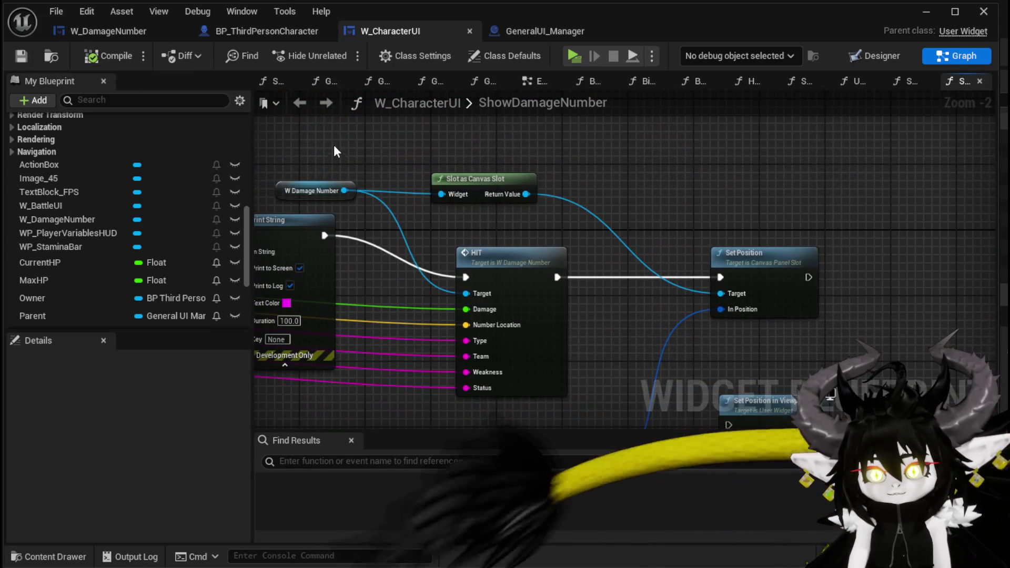
Move W Damage Number, Slot as Canvas Slot and HIT right, and Set Position in Viewport up-right.
{"action": "left_click_drag", "start_coordinate": [476, 180], "coordinate": [657, 170]}
{"action": "mouse_move", "coordinate": [512, 255]}
{"action": "left_mouse_down"}
{"action": "mouse_move", "coordinate": [519, 206]}
{"action": "mouse_move", "coordinate": [585, 206]}
{"action": "left_mouse_up"}
{"action": "mouse_move", "coordinate": [338, 365]}
{"action": "left_mouse_down"}
{"action": "mouse_move", "coordinate": [463, 267]}
{"action": "mouse_move", "coordinate": [518, 200]}
{"action": "mouse_move", "coordinate": [552, 125]}
{"action": "mouse_move", "coordinate": [579, 229]}
{"action": "left_mouse_up"}
{"action": "scroll", "coordinate": [560, 134], "scroll_direction": "down", "scroll_amount": 2}
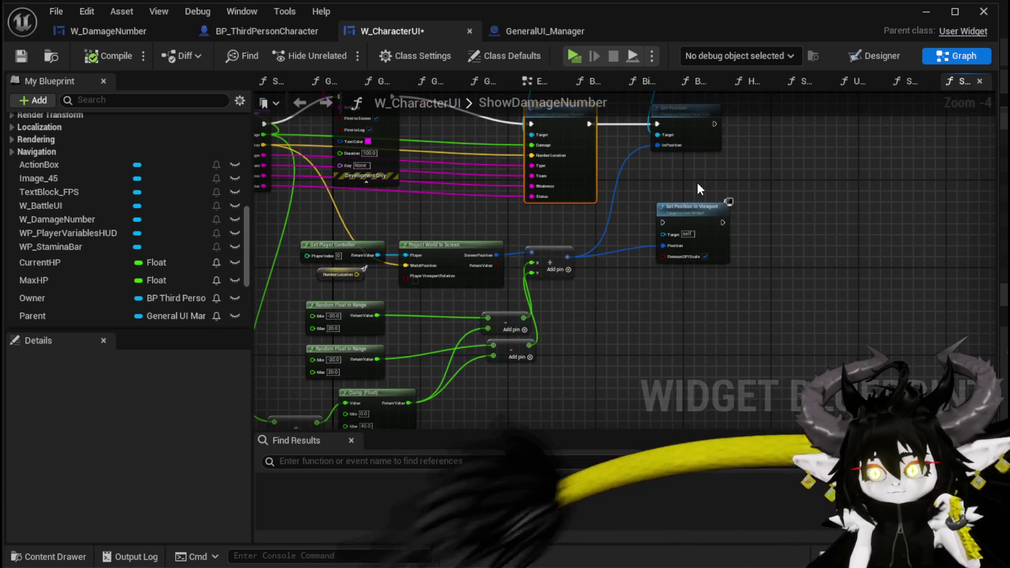
{"action": "scroll", "coordinate": [697, 184], "scroll_direction": "up", "scroll_amount": 2}
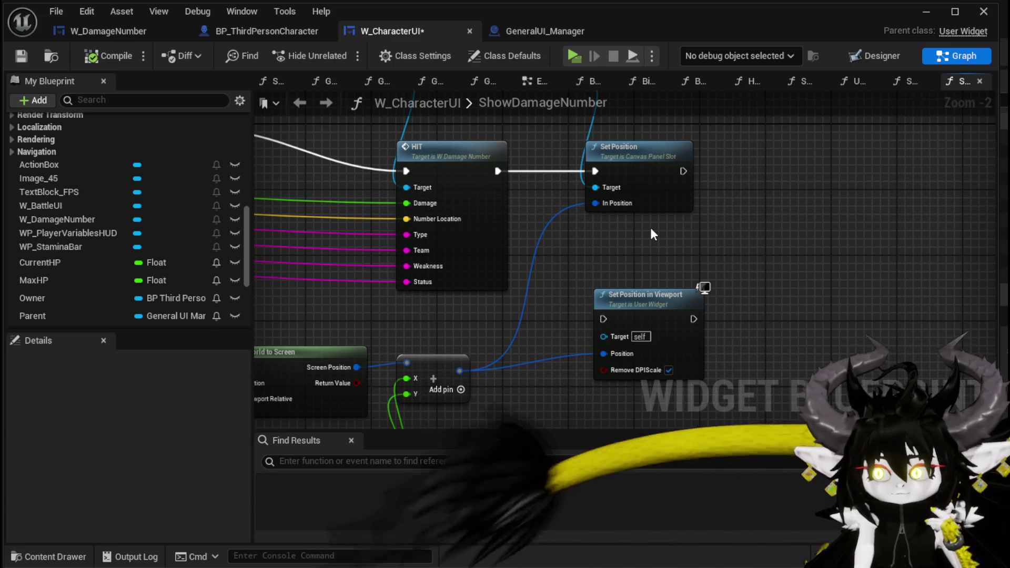
{"action": "left_click_drag", "start_coordinate": [637, 294], "coordinate": [752, 232]}
{"action": "mouse_move", "coordinate": [586, 224]}
{"action": "left_mouse_down"}
{"action": "mouse_move", "coordinate": [499, 263]}
{"action": "mouse_move", "coordinate": [642, 316]}
{"action": "left_mouse_up"}
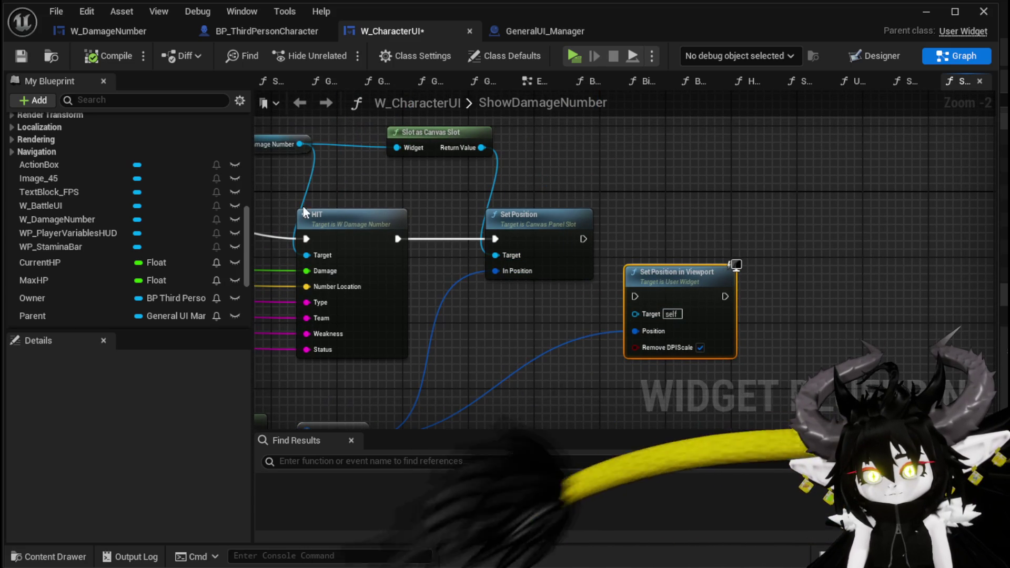